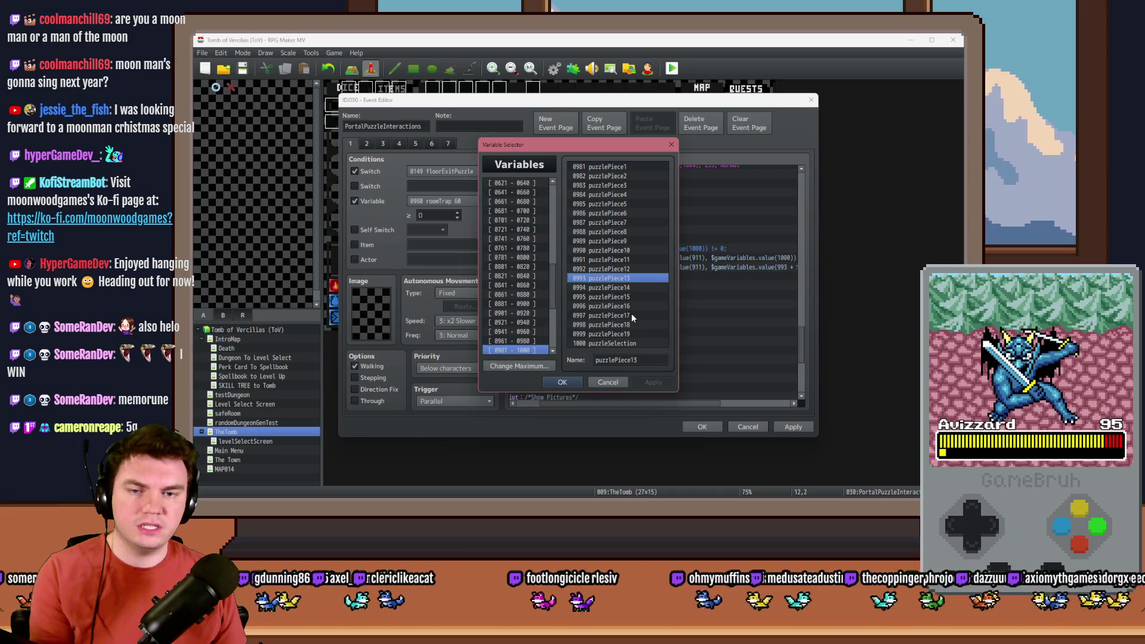
Set the page's variable condition to 0994 puzzlePiece14, then select the rune-amount and second Script rows.
{"action": "left_click", "coordinate": [635, 288]}
{"action": "left_click", "coordinate": [569, 382]}
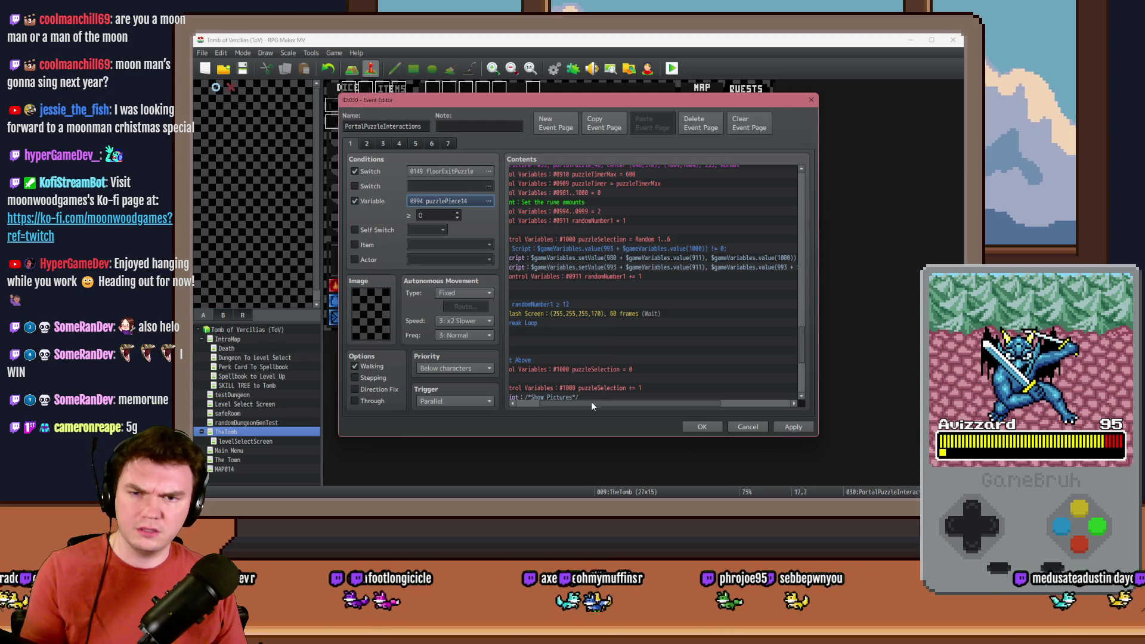
{"action": "left_click_drag", "start_coordinate": [594, 403], "coordinate": [576, 408]}
{"action": "left_click", "coordinate": [586, 211]}
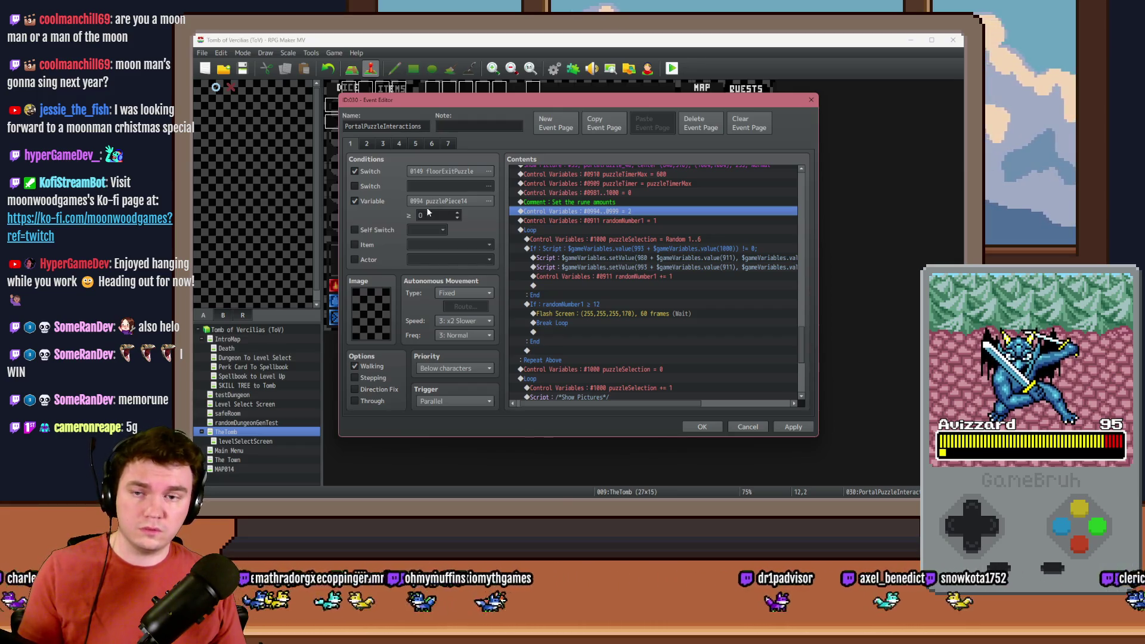
{"action": "left_click", "coordinate": [642, 268]}
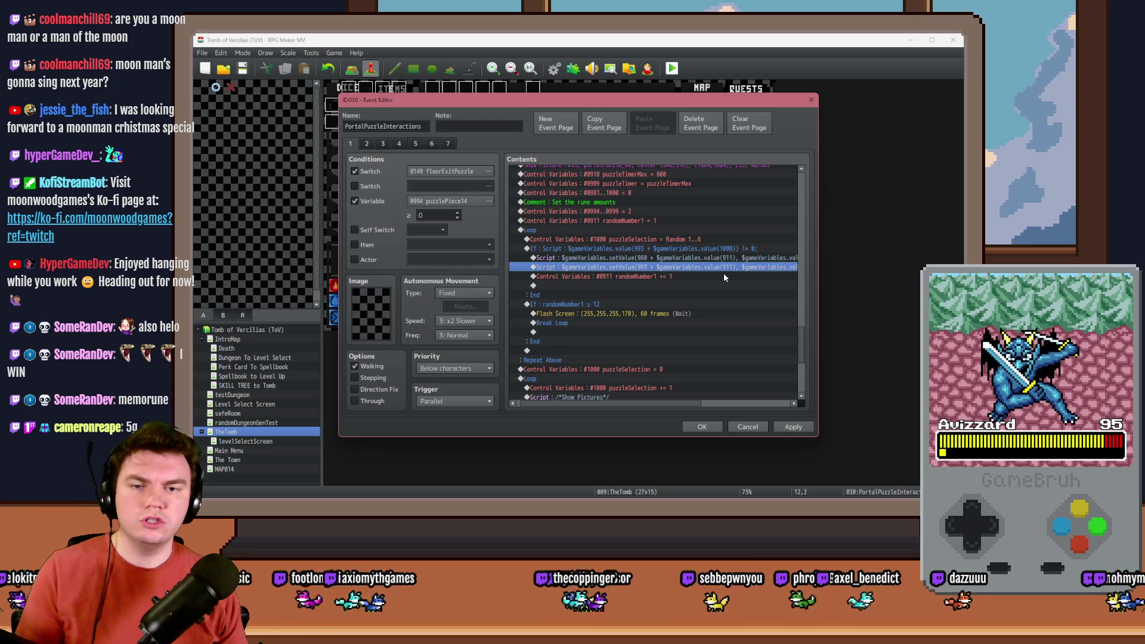
Change the first value(911) in the second rune Script to value(1000).
{"action": "key", "text": "Return"}
{"action": "triple_click", "coordinate": [734, 225]}
{"action": "left_click", "coordinate": [734, 225]}
{"action": "key", "text": "BackSpace"}
{"action": "key", "text": "BackSpace"}
{"action": "key", "text": "BackSpace"}
{"action": "type", "text": "1000),"}
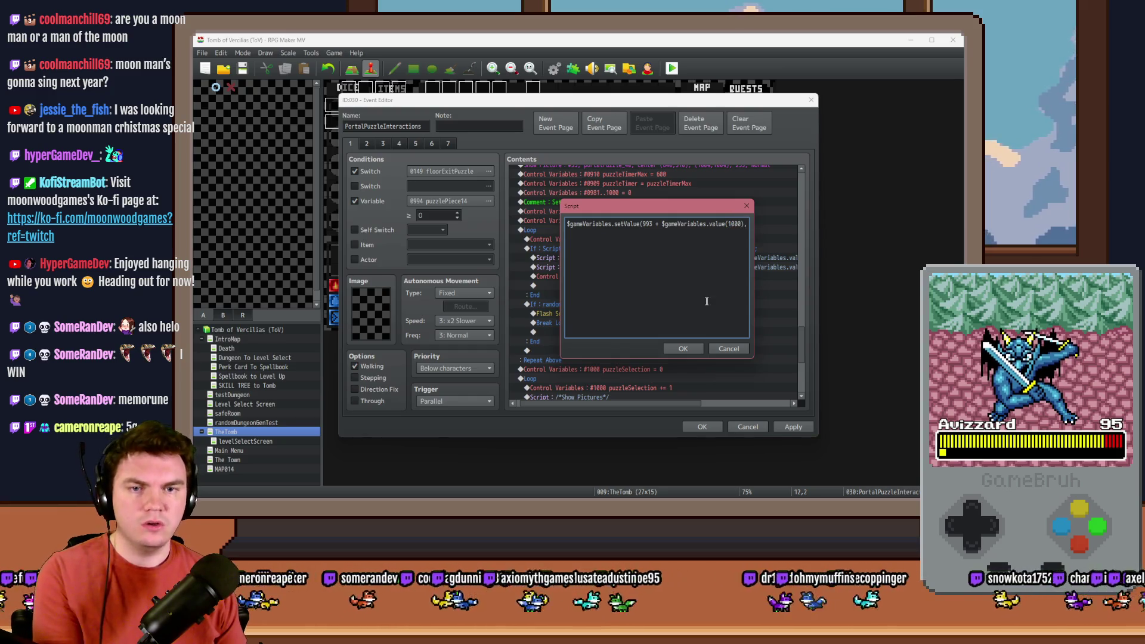
Change the second 911 reference to 1000, confirm the script, and apply the event.
{"action": "key", "text": "Right"}
{"action": "key", "text": "Right"}
{"action": "key", "text": "Right"}
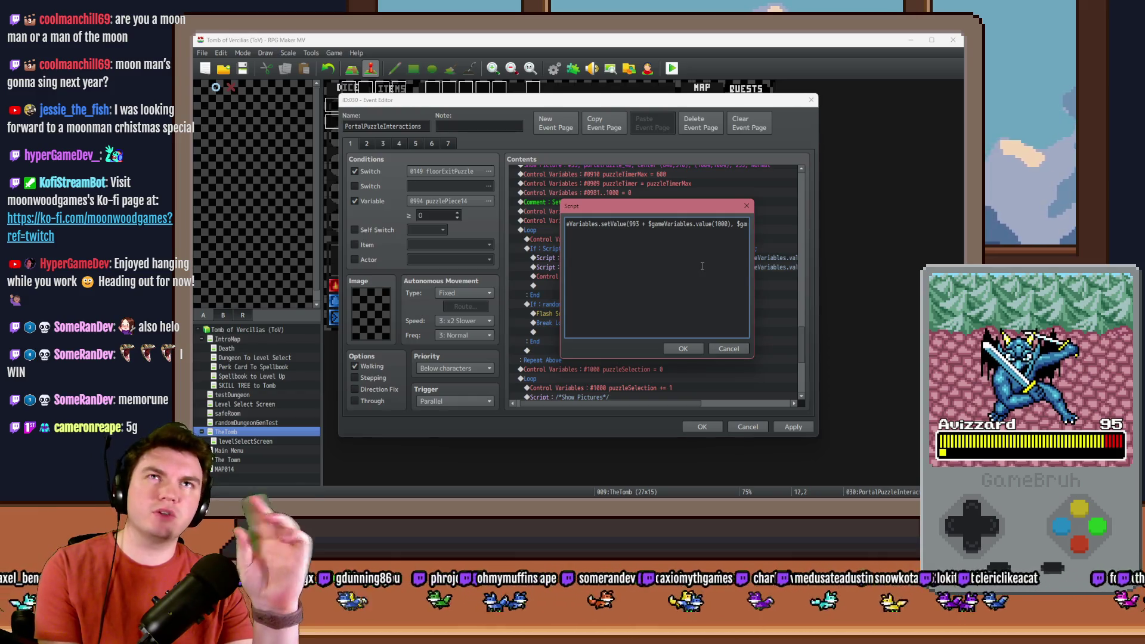
{"action": "key", "text": "Right"}
{"action": "key", "text": "Right"}
{"action": "key", "text": "Right"}
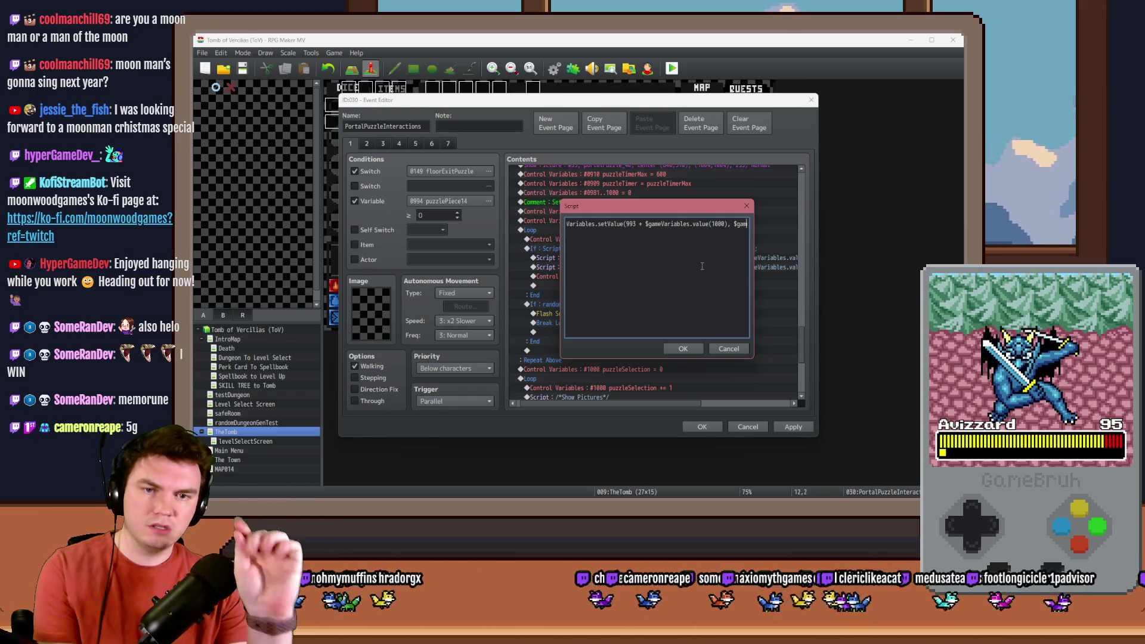
{"action": "key", "text": "Right"}
{"action": "key", "text": "Right"}
{"action": "key", "text": "Right"}
{"action": "key", "text": "Right"}
{"action": "key", "text": "Right"}
{"action": "key", "text": "Right"}
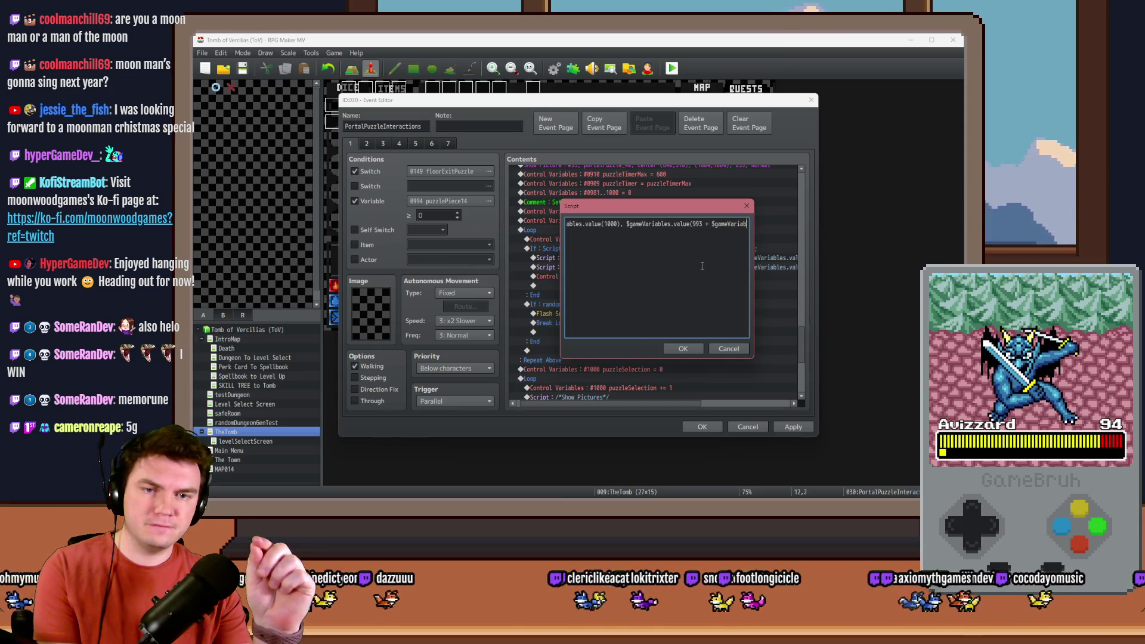
{"action": "key", "text": "Left"}
{"action": "key", "text": "Left"}
{"action": "key", "text": "Left"}
{"action": "key", "text": "BackSpace"}
{"action": "key", "text": "BackSpace"}
{"action": "key", "text": "BackSpace"}
{"action": "type", "text": "1000"}
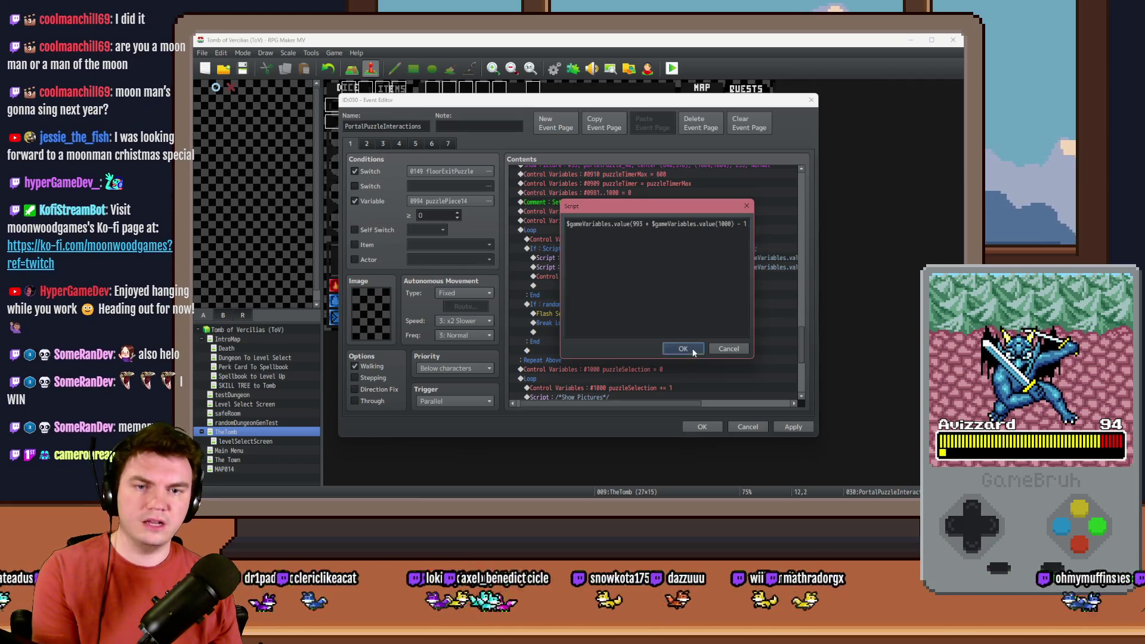
{"action": "left_click", "coordinate": [683, 349]}
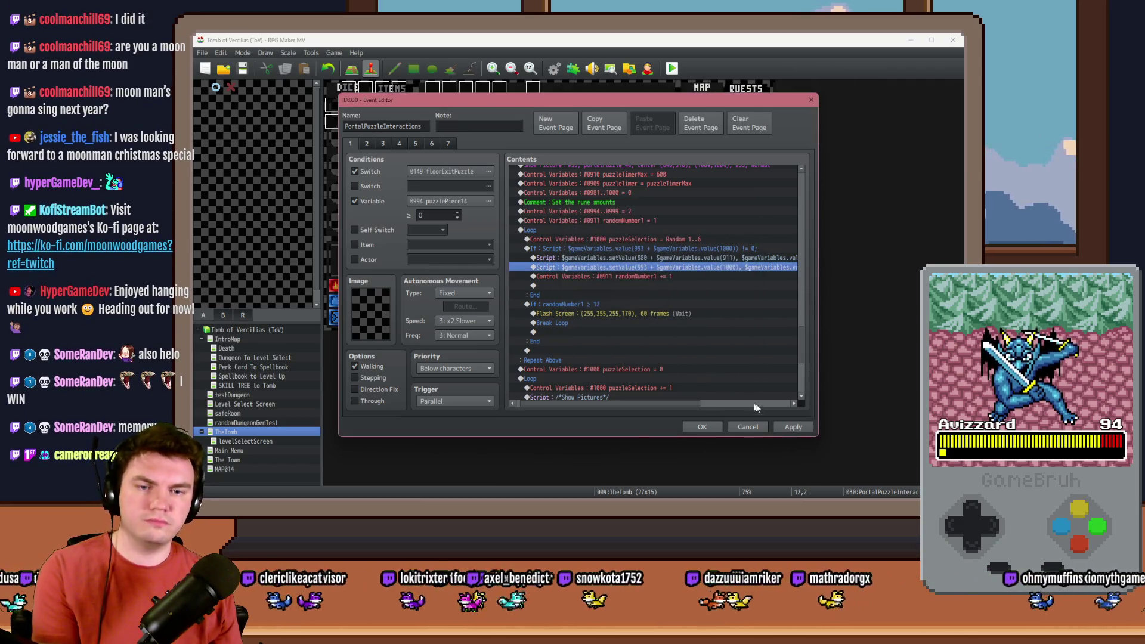
{"action": "left_click", "coordinate": [795, 428]}
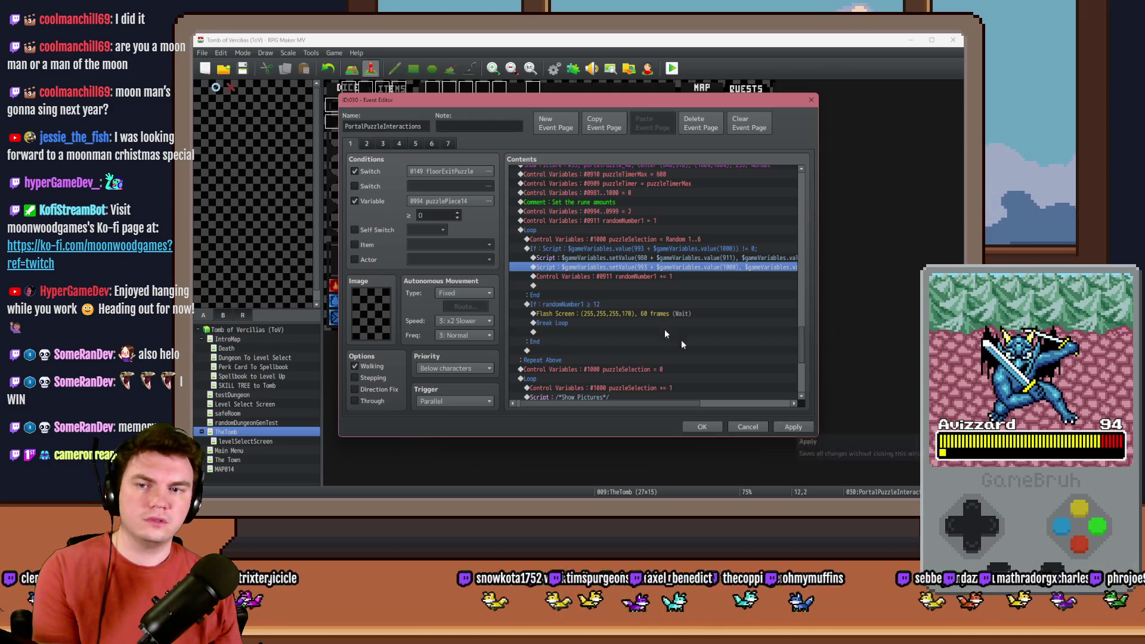
Save, start a playtest, and pick the Axel's Daggers of Damage perk card.
{"action": "left_click", "coordinate": [702, 427]}
{"action": "key", "text": "ctrl+r"}
{"action": "left_click", "coordinate": [554, 287]}
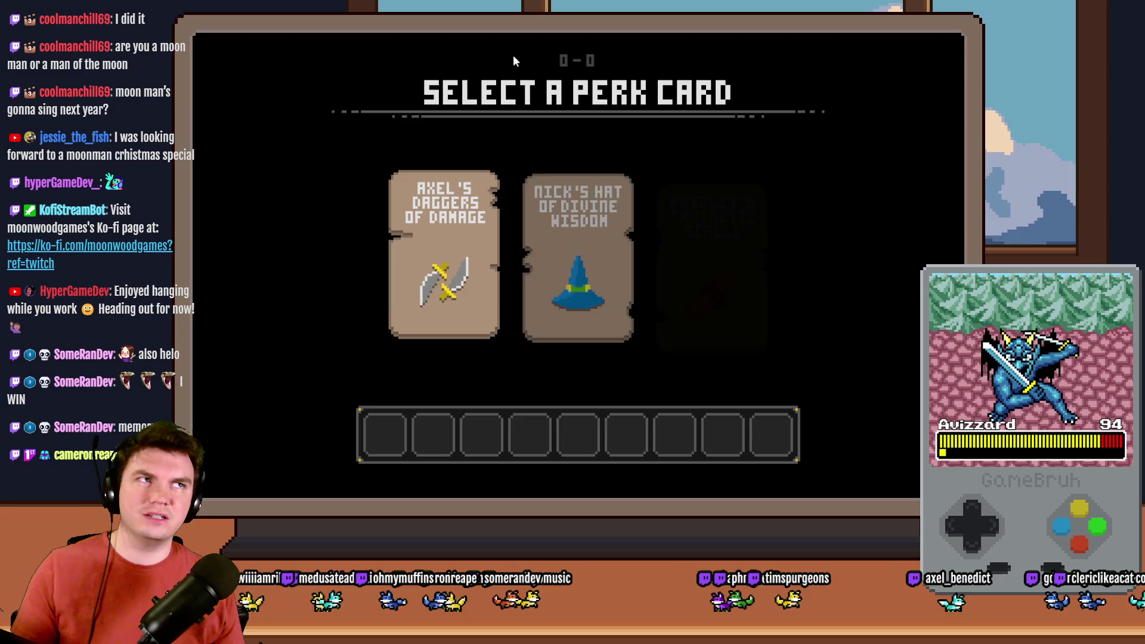
{"action": "left_click", "coordinate": [471, 262]}
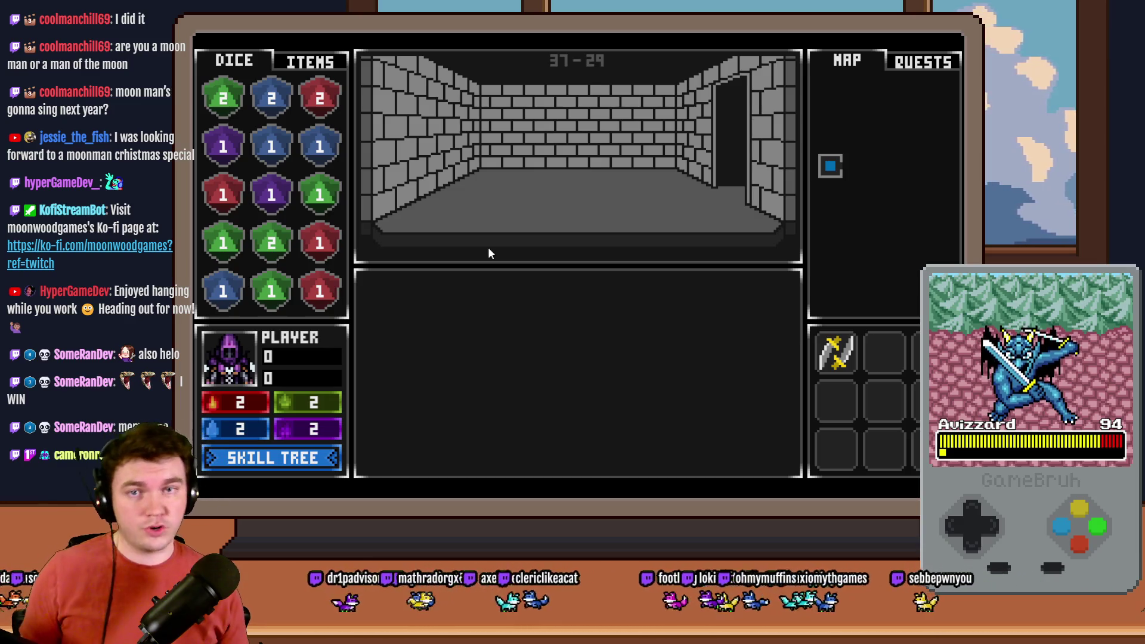
Walk through the dungeon to the glyph room and interact with the glyphs.
{"action": "key", "text": "w"}
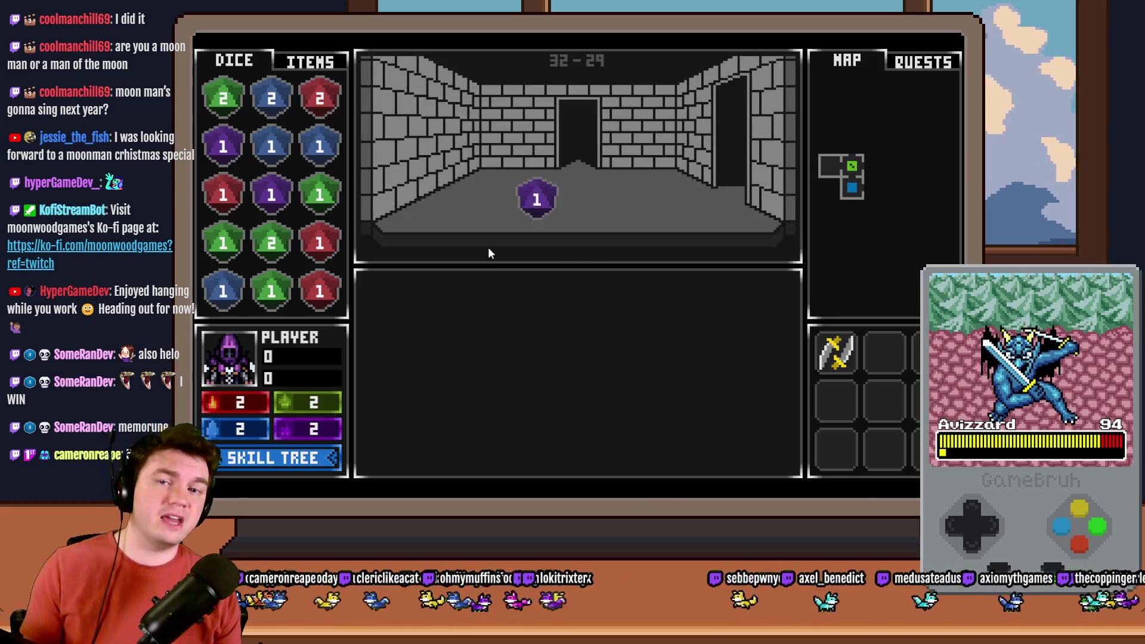
{"action": "key", "text": "w"}
{"action": "key", "text": "w"}
{"action": "key", "text": "w"}
{"action": "key", "text": "w"}
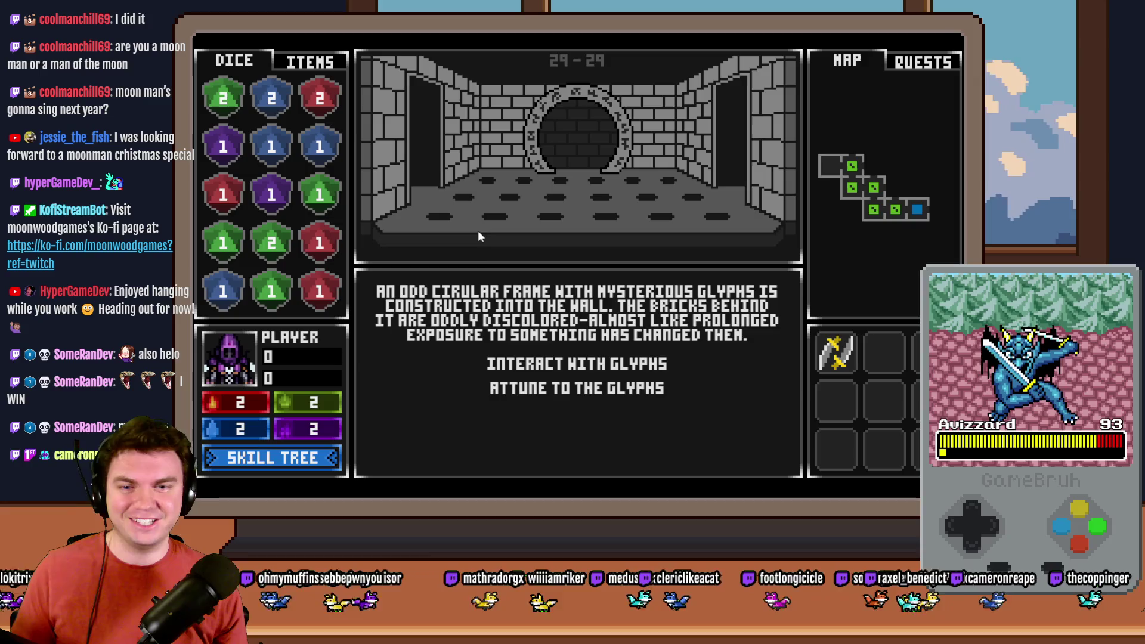
{"action": "left_click", "coordinate": [568, 368]}
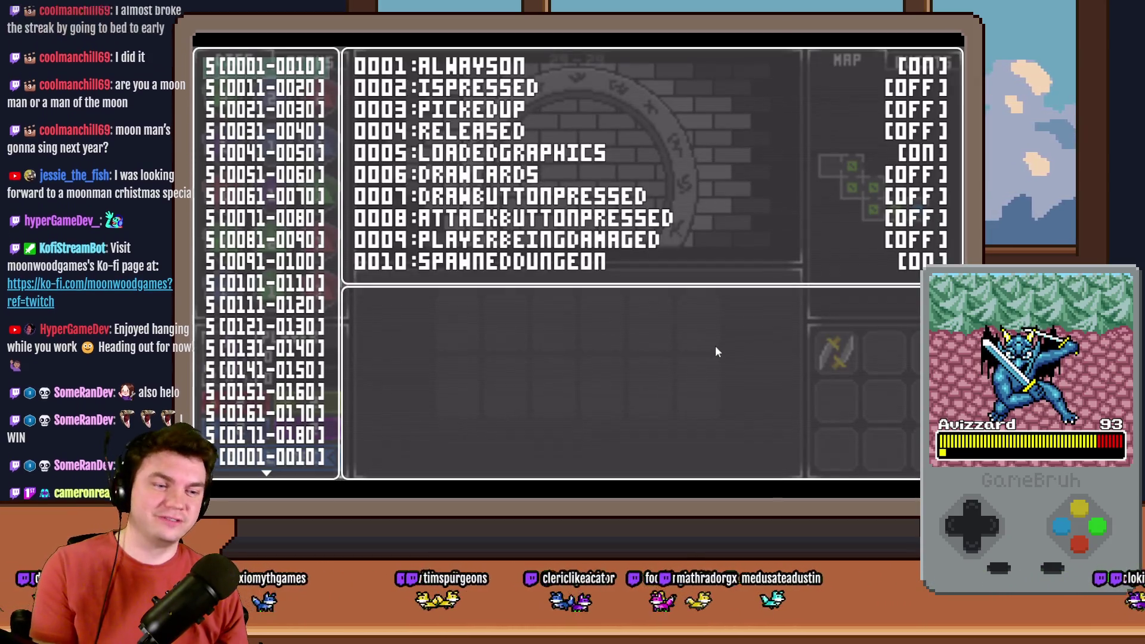
Flip the debug list between variables 0981–0990 and 0991–1000 to compare puzzle pieces, then close the playtest.
{"action": "key", "text": "Up"}
{"action": "key", "text": "Up"}
{"action": "key", "text": "Up"}
{"action": "key", "text": "Up"}
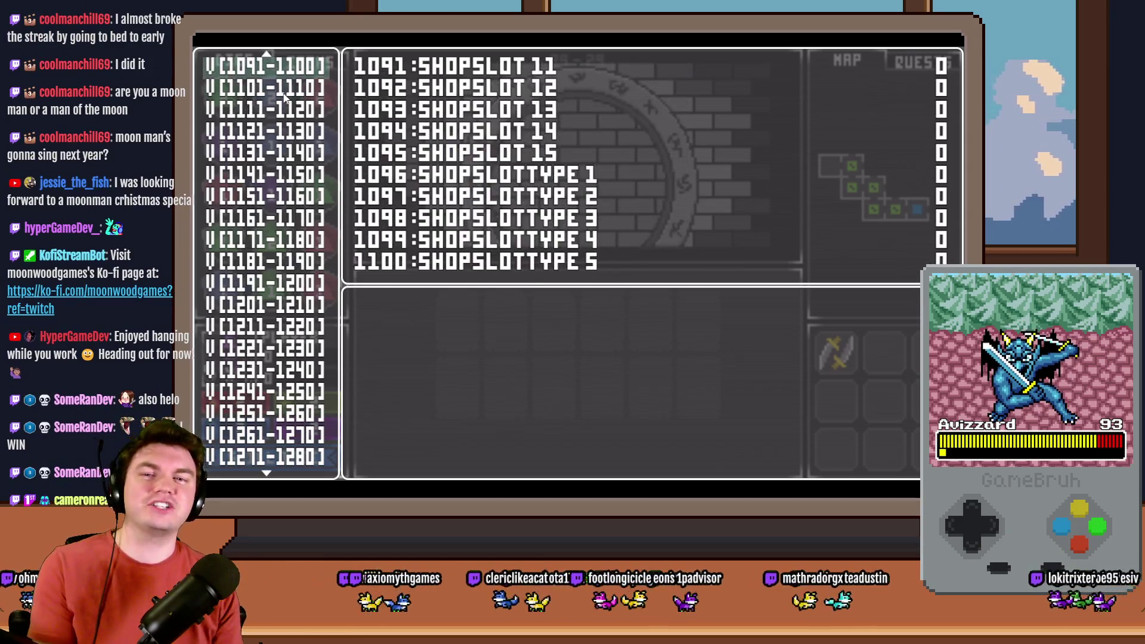
{"action": "key", "text": "Up"}
{"action": "key", "text": "Up"}
{"action": "key", "text": "Up"}
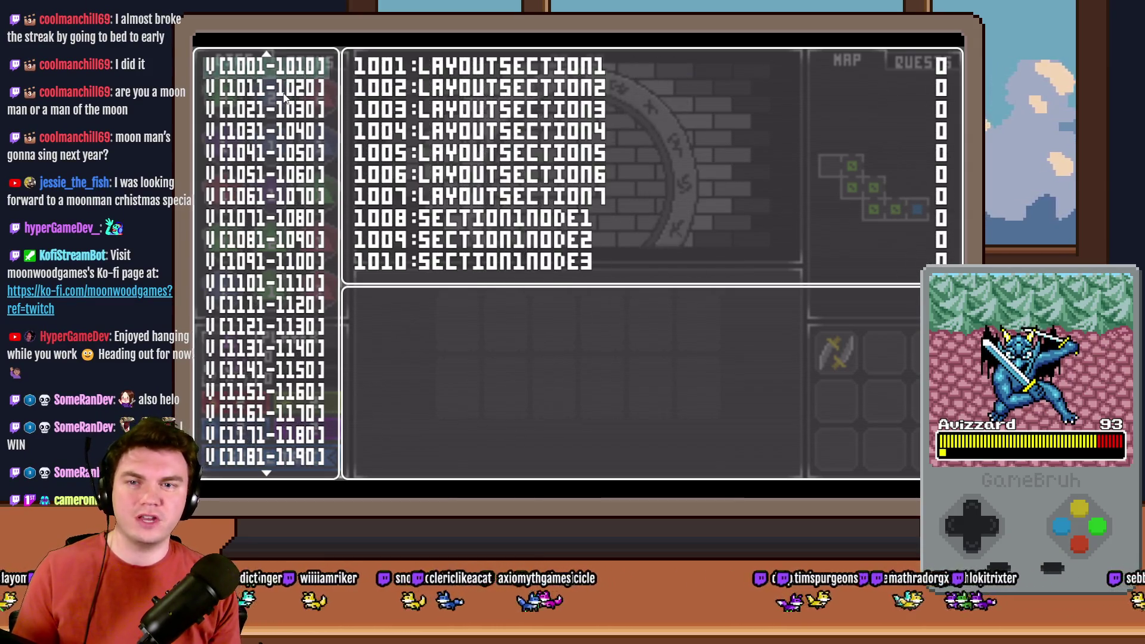
{"action": "key", "text": "Up"}
{"action": "key", "text": "Down"}
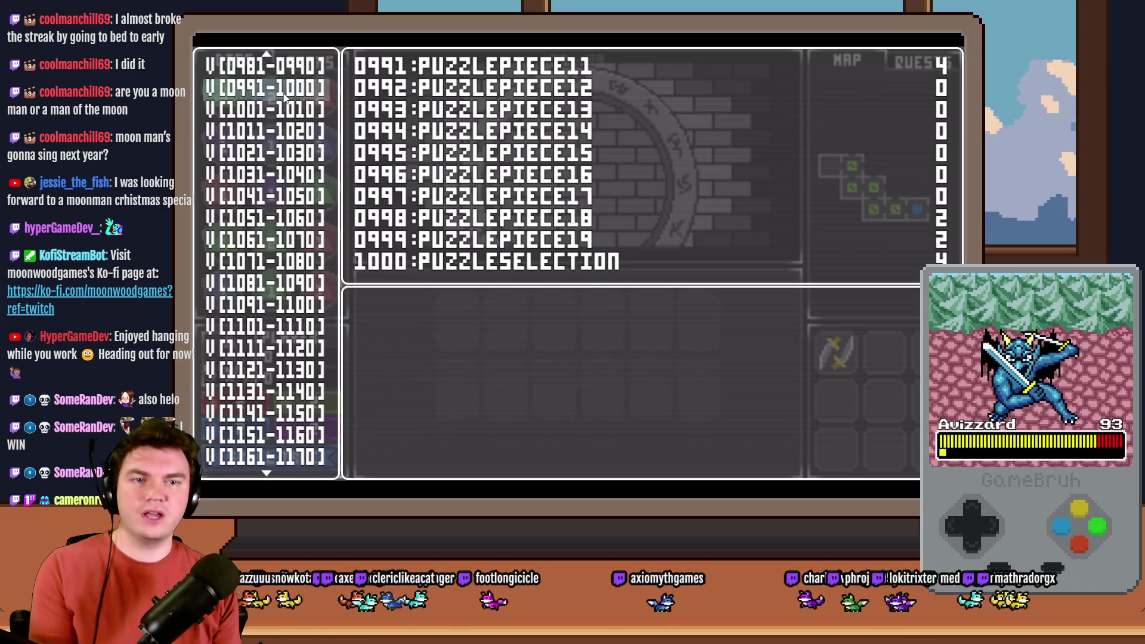
{"action": "key", "text": "Up"}
{"action": "key", "text": "Up"}
{"action": "key", "text": "Down"}
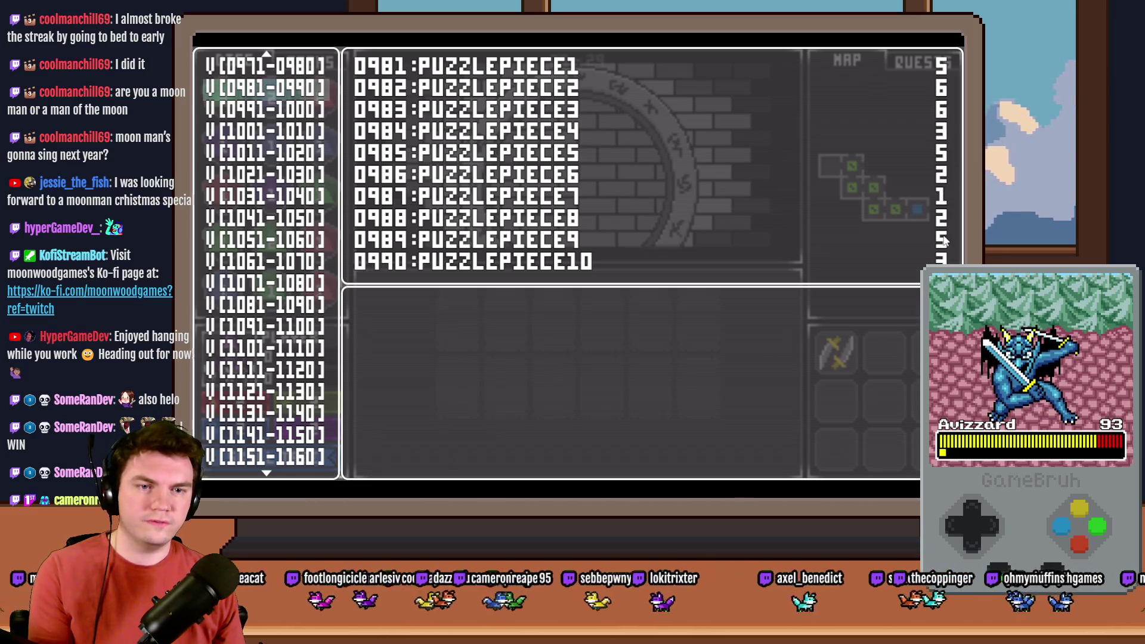
{"action": "key", "text": "Down"}
{"action": "key", "text": "Up"}
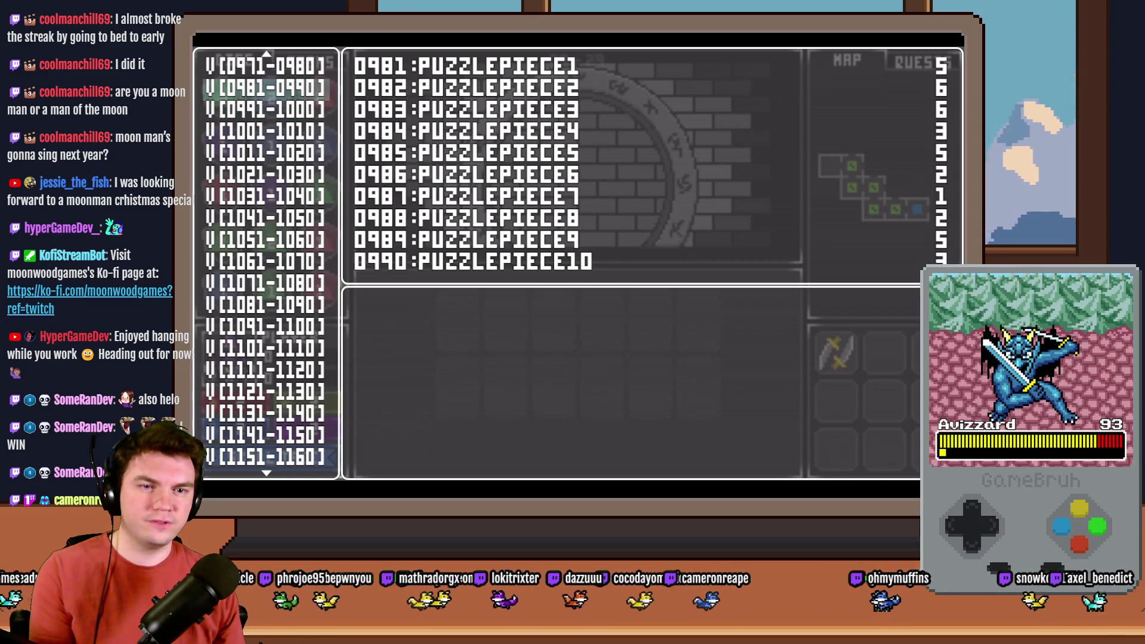
{"action": "key", "text": "Down"}
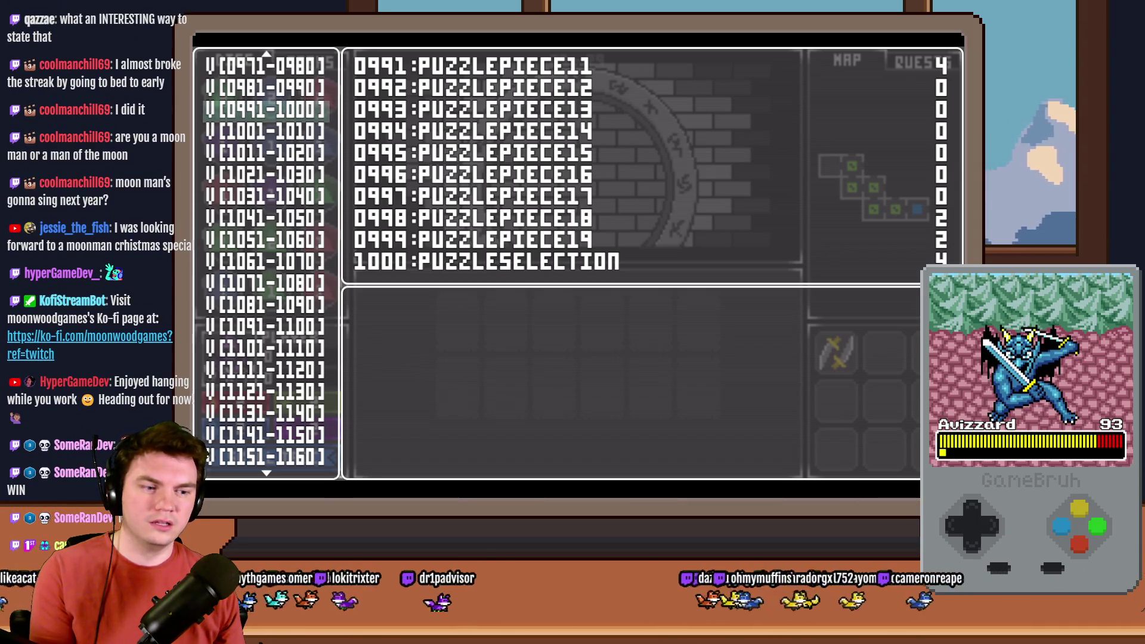
{"action": "key", "text": "Up"}
{"action": "key", "text": "Down"}
{"action": "key", "text": "Down"}
{"action": "key", "text": "Up"}
{"action": "key", "text": "Up"}
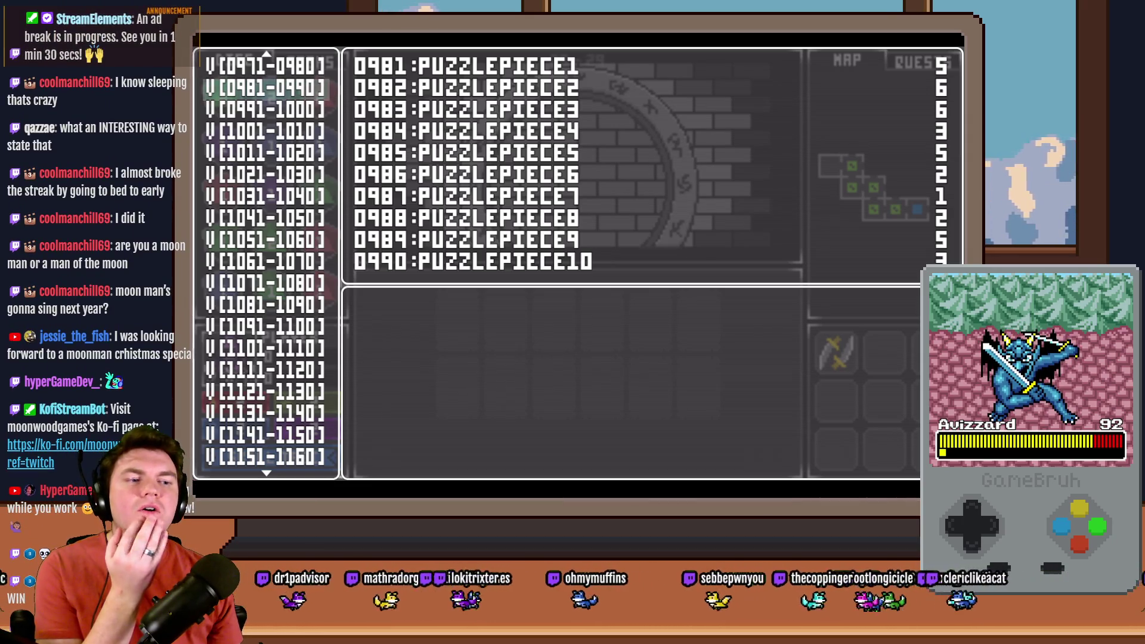
{"action": "key", "text": "alt+F4"}
Inspect the If: puzzleSelection ≥ 8 block in the rune loop.
{"action": "scroll", "coordinate": [711, 305], "scroll_direction": "down", "scroll_amount": 5}
{"action": "left_click", "coordinate": [610, 276]}
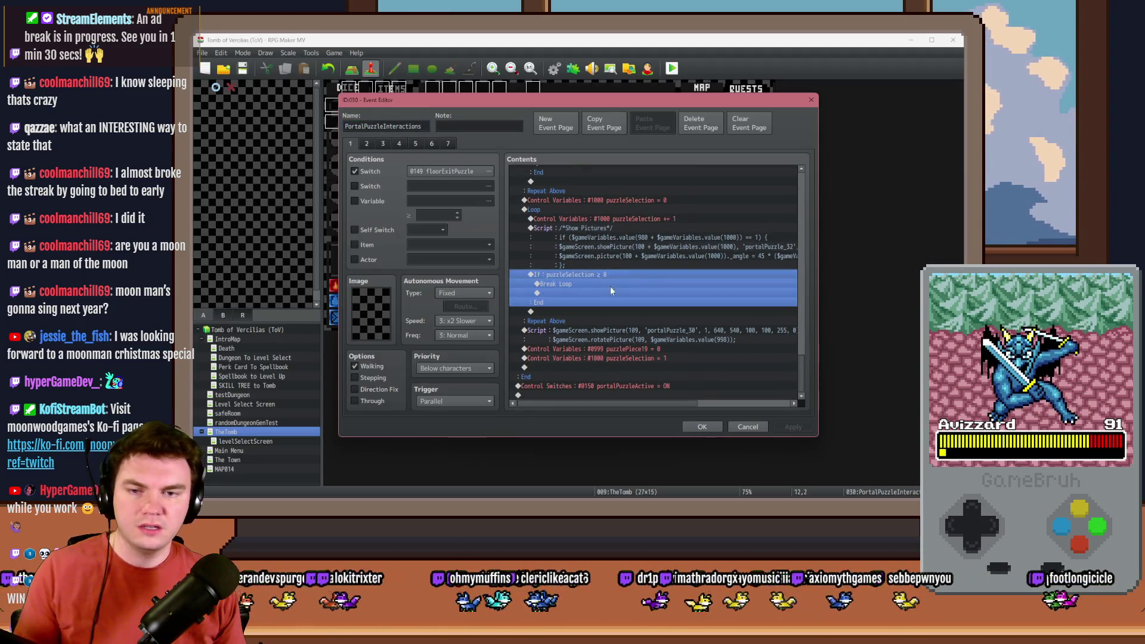
{"action": "left_click", "coordinate": [611, 312]}
{"action": "left_click", "coordinate": [608, 273]}
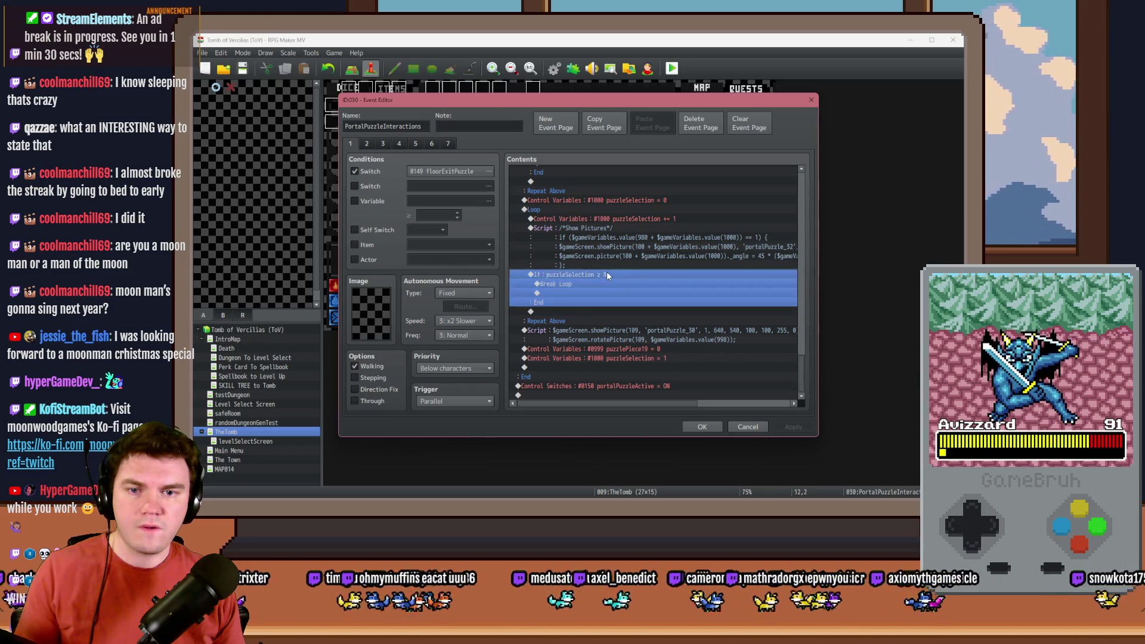
{"action": "scroll", "coordinate": [604, 310], "scroll_direction": "up", "scroll_amount": 7}
{"action": "scroll", "coordinate": [604, 318], "scroll_direction": "up", "scroll_amount": 2}
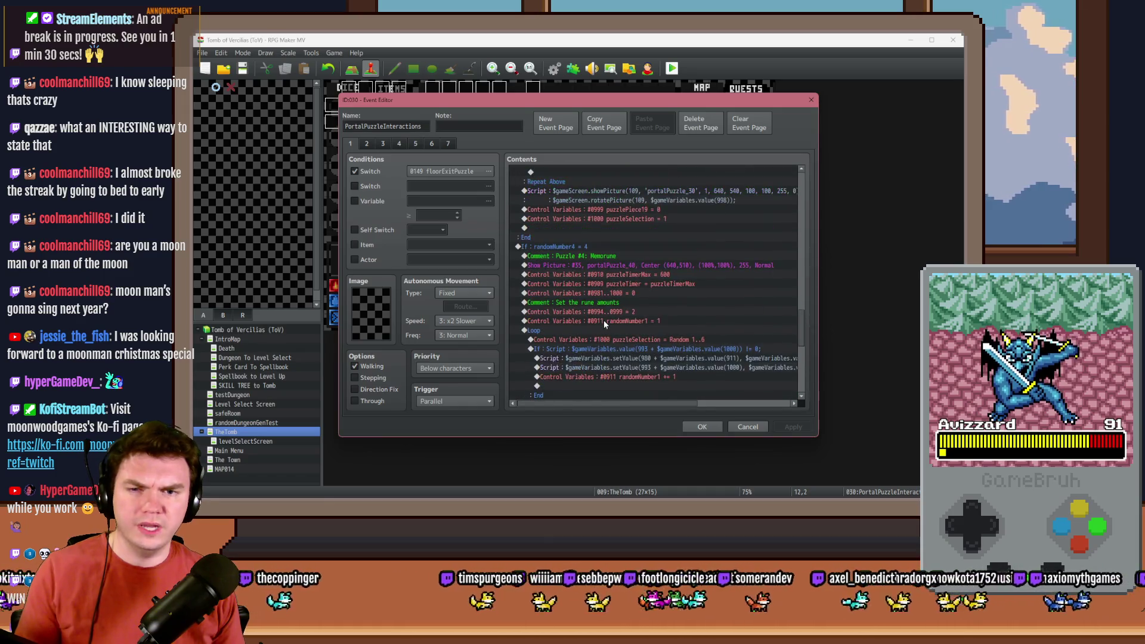
{"action": "scroll", "coordinate": [604, 320], "scroll_direction": "down", "scroll_amount": 2}
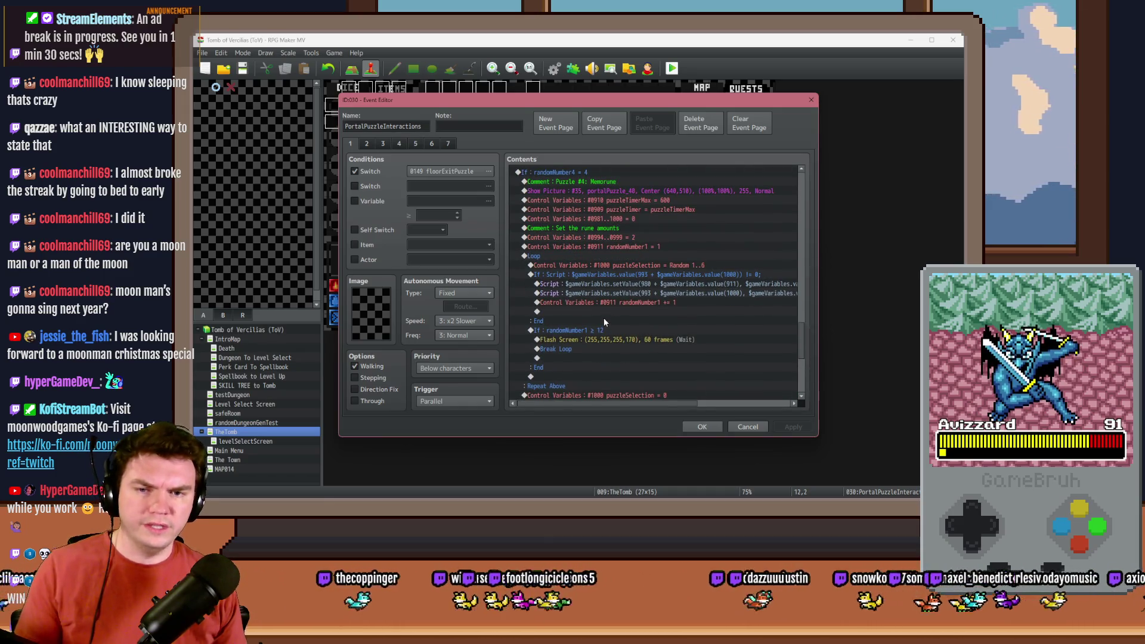
Change the randomNumber1 condition from ≥ 12 to ≥ 13.
{"action": "left_click", "coordinate": [606, 328]}
{"action": "scroll", "coordinate": [606, 327], "scroll_direction": "down", "scroll_amount": 6}
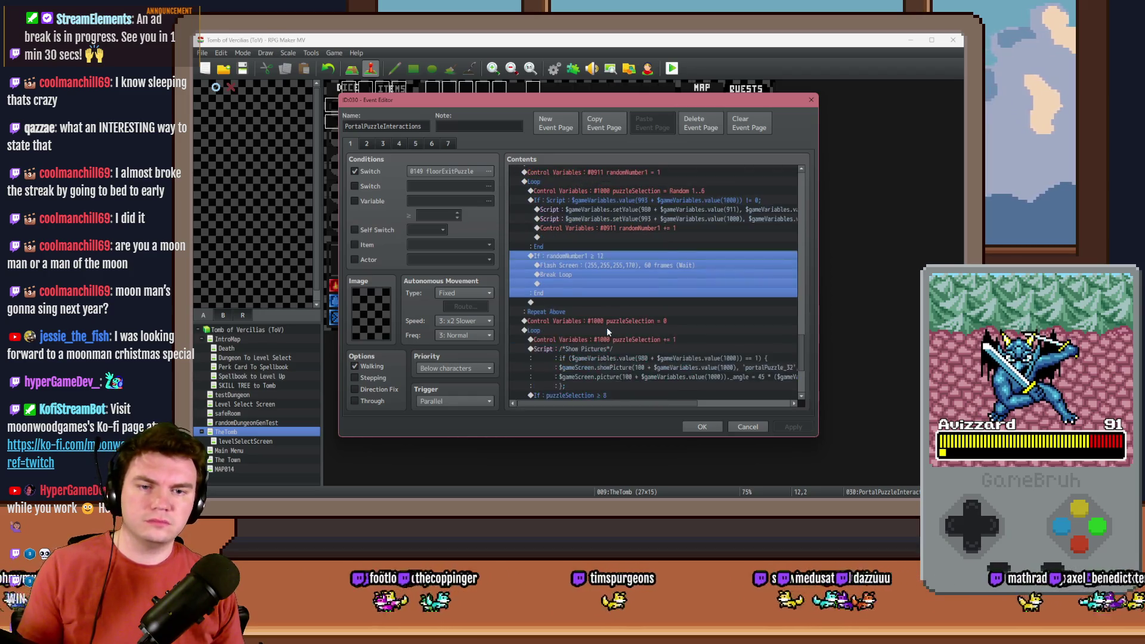
{"action": "scroll", "coordinate": [607, 327], "scroll_direction": "up", "scroll_amount": 4}
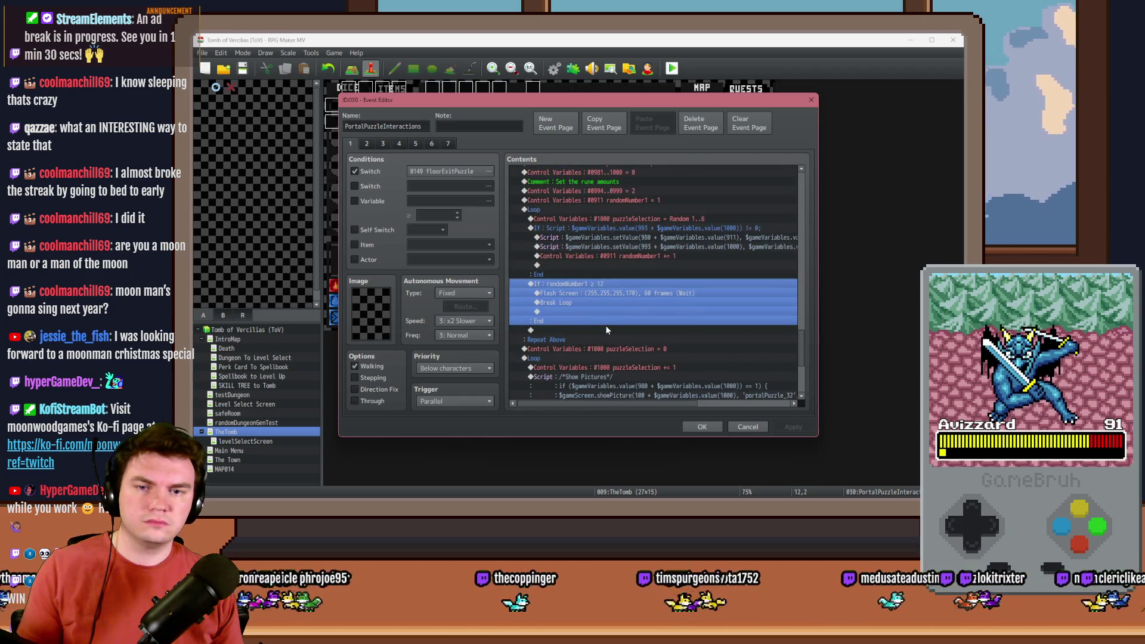
{"action": "key", "text": "Return"}
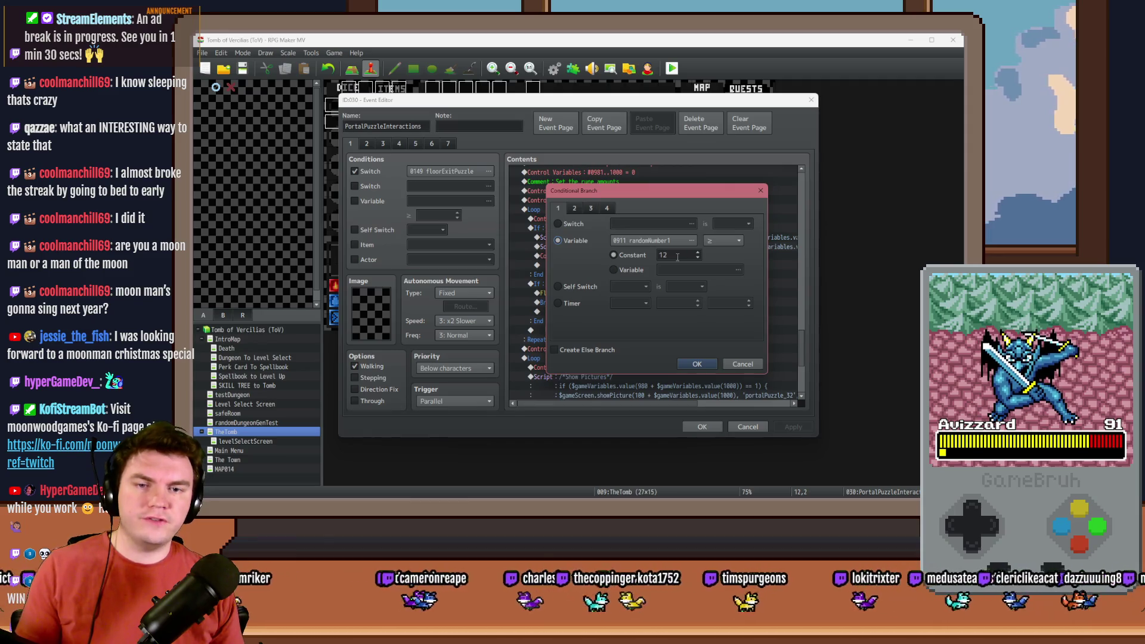
{"action": "left_click", "coordinate": [697, 364]}
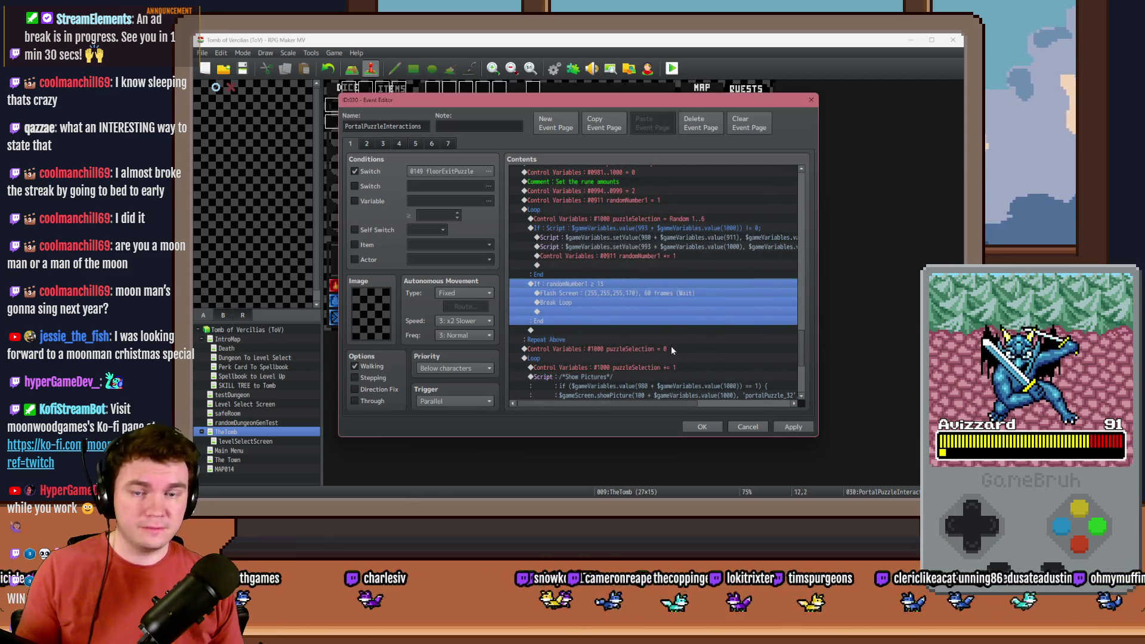
{"action": "scroll", "coordinate": [671, 346], "scroll_direction": "up", "scroll_amount": 2}
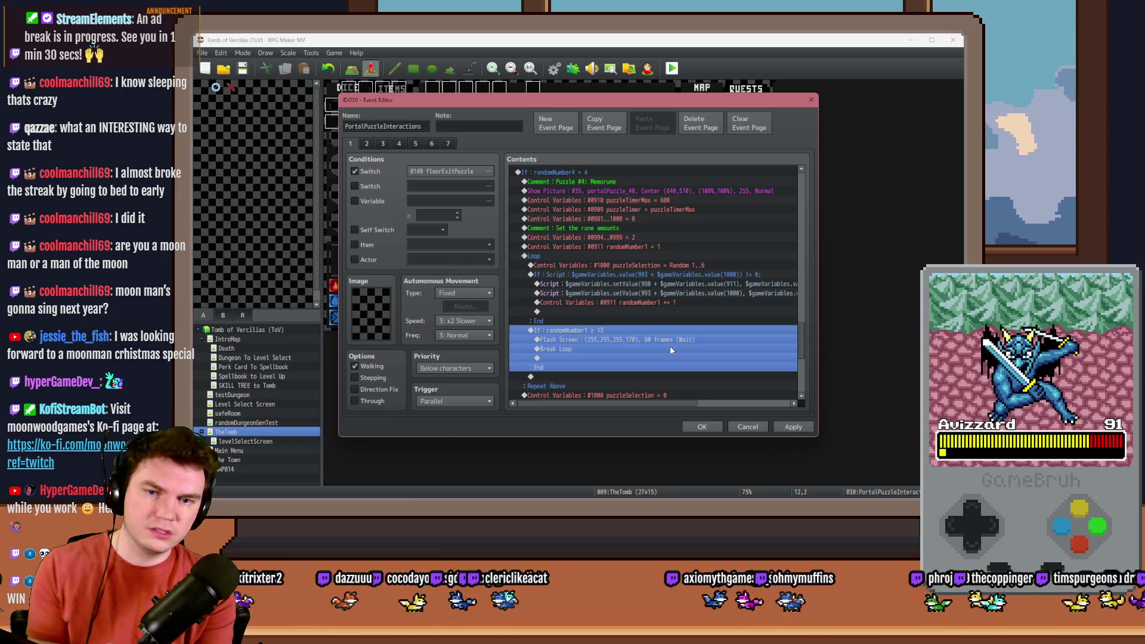
Add a variable condition on 0994 puzzlePiece14 to the event page.
{"action": "left_click", "coordinate": [354, 201]}
{"action": "left_click", "coordinate": [447, 201]}
{"action": "left_click", "coordinate": [600, 280]}
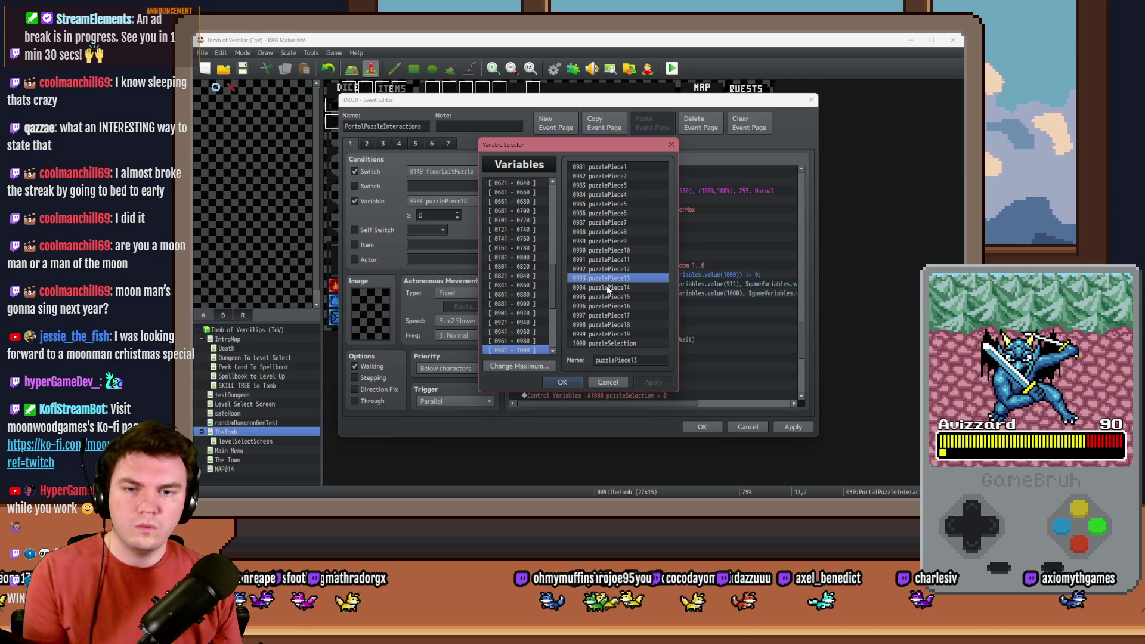
{"action": "key", "text": "Down"}
{"action": "key", "text": "Down"}
{"action": "key", "text": "Down"}
{"action": "left_click", "coordinate": [607, 285]}
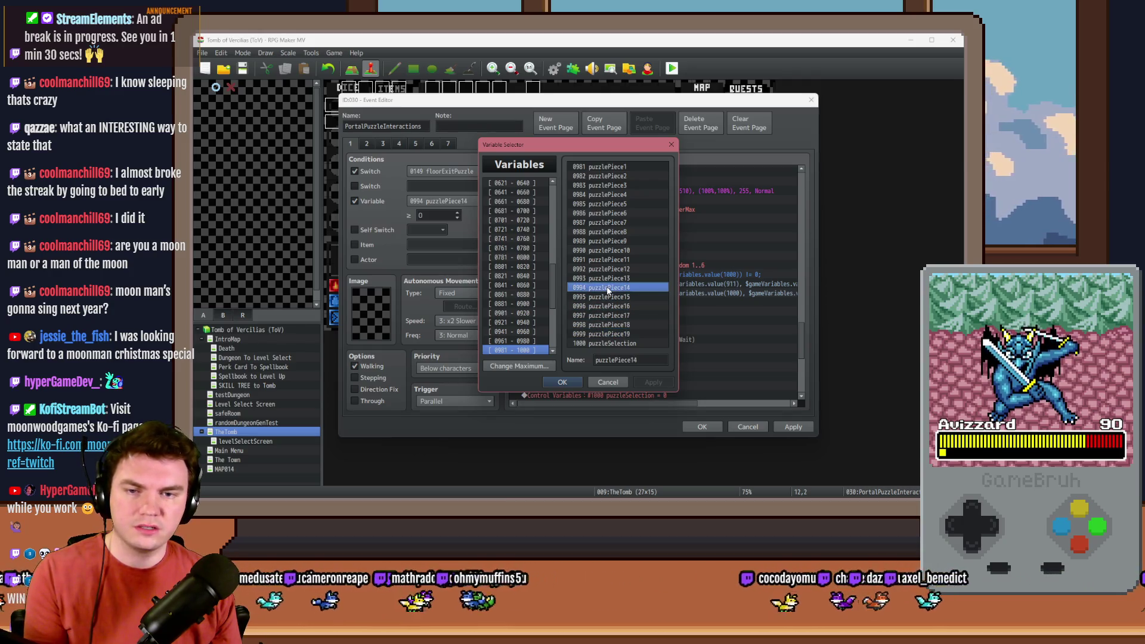
{"action": "key", "text": "Return"}
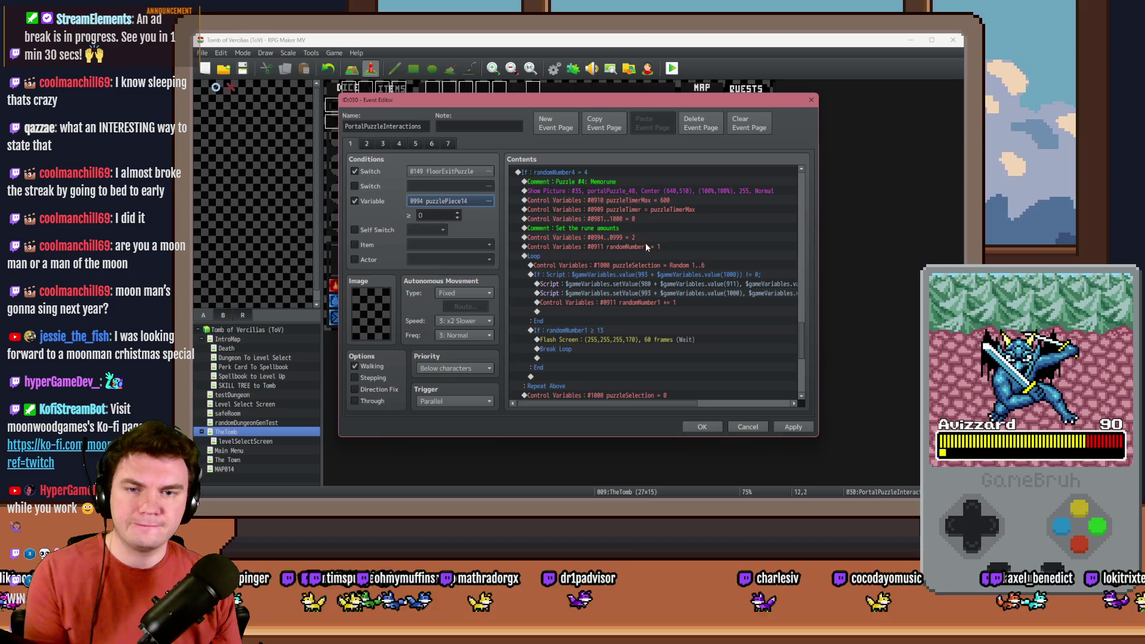
Insert a white Flash Screen with intensity 68 above the Loop and close the editor.
{"action": "double_click", "coordinate": [628, 255]}
{"action": "left_click", "coordinate": [711, 171]}
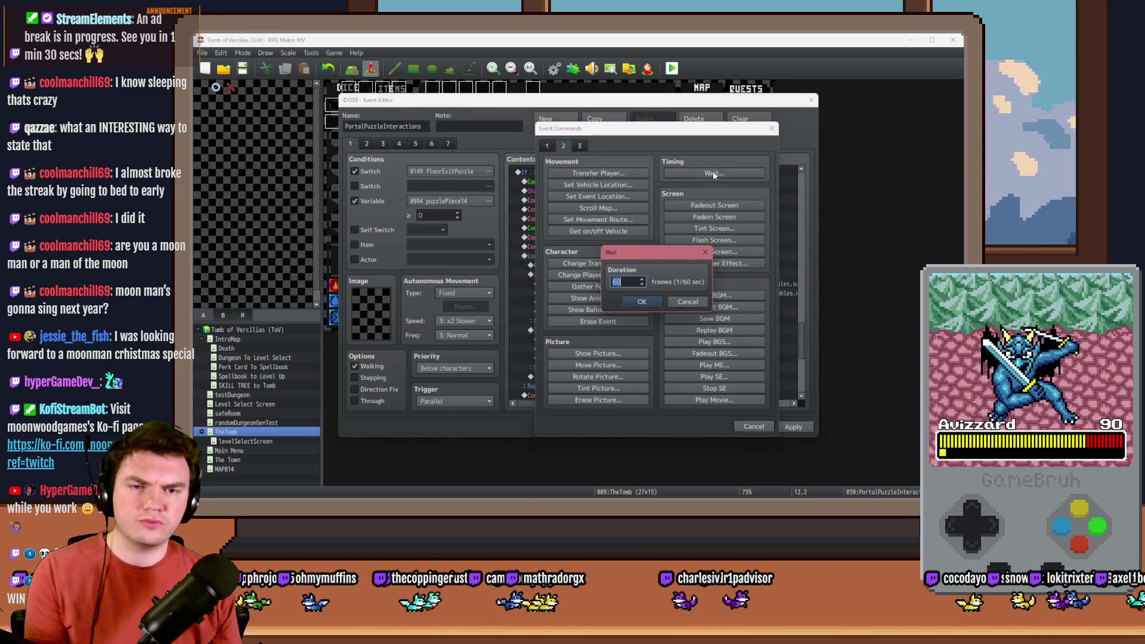
{"action": "left_click", "coordinate": [689, 303]}
{"action": "left_click", "coordinate": [720, 240]}
{"action": "left_click_drag", "start_coordinate": [644, 285], "coordinate": [619, 285]}
{"action": "left_click", "coordinate": [679, 341]}
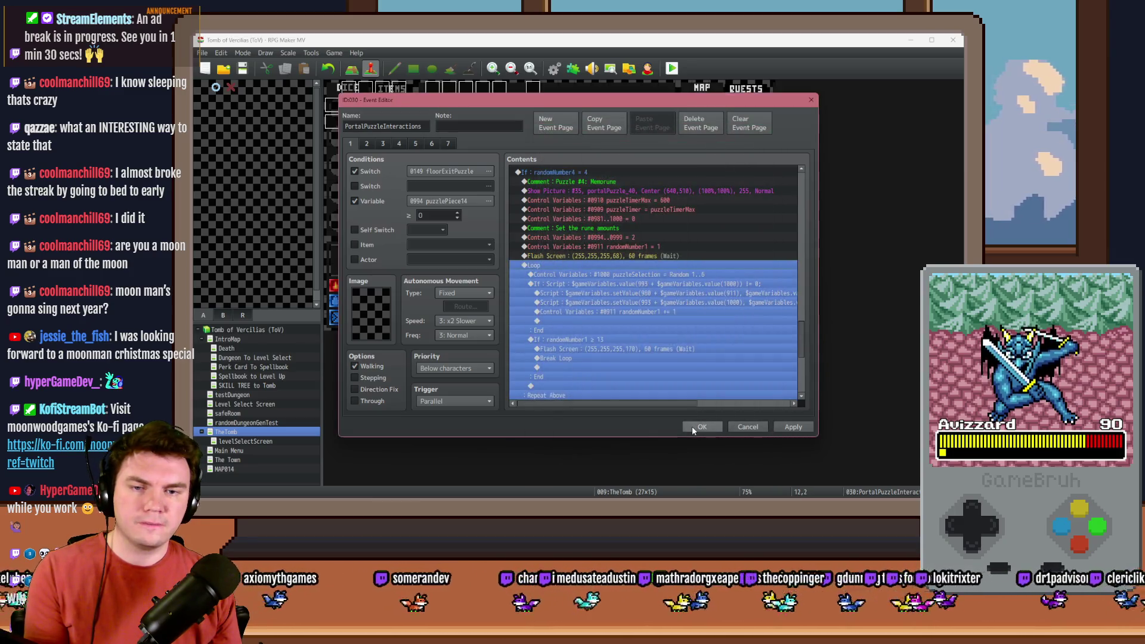
{"action": "key", "text": "alt+F4"}
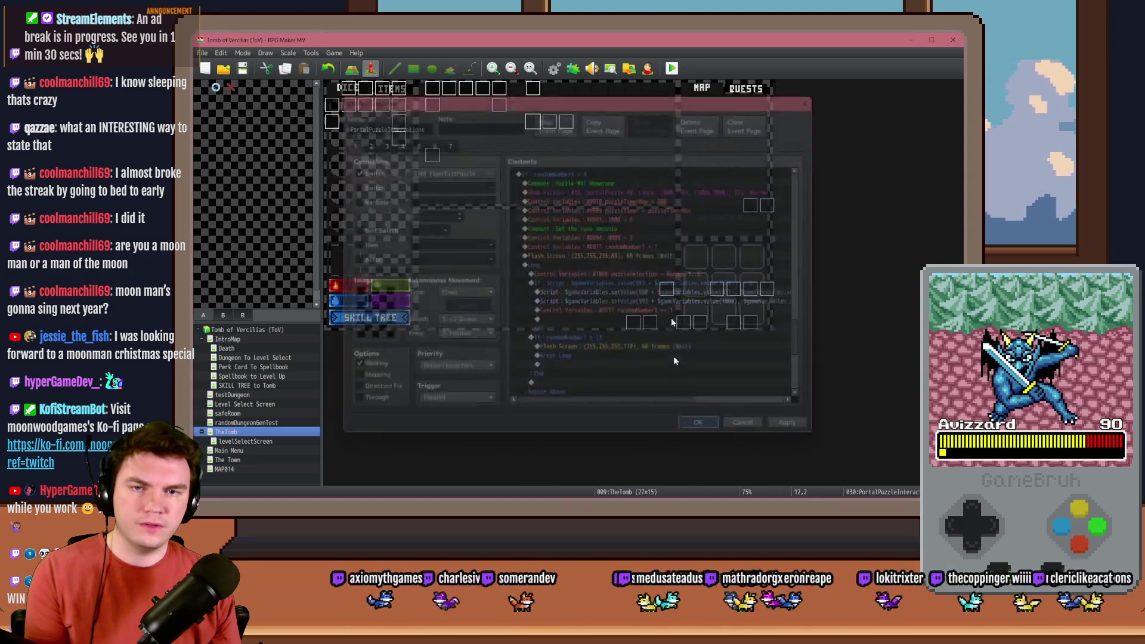
Save, start a playtest, walk to the glyph-frame room, and interact with the glyphs.
{"action": "key", "text": "alt+F4"}
{"action": "left_click", "coordinate": [540, 287]}
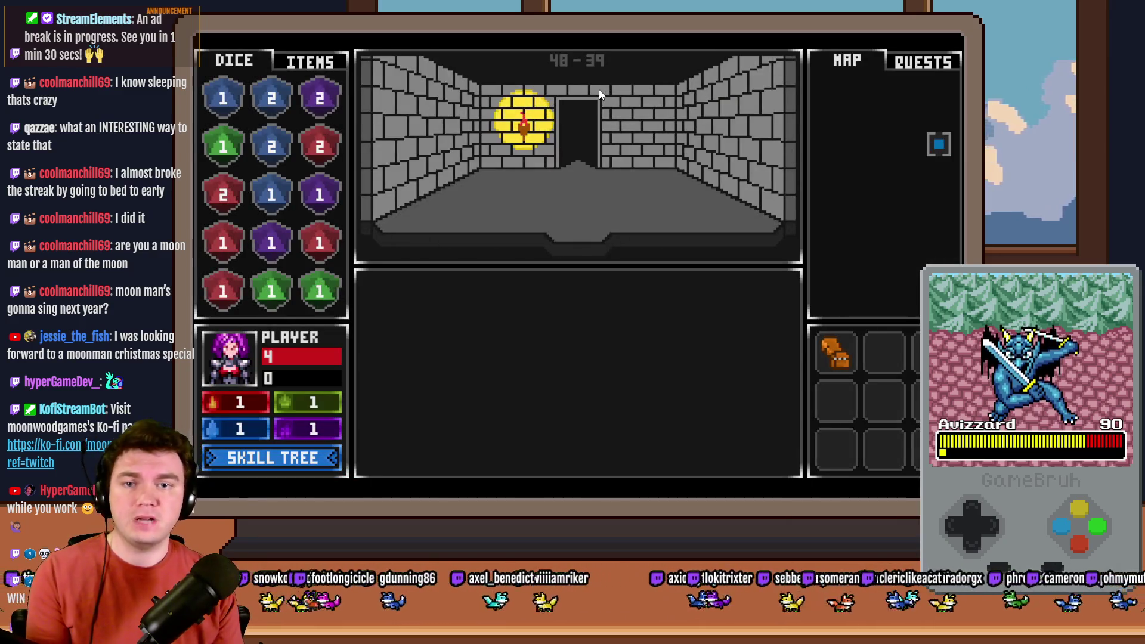
{"action": "key", "text": "Up"}
{"action": "key", "text": "Up"}
{"action": "key", "text": "Up"}
{"action": "key", "text": "Left"}
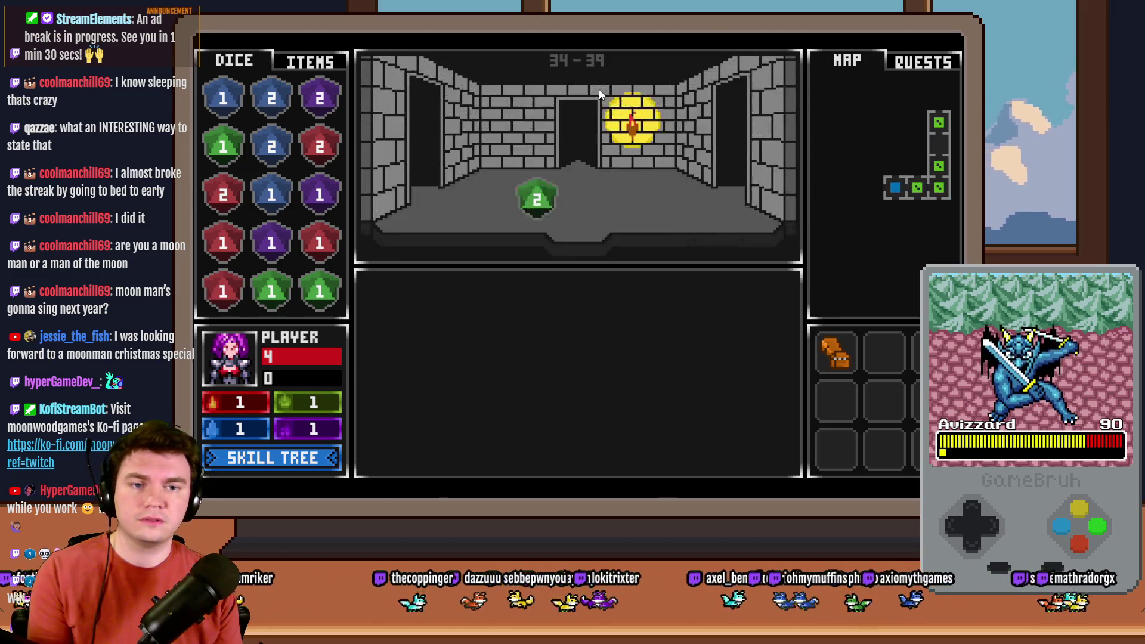
{"action": "key", "text": "Up"}
{"action": "key", "text": "Left"}
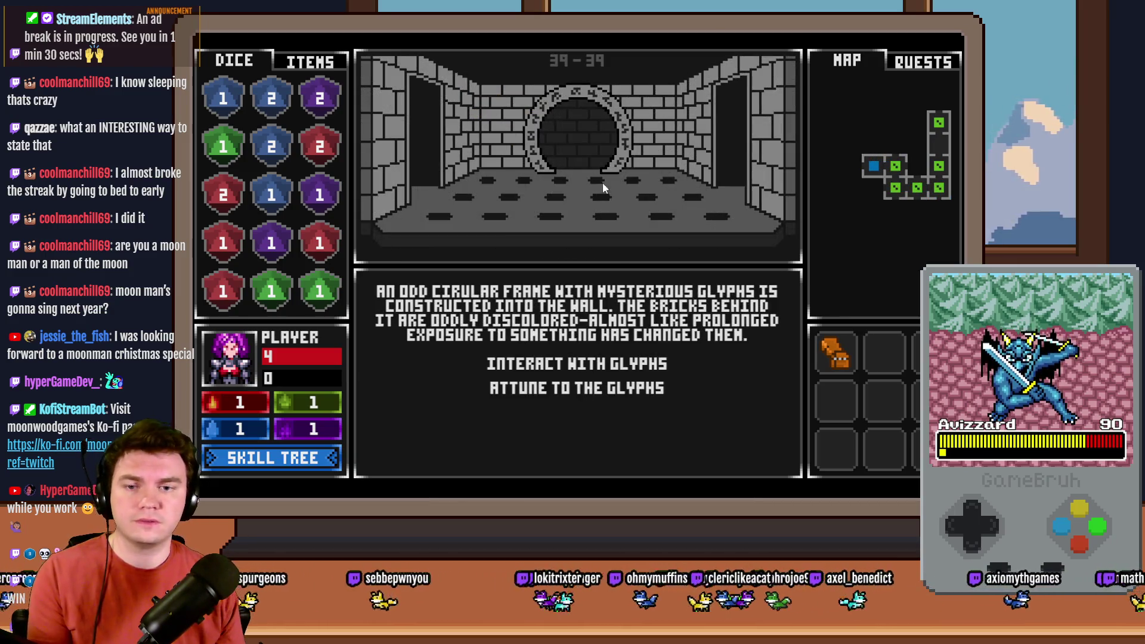
{"action": "left_click", "coordinate": [613, 362]}
Check variables 0981–0990 and 0991–1000 in the F9 debug window, then end the playtest.
{"action": "key", "text": "F9"}
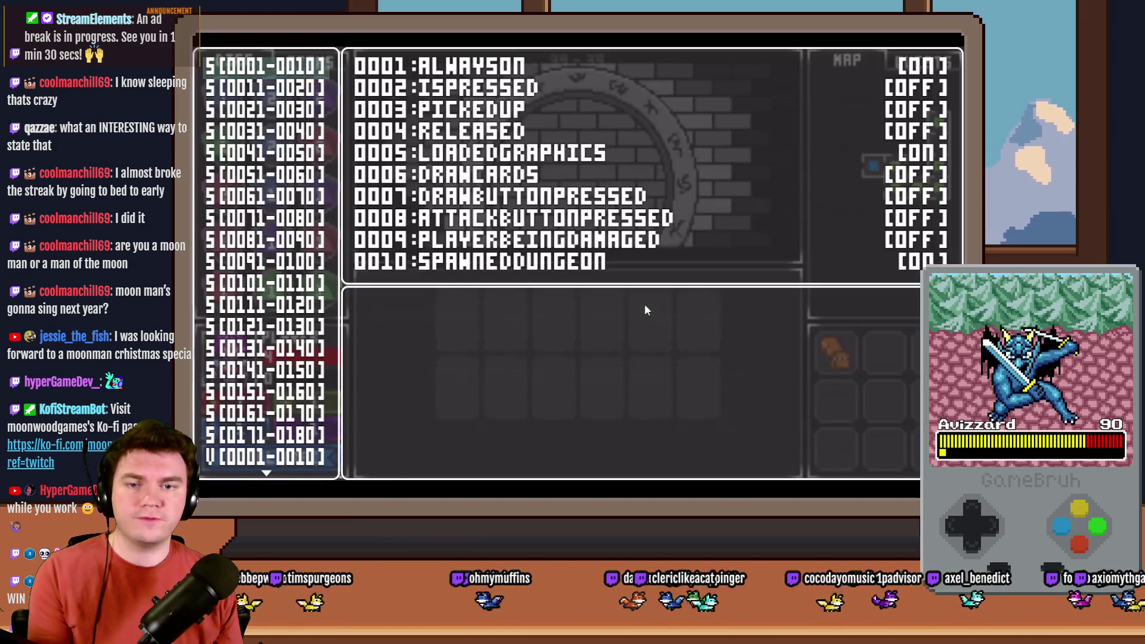
{"action": "scroll", "coordinate": [268, 262], "scroll_direction": "down", "scroll_amount": 15}
{"action": "scroll", "coordinate": [281, 76], "scroll_direction": "up", "scroll_amount": 9}
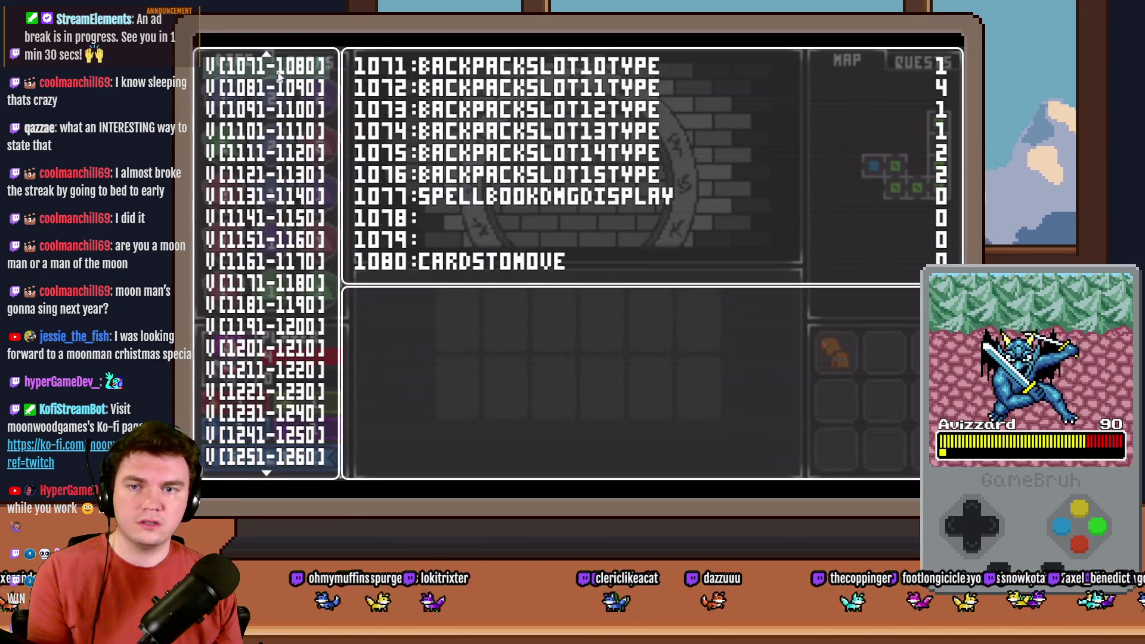
{"action": "scroll", "coordinate": [281, 76], "scroll_direction": "up", "scroll_amount": 2}
{"action": "scroll", "coordinate": [280, 76], "scroll_direction": "up", "scroll_amount": 2}
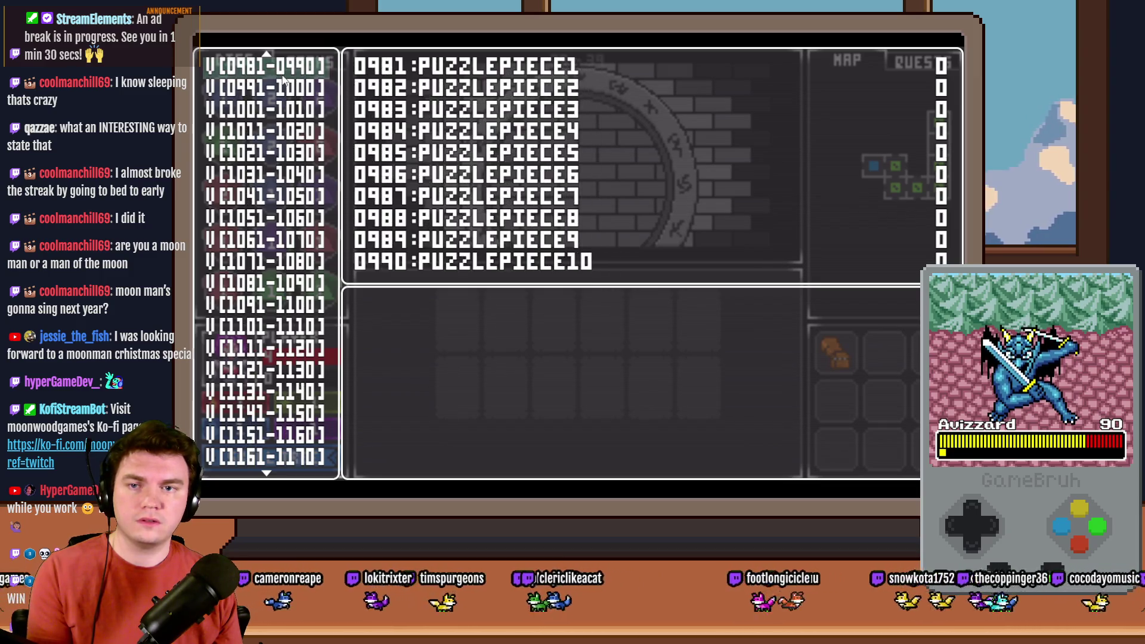
{"action": "scroll", "coordinate": [281, 77], "scroll_direction": "down", "scroll_amount": 1}
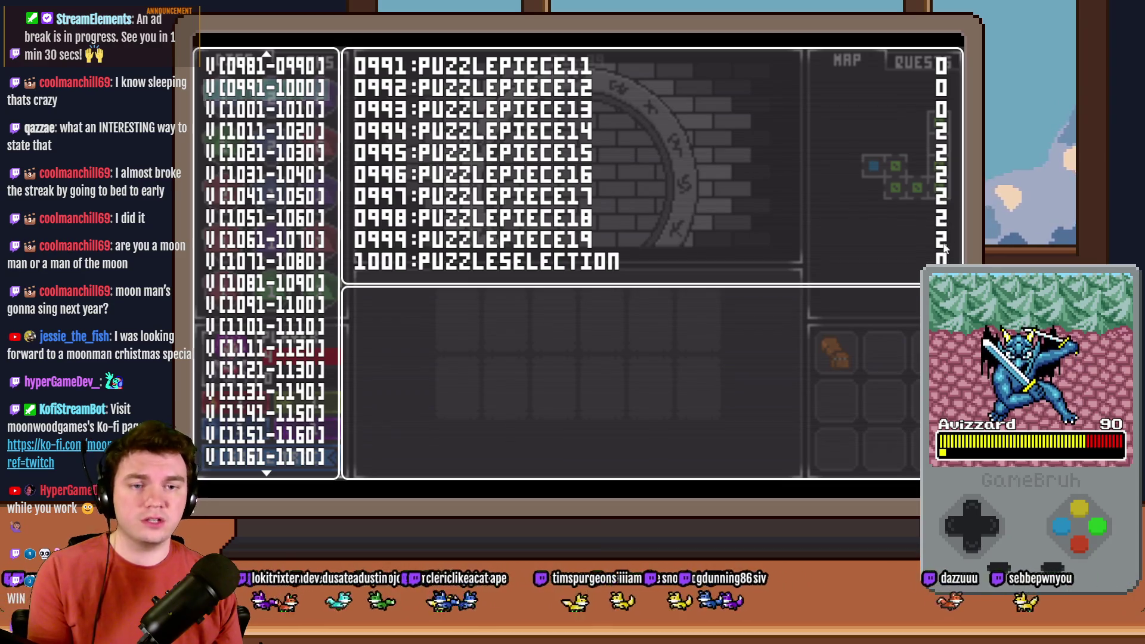
{"action": "key", "text": "Escape"}
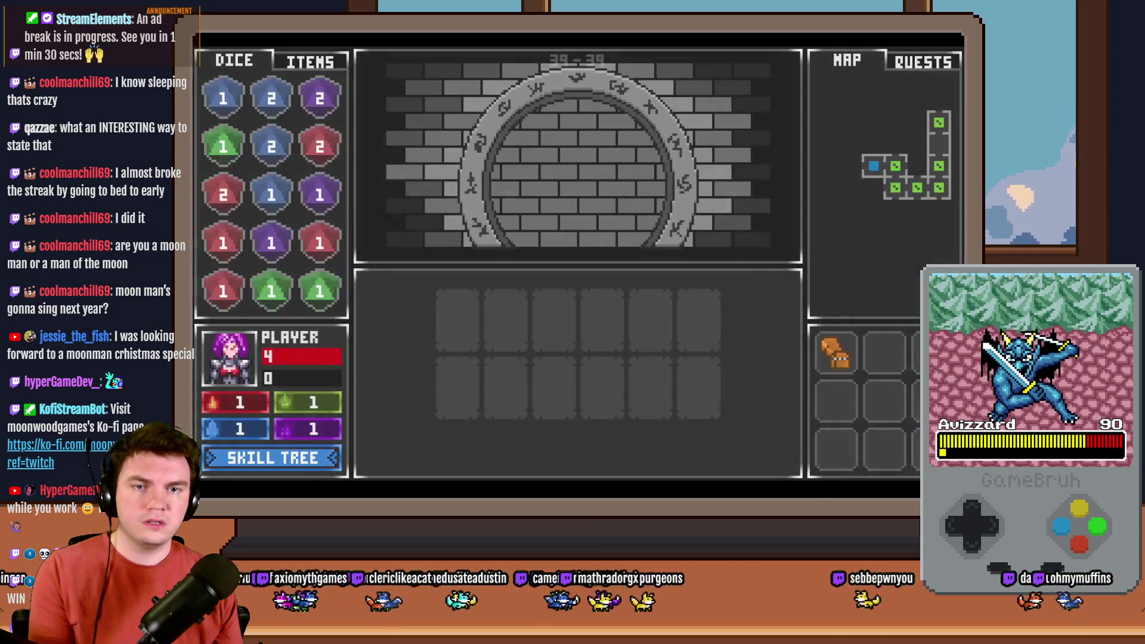
{"action": "key", "text": "F9"}
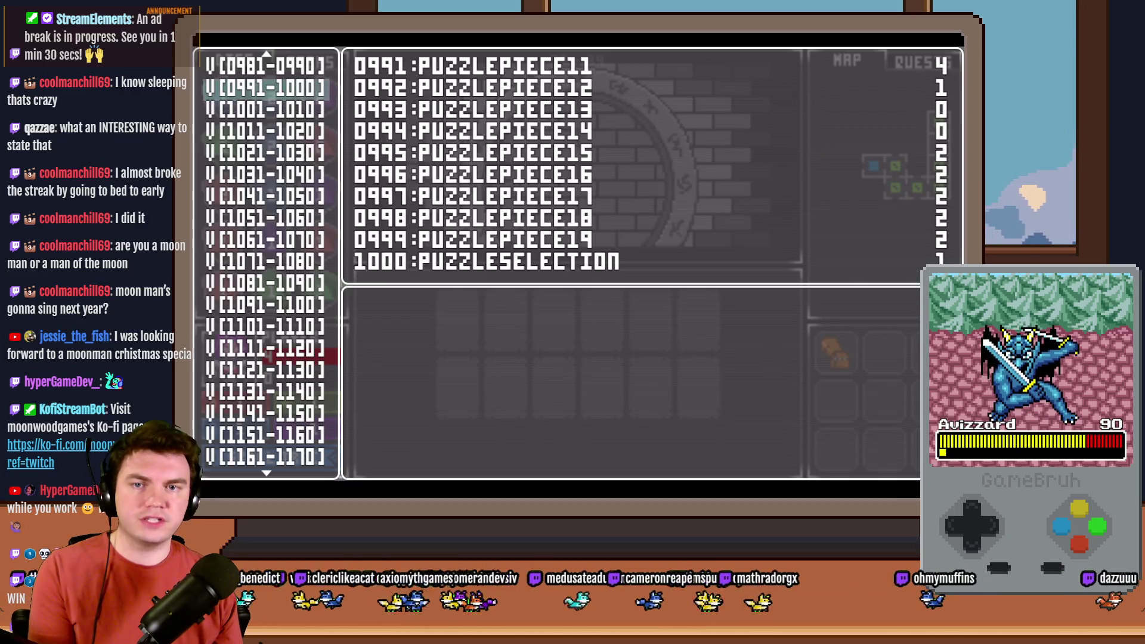
{"action": "key", "text": "Up"}
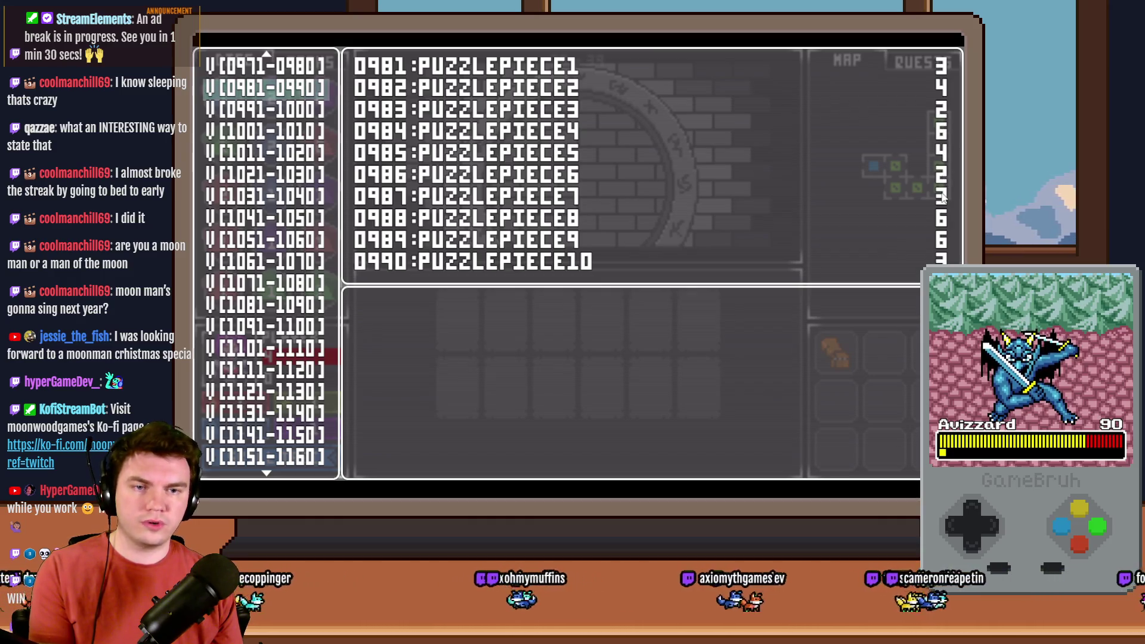
{"action": "key", "text": "Down"}
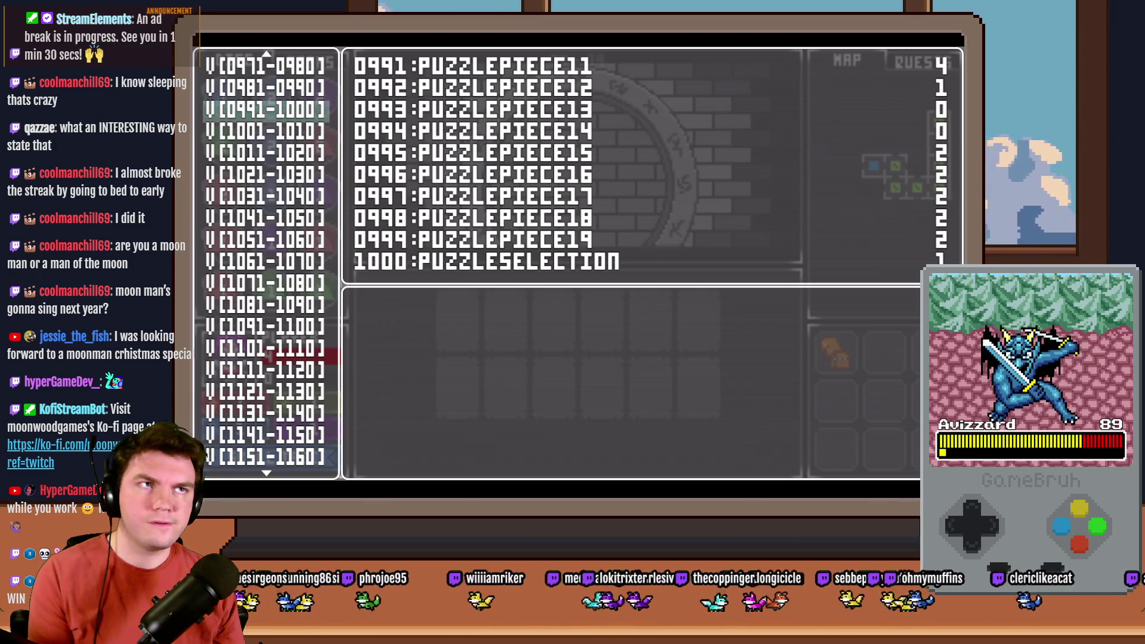
{"action": "key", "text": "alt+F4"}
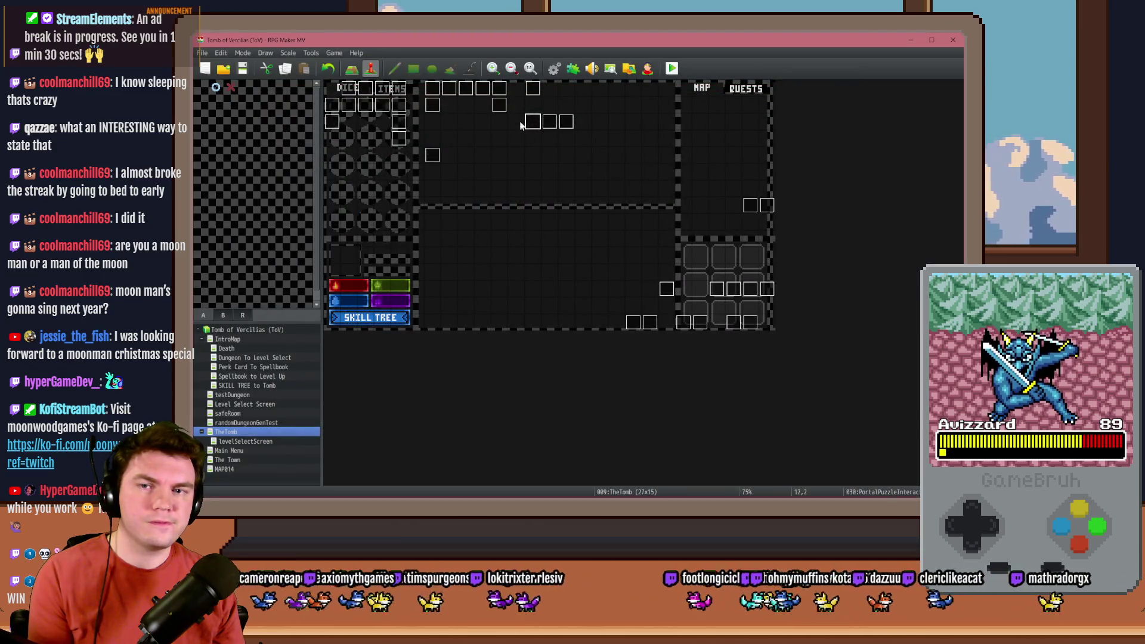
Open the PortalPuzzleInteractions event on page 1 and scroll to the rune-setting script.
{"action": "double_click", "coordinate": [533, 121]}
{"action": "left_click", "coordinate": [417, 145]}
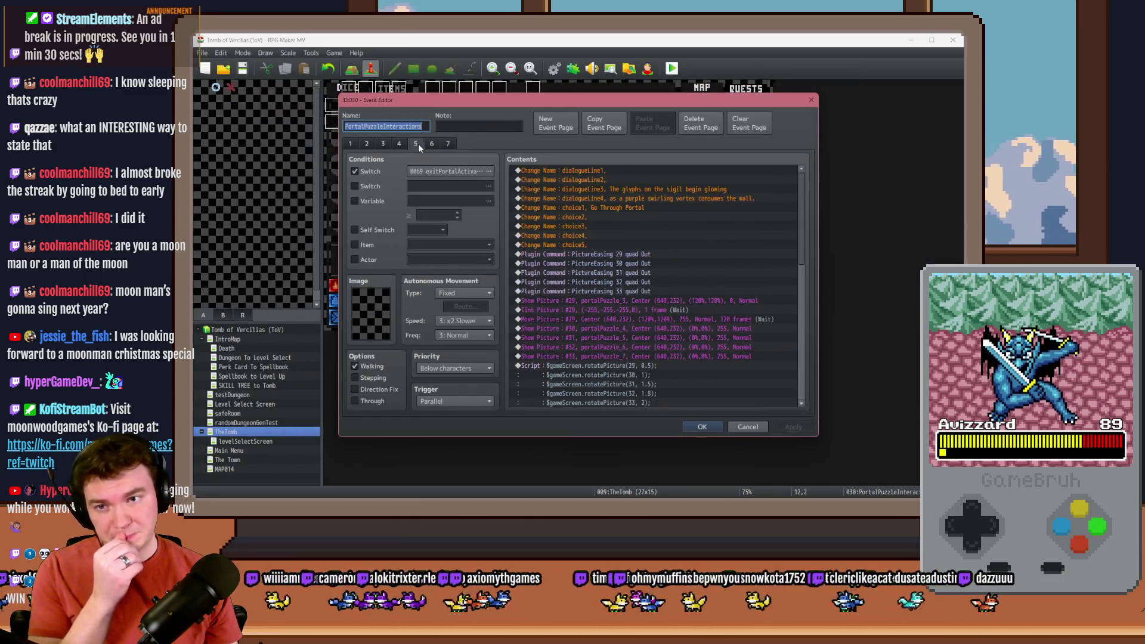
{"action": "left_click", "coordinate": [351, 144]}
{"action": "left_click_drag", "start_coordinate": [801, 197], "coordinate": [809, 332]}
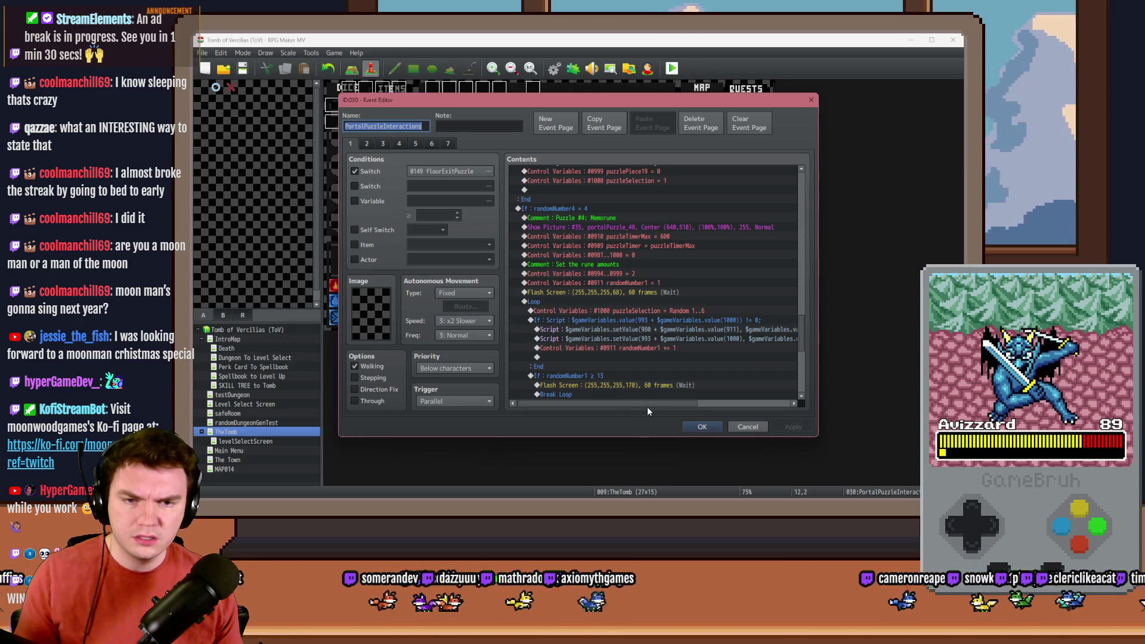
{"action": "left_click_drag", "start_coordinate": [654, 405], "coordinate": [745, 405]}
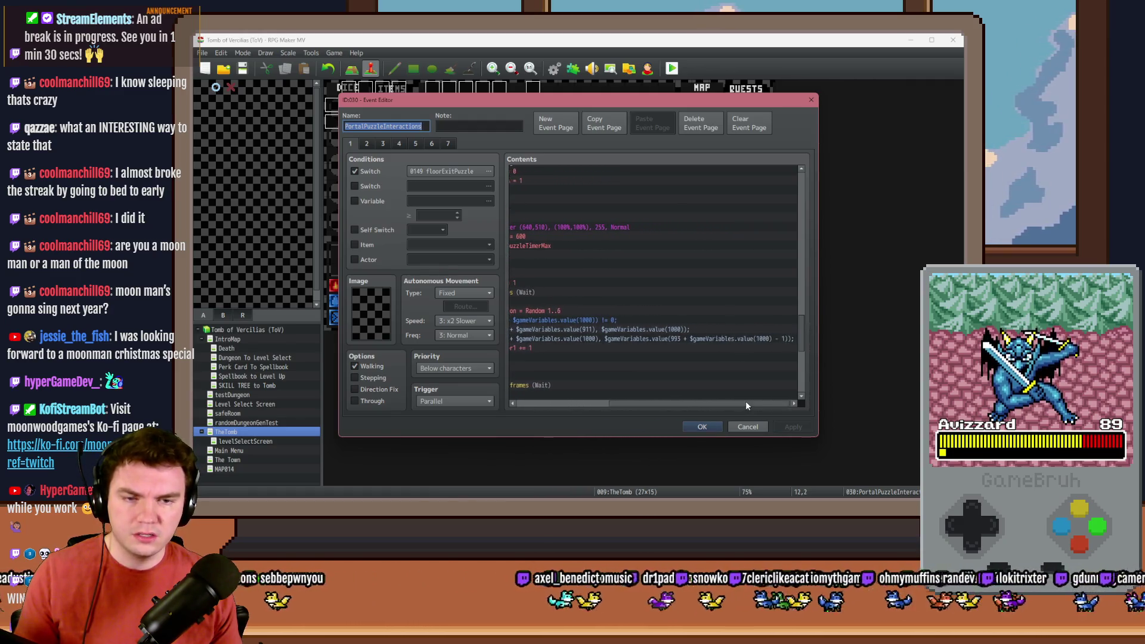
Delete the extra closing parenthesis from the rune script, save the event, and start a playtest.
{"action": "double_click", "coordinate": [742, 339]}
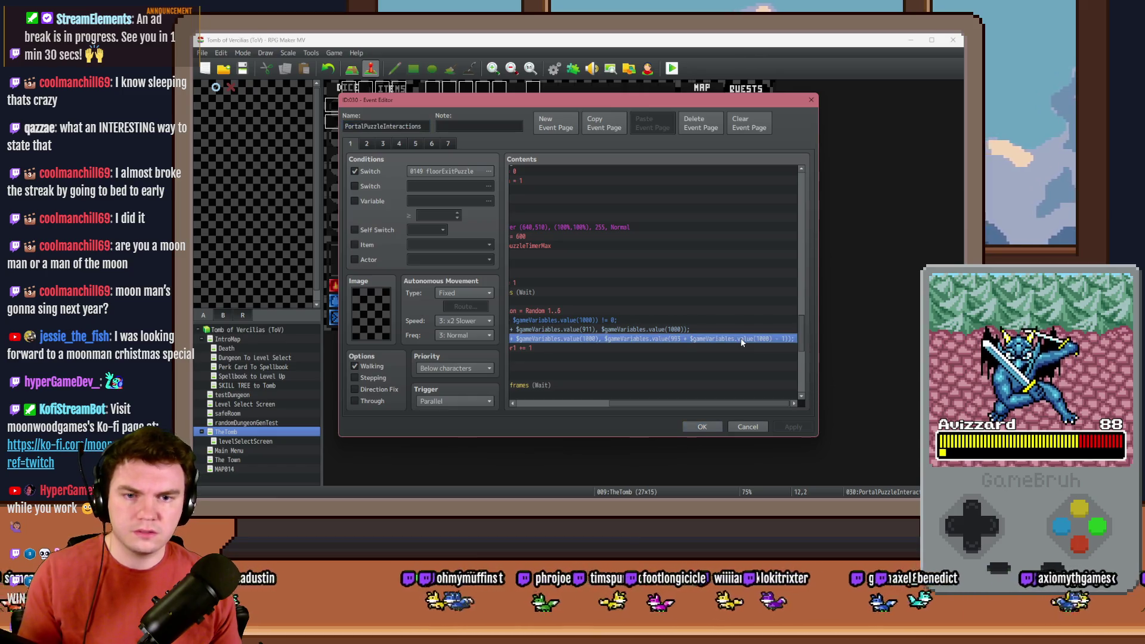
{"action": "left_click", "coordinate": [738, 226]}
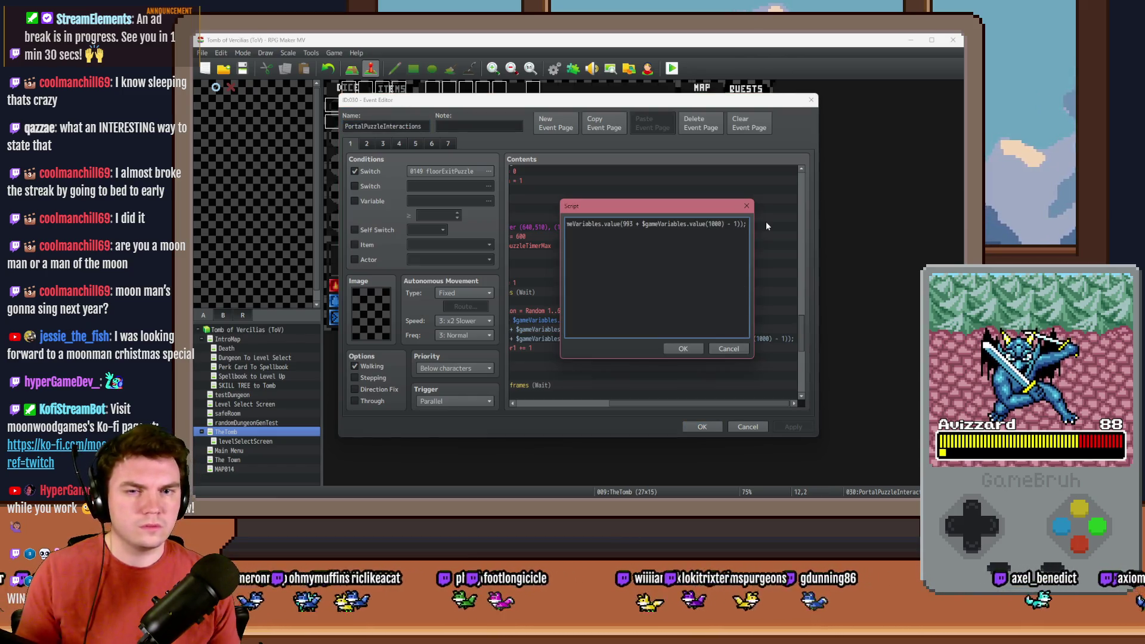
{"action": "key", "text": "Delete"}
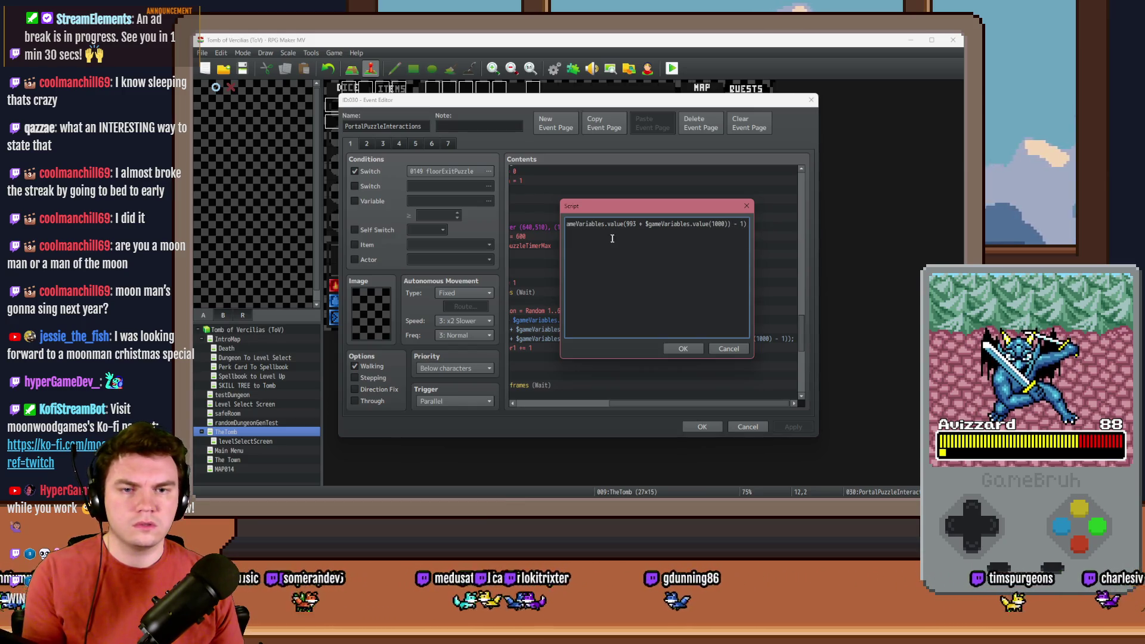
{"action": "left_click", "coordinate": [682, 351]}
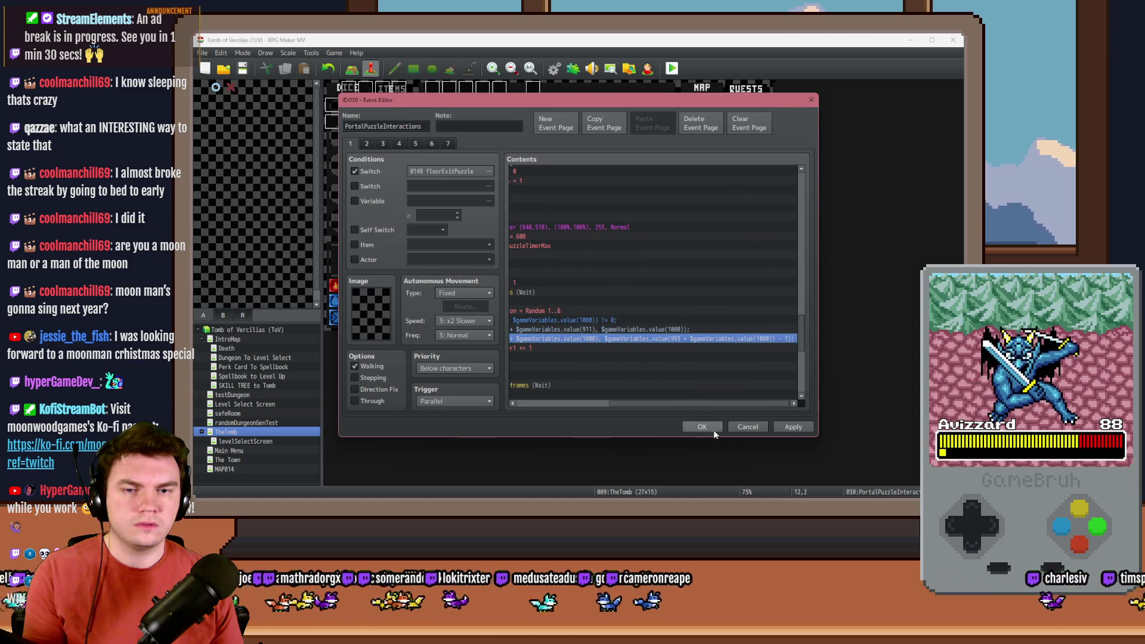
{"action": "left_click", "coordinate": [709, 426]}
{"action": "left_click", "coordinate": [672, 68]}
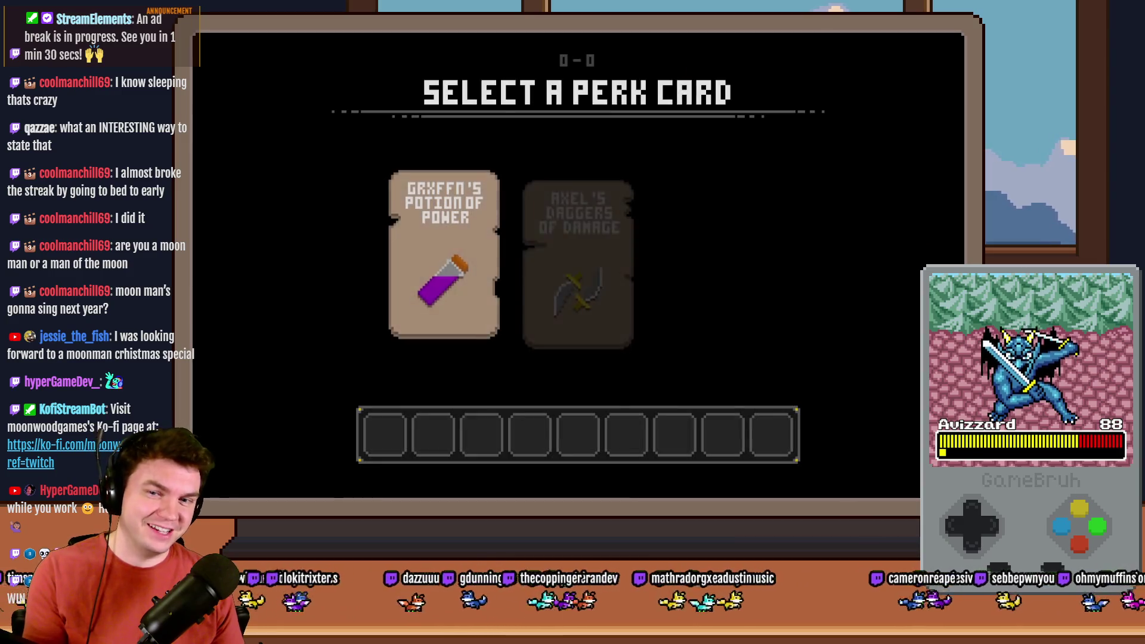
Pick the potion perk card, walk to the glyph room, and interact with the glyphs.
{"action": "left_click", "coordinate": [474, 244]}
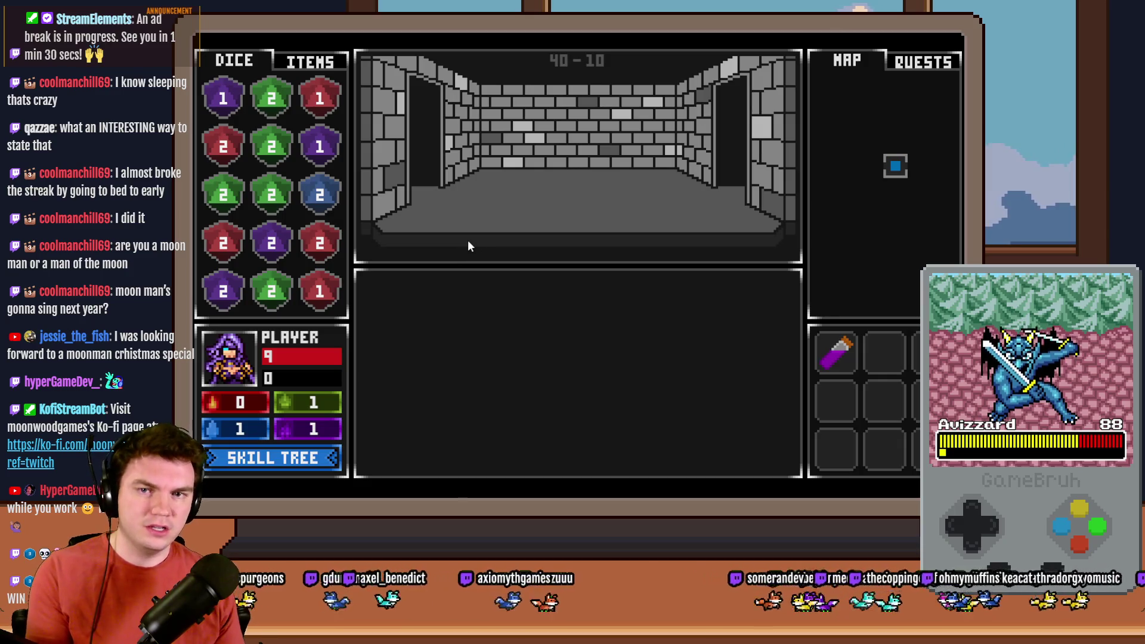
{"action": "key", "text": "Up"}
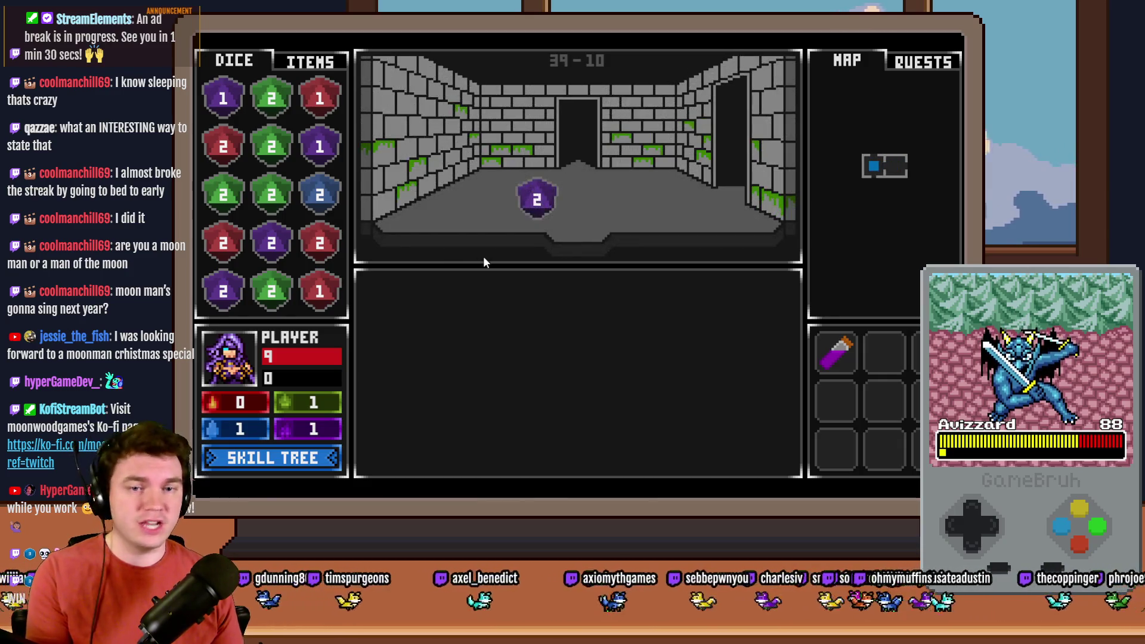
{"action": "key", "text": "Up"}
{"action": "key", "text": "Up"}
{"action": "key", "text": "Up"}
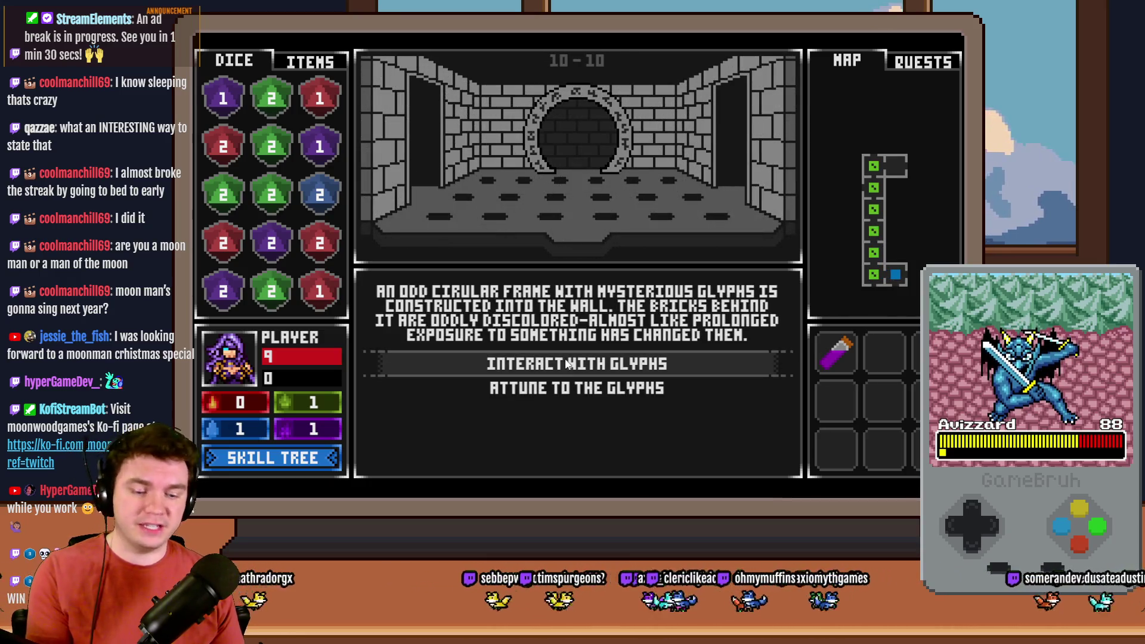
{"action": "left_click", "coordinate": [565, 363]}
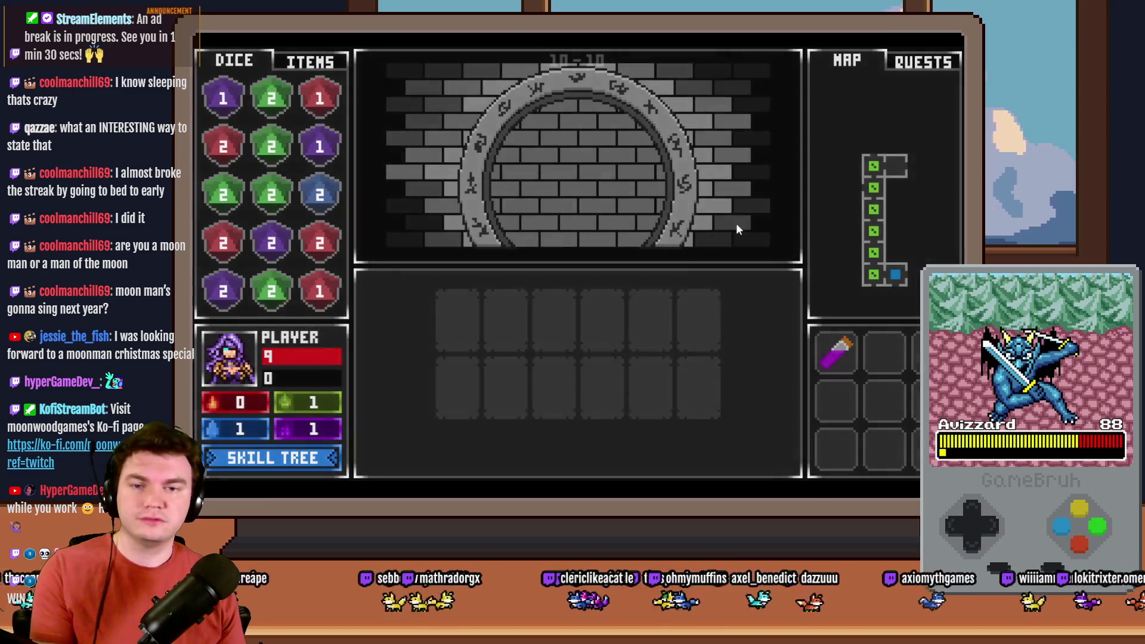
Compare PUZZLEPIECE1–10 and PUZZLEPIECE11–19 plus PUZZLESELECTION in the F9 debug list, then close the playtest.
{"action": "key", "text": "F9"}
{"action": "key", "text": "Up"}
{"action": "key", "text": "Up"}
{"action": "key", "text": "Up"}
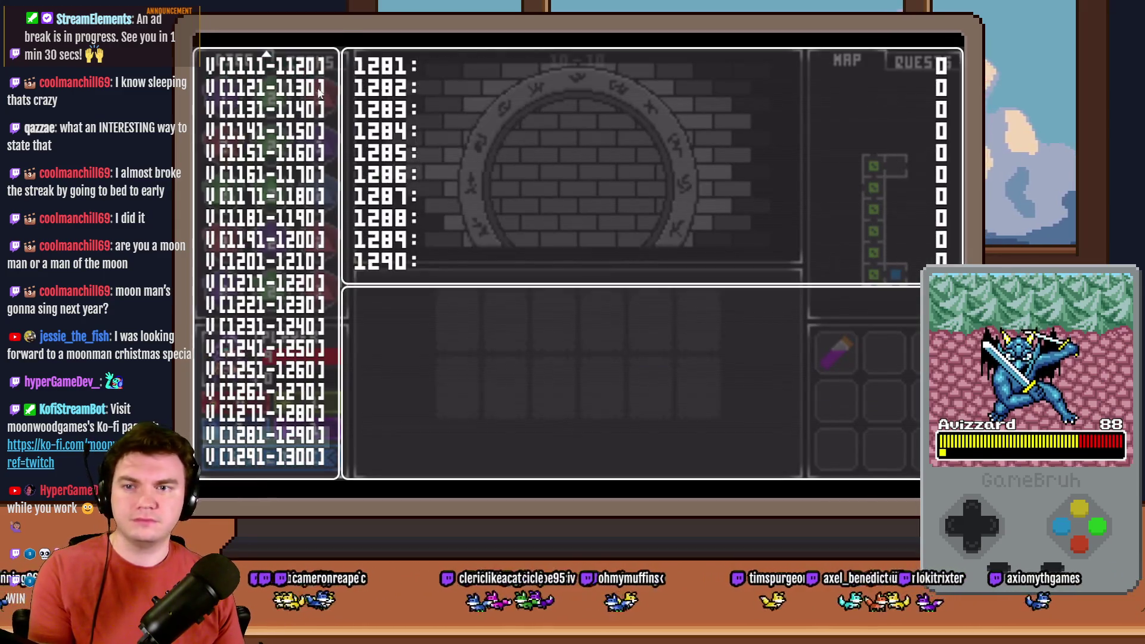
{"action": "key", "text": "Up"}
{"action": "key", "text": "Up"}
{"action": "key", "text": "Up"}
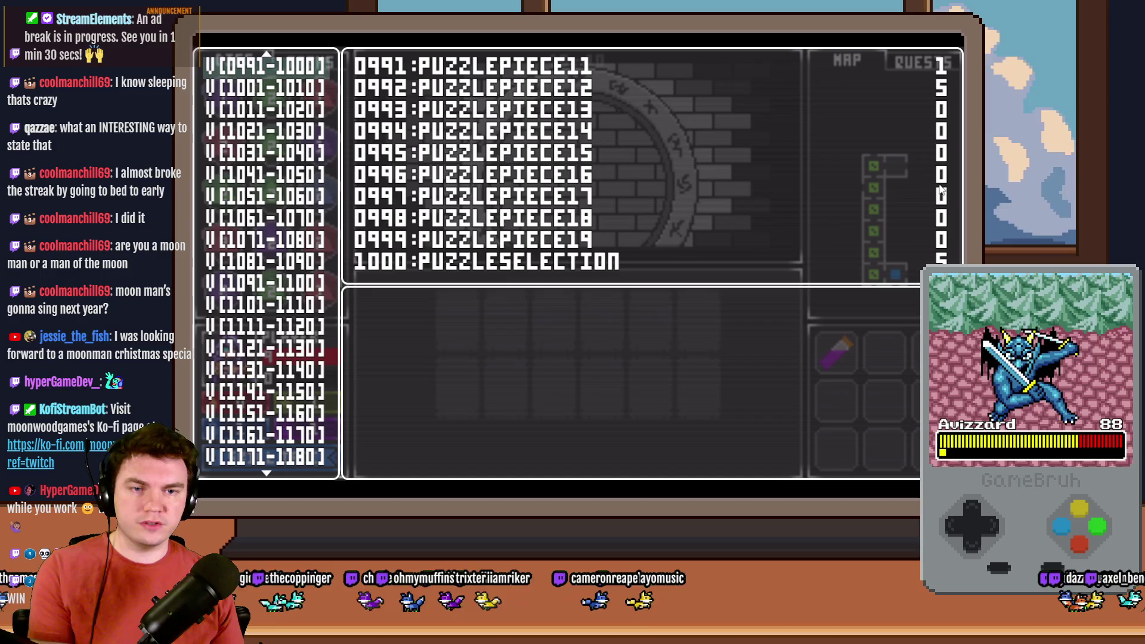
{"action": "key", "text": "Up"}
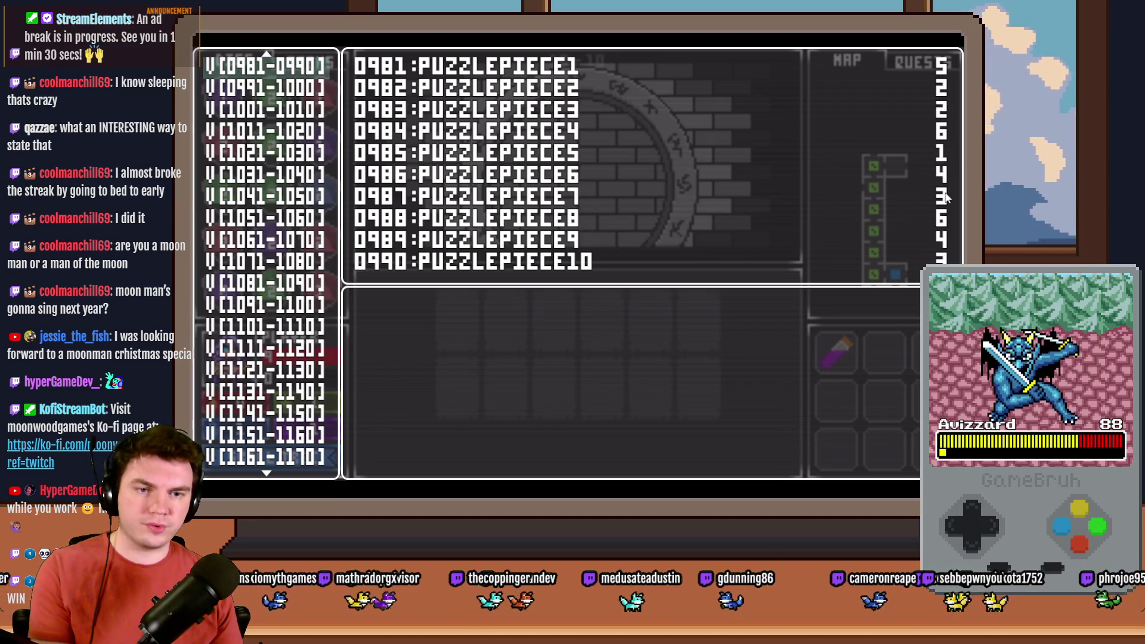
{"action": "key", "text": "Down"}
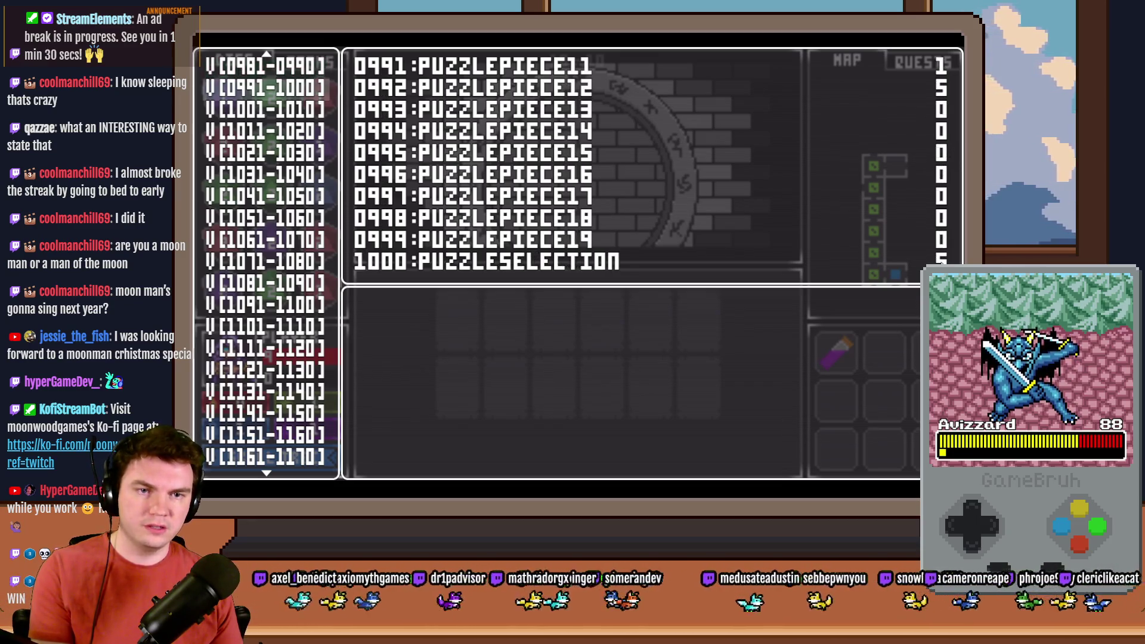
{"action": "key", "text": "Up"}
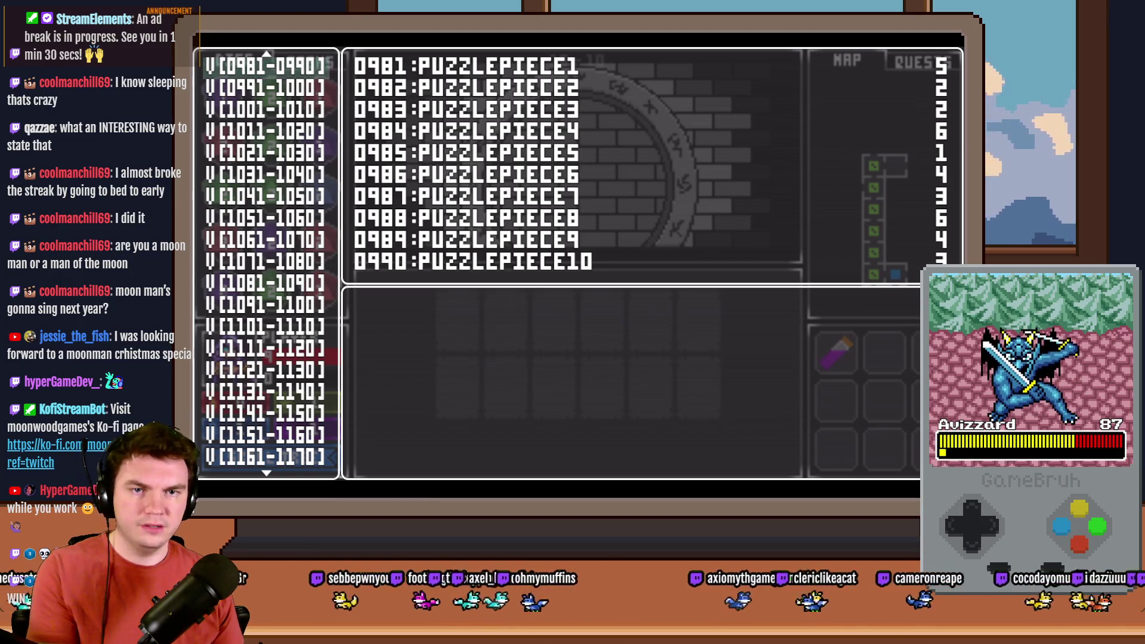
{"action": "key", "text": "Down"}
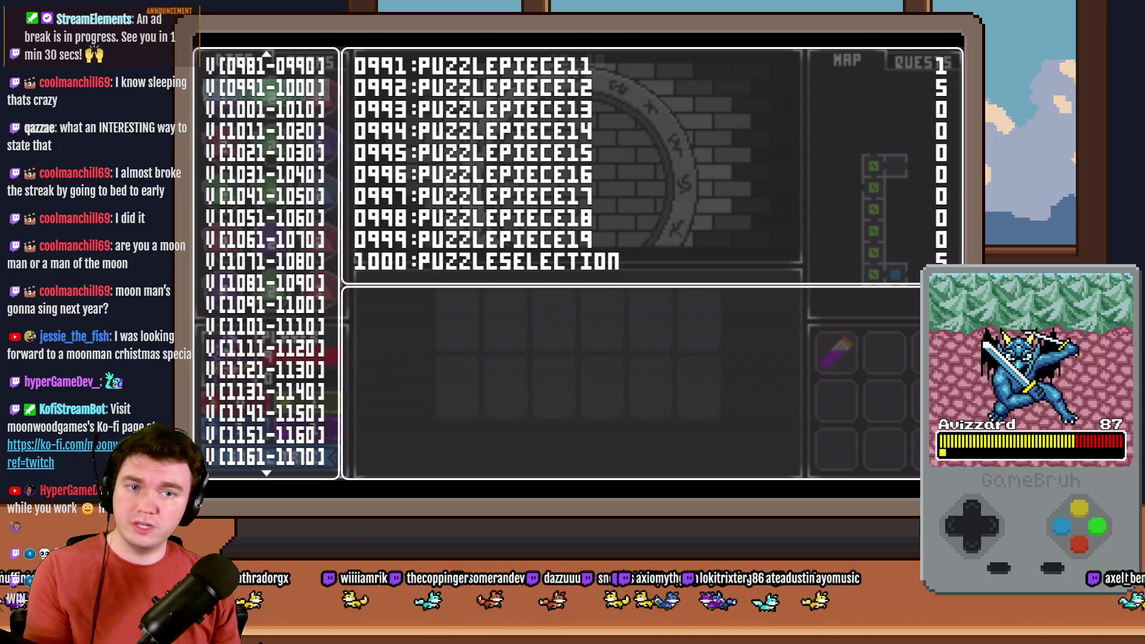
{"action": "key", "text": "alt+F4"}
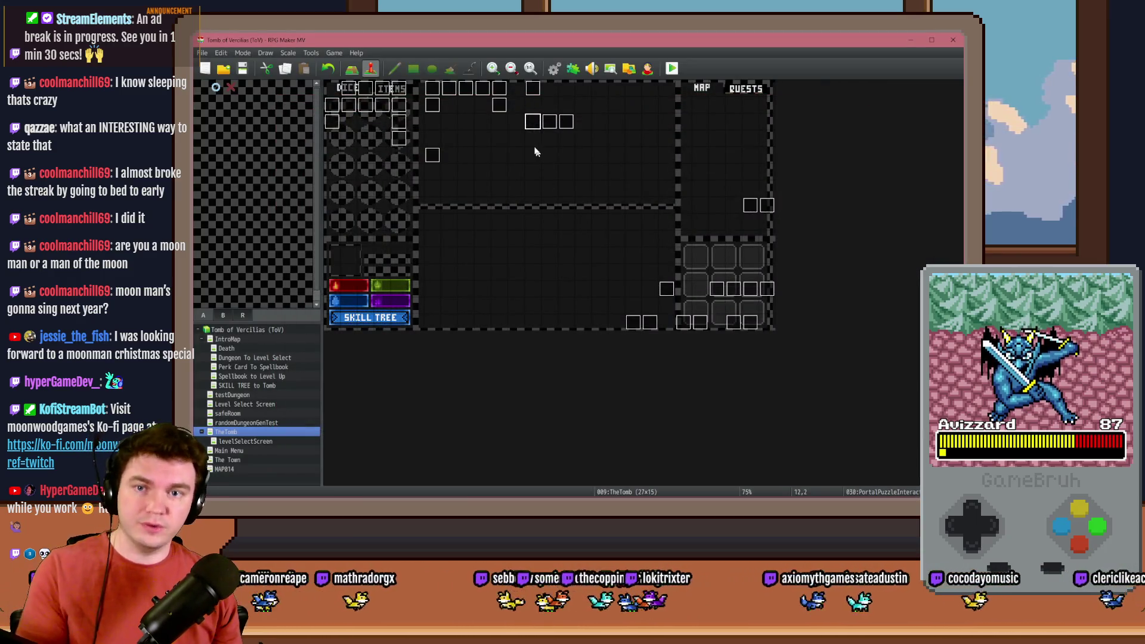
Delete both Flash Screen commands from the PortalPuzzleInteractions event.
{"action": "double_click", "coordinate": [533, 122]}
{"action": "left_click_drag", "start_coordinate": [804, 179], "coordinate": [811, 307]}
{"action": "scroll", "coordinate": [811, 308], "scroll_direction": "down", "scroll_amount": 1}
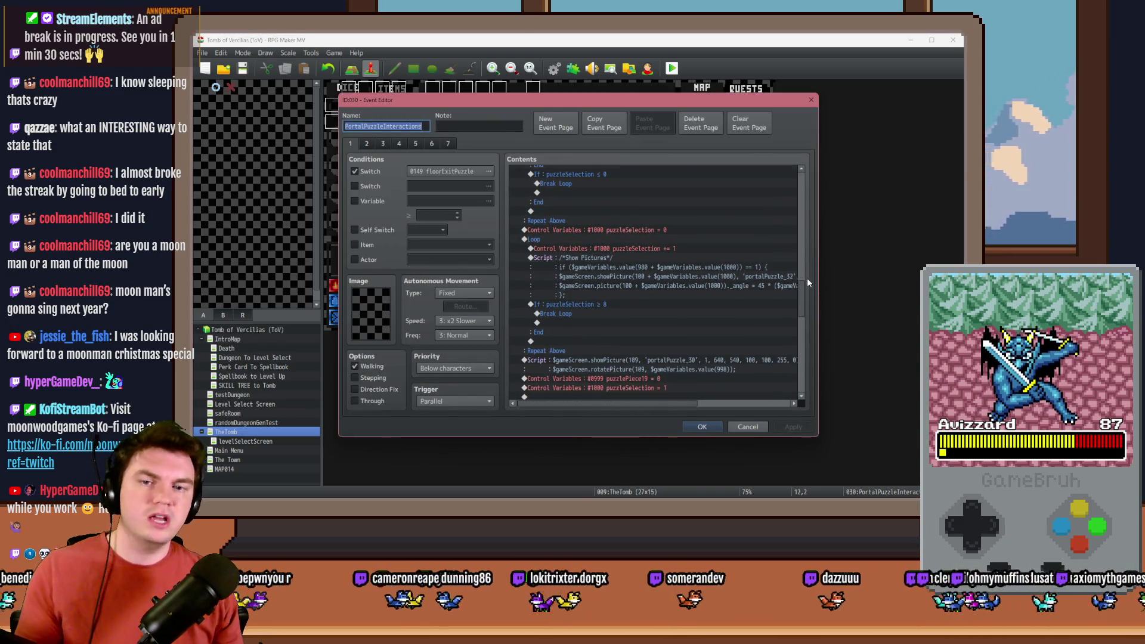
{"action": "scroll", "coordinate": [650, 306], "scroll_direction": "down", "scroll_amount": 6}
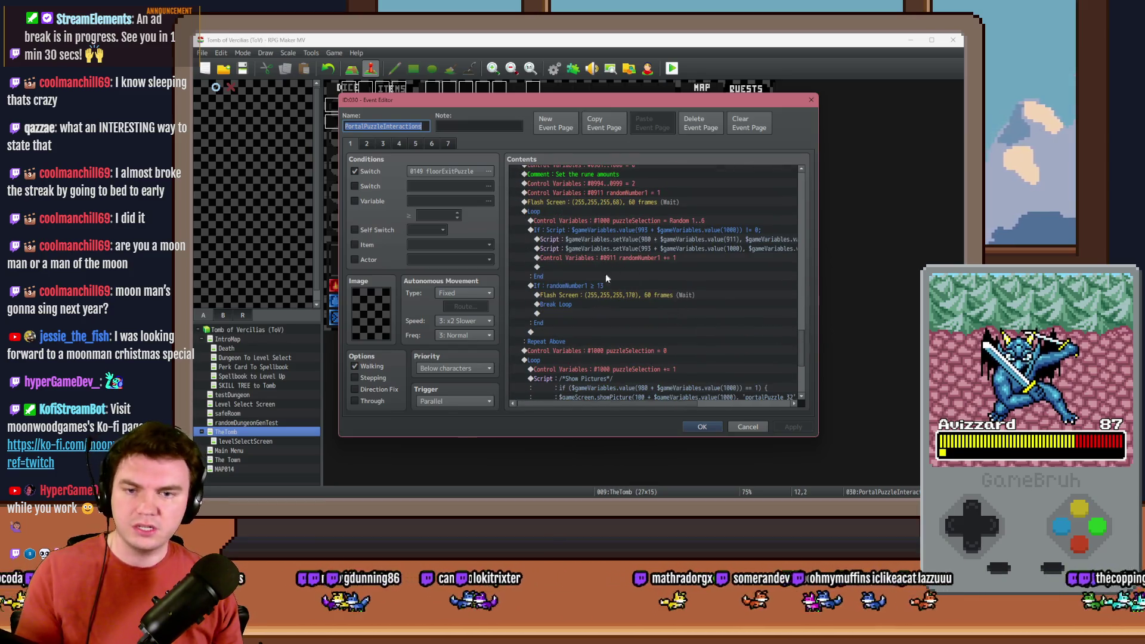
{"action": "left_click", "coordinate": [613, 204]}
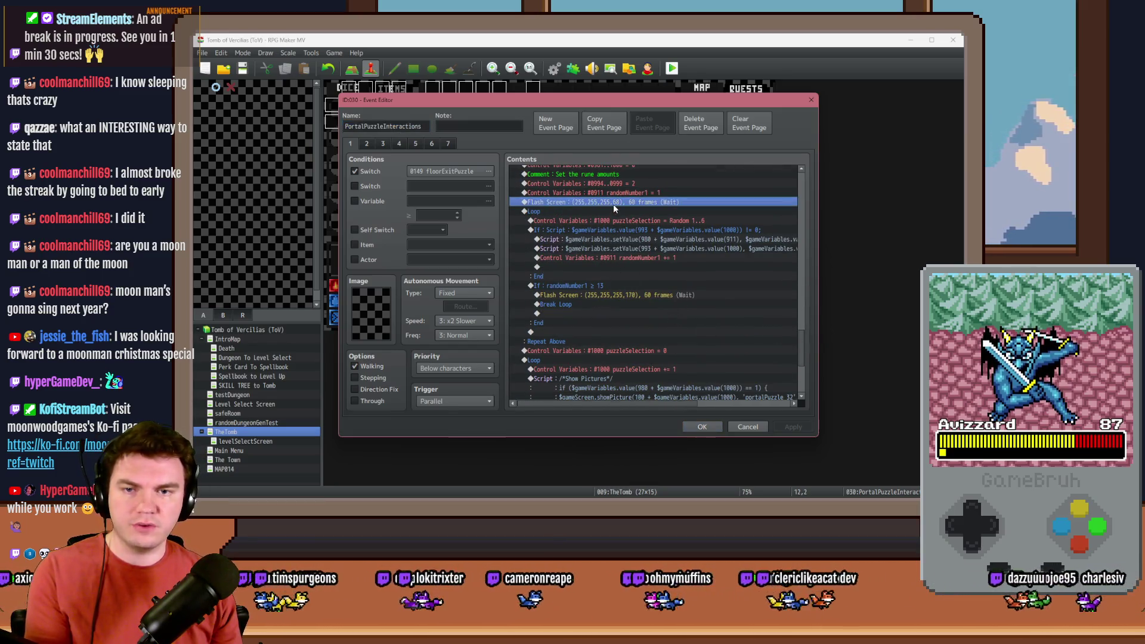
{"action": "key", "text": "Delete"}
{"action": "left_click", "coordinate": [599, 286]}
{"action": "key", "text": "Delete"}
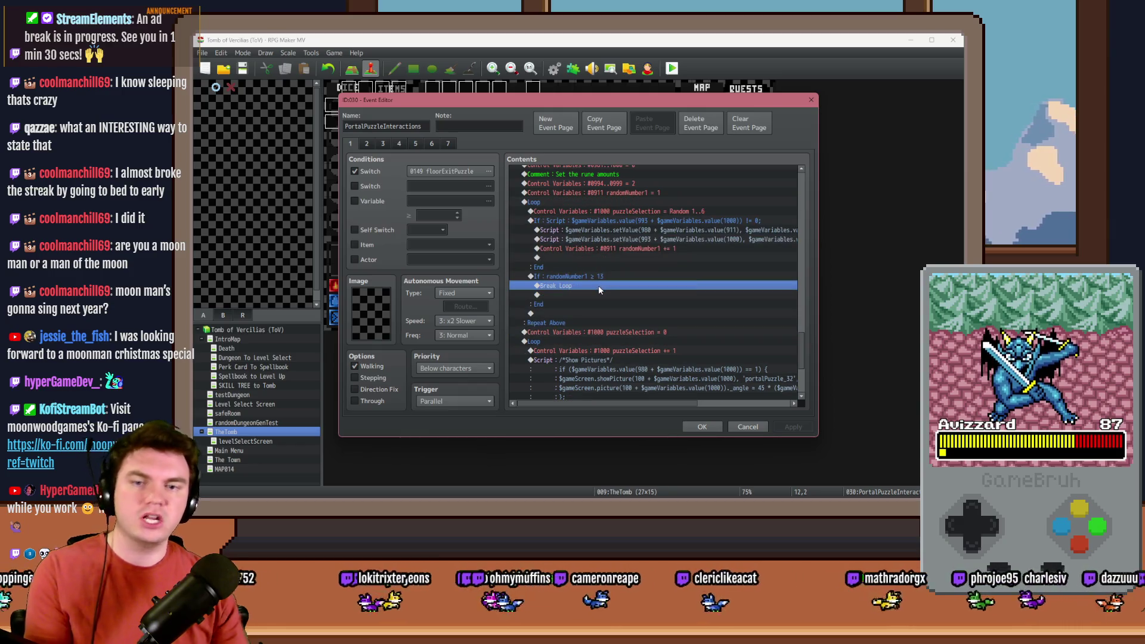
Step through the loop commands down to the Show Pictures script and open it for editing.
{"action": "left_click", "coordinate": [601, 277]}
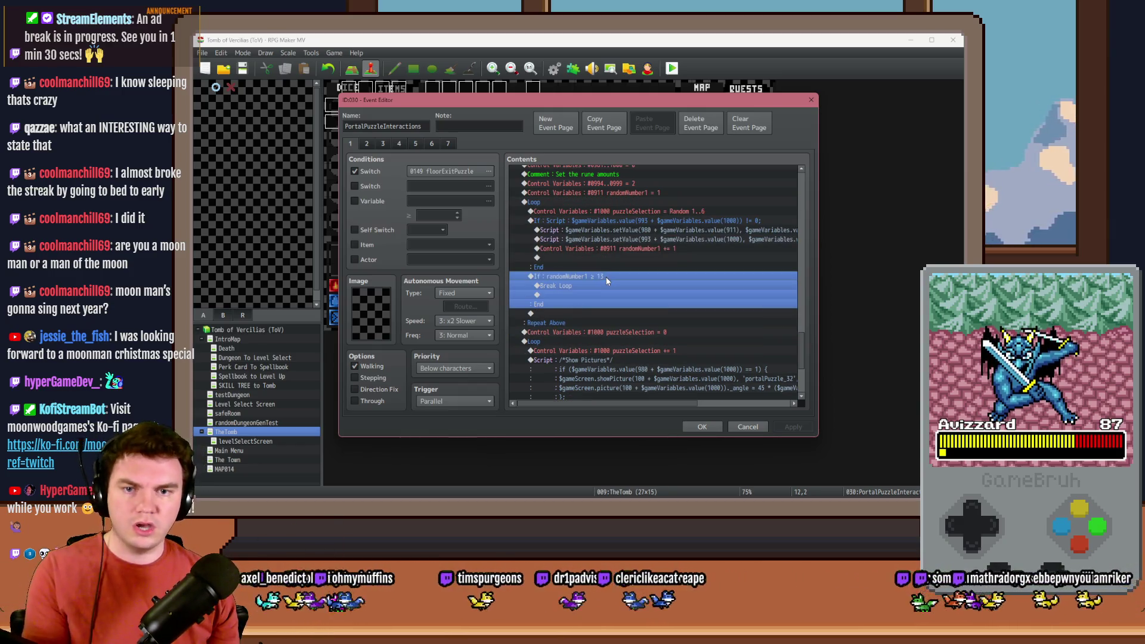
{"action": "scroll", "coordinate": [603, 278], "scroll_direction": "down", "scroll_amount": 2}
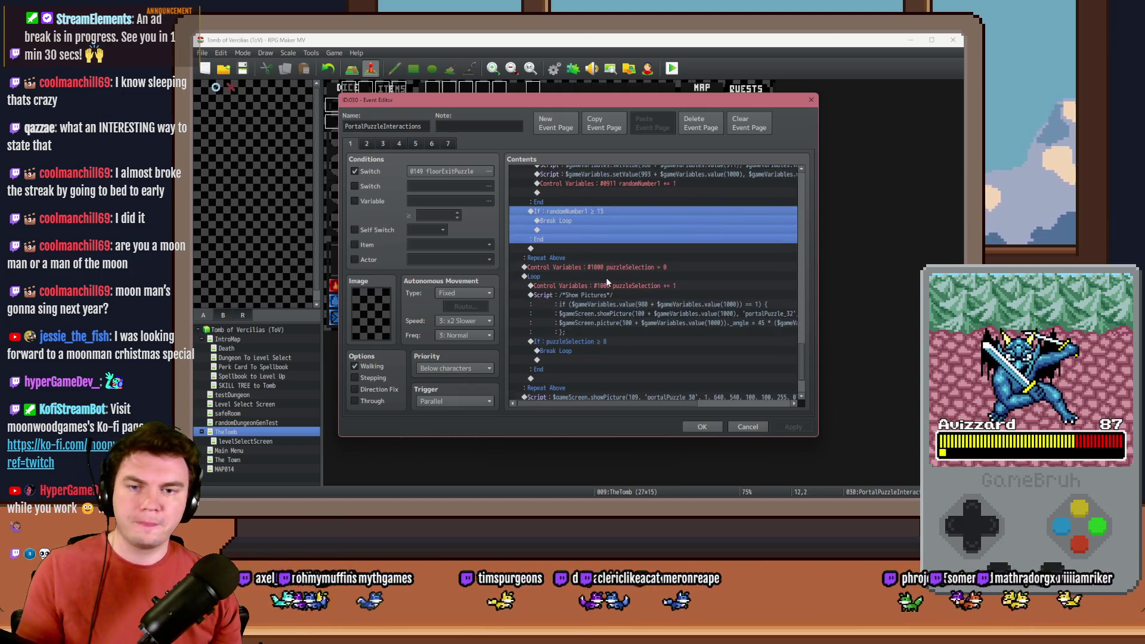
{"action": "left_click", "coordinate": [577, 268]}
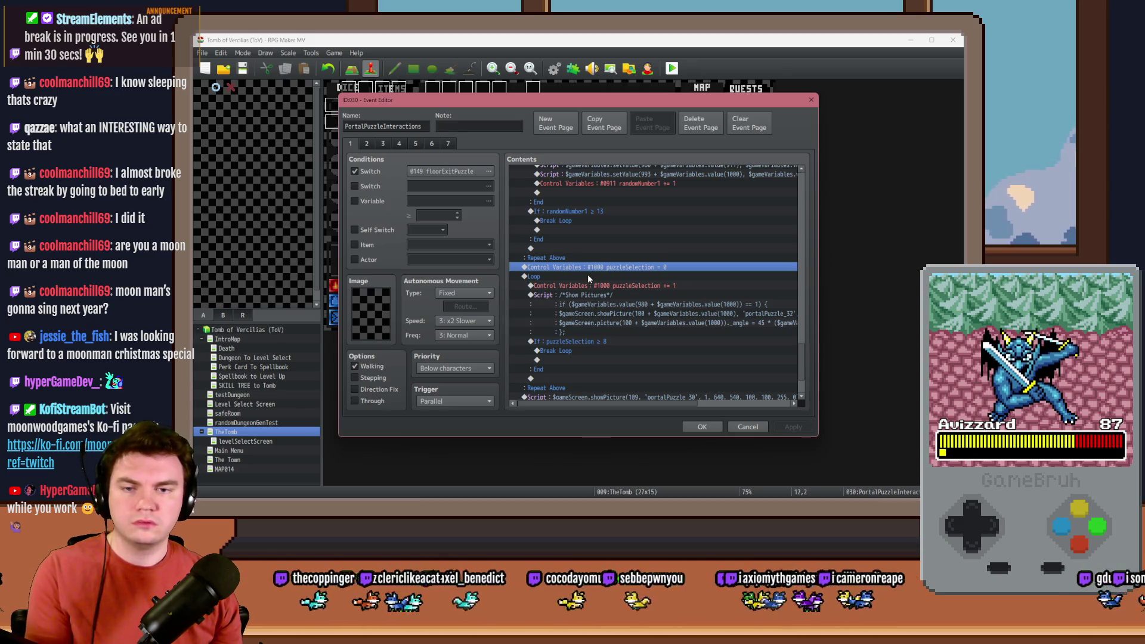
{"action": "left_click", "coordinate": [590, 275]}
{"action": "left_click", "coordinate": [605, 287]}
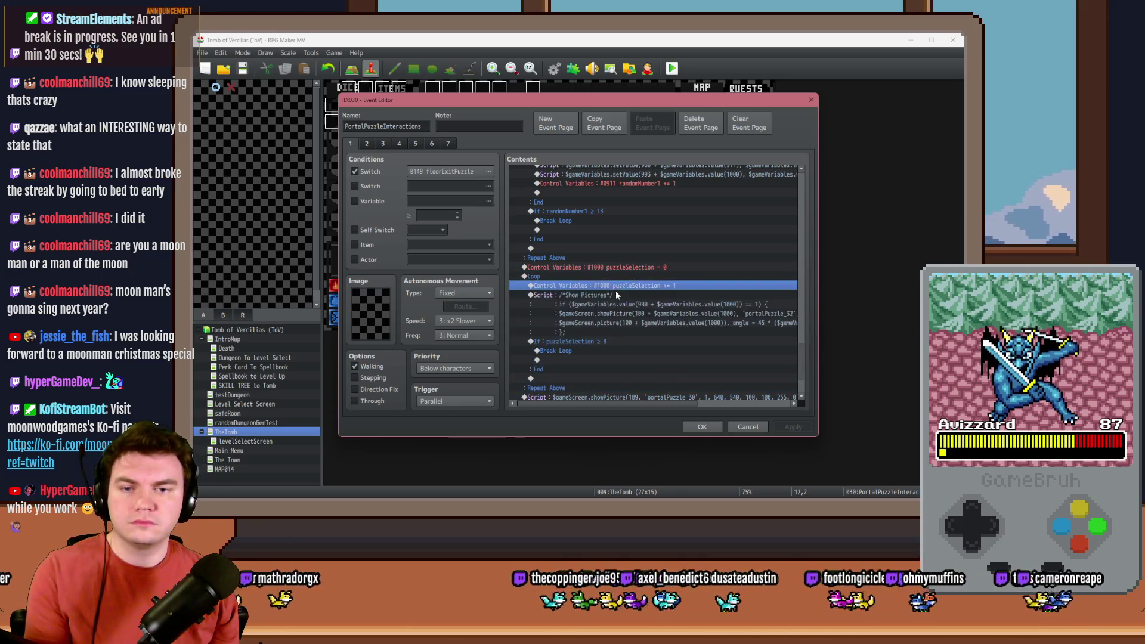
{"action": "left_click", "coordinate": [616, 304]}
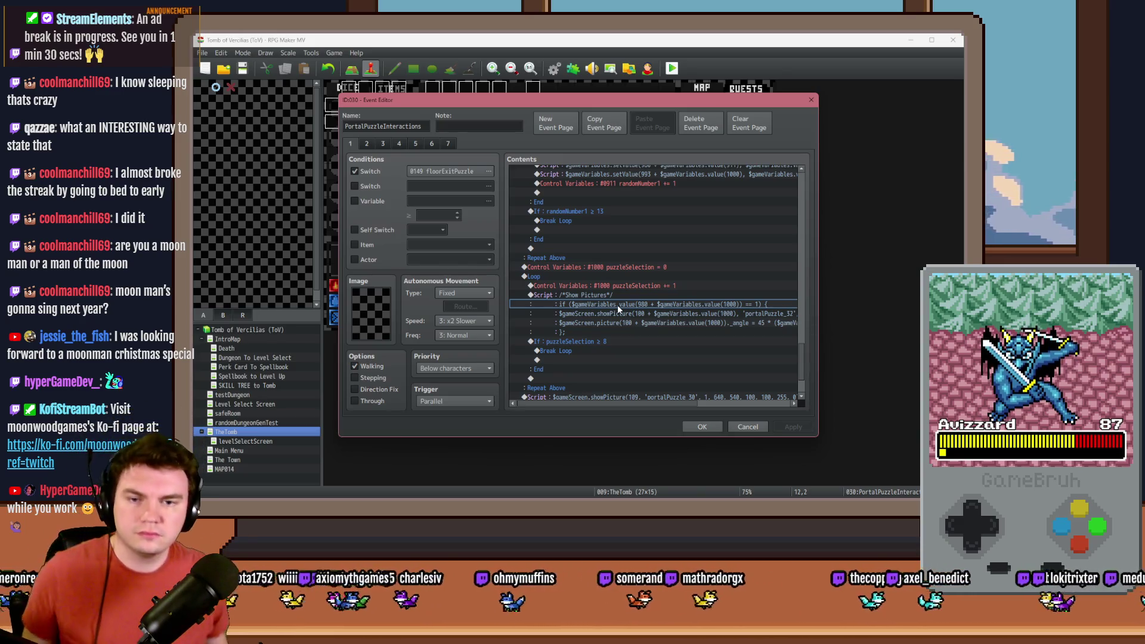
{"action": "double_click", "coordinate": [634, 301]}
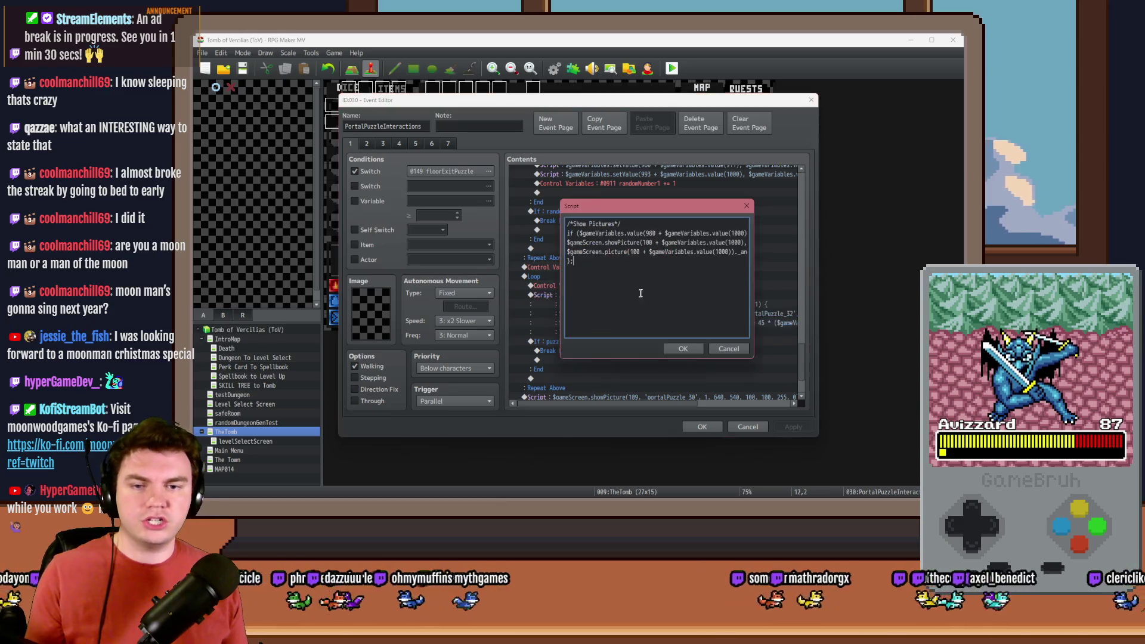
Delete the 'if (...) == 1) {' condition line from the Show Pictures script.
{"action": "left_click", "coordinate": [622, 231]}
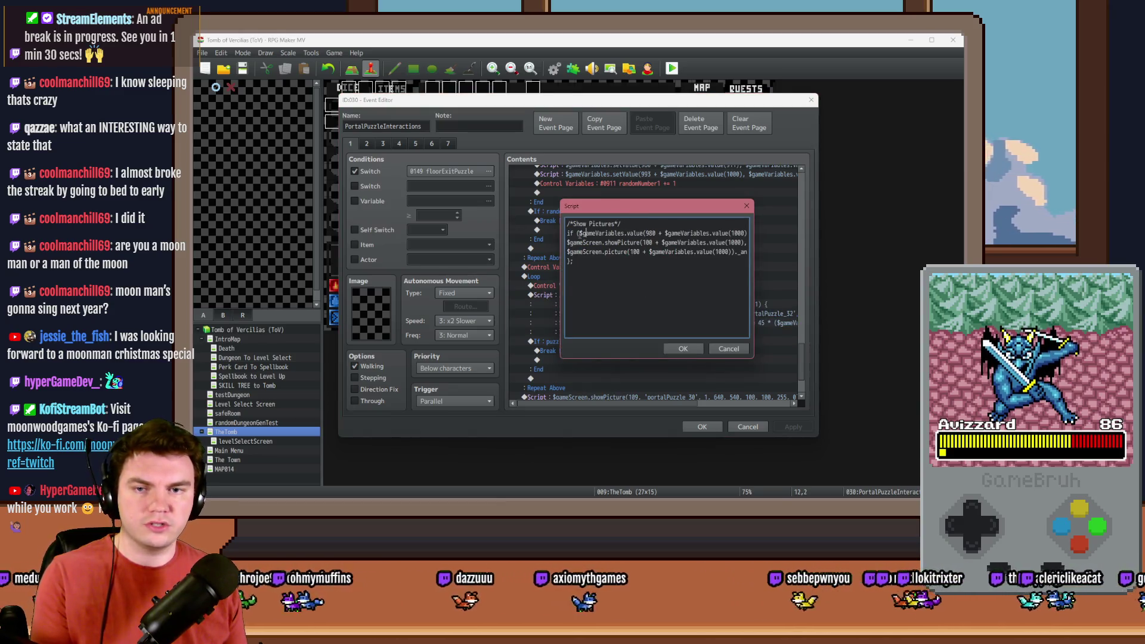
{"action": "double_click", "coordinate": [732, 233]}
{"action": "left_click", "coordinate": [727, 233]}
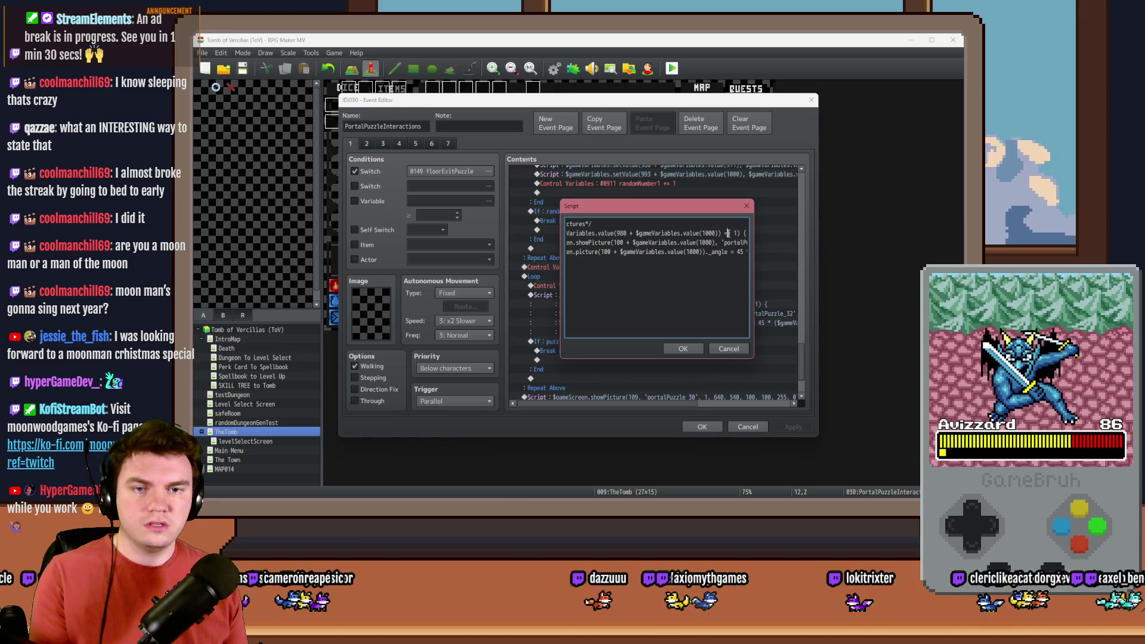
{"action": "key", "text": "ctrl+z"}
{"action": "key", "text": "ctrl+z"}
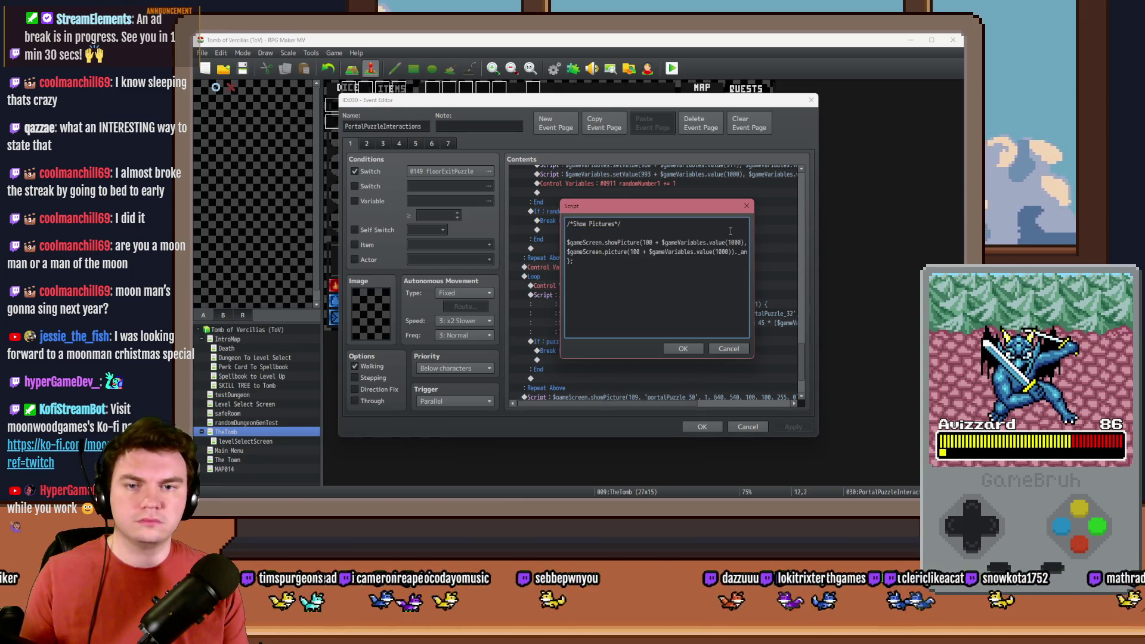
{"action": "key", "text": "End"}
{"action": "key", "text": "shift+Home"}
{"action": "left_click", "coordinate": [592, 234]}
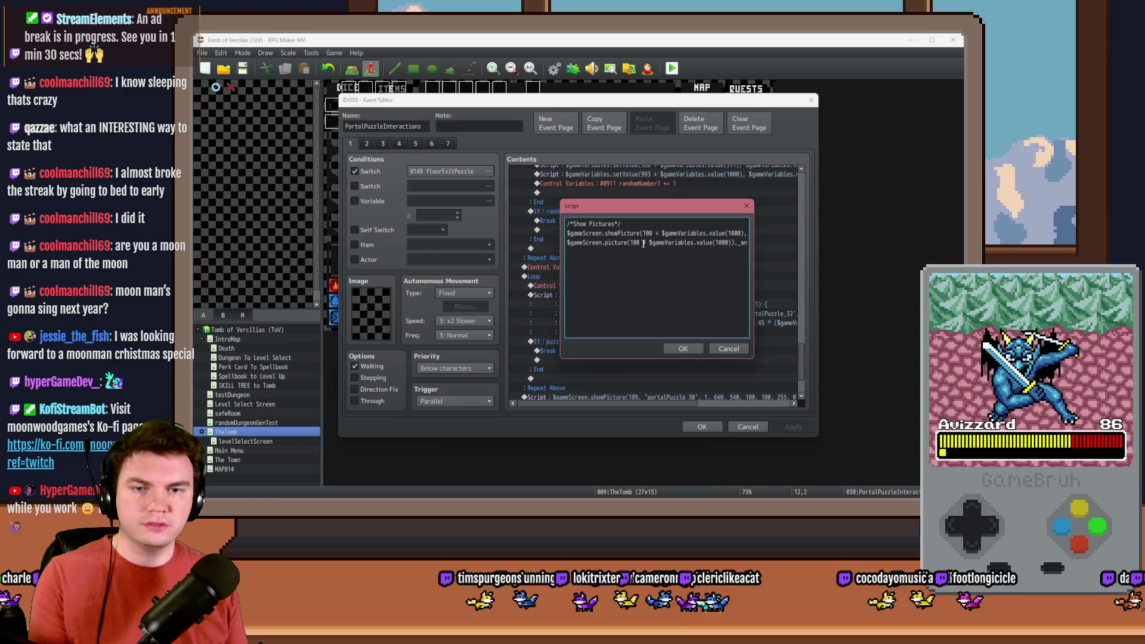
Move the Script dialog lower and review the showPicture line's 640 x-coordinate.
{"action": "mouse_move", "coordinate": [711, 210]}
{"action": "left_mouse_down"}
{"action": "mouse_move", "coordinate": [703, 328]}
{"action": "mouse_move", "coordinate": [705, 300]}
{"action": "mouse_move", "coordinate": [642, 119]}
{"action": "mouse_move", "coordinate": [692, 119]}
{"action": "mouse_move", "coordinate": [691, 173]}
{"action": "left_mouse_up"}
{"action": "left_click", "coordinate": [702, 196]}
{"action": "key", "text": "Right"}
{"action": "key", "text": "Right"}
{"action": "key", "text": "Right"}
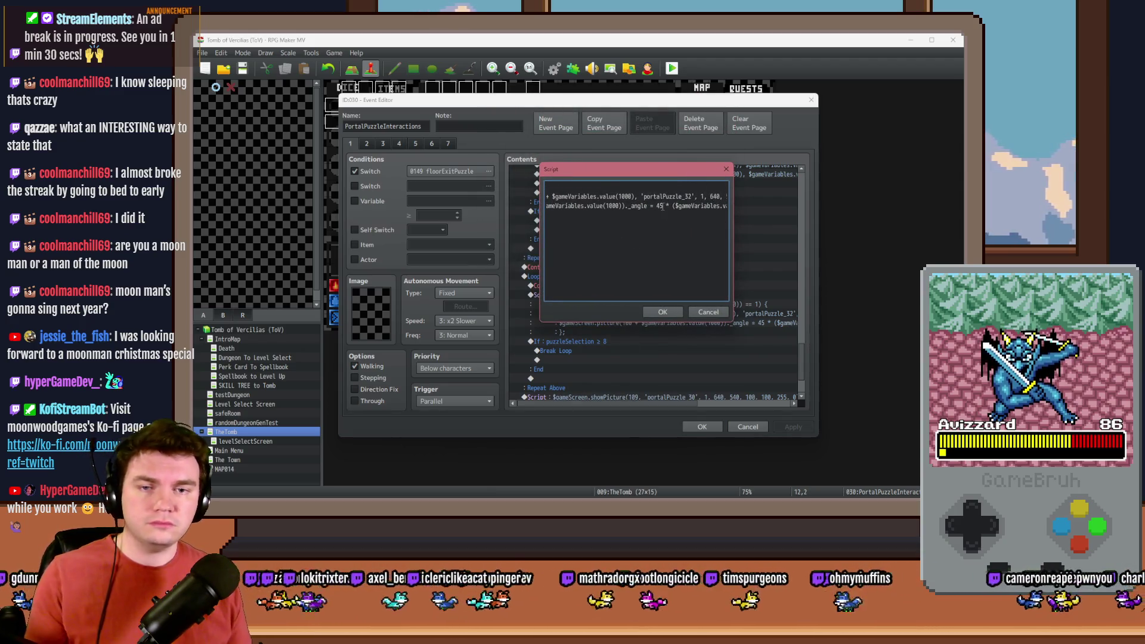
{"action": "key", "text": "alt+Tab"}
{"action": "key", "text": "Down"}
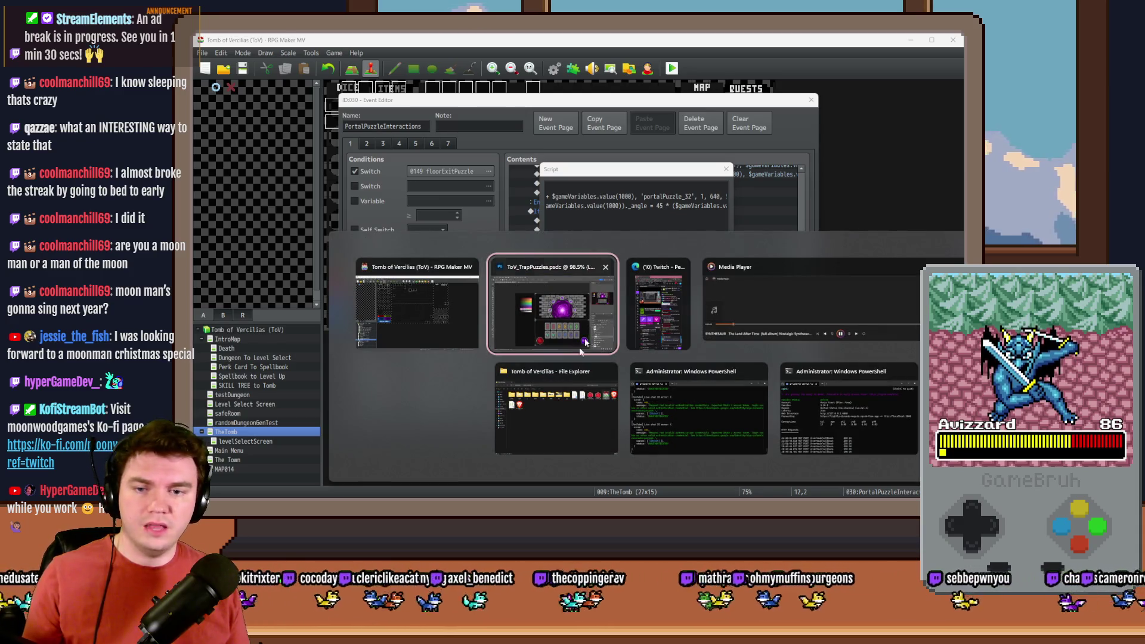
Browse to the project's img/pictures folder and copy the portalPuzzle_41.png file name.
{"action": "double_click", "coordinate": [642, 136]}
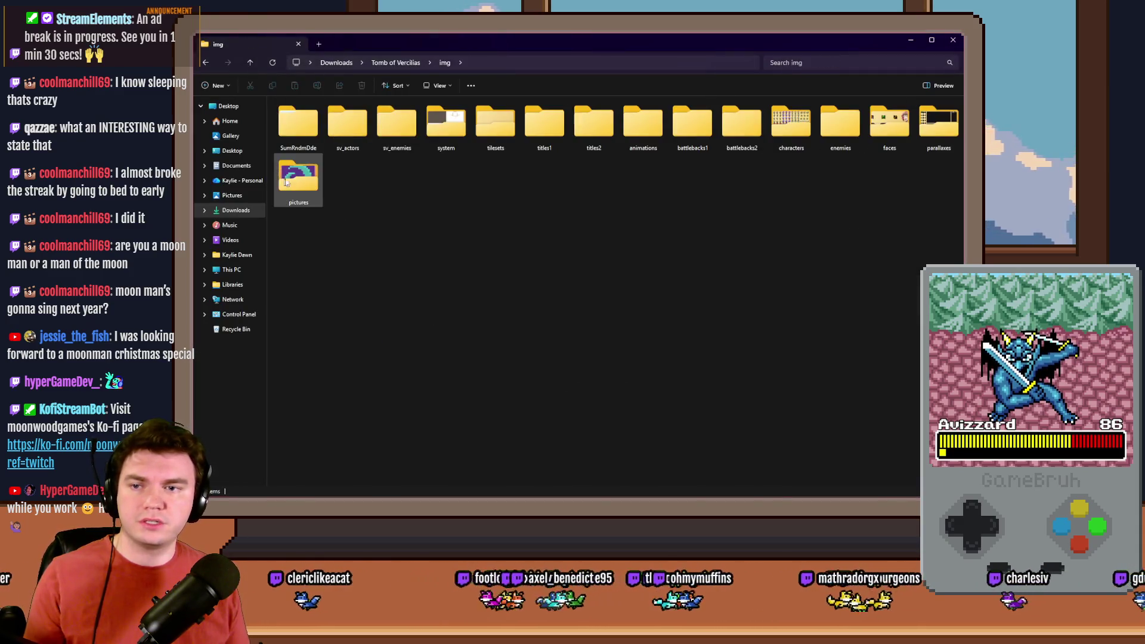
{"action": "double_click", "coordinate": [299, 182]}
{"action": "scroll", "coordinate": [402, 201], "scroll_direction": "down", "scroll_amount": 10}
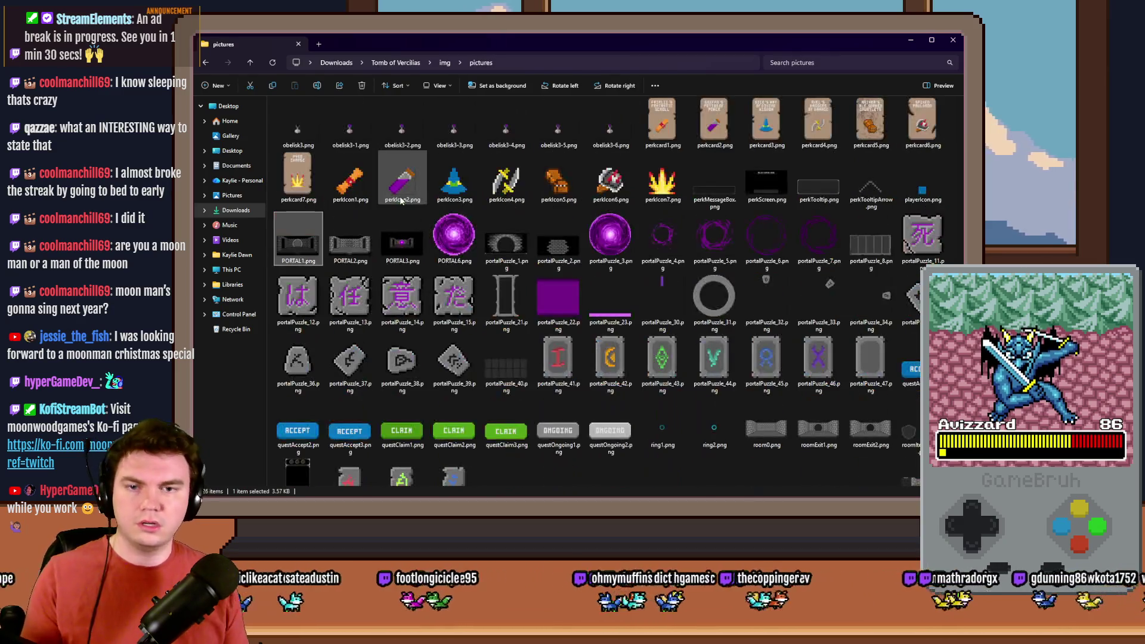
{"action": "left_click", "coordinate": [570, 370]}
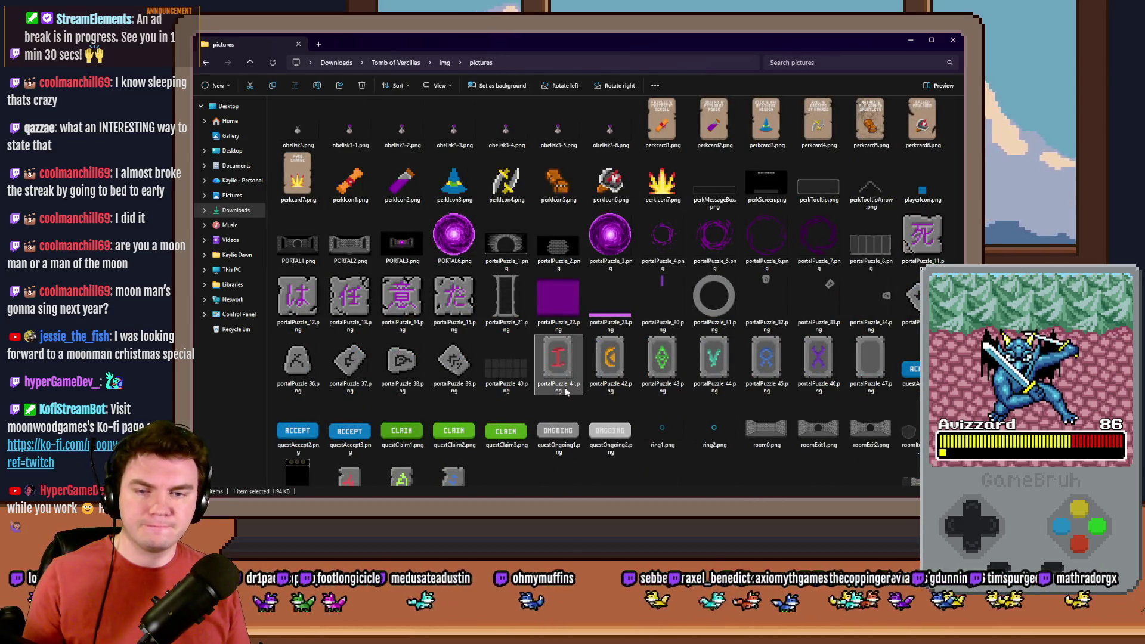
{"action": "left_click", "coordinate": [567, 390]}
{"action": "key", "text": "alt+Tab"}
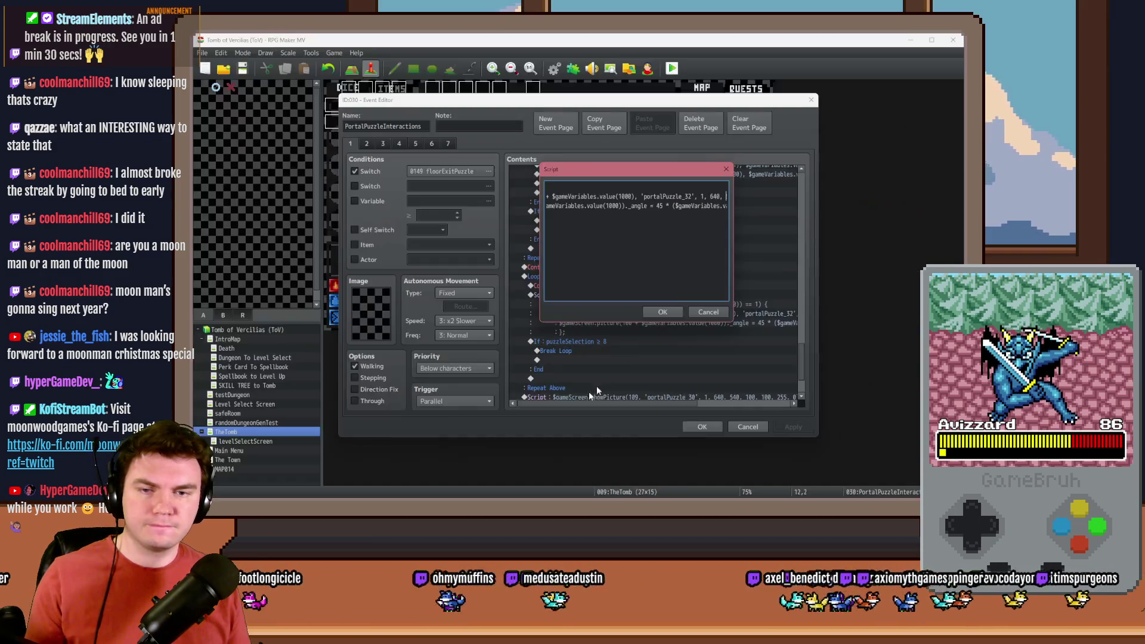
Replace 'portalPuzzle_32' with 'portalPuzzle_4' + $gameVariables.value() in the script.
{"action": "left_click_drag", "start_coordinate": [642, 197], "coordinate": [694, 197]}
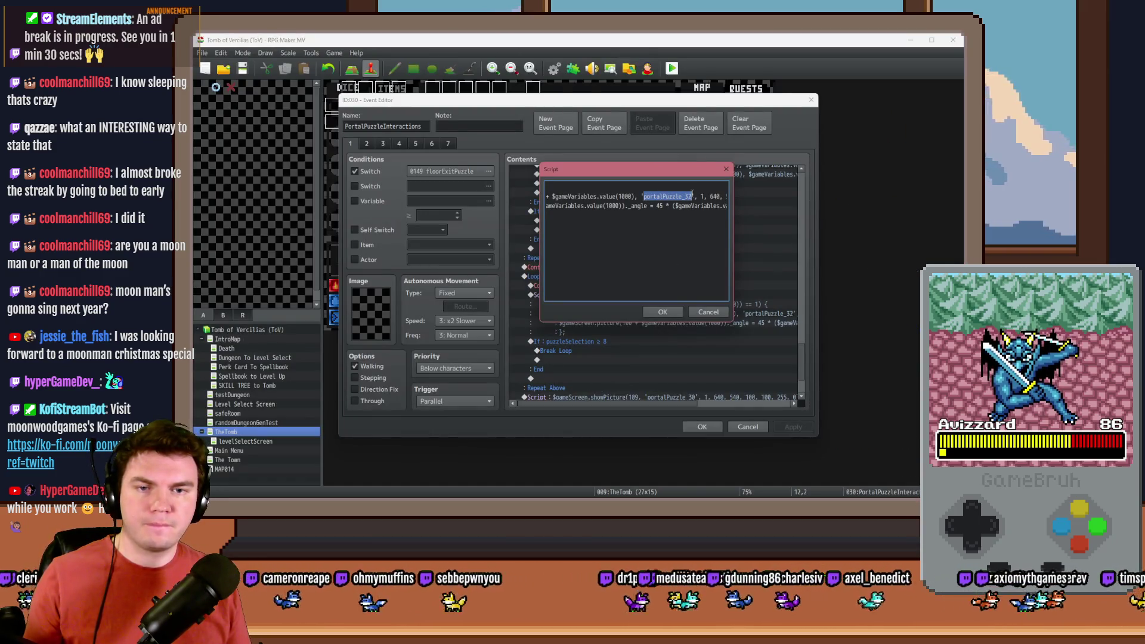
{"action": "type", "text": "portalPuzzle_41"}
{"action": "key", "text": "BackSpace"}
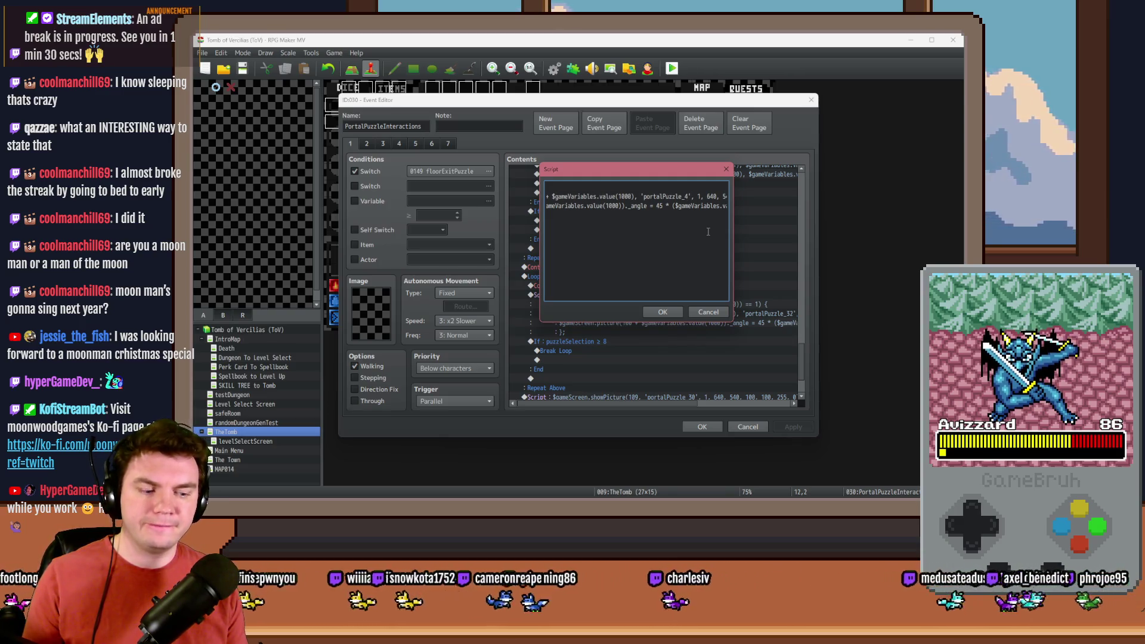
{"action": "key", "text": "Right"}
{"action": "type", "text": "+ $g"}
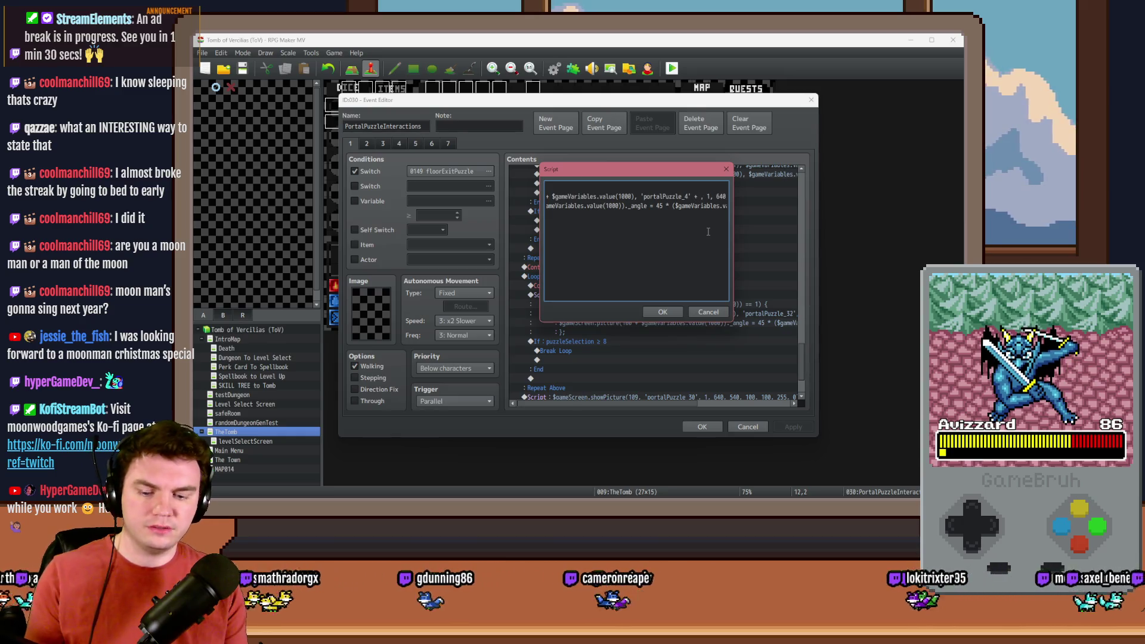
{"action": "type", "text": "ameVariables."}
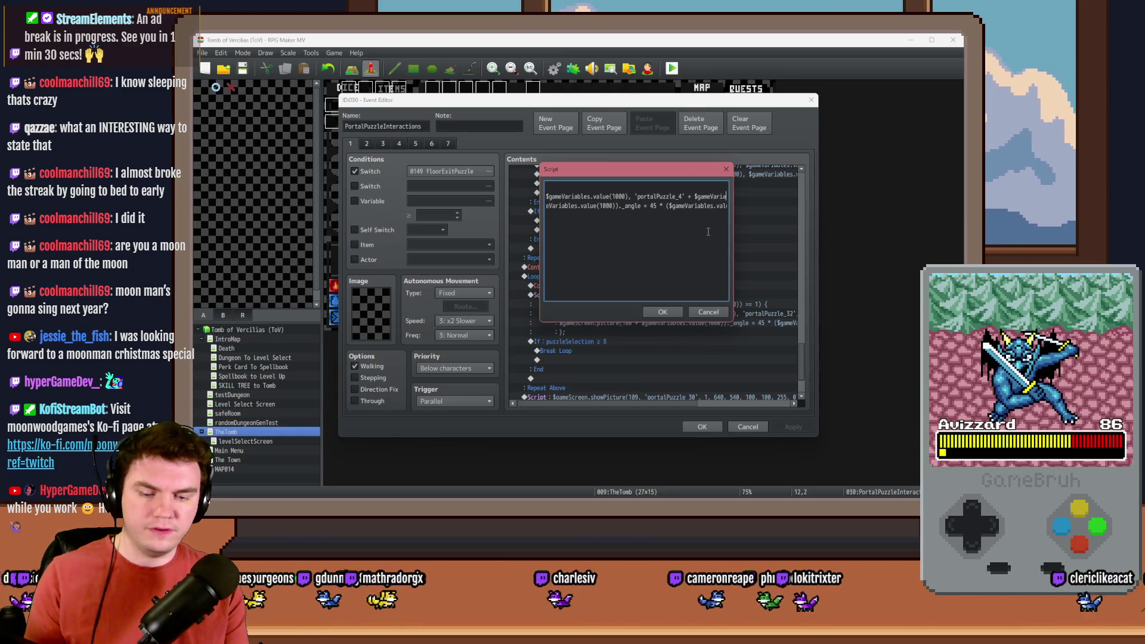
{"action": "type", "text": "value()"}
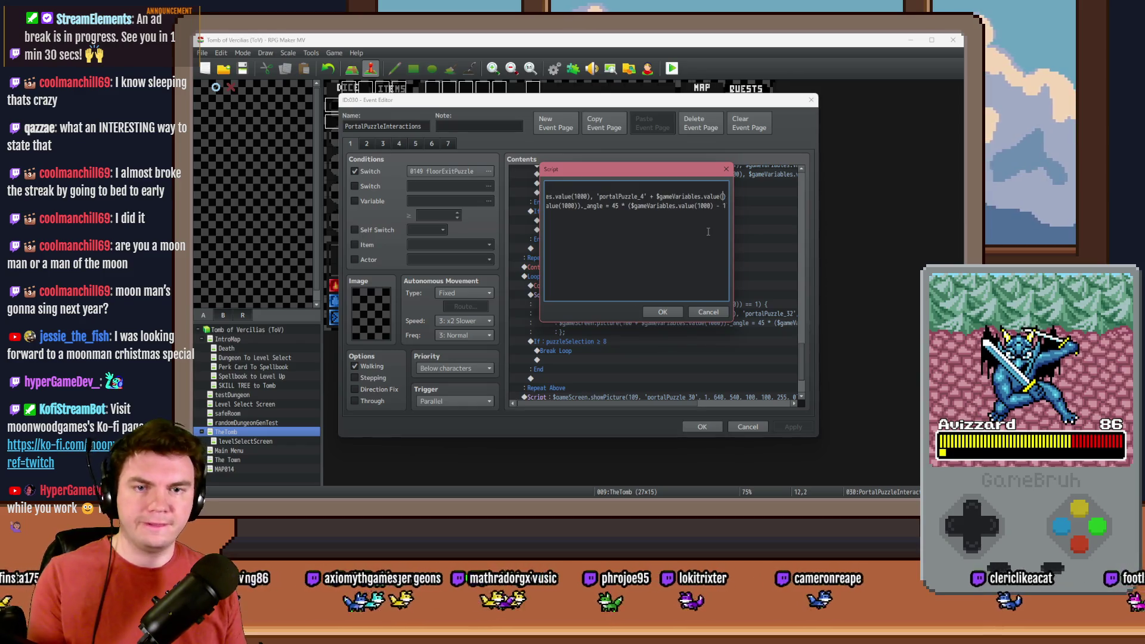
Close the script and check which variable numbers hold the puzzle pieces.
{"action": "mouse_move", "coordinate": [698, 169]}
{"action": "left_mouse_down"}
{"action": "mouse_move", "coordinate": [710, 317]}
{"action": "mouse_move", "coordinate": [696, 283]}
{"action": "left_mouse_up"}
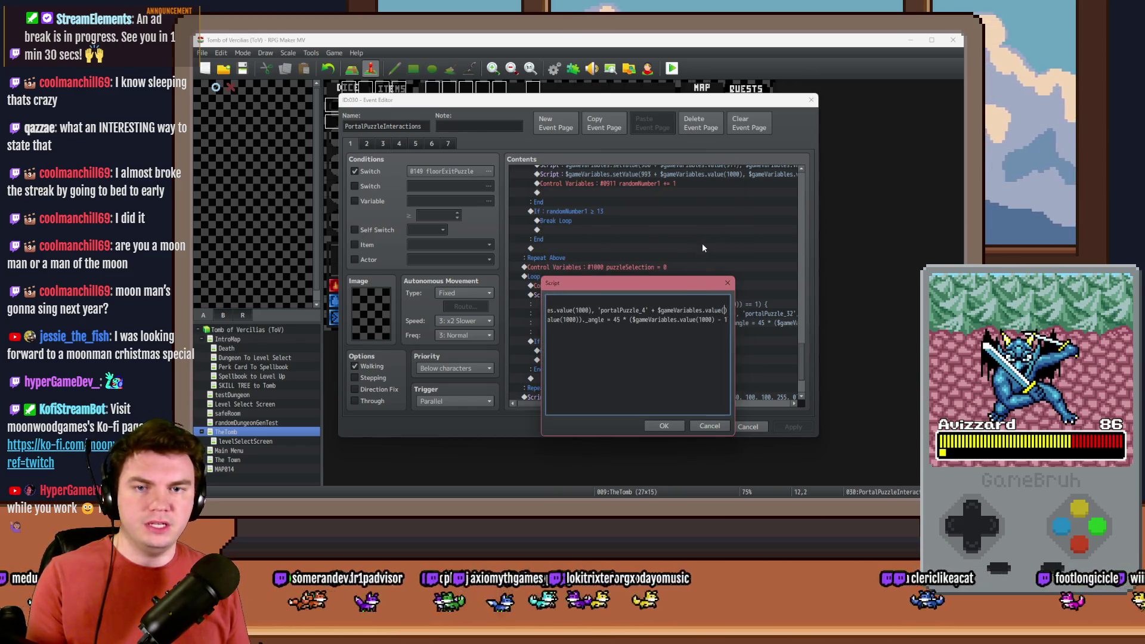
{"action": "left_click", "coordinate": [664, 426]}
{"action": "left_click", "coordinate": [355, 201]}
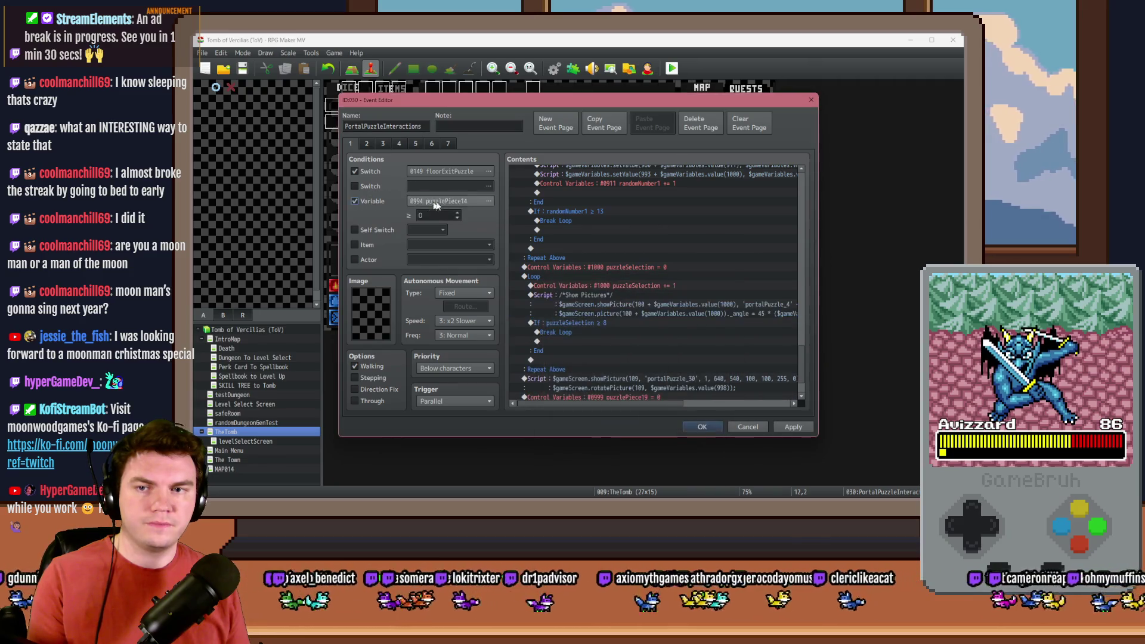
{"action": "left_click", "coordinate": [442, 201]}
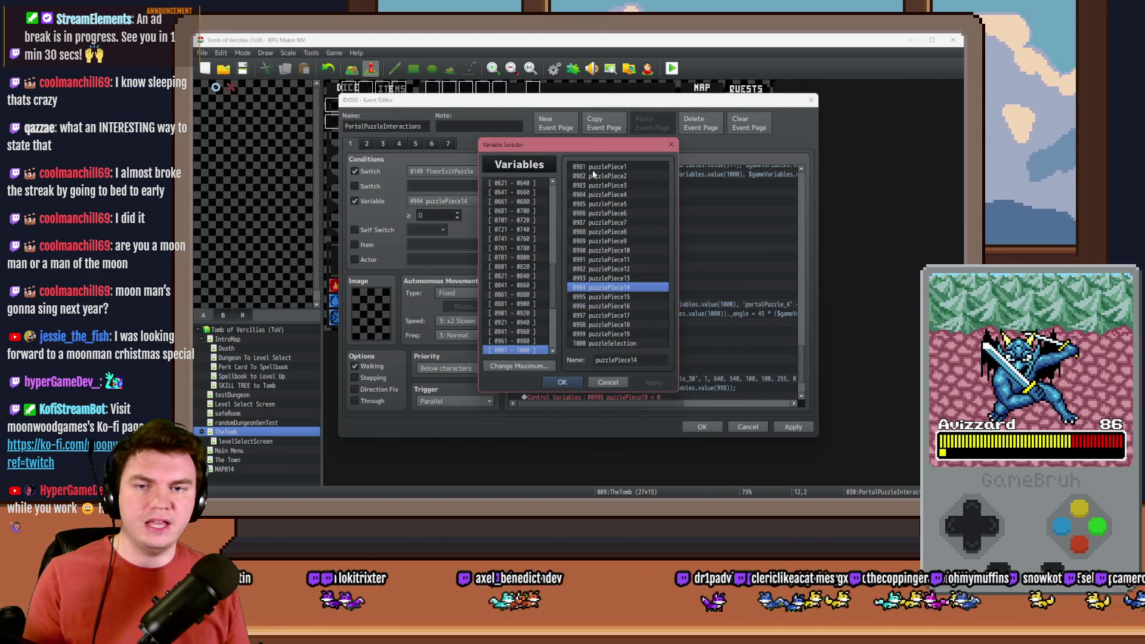
{"action": "key", "text": "Return"}
{"action": "left_click", "coordinate": [355, 201]}
Fill the empty lookup with 980 + $gameVariables.value(1000) to pick each glyph image.
{"action": "double_click", "coordinate": [631, 294]}
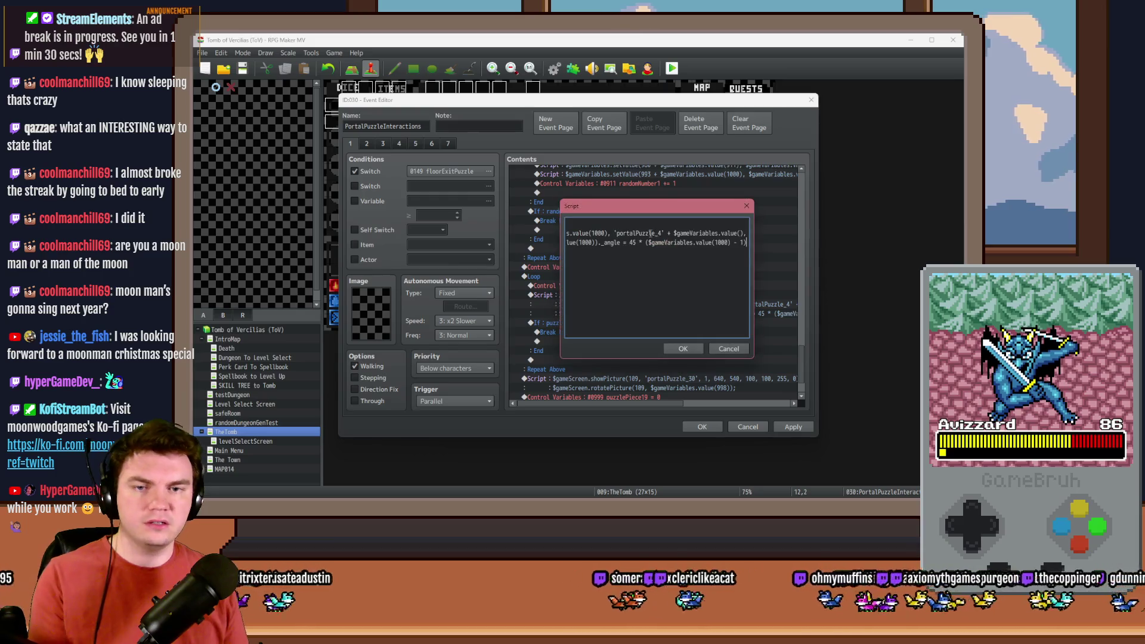
{"action": "left_click", "coordinate": [739, 233]}
{"action": "type", "text": "9"}
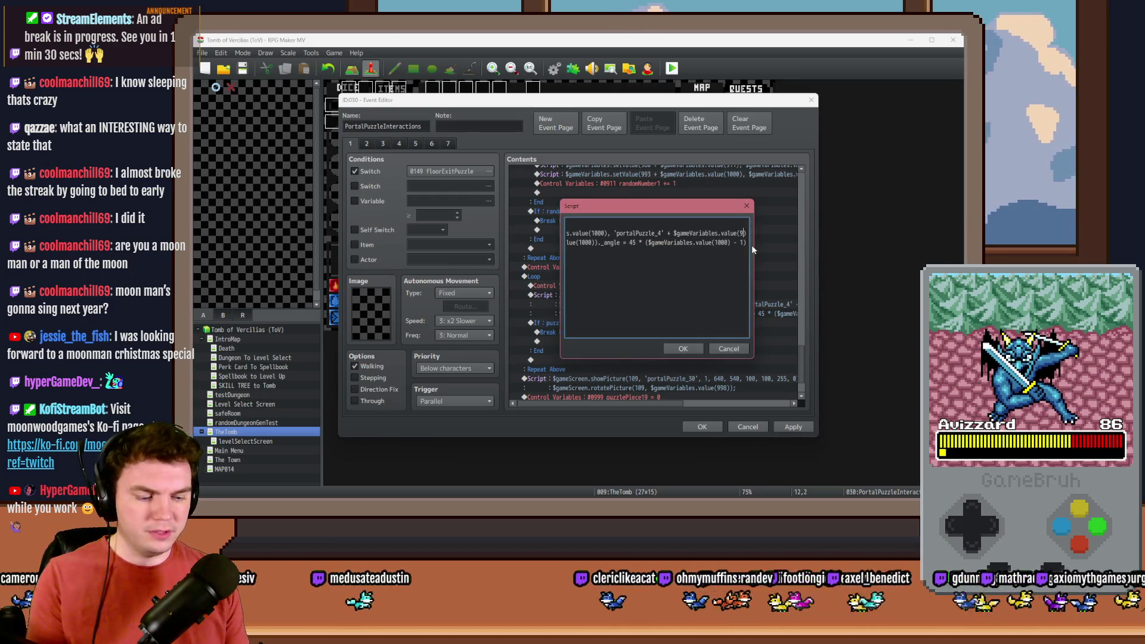
{"action": "type", "text": "80 + $gameVariables.value(10"}
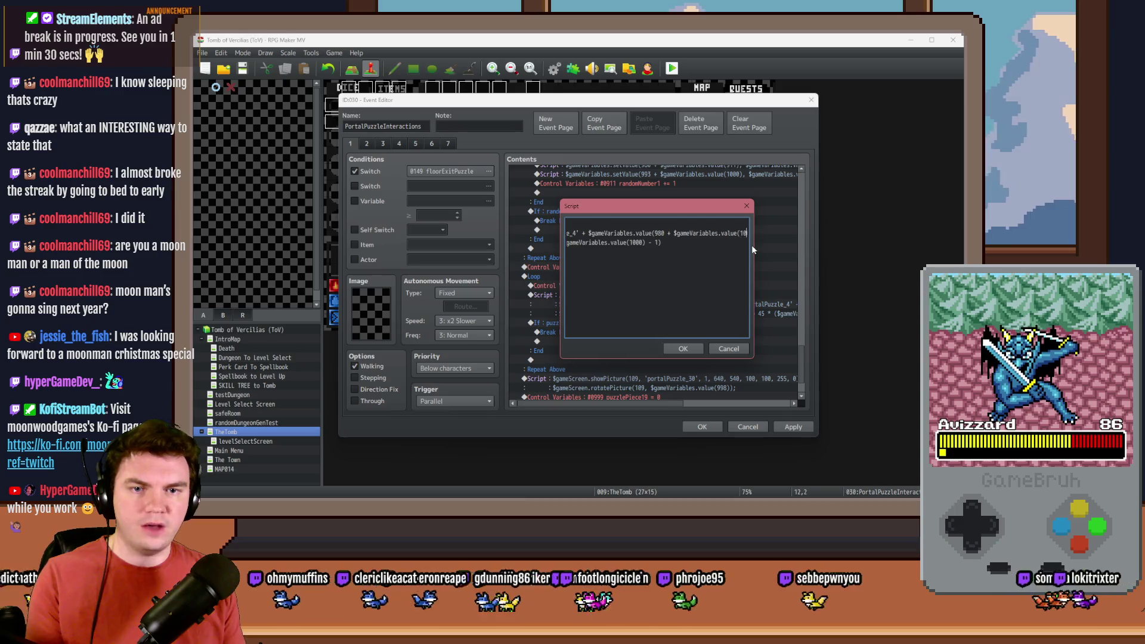
{"action": "type", "text": "00)0), 1"}
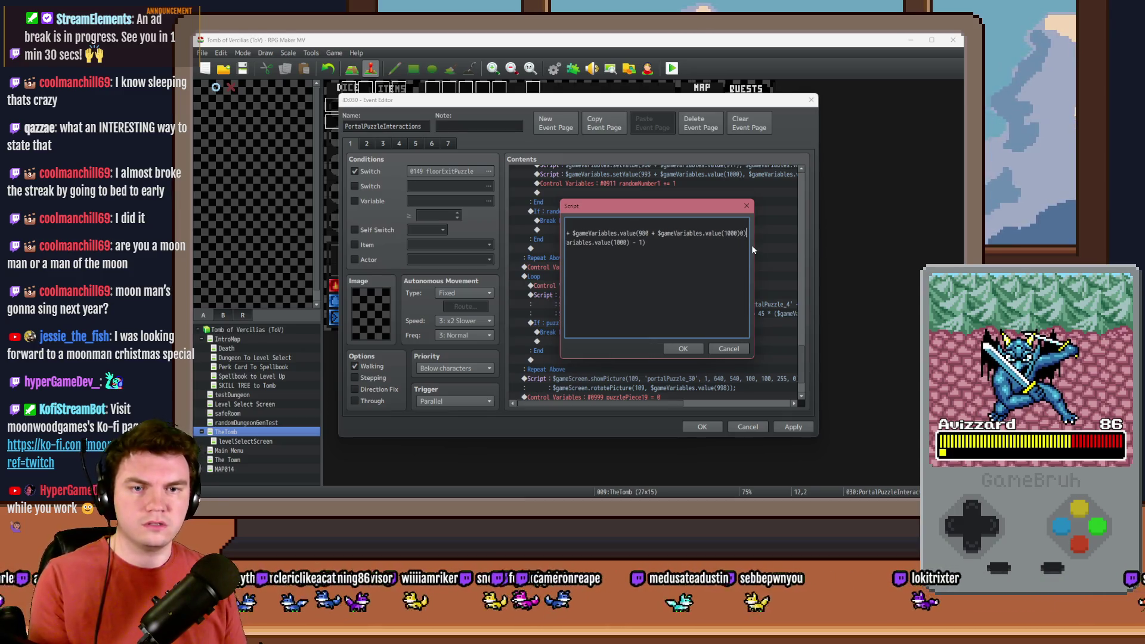
{"action": "key", "text": "BackSpace"}
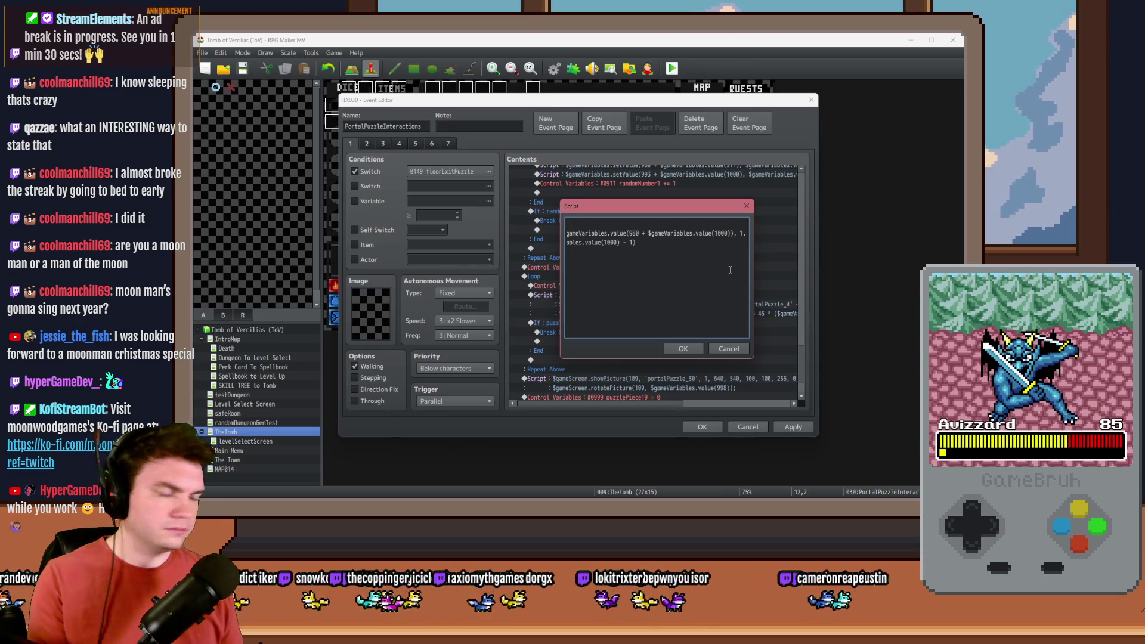
{"action": "left_click_drag", "start_coordinate": [607, 233], "coordinate": [567, 233]}
{"action": "key", "text": "Home"}
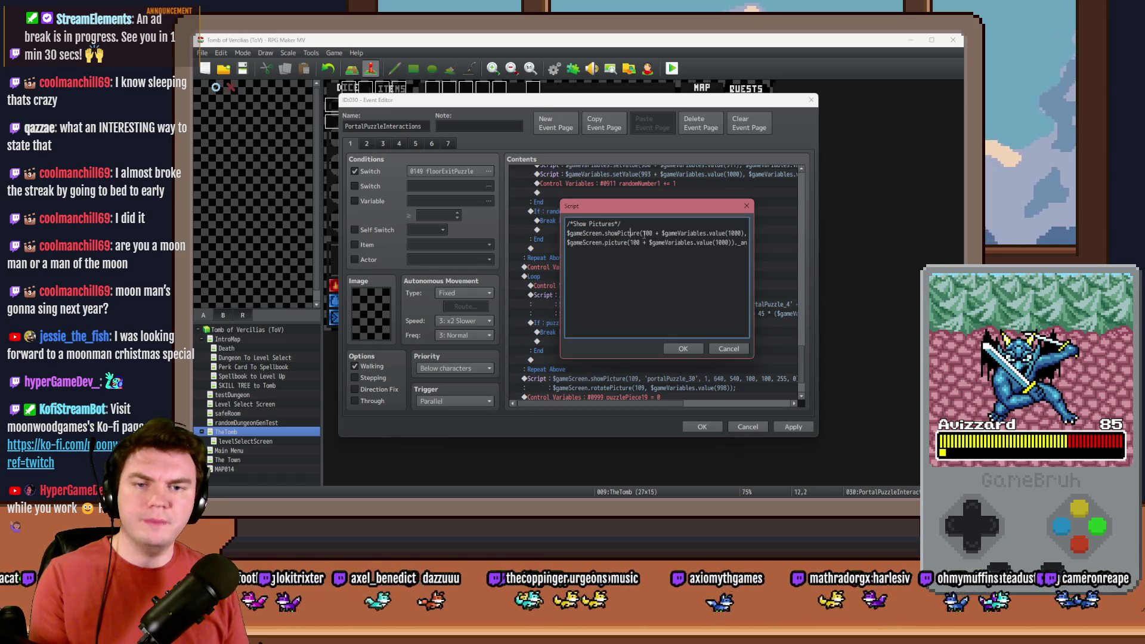
Delete the rotatePicture _angle line, end the showPicture line with a semicolon, and confirm the script.
{"action": "key", "text": "Right"}
{"action": "key", "text": "Right"}
{"action": "key", "text": "Right"}
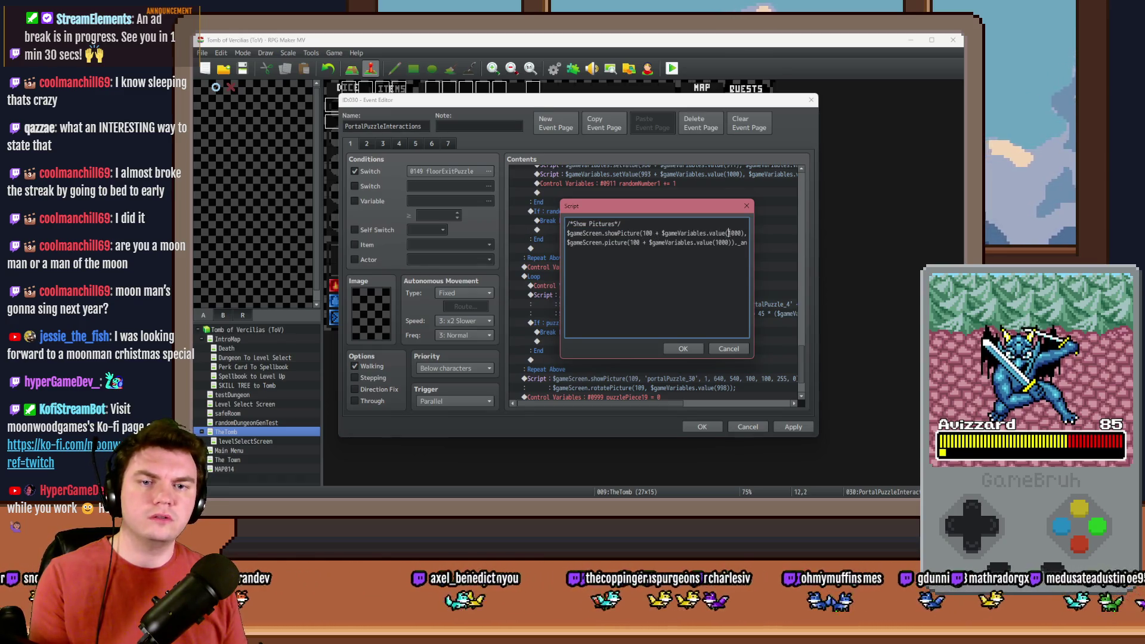
{"action": "key", "text": "Right"}
{"action": "key", "text": "Right"}
{"action": "key", "text": "Right"}
{"action": "key", "text": "Right"}
{"action": "key", "text": "Right"}
{"action": "key", "text": "Right"}
{"action": "key", "text": "Right"}
{"action": "key", "text": "Right"}
{"action": "key", "text": "Right"}
{"action": "key", "text": "Right"}
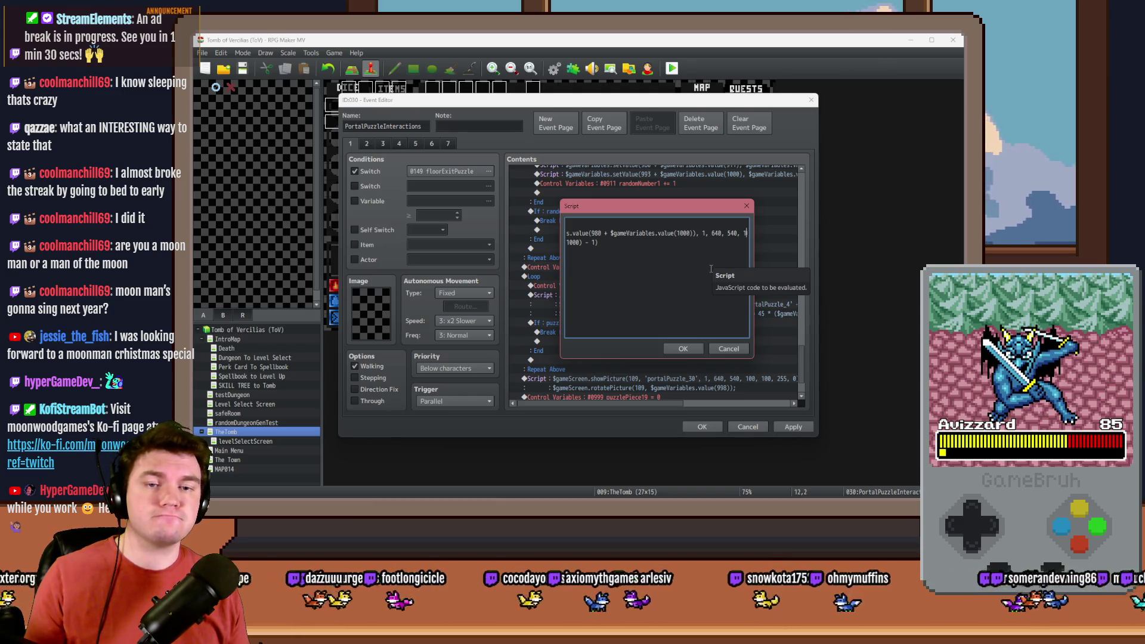
{"action": "left_click_drag", "start_coordinate": [723, 243], "coordinate": [546, 244]}
{"action": "left_click", "coordinate": [607, 242]}
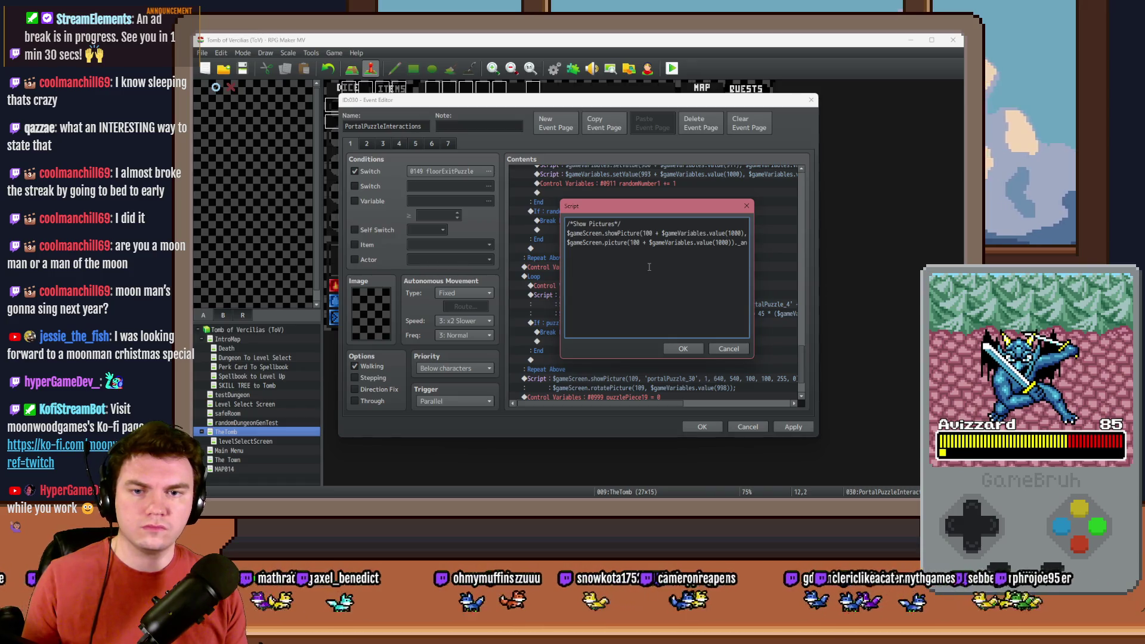
{"action": "key", "text": "End"}
{"action": "key", "text": "shift+Home"}
{"action": "key", "text": "BackSpace"}
{"action": "key", "text": "BackSpace"}
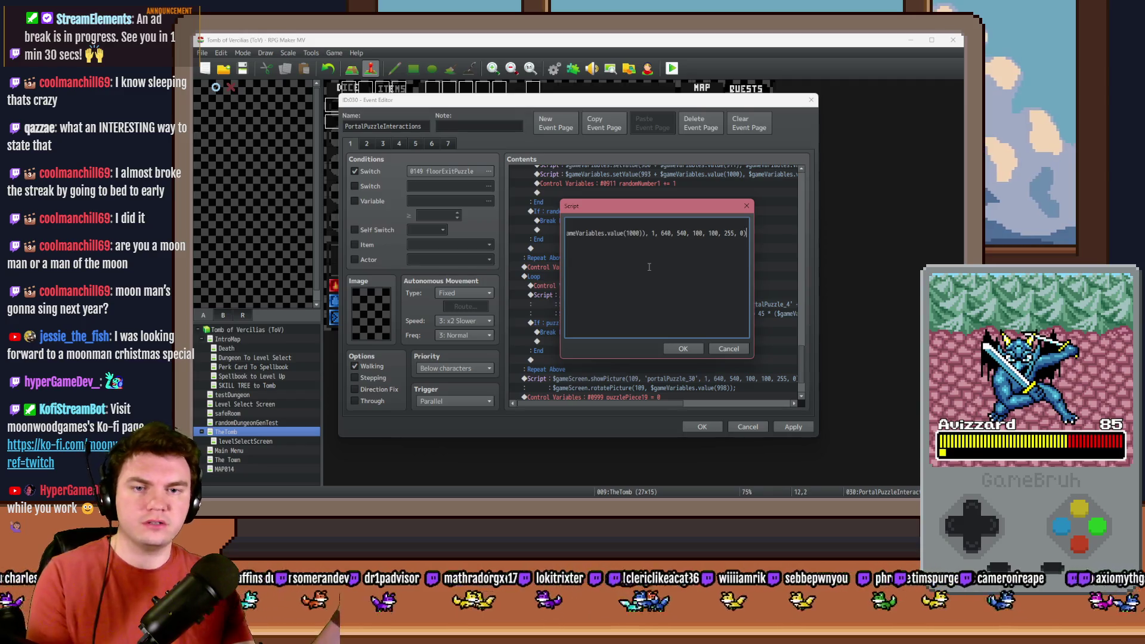
{"action": "type", "text": ";"}
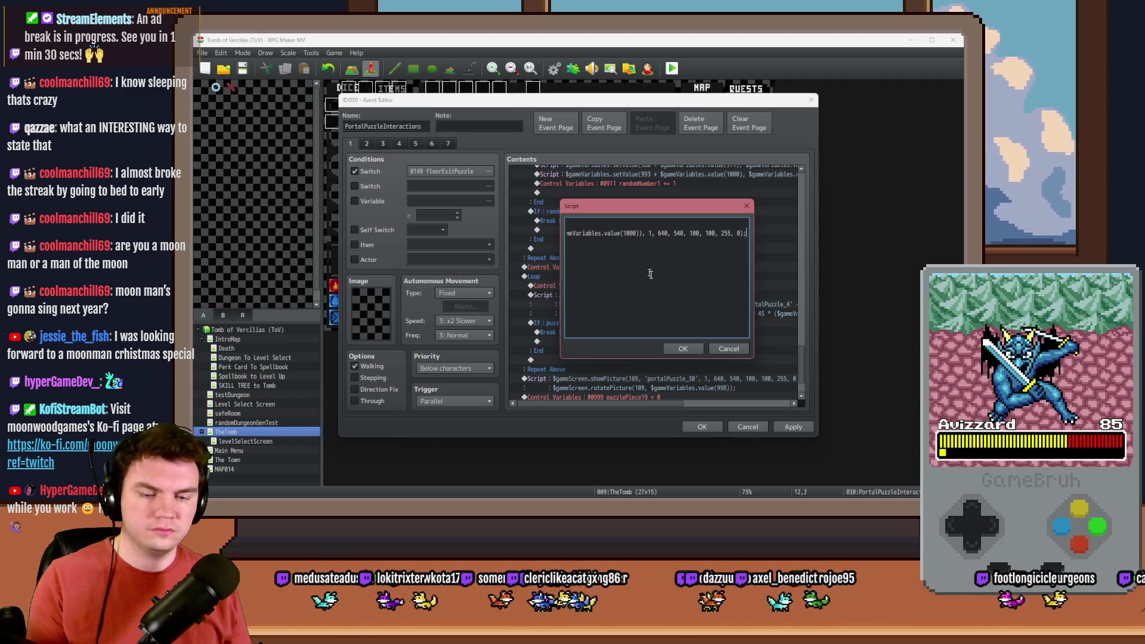
{"action": "left_click", "coordinate": [681, 350]}
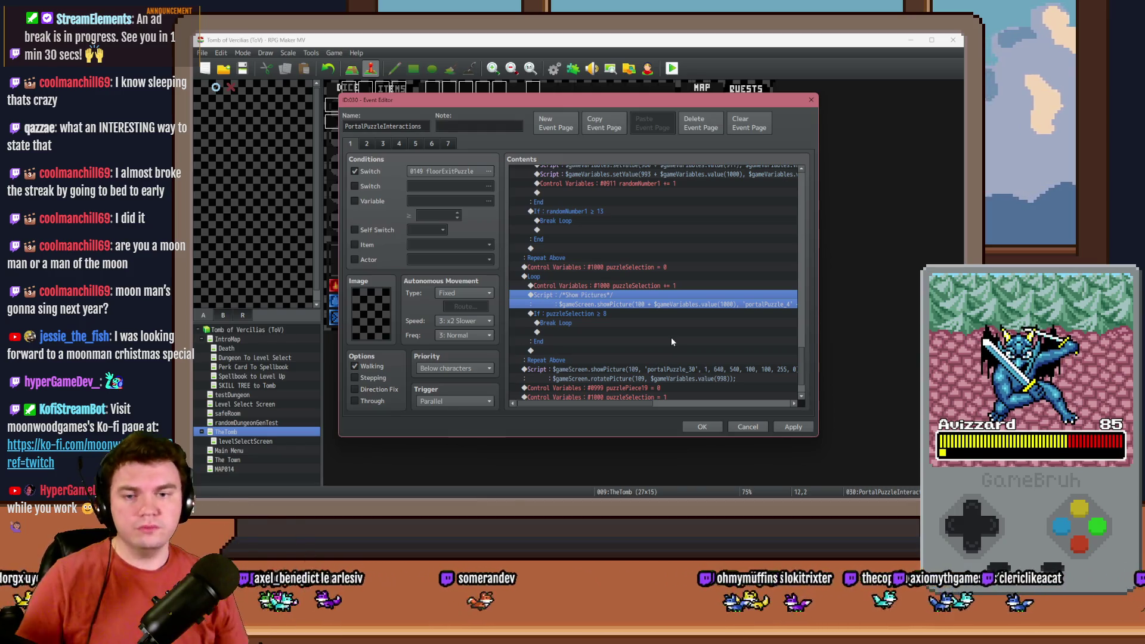
Copy the puzzleSelection ≥ 8 check above the script and remove its Break Loop.
{"action": "left_click", "coordinate": [604, 312]}
{"action": "key", "text": "ctrl+c"}
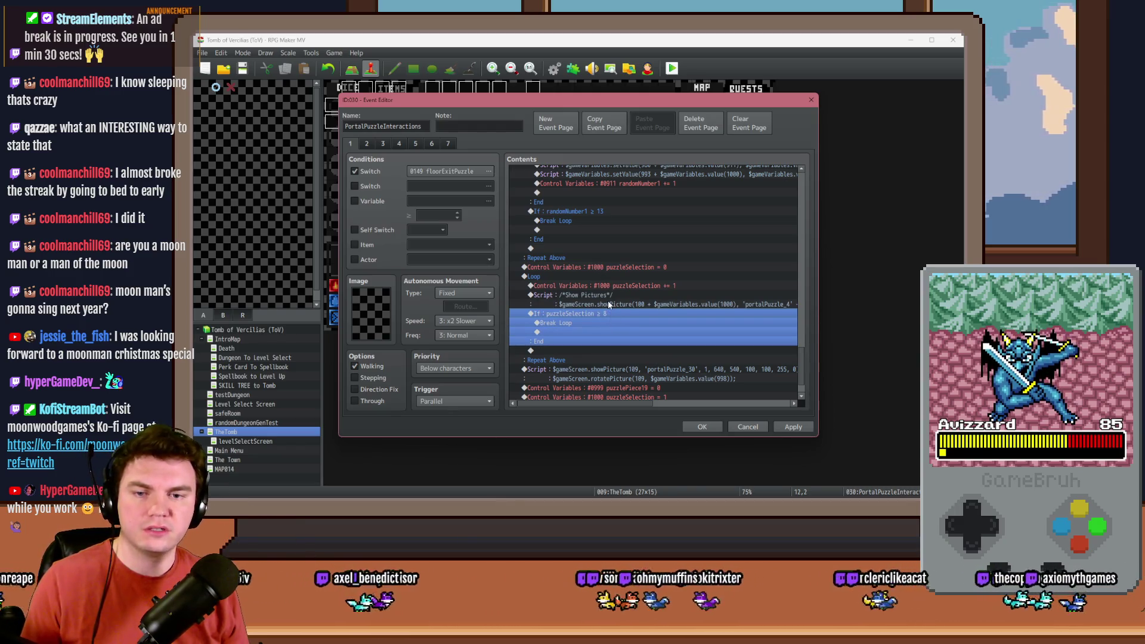
{"action": "left_click", "coordinate": [610, 299]}
{"action": "key", "text": "ctrl+v"}
{"action": "left_click", "coordinate": [610, 298]}
{"action": "left_click", "coordinate": [600, 304]}
{"action": "key", "text": "Delete"}
Change the copied condition to puzzleSelection ≤ 6 and add an Else branch.
{"action": "left_click", "coordinate": [606, 294]}
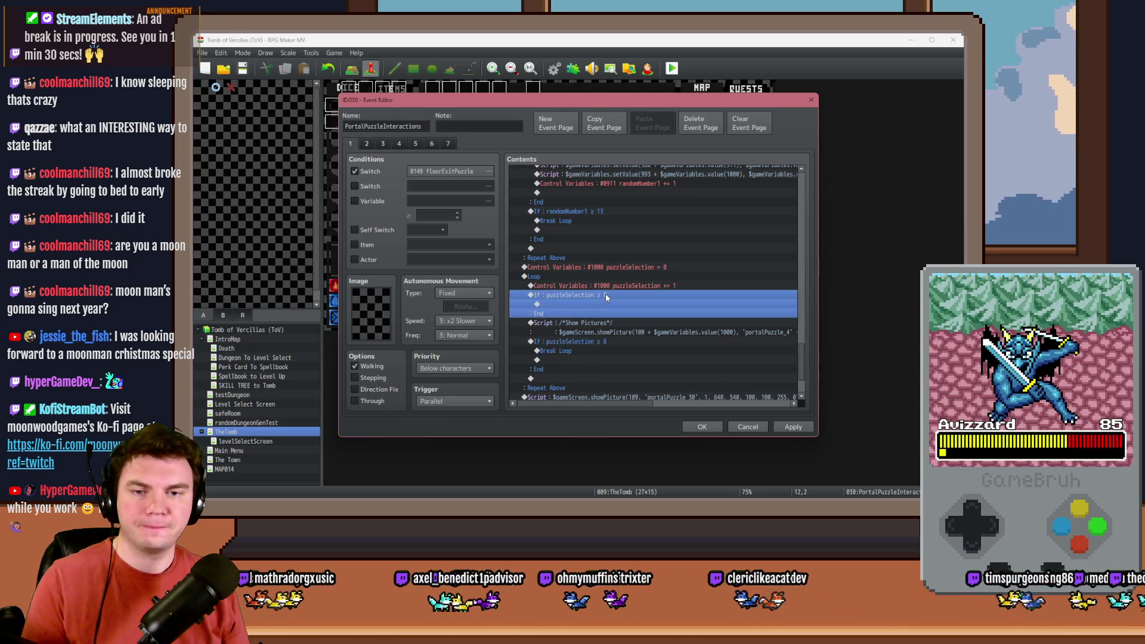
{"action": "double_click", "coordinate": [606, 296]}
{"action": "left_click", "coordinate": [676, 243]}
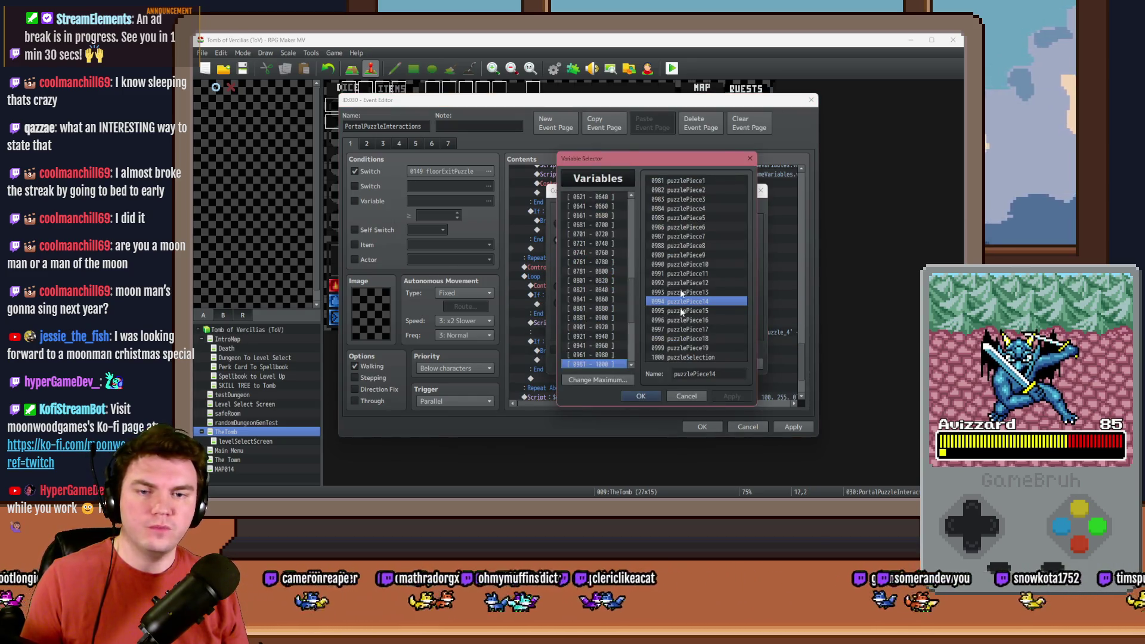
{"action": "left_click", "coordinate": [686, 399]}
{"action": "left_click", "coordinate": [719, 241]}
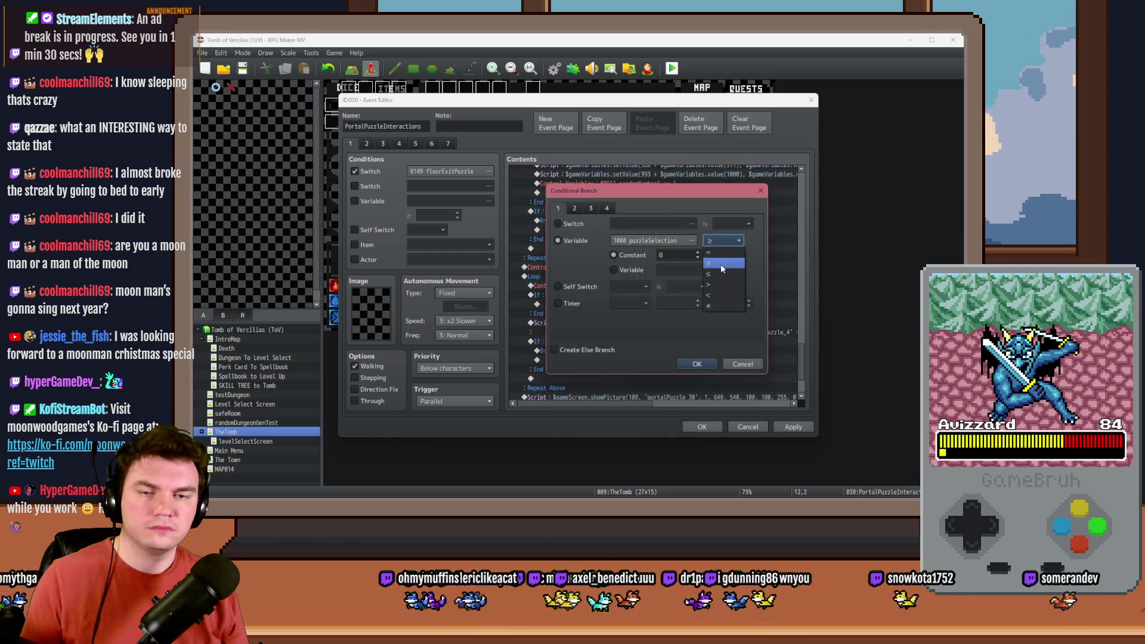
{"action": "left_click", "coordinate": [717, 294]}
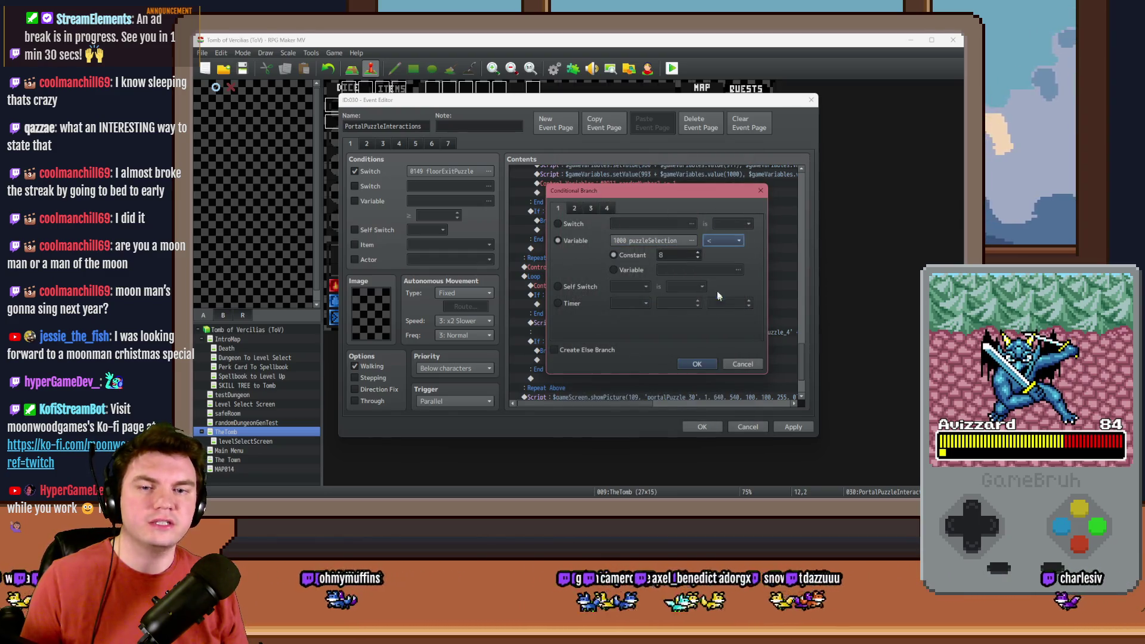
{"action": "left_click", "coordinate": [720, 240]}
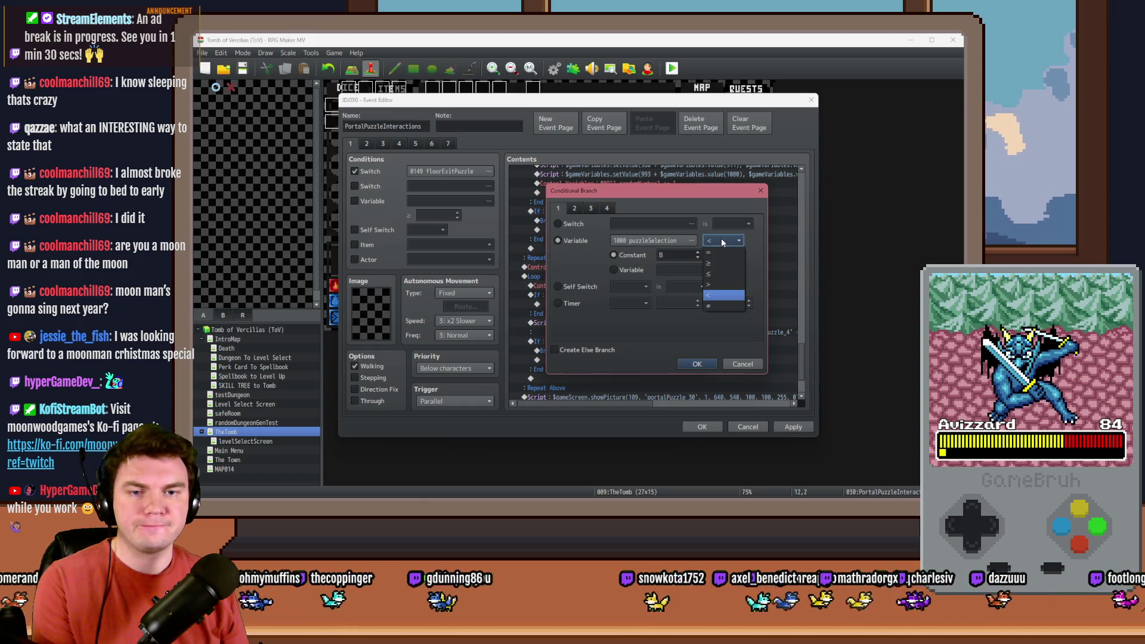
{"action": "left_click", "coordinate": [721, 273]}
{"action": "key", "text": "Tab"}
{"action": "type", "text": "6"}
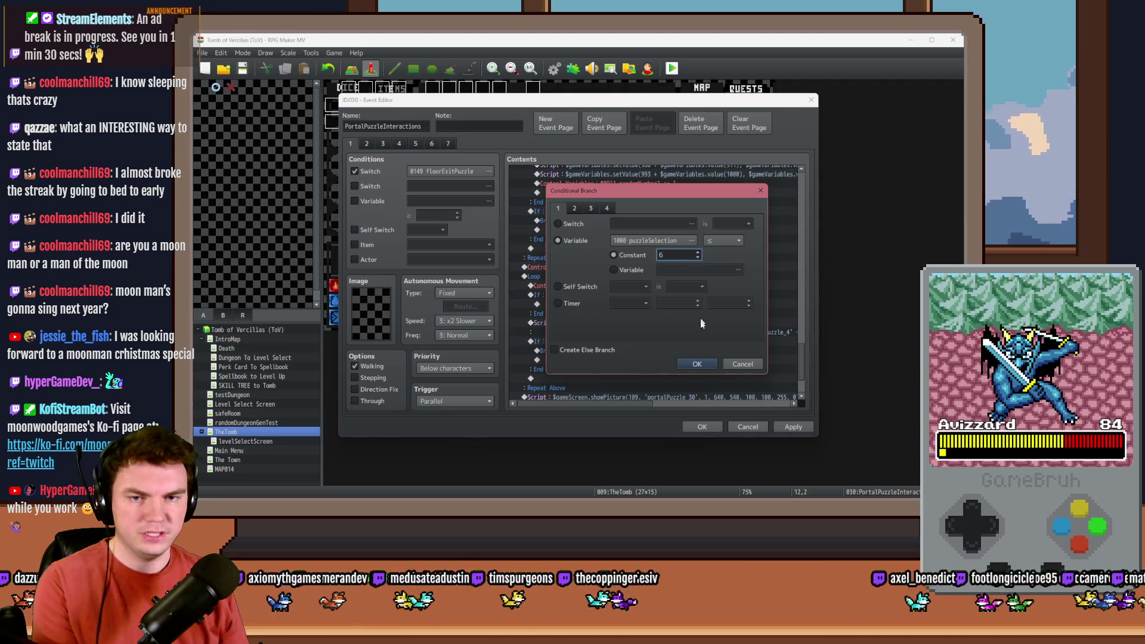
{"action": "left_click", "coordinate": [554, 349]}
{"action": "left_click", "coordinate": [695, 364]}
Move the Show Pictures script into the If branch and paste a copy under Else.
{"action": "left_click", "coordinate": [614, 339]}
{"action": "key", "text": "ctrl+x"}
{"action": "left_click", "coordinate": [603, 304]}
{"action": "key", "text": "ctrl+v"}
{"action": "left_click", "coordinate": [575, 341]}
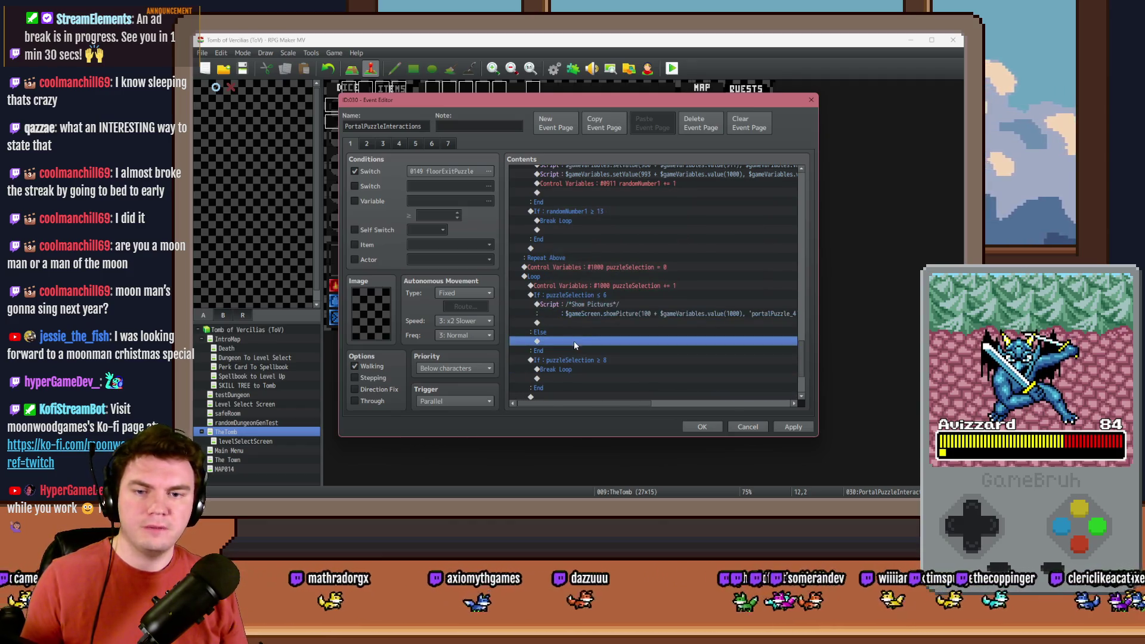
{"action": "key", "text": "ctrl+v"}
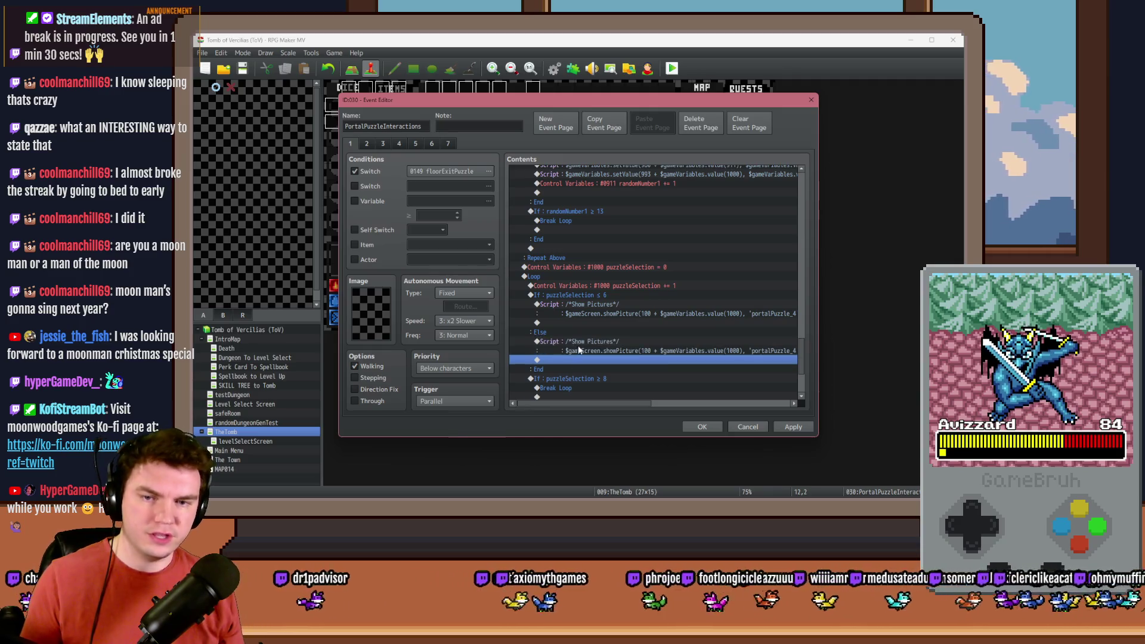
{"action": "left_click", "coordinate": [629, 313]}
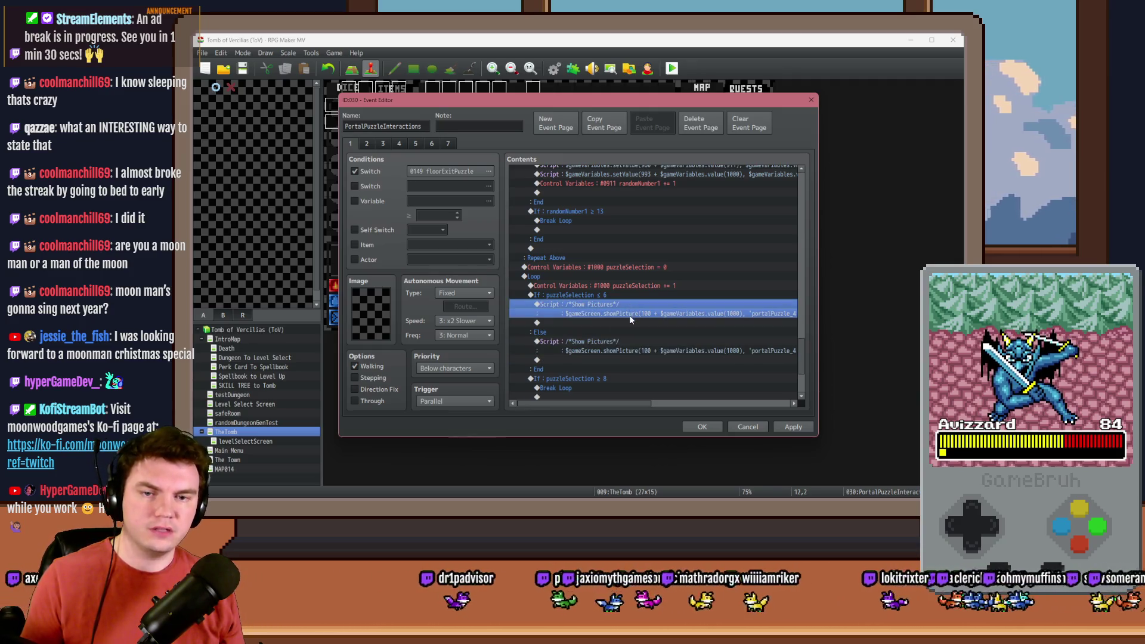
{"action": "double_click", "coordinate": [629, 315]}
{"action": "key", "text": "alt+Tab"}
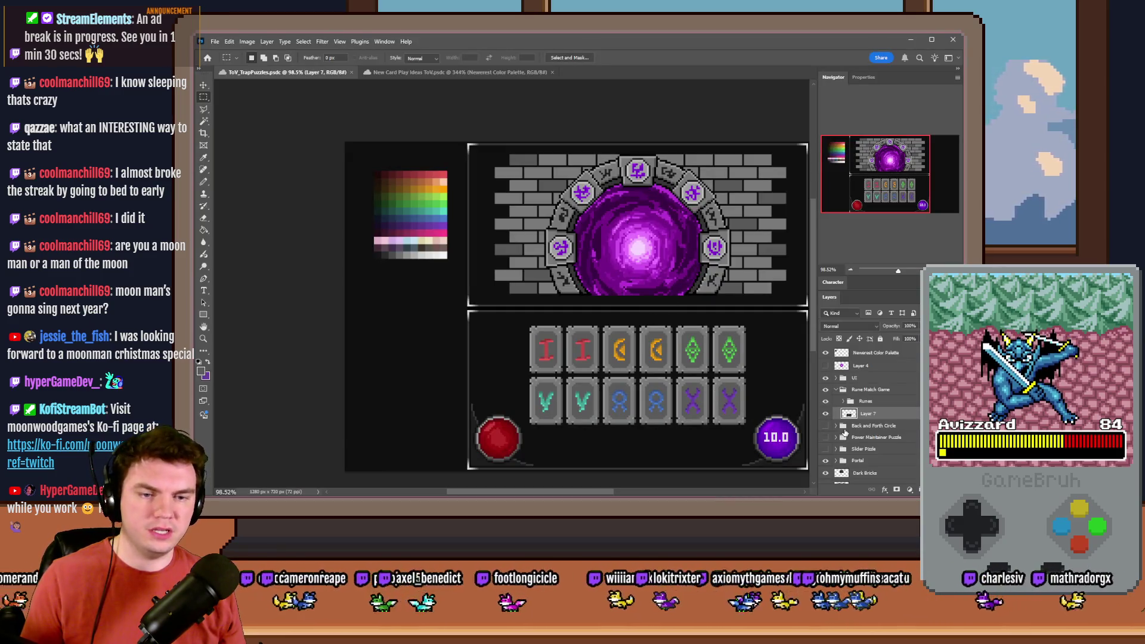
In Photoshop, select the Runes 1 layer and fit a selection around the first rune tile.
{"action": "left_click", "coordinate": [843, 402]}
{"action": "left_click", "coordinate": [884, 420]}
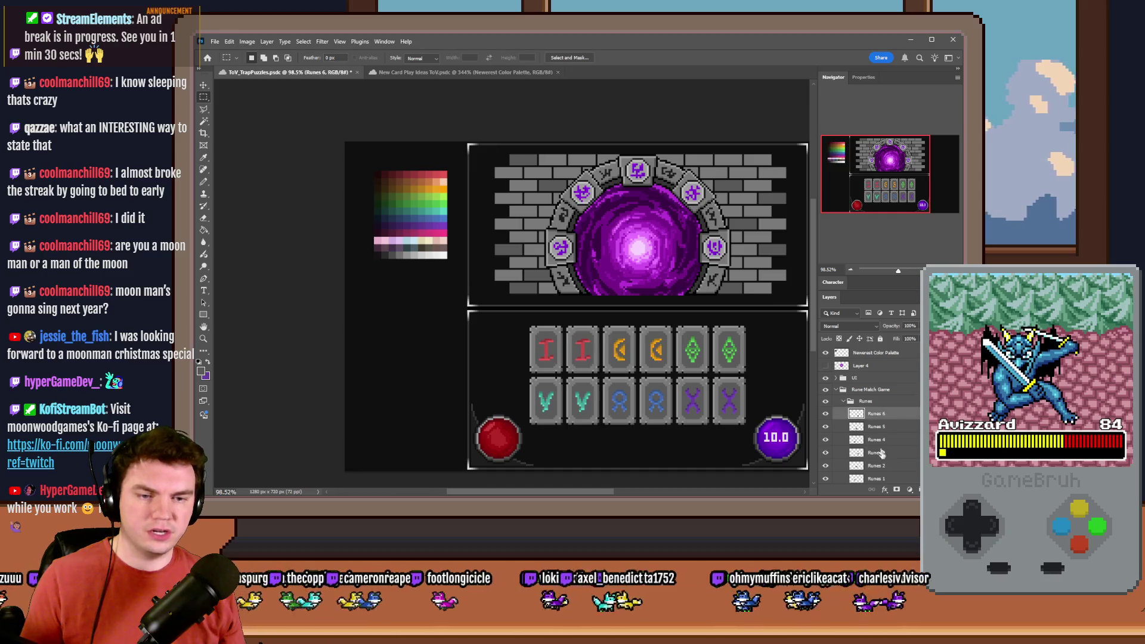
{"action": "scroll", "coordinate": [886, 419], "scroll_direction": "down", "scroll_amount": 3}
{"action": "left_click", "coordinate": [884, 414]}
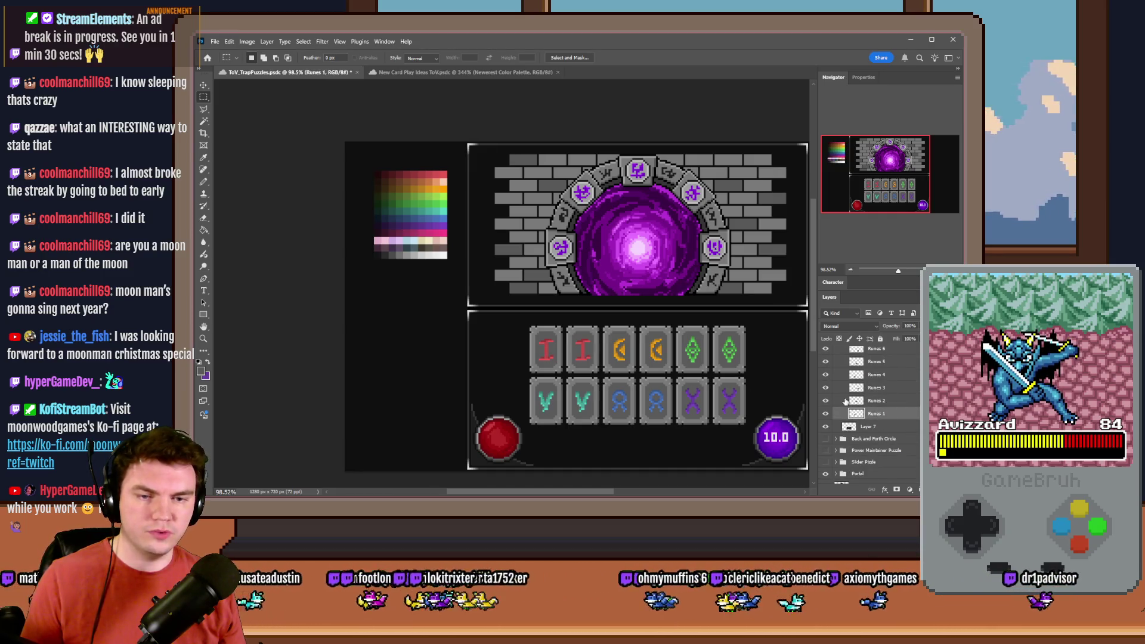
{"action": "scroll", "coordinate": [553, 352], "scroll_direction": "up", "scroll_amount": 5}
{"action": "scroll", "coordinate": [467, 261], "scroll_direction": "up", "scroll_amount": 4}
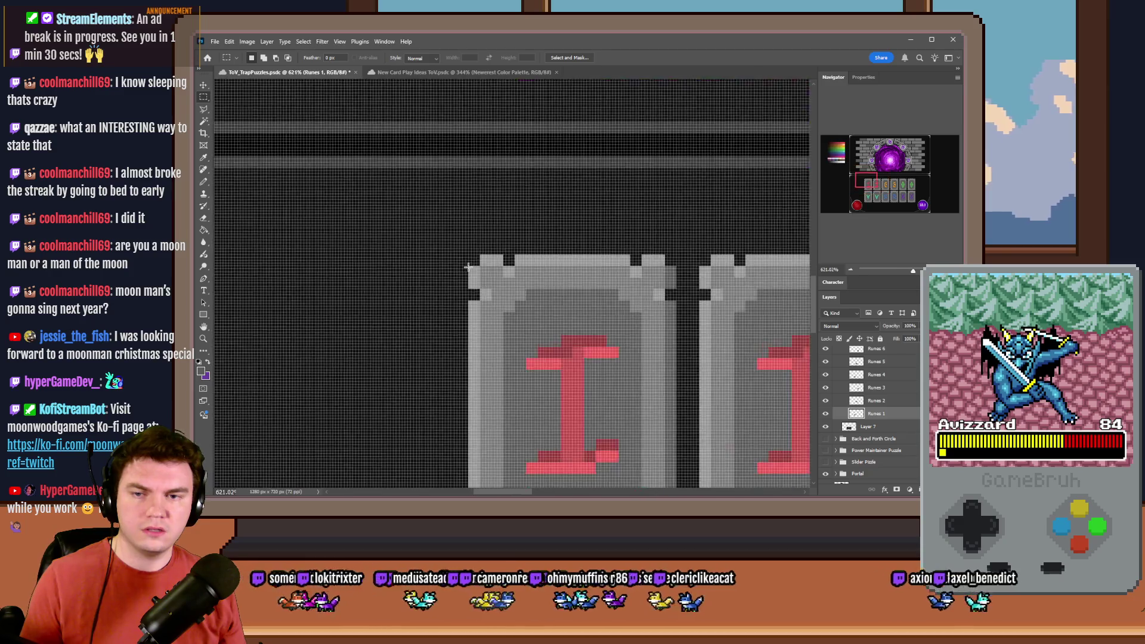
{"action": "mouse_move", "coordinate": [471, 253]}
{"action": "left_mouse_down"}
{"action": "mouse_move", "coordinate": [685, 374]}
{"action": "mouse_move", "coordinate": [748, 496]}
{"action": "mouse_move", "coordinate": [761, 420]}
{"action": "mouse_move", "coordinate": [749, 329]}
{"action": "mouse_move", "coordinate": [766, 313]}
{"action": "mouse_move", "coordinate": [760, 327]}
{"action": "mouse_move", "coordinate": [194, 41]}
{"action": "mouse_move", "coordinate": [198, 202]}
{"action": "mouse_move", "coordinate": [254, 299]}
{"action": "mouse_move", "coordinate": [589, 420]}
{"action": "mouse_move", "coordinate": [539, 401]}
{"action": "left_mouse_up"}
{"action": "right_click", "coordinate": [737, 327]}
{"action": "left_click", "coordinate": [775, 348]}
Set the glyph script's showPicture position to x 440, y 454.
{"action": "key", "text": "alt+Tab"}
{"action": "double_click", "coordinate": [663, 233]}
{"action": "type", "text": "440"}
{"action": "double_click", "coordinate": [685, 232]}
{"action": "type", "text": "454, 100, 100, 255, 0"}
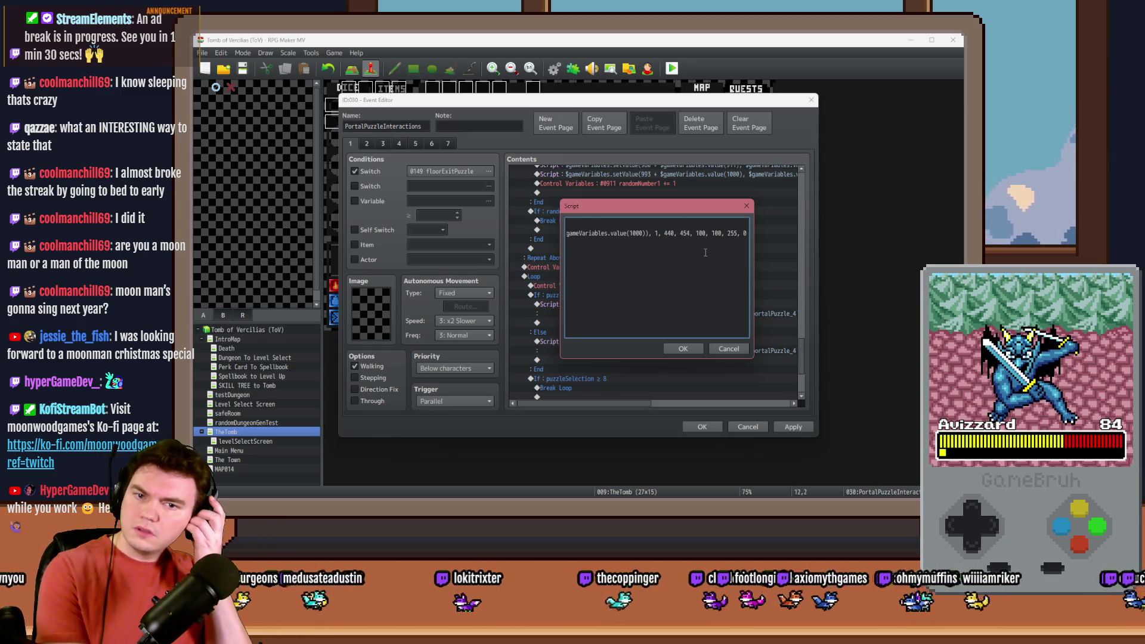
Slide the first rune tile one slot right in the mockup.
{"action": "key", "text": "alt+Tab"}
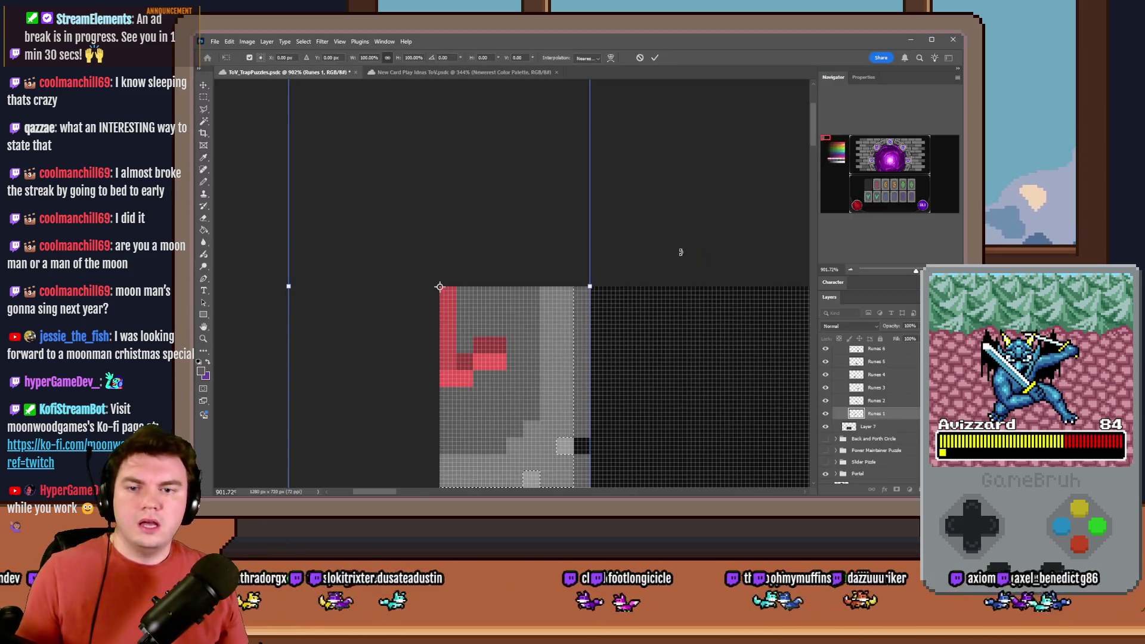
{"action": "left_click", "coordinate": [204, 97]}
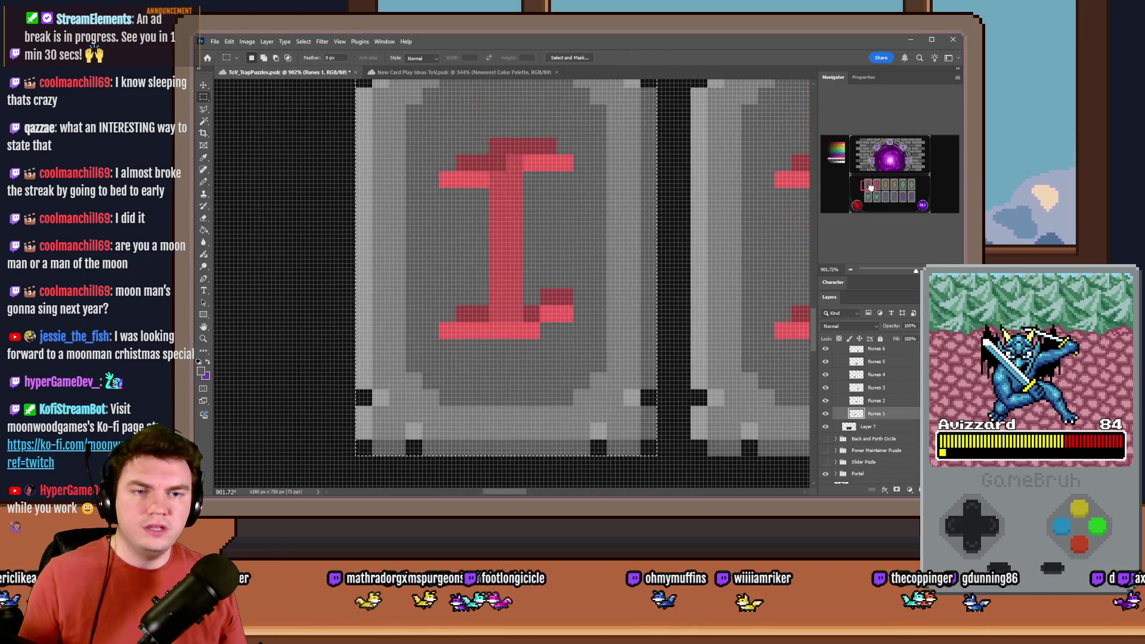
{"action": "mouse_move", "coordinate": [389, 268]}
{"action": "left_mouse_down"}
{"action": "mouse_move", "coordinate": [713, 256]}
{"action": "mouse_move", "coordinate": [698, 276]}
{"action": "mouse_move", "coordinate": [683, 275]}
{"action": "mouse_move", "coordinate": [694, 277]}
{"action": "left_mouse_up"}
Replace x 440 with 360 + (80 * $gameVariables.value(1000)), keeping y 454, and confirm.
{"action": "key", "text": "alt+Tab"}
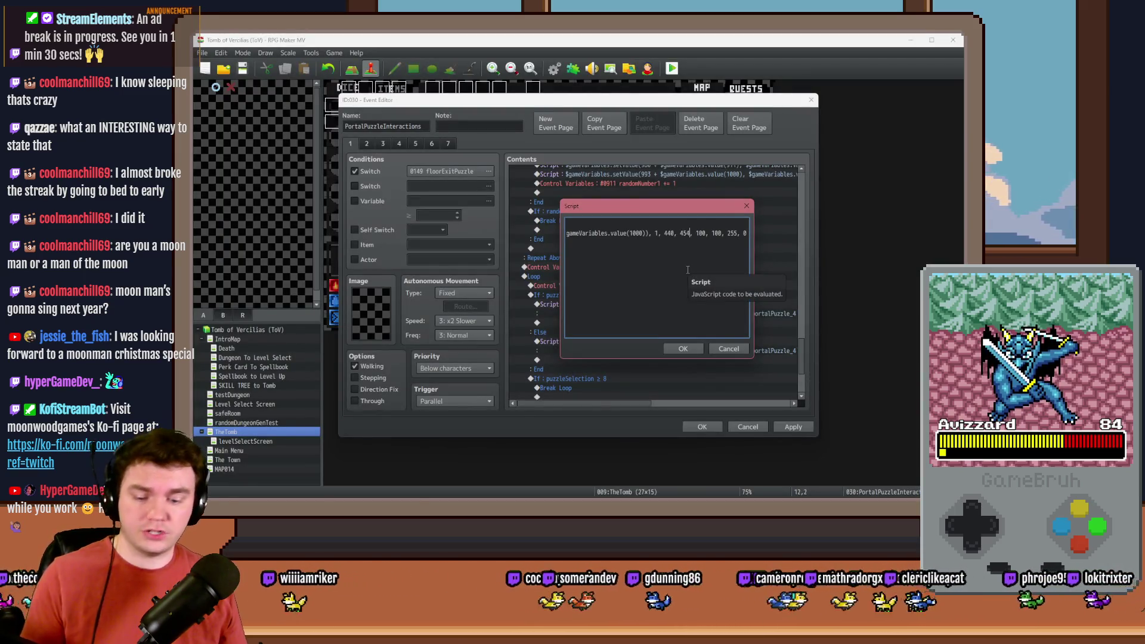
{"action": "key", "text": "alt+Tab"}
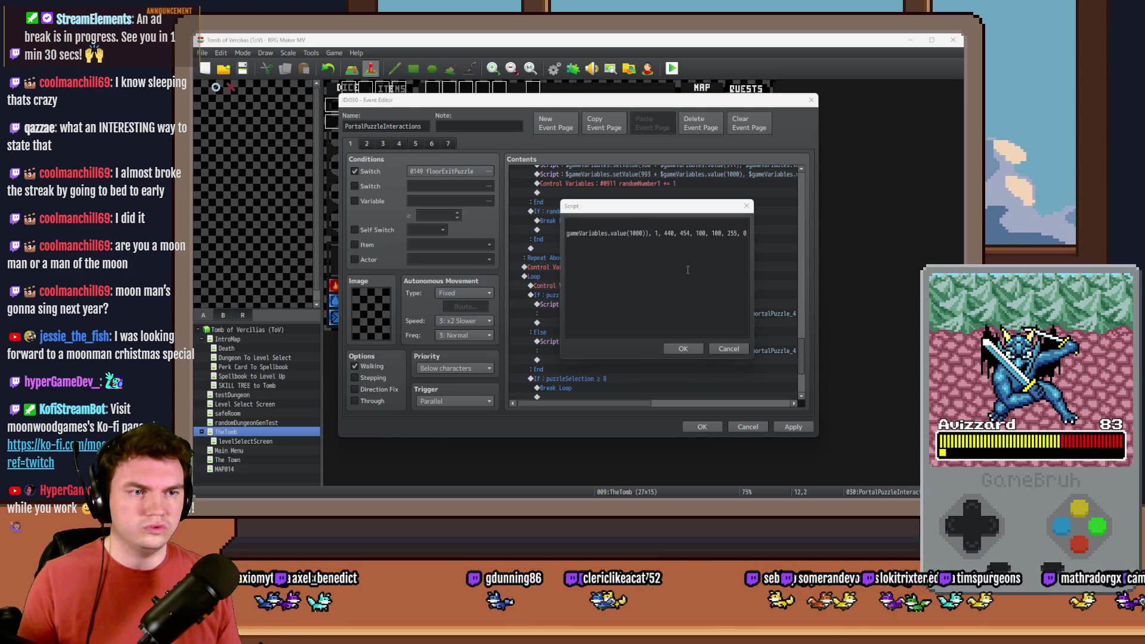
{"action": "key", "text": "alt+Tab"}
{"action": "double_click", "coordinate": [668, 233]}
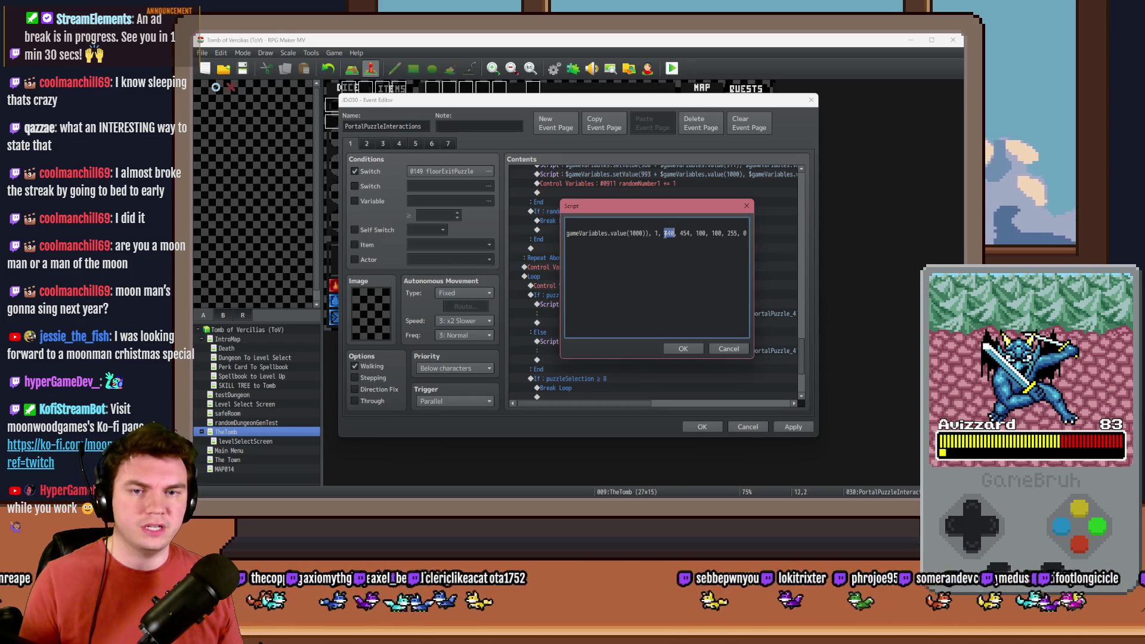
{"action": "type", "text": "360 + ()"}
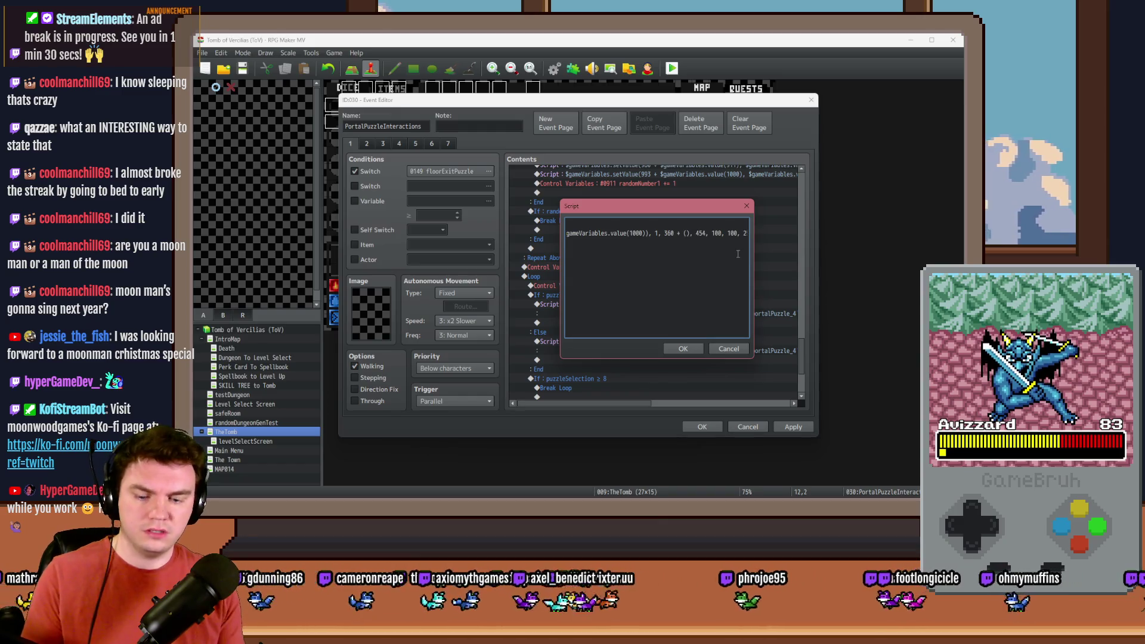
{"action": "type", "text": "80 * $gameVariables.value()"}
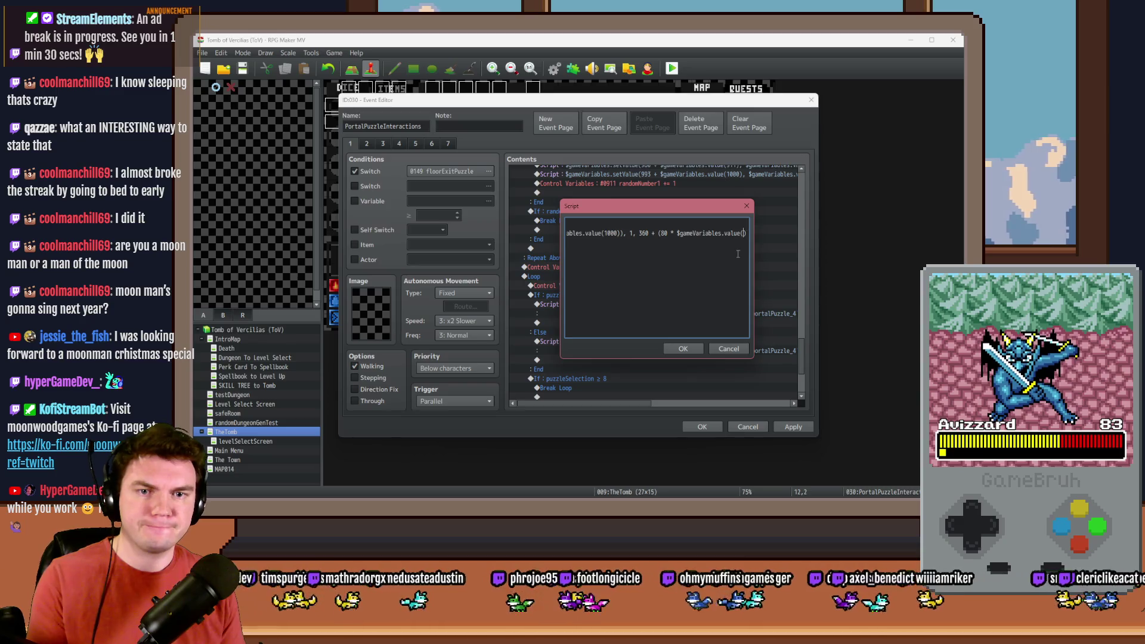
{"action": "type", "text": "000)), 454, 100, "}
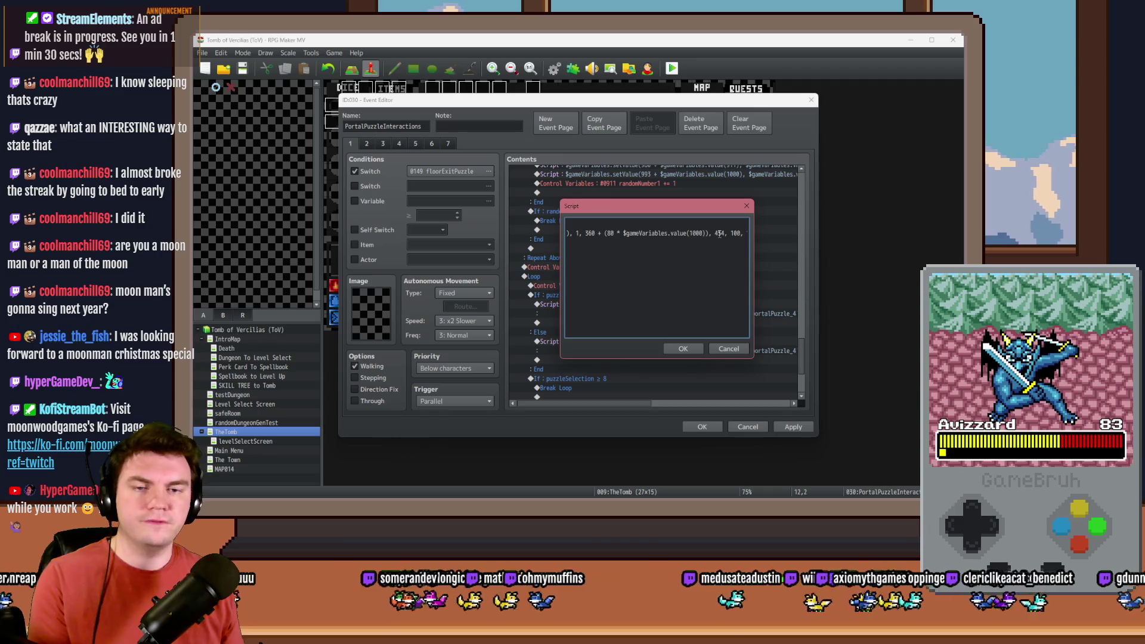
{"action": "type", "text": "100, 255, 0);"}
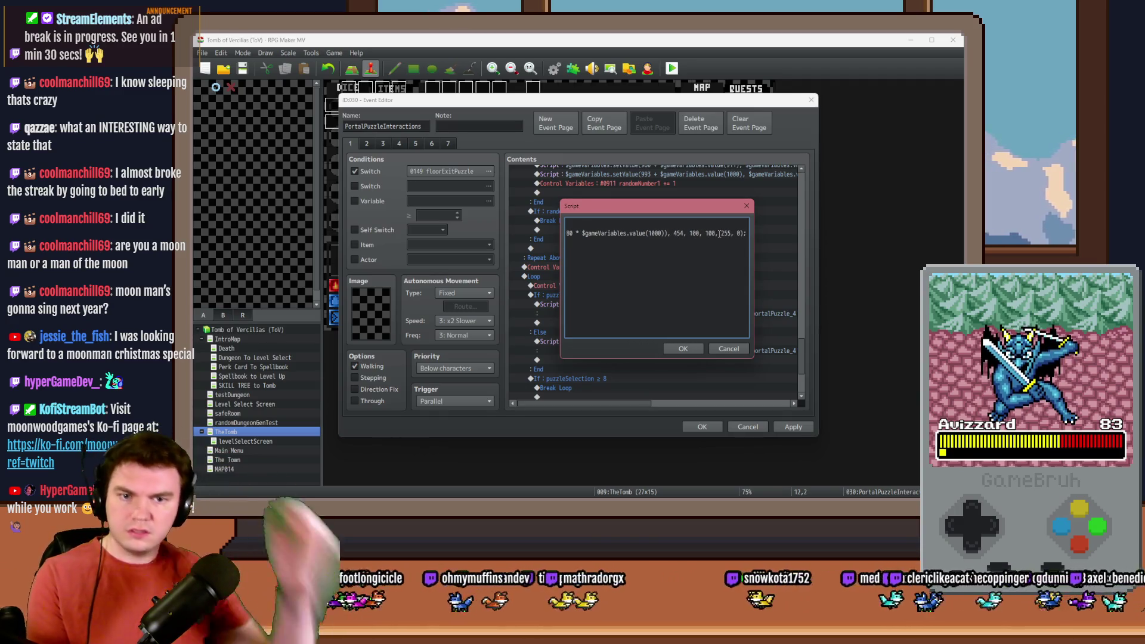
{"action": "left_click", "coordinate": [686, 348]}
Insert a 'Row 1' comment above the script in the If branch.
{"action": "left_click", "coordinate": [636, 345]}
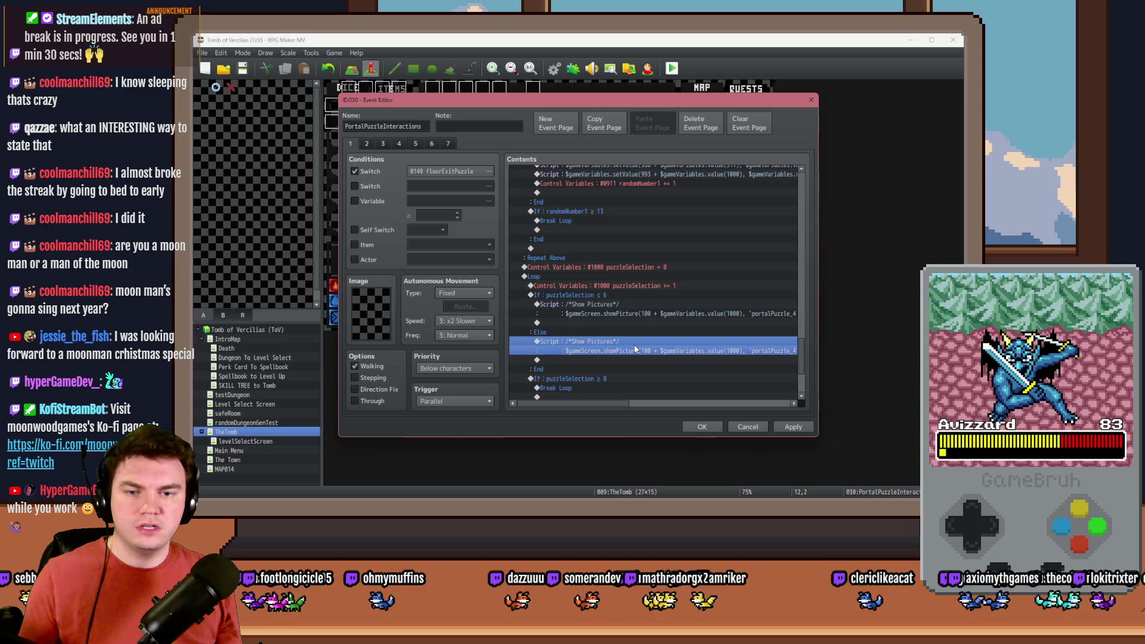
{"action": "left_click", "coordinate": [606, 296]}
{"action": "key", "text": "Insert"}
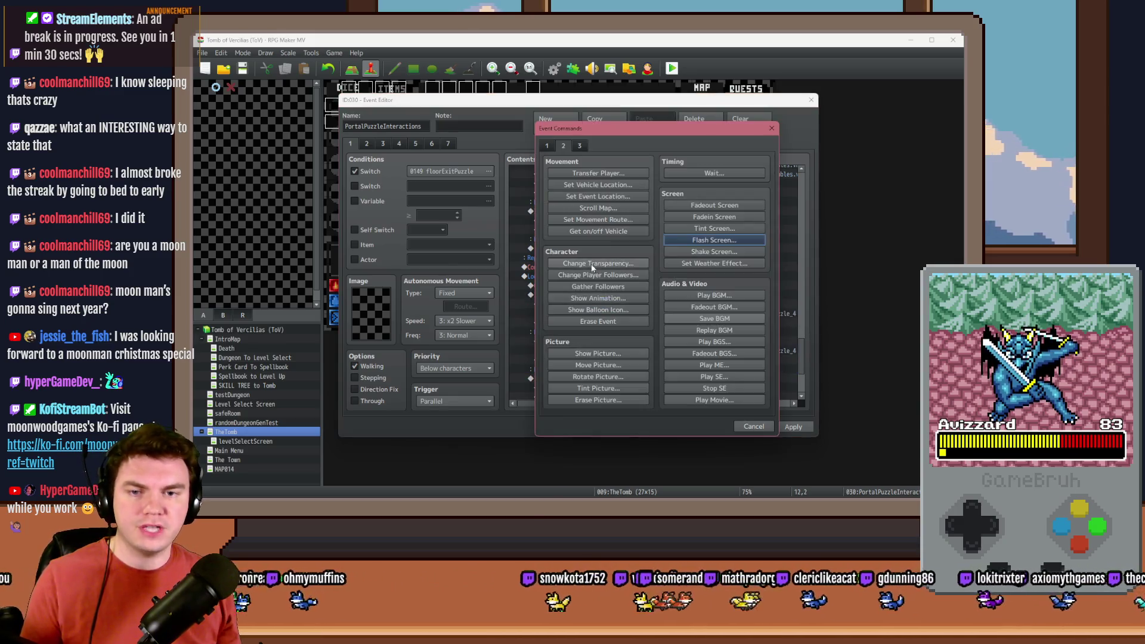
{"action": "left_click", "coordinate": [546, 145]}
{"action": "left_click", "coordinate": [611, 400]}
{"action": "type", "text": "Row 1"}
{"action": "key", "text": "ctrl+Return"}
Copy the Row 1 comment under Else and open the Else branch's script.
{"action": "left_click", "coordinate": [591, 230]}
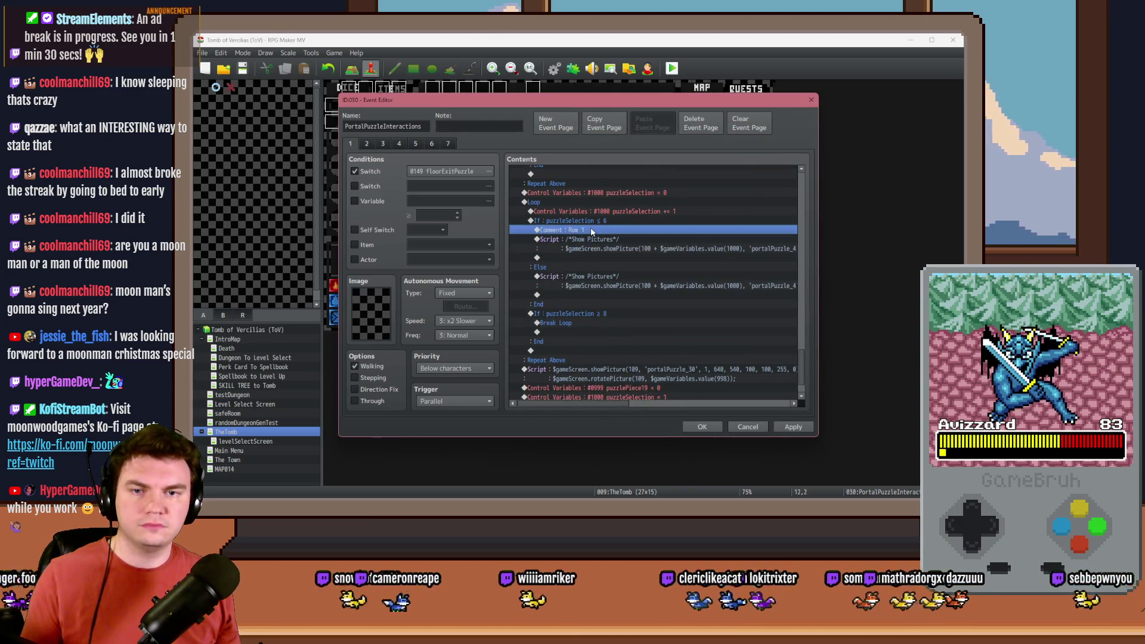
{"action": "key", "text": "ctrl+c"}
{"action": "left_click", "coordinate": [592, 276]}
{"action": "key", "text": "ctrl+v"}
{"action": "double_click", "coordinate": [597, 277]}
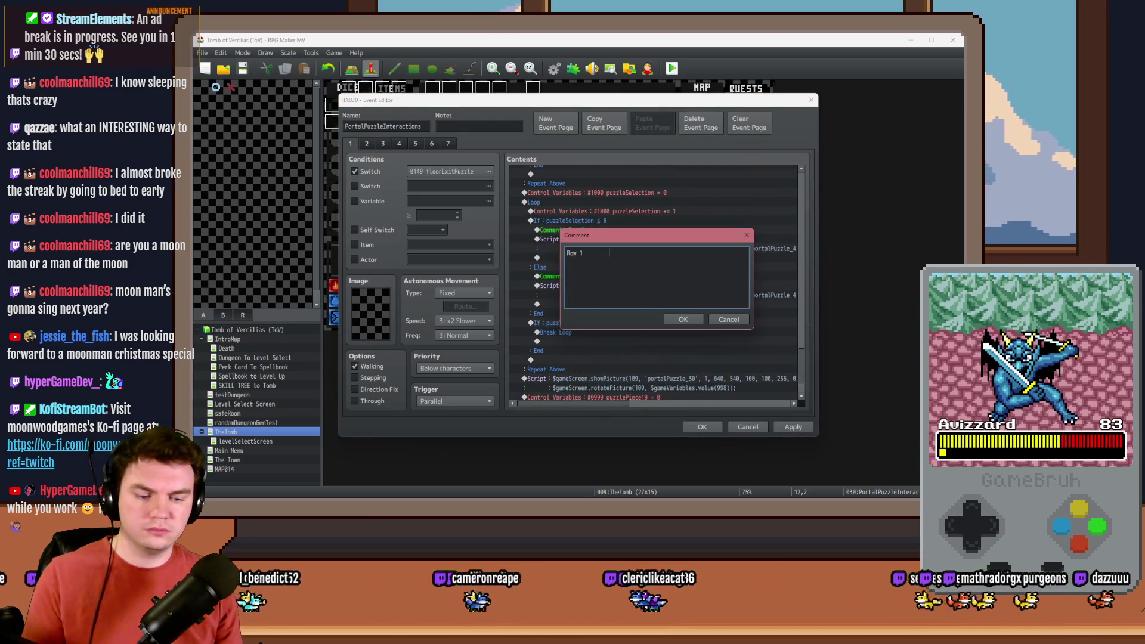
{"action": "key", "text": "Escape"}
{"action": "key", "text": "Down"}
{"action": "key", "text": "Return"}
{"action": "key", "text": "ctrl+a"}
{"action": "left_click", "coordinate": [639, 233]}
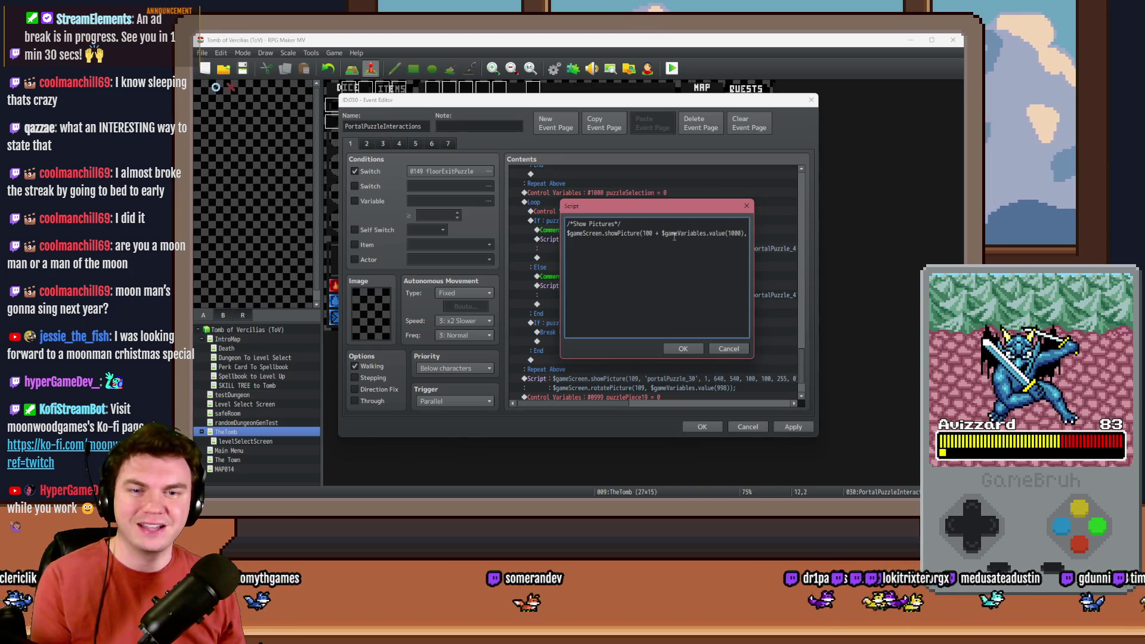
Rewrite the Else showPicture with 'portalPuzzle_4' + variable (980 + variable 1000), checking 80 × 6 = 480 spacing.
{"action": "type", "text": "'portalPuzzle_4' +"}
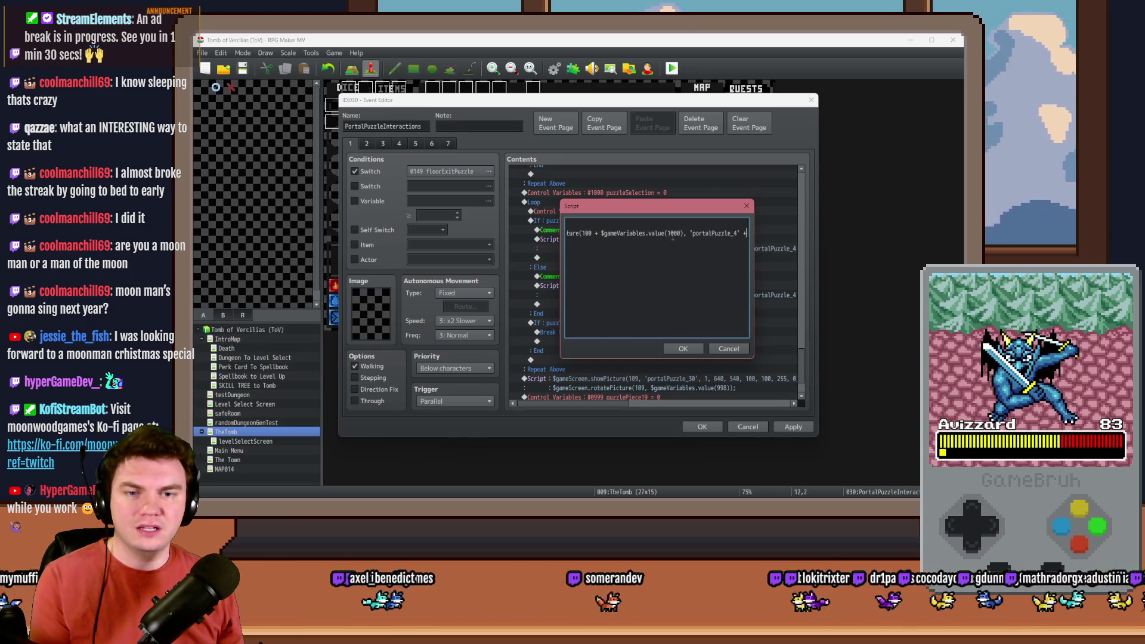
{"action": "type", "text": " $gameVariables.value(980 + $gameVariables.value(1000)), 1, "}
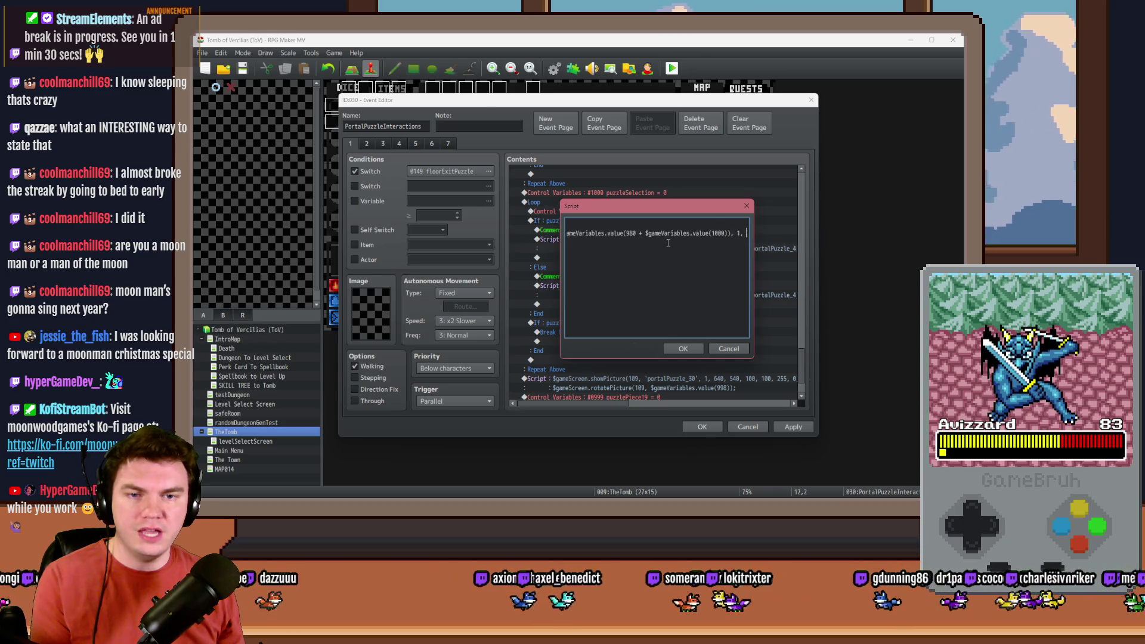
{"action": "type", "text": "360 + (80 * $gameVariables.value(1000)), 1, 360 + ("}
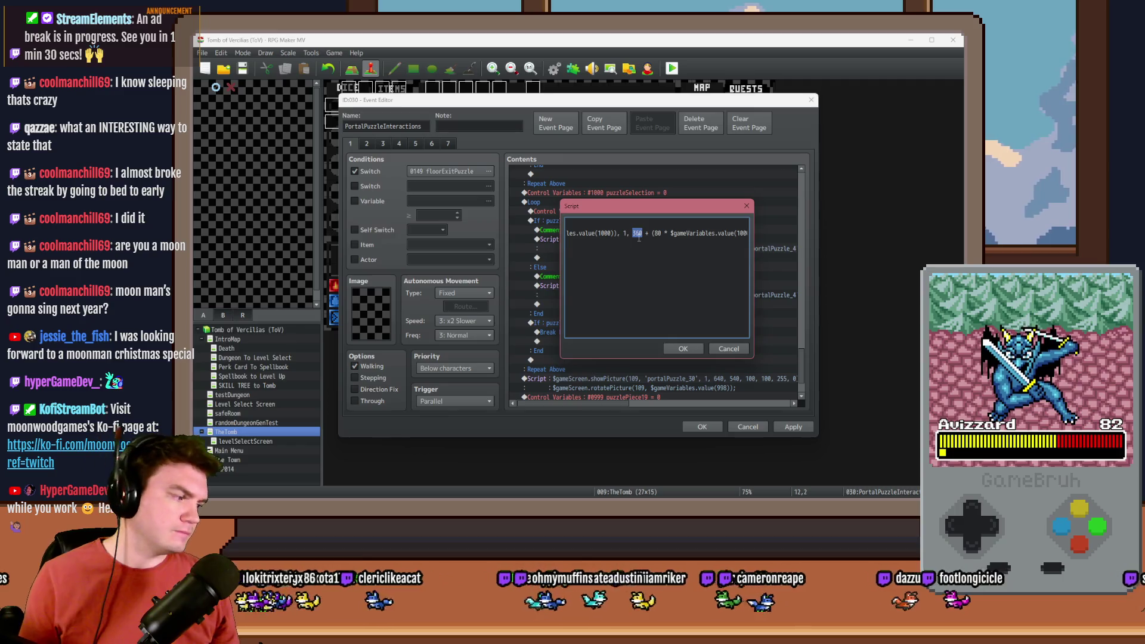
{"action": "key", "text": "alt+Tab"}
{"action": "scroll", "coordinate": [433, 289], "scroll_direction": "down", "scroll_amount": 3}
{"action": "scroll", "coordinate": [433, 289], "scroll_direction": "down", "scroll_amount": 3}
{"action": "scroll", "coordinate": [432, 314], "scroll_direction": "up", "scroll_amount": 2}
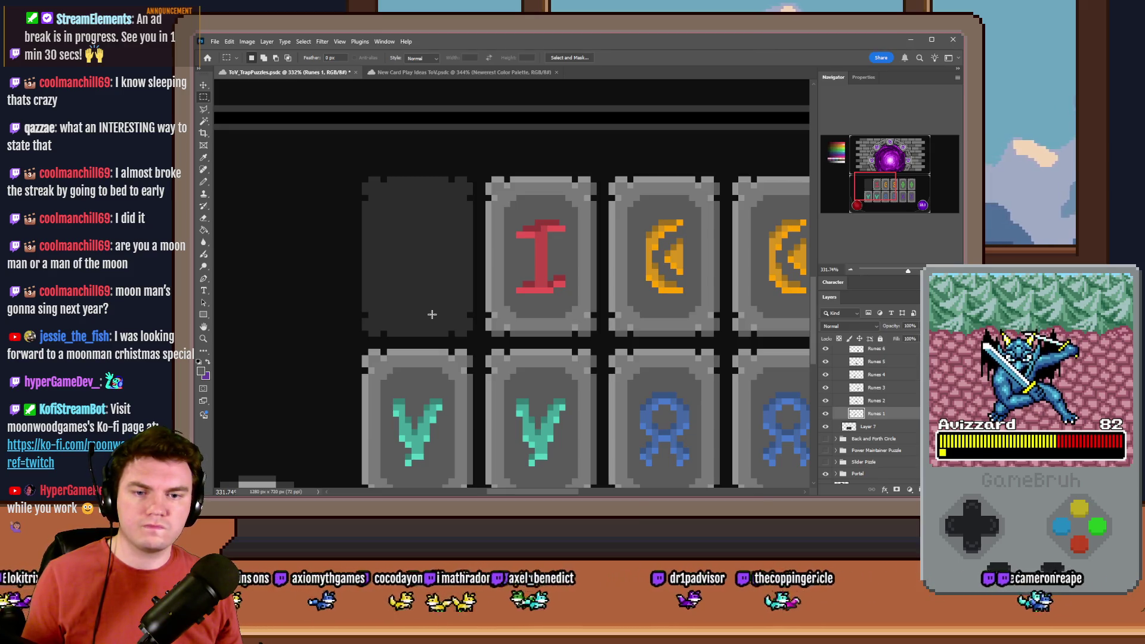
{"action": "key", "text": "alt+Tab"}
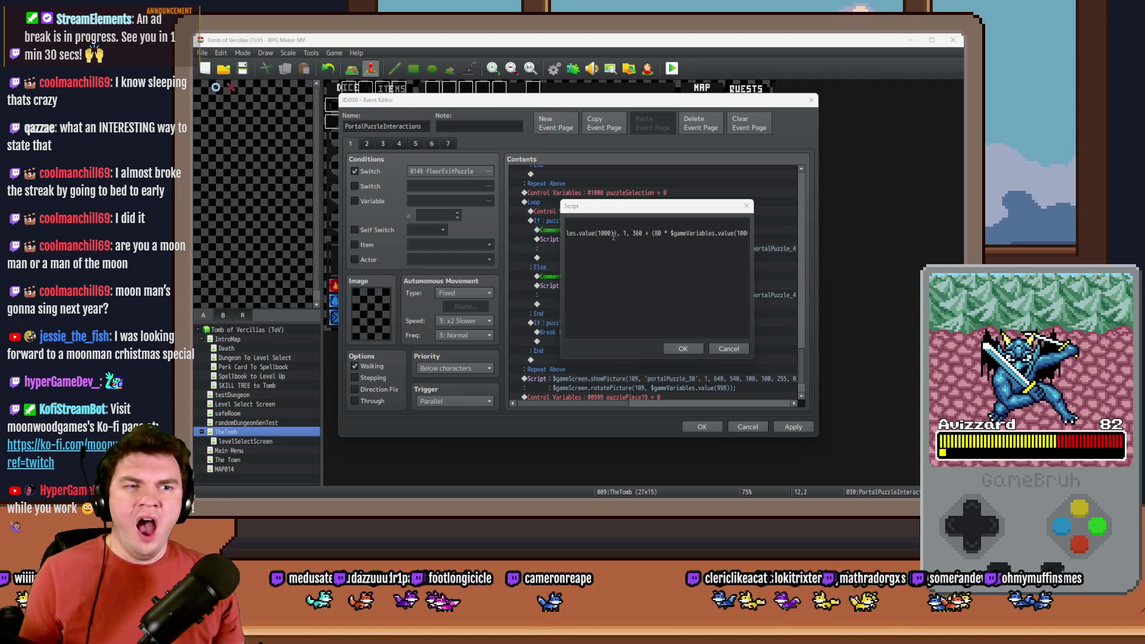
{"action": "mouse_move", "coordinate": [903, 118]}
{"action": "left_mouse_down"}
{"action": "mouse_move", "coordinate": [777, 68]}
{"action": "mouse_move", "coordinate": [768, 46]}
{"action": "left_mouse_up"}
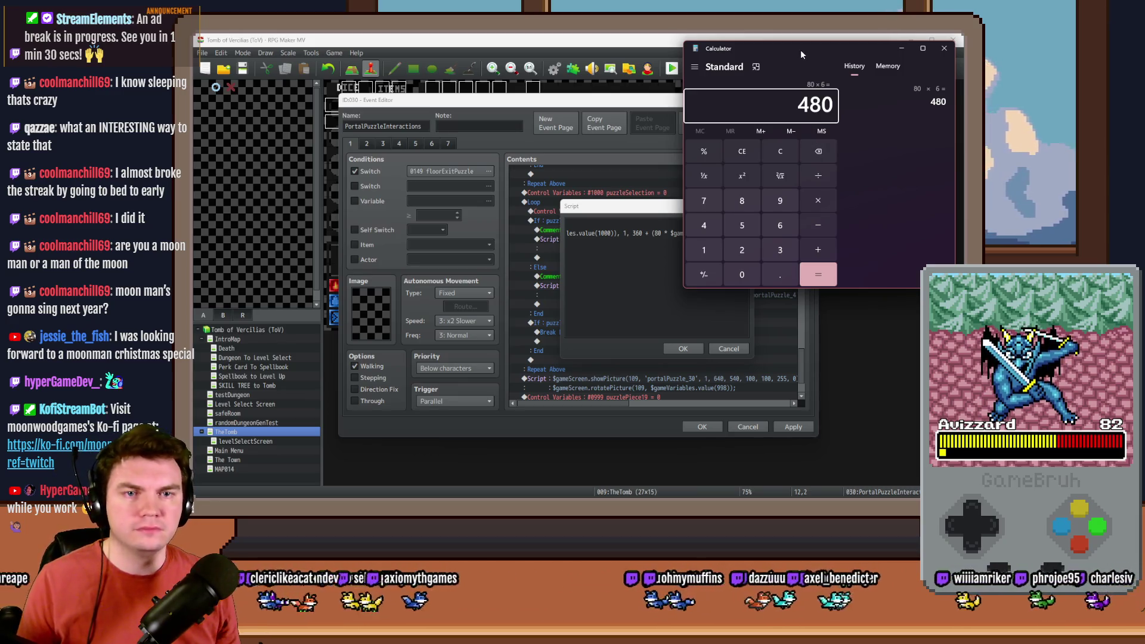
Compute 360 − 480 = -120 in Calculator.
{"action": "type", "text": "-360"}
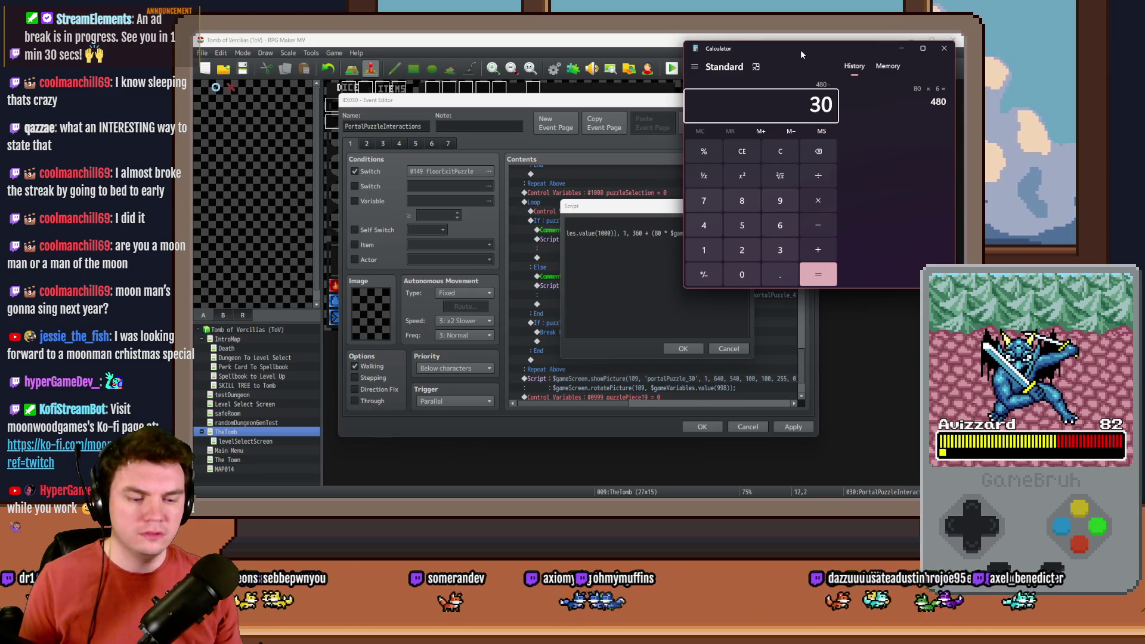
{"action": "key", "text": "Return"}
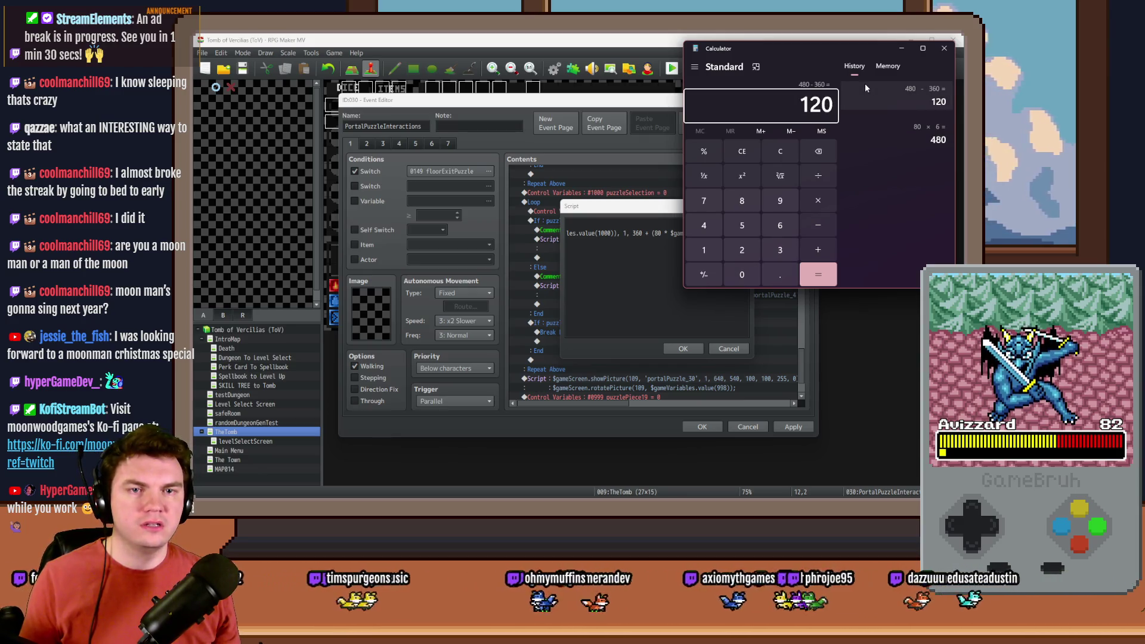
{"action": "left_click", "coordinate": [758, 155]}
{"action": "type", "text": "360-480"}
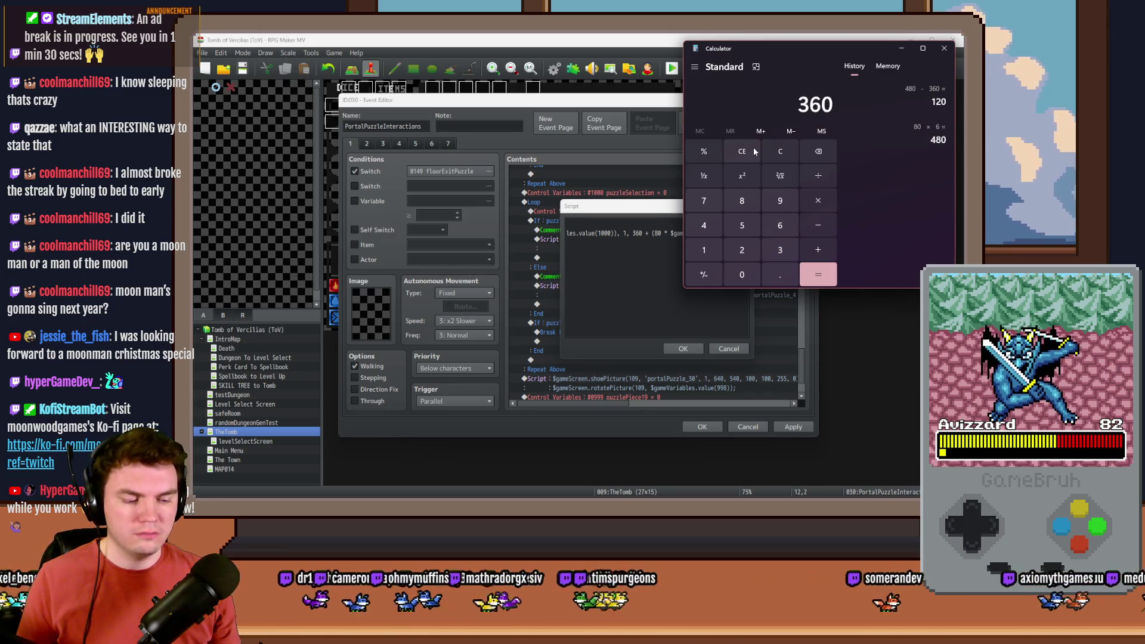
{"action": "key", "text": "Return"}
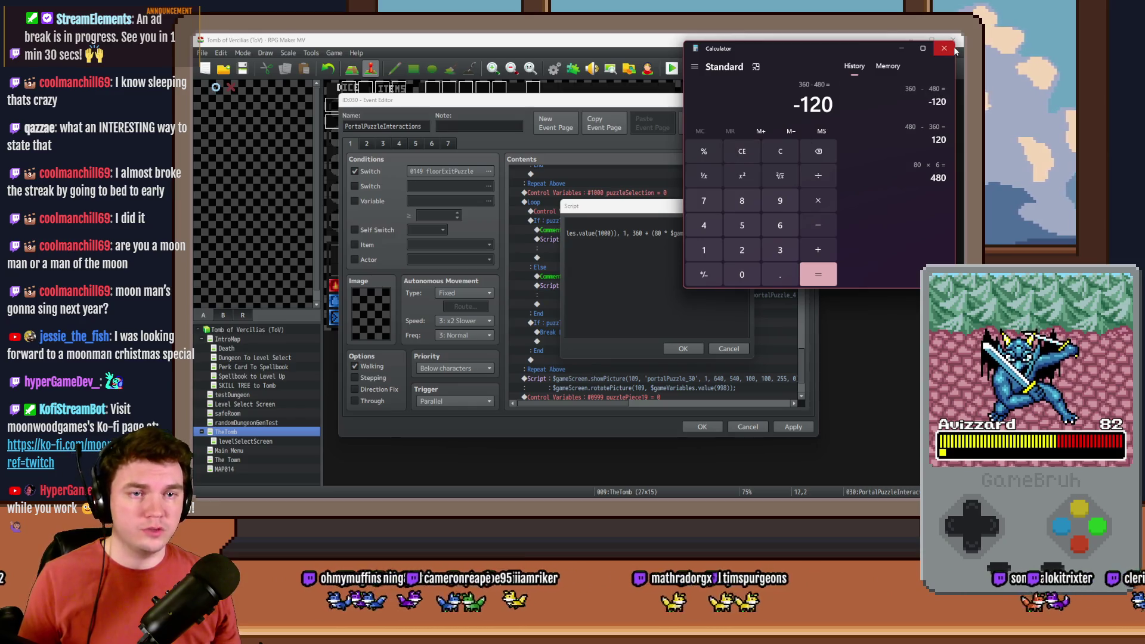
Replace the 360 offset in the Row 2 picture script with (-120).
{"action": "left_click", "coordinate": [637, 234]}
{"action": "double_click", "coordinate": [637, 234]}
{"action": "type", "text": "-"}
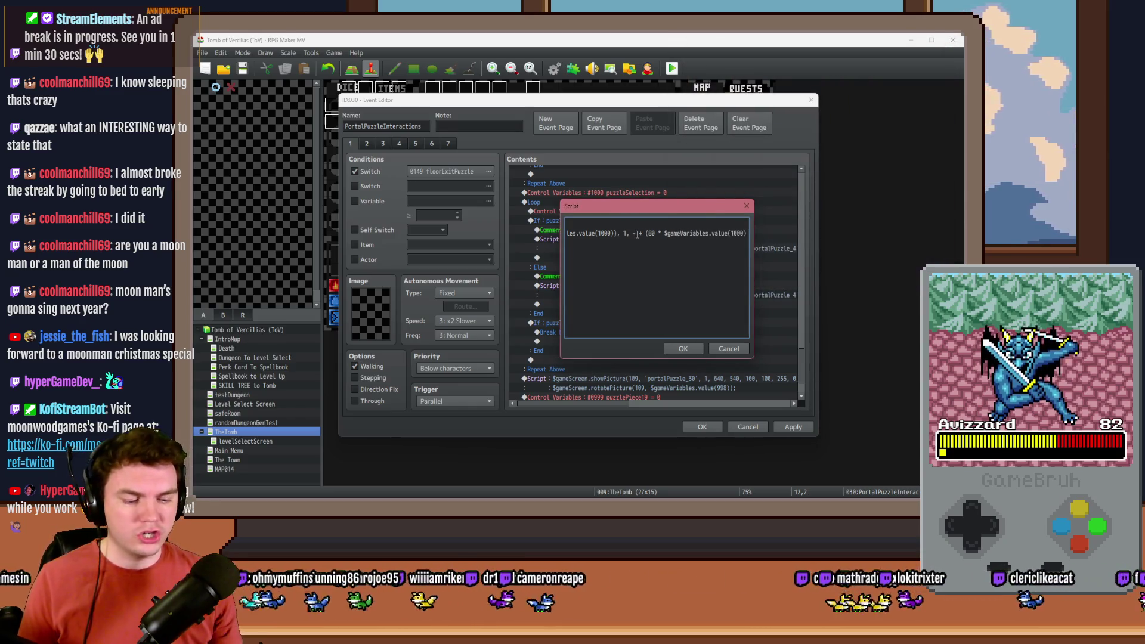
{"action": "type", "text": "120) + "}
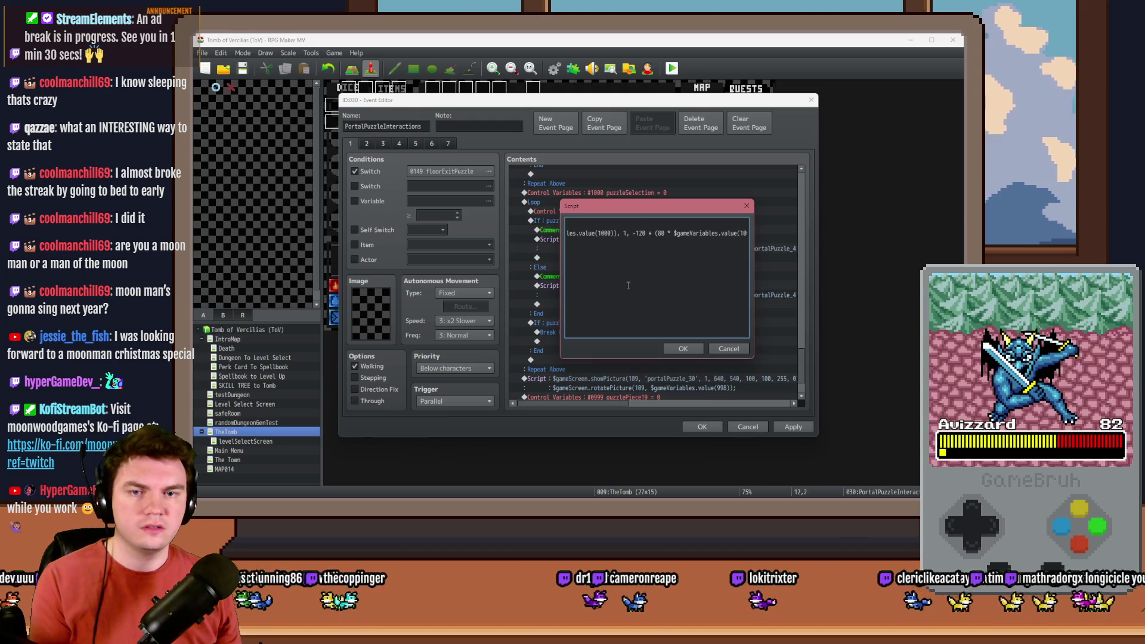
{"action": "type", "text": "("}
{"action": "key", "text": "Right"}
{"action": "key", "text": "Right"}
{"action": "key", "text": "Right"}
{"action": "type", "text": ")"}
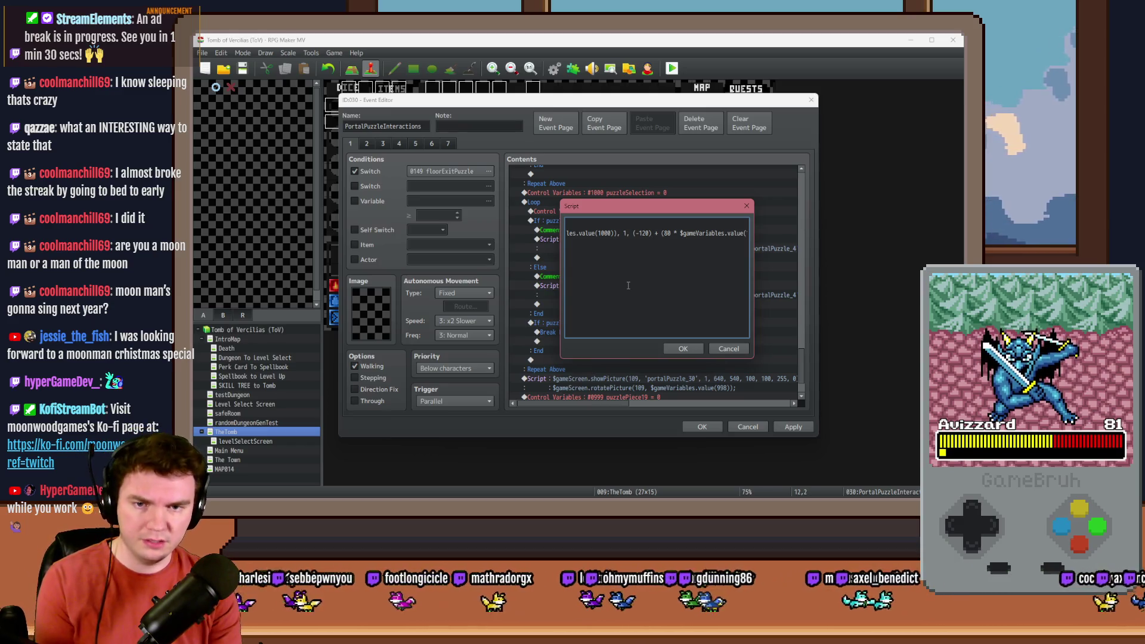
{"action": "key", "text": "BackSpace"}
{"action": "key", "text": "BackSpace"}
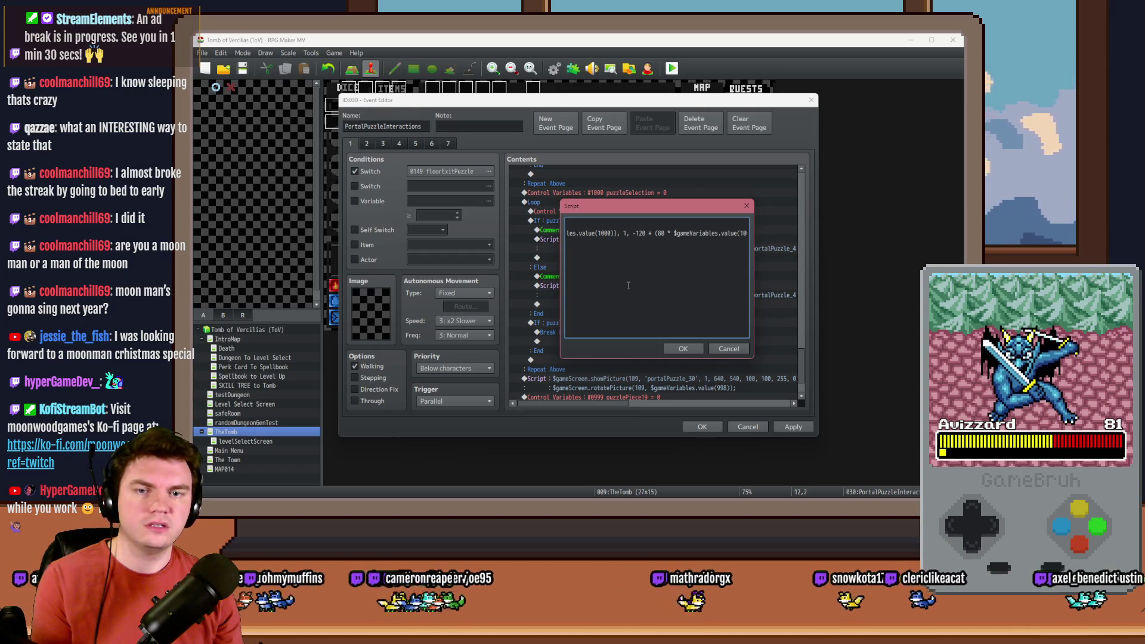
{"action": "key", "text": "Right"}
{"action": "key", "text": "Right"}
{"action": "key", "text": "Right"}
{"action": "key", "text": "Right"}
Measure where the bottom-left rune tile sits in the tile artwork.
{"action": "double_click", "coordinate": [679, 233]}
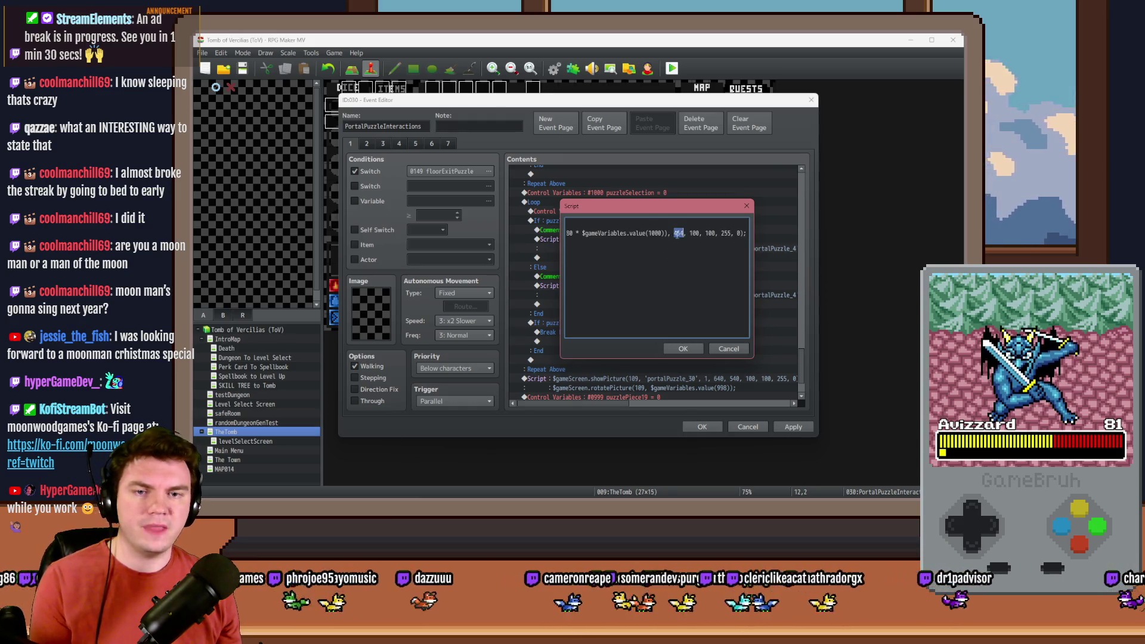
{"action": "key", "text": "alt+Tab"}
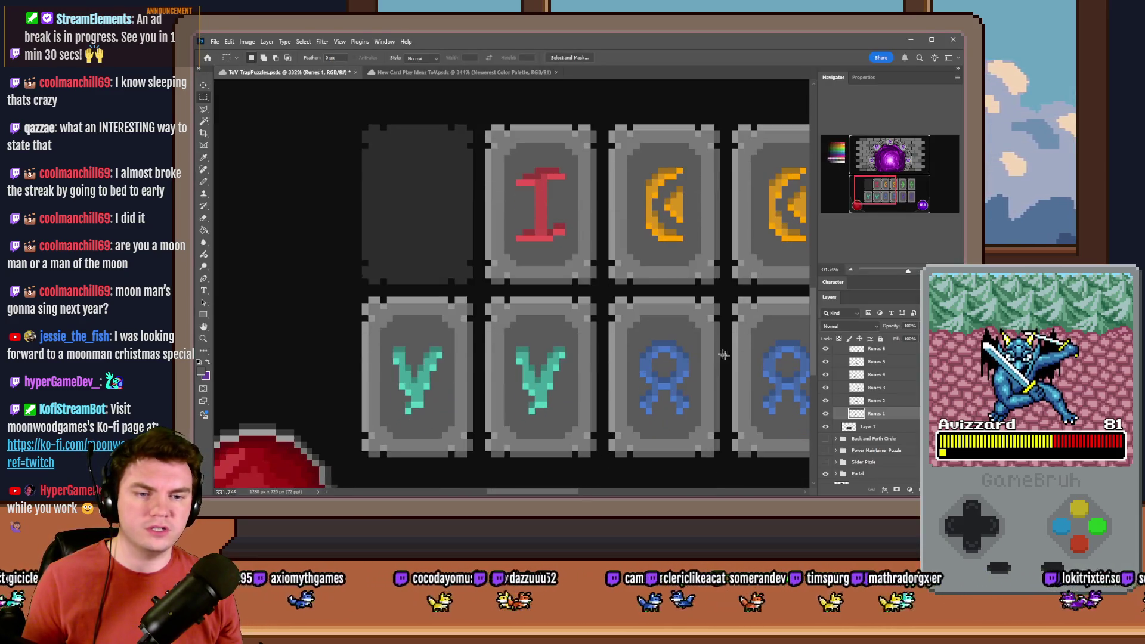
{"action": "mouse_move", "coordinate": [570, 217]}
{"action": "left_mouse_down"}
{"action": "mouse_move", "coordinate": [447, 217]}
{"action": "mouse_move", "coordinate": [437, 367]}
{"action": "left_mouse_up"}
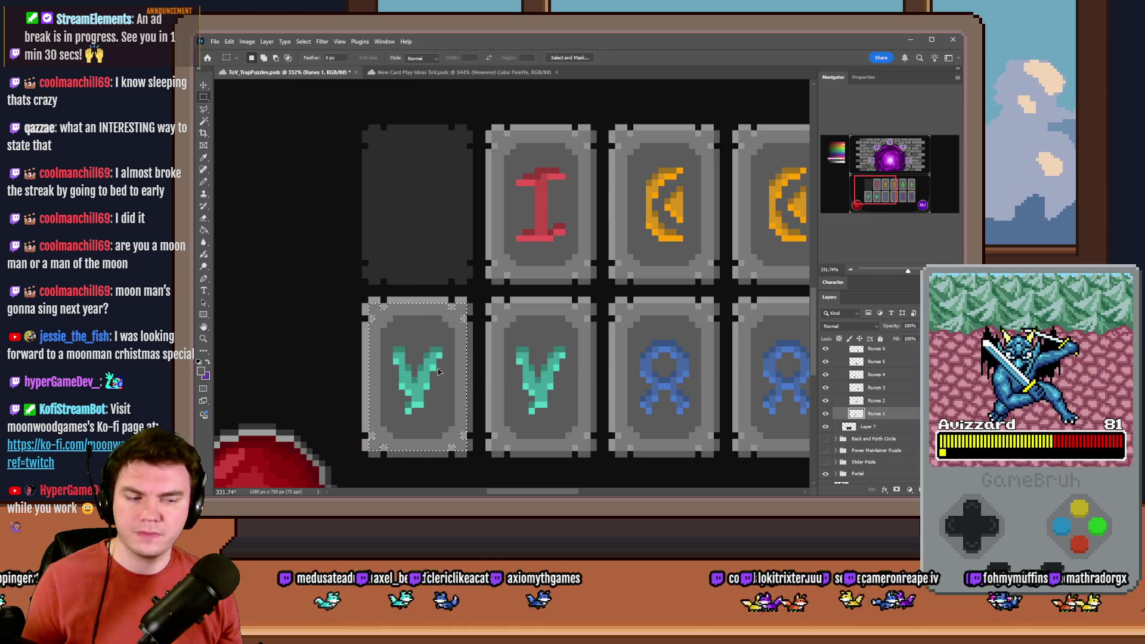
{"action": "key", "text": "alt+Tab"}
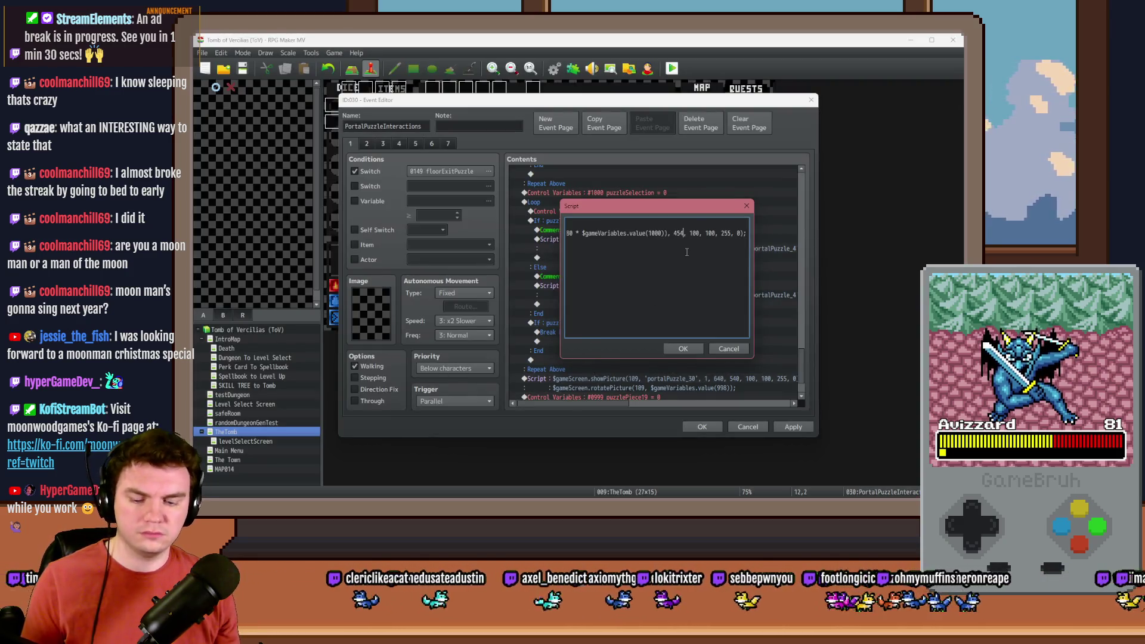
Compute 454 + 112 = 566, replace 454 with 566 in the script, and confirm.
{"action": "key", "text": "alt+Tab"}
{"action": "type", "text": "454+112"}
{"action": "key", "text": "Return"}
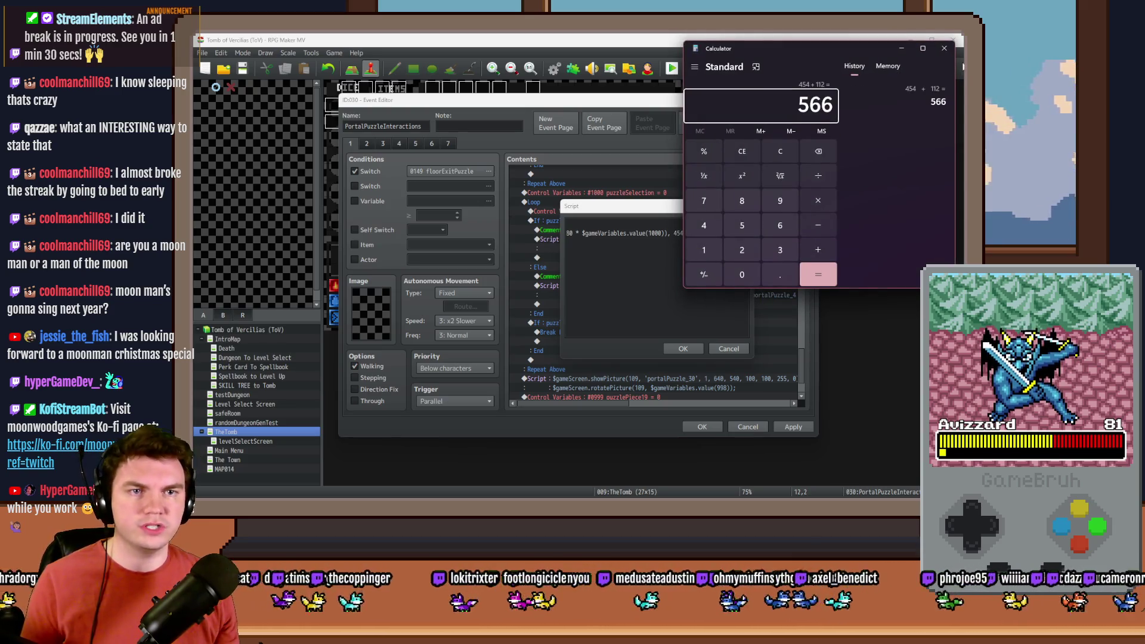
{"action": "left_click", "coordinate": [945, 48]}
{"action": "double_click", "coordinate": [679, 233]}
{"action": "type", "text": "566"}
{"action": "left_click", "coordinate": [683, 348]}
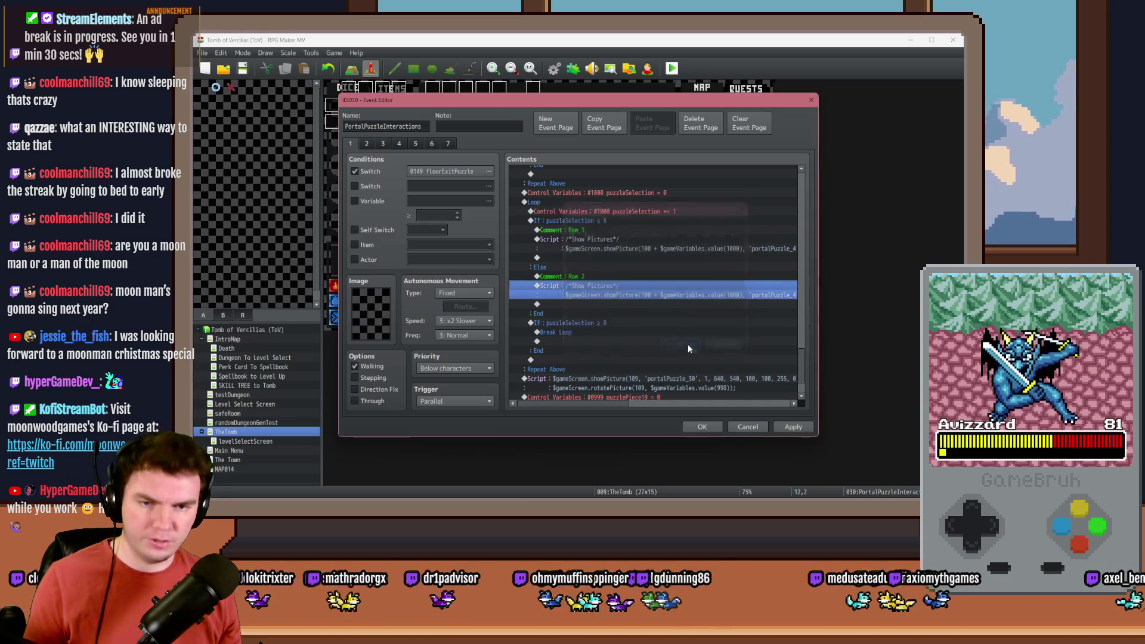
Raise the loop's puzzleSelection break threshold to 12.
{"action": "left_click", "coordinate": [614, 280]}
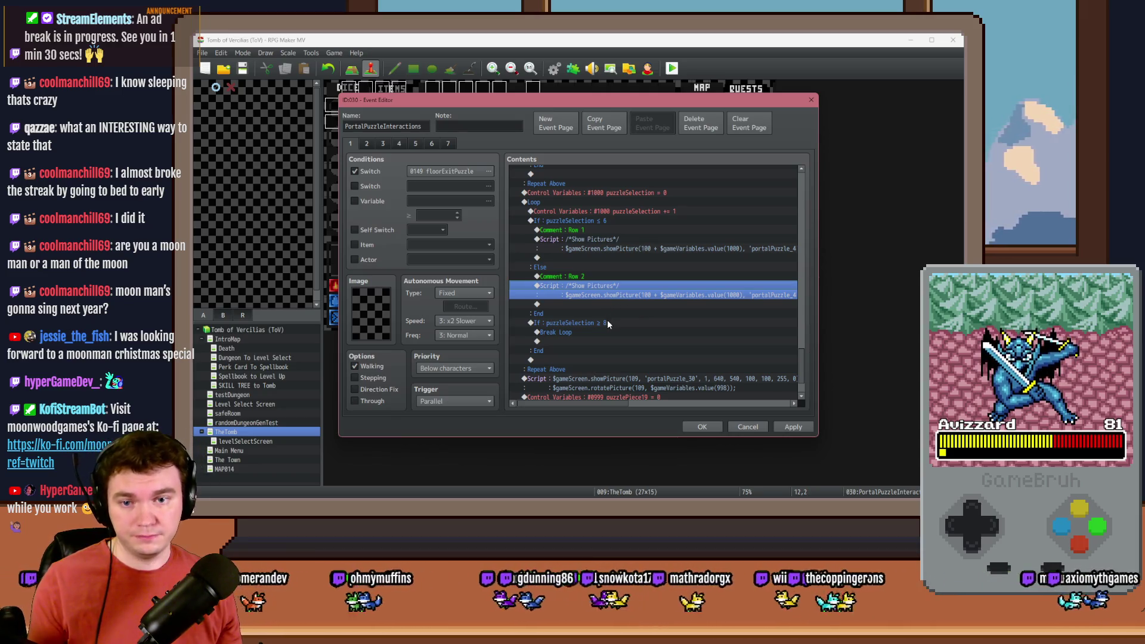
{"action": "double_click", "coordinate": [608, 322]}
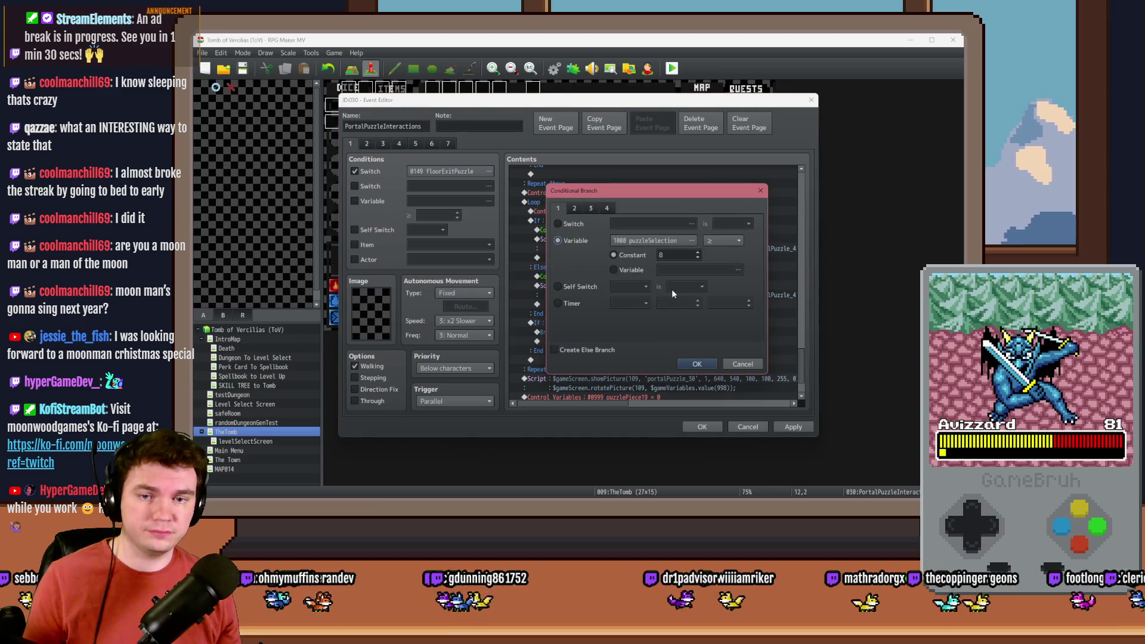
{"action": "type", "text": "11"}
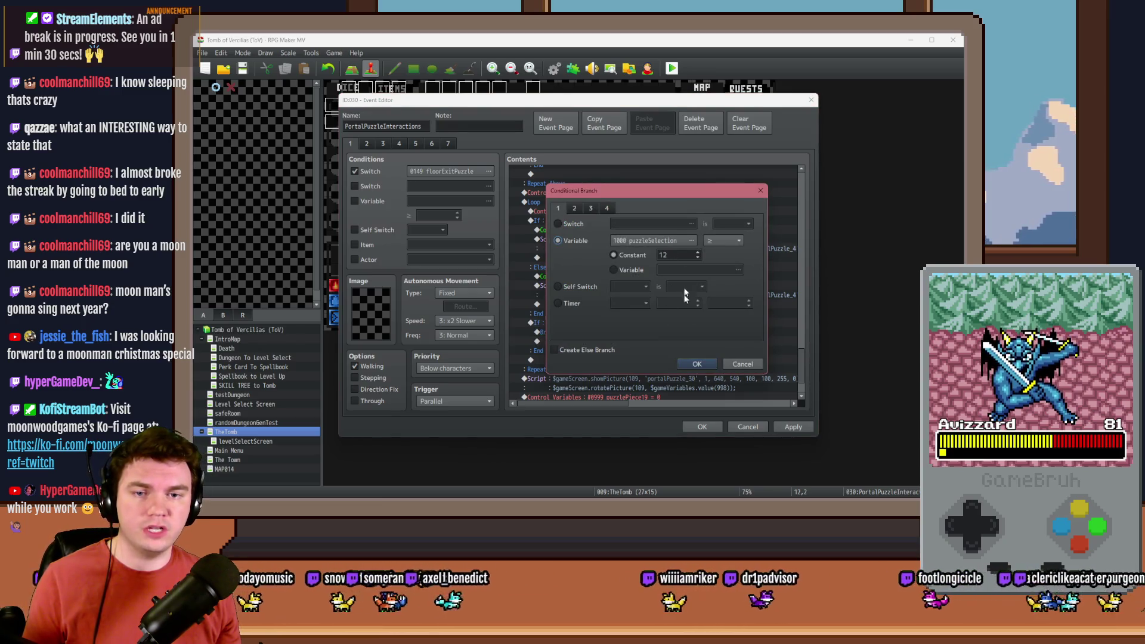
{"action": "left_click", "coordinate": [694, 364]}
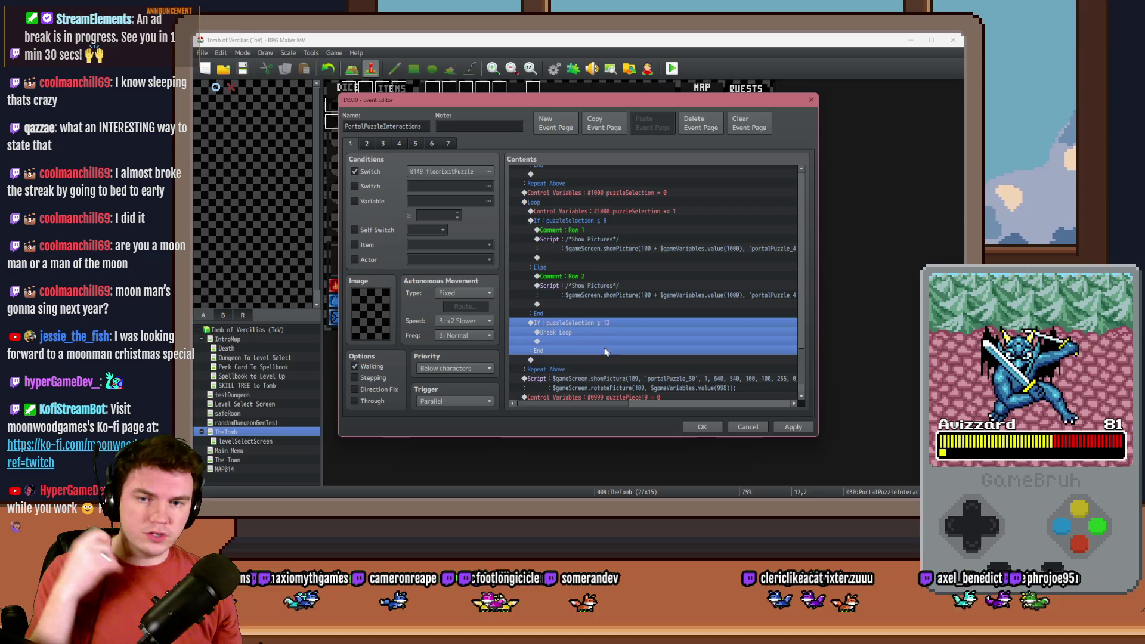
Insert a 999-frame Wait after the loop, close the event, and start a playtest.
{"action": "scroll", "coordinate": [569, 371], "scroll_direction": "down", "scroll_amount": 2}
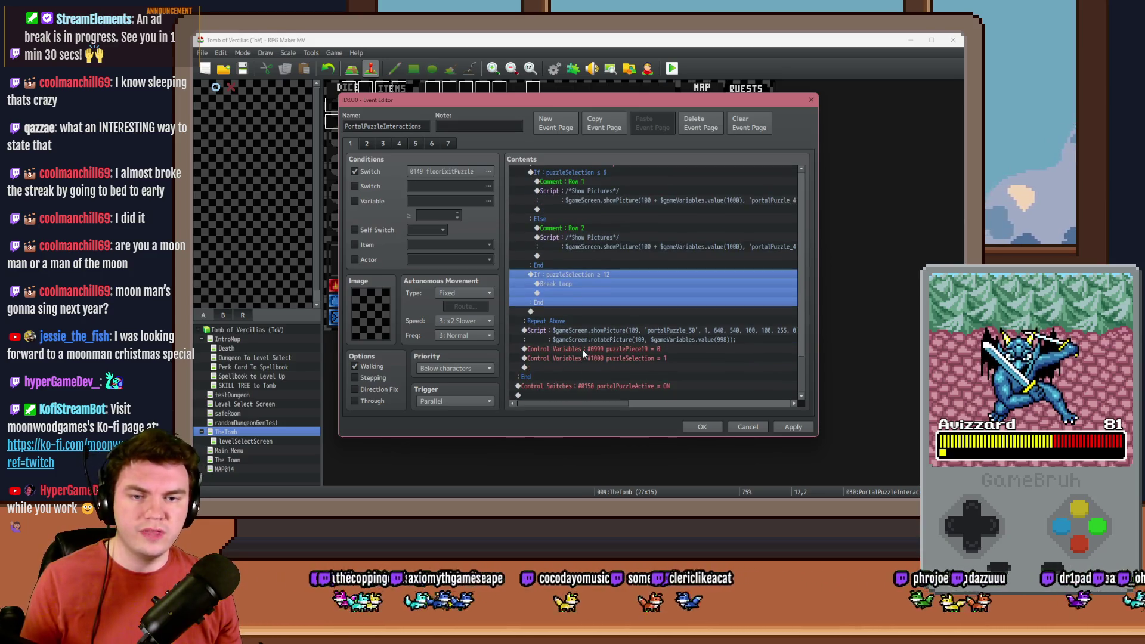
{"action": "left_click", "coordinate": [591, 330]}
{"action": "key", "text": "Insert"}
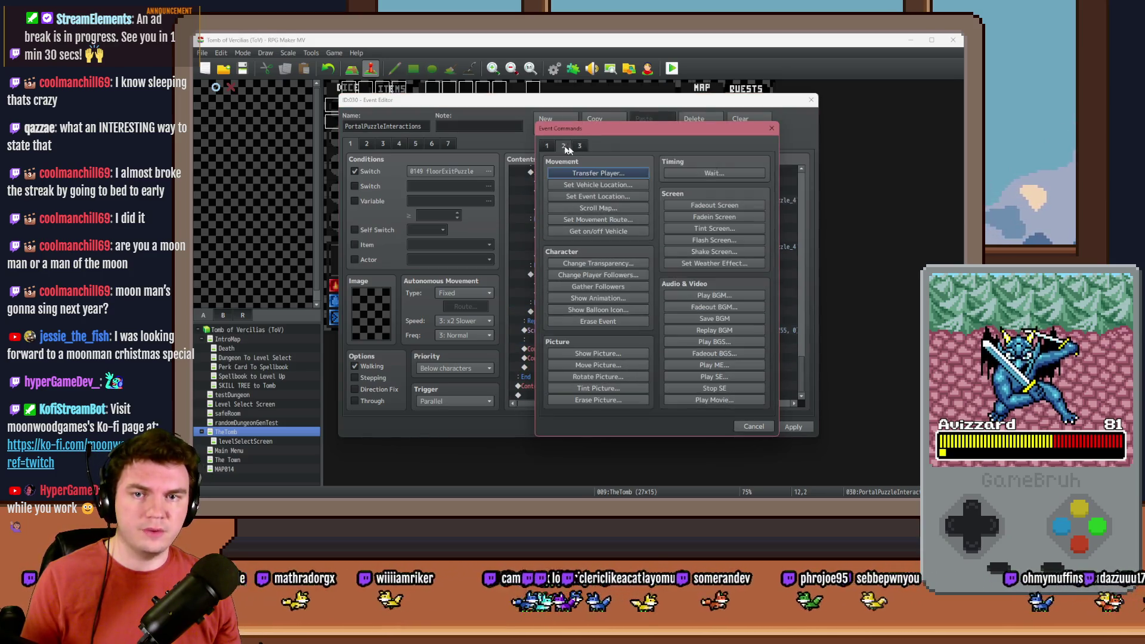
{"action": "left_click", "coordinate": [564, 146]}
{"action": "left_click", "coordinate": [715, 173]}
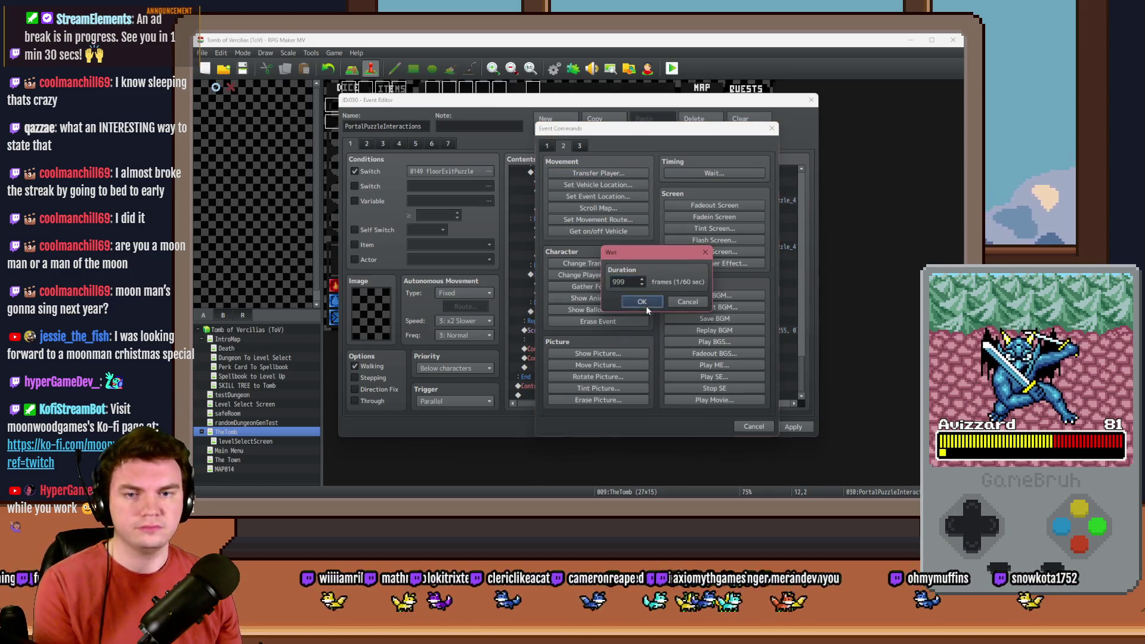
{"action": "left_click", "coordinate": [645, 303]}
{"action": "left_click", "coordinate": [698, 425]}
{"action": "left_click", "coordinate": [672, 68]}
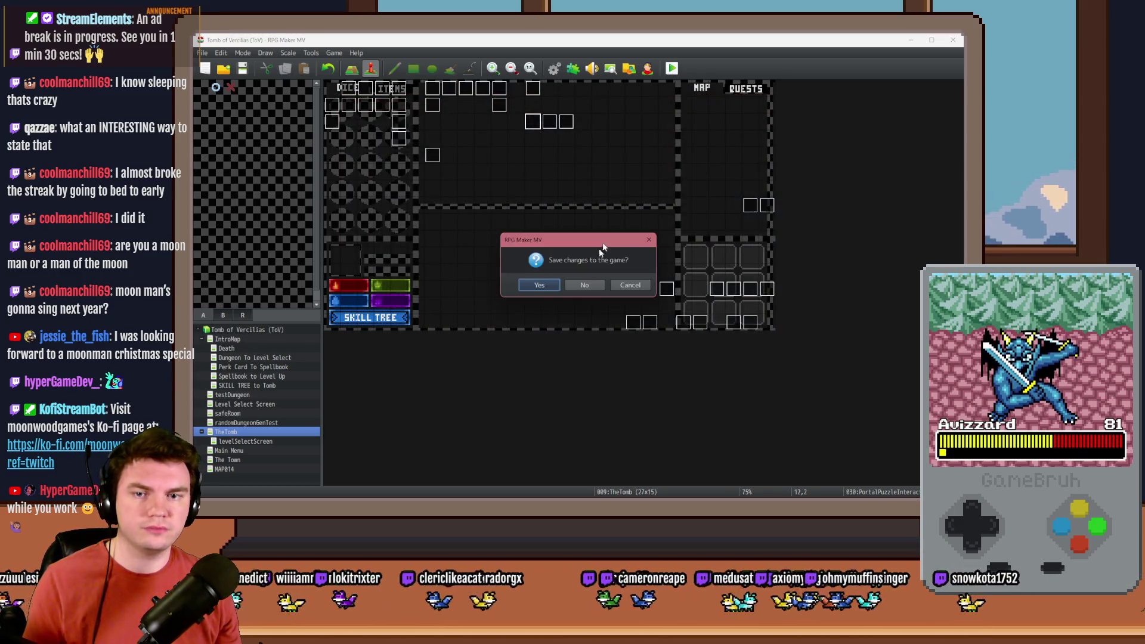
Save, walk to the glyph portal and view both six-rune rows, then quit the test.
{"action": "left_click", "coordinate": [540, 288]}
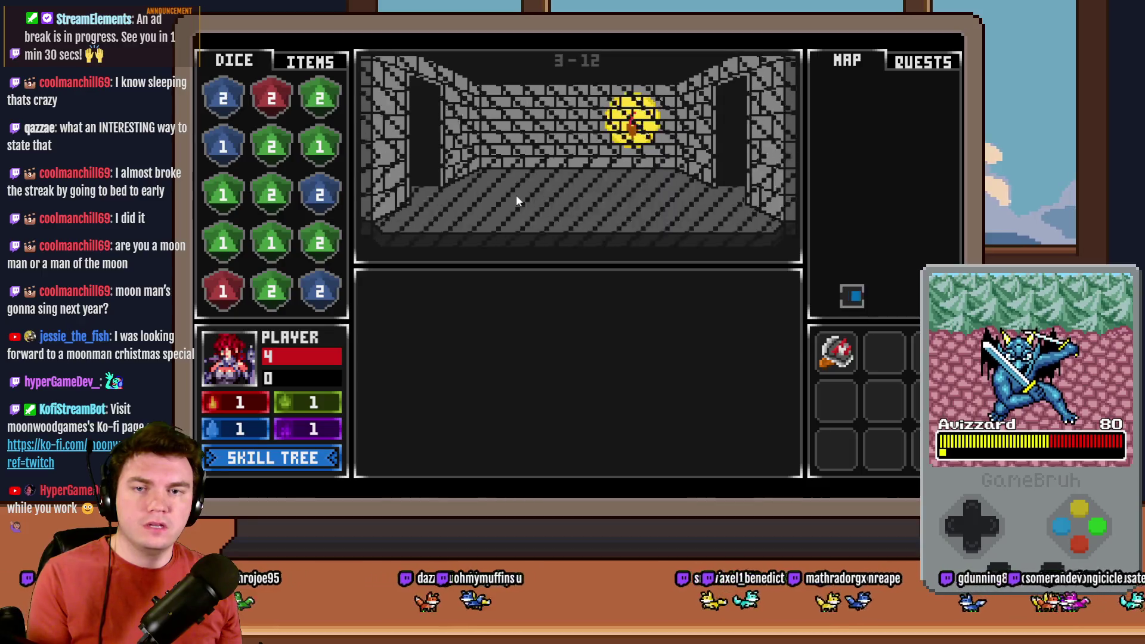
{"action": "key", "text": "Up"}
{"action": "key", "text": "Up"}
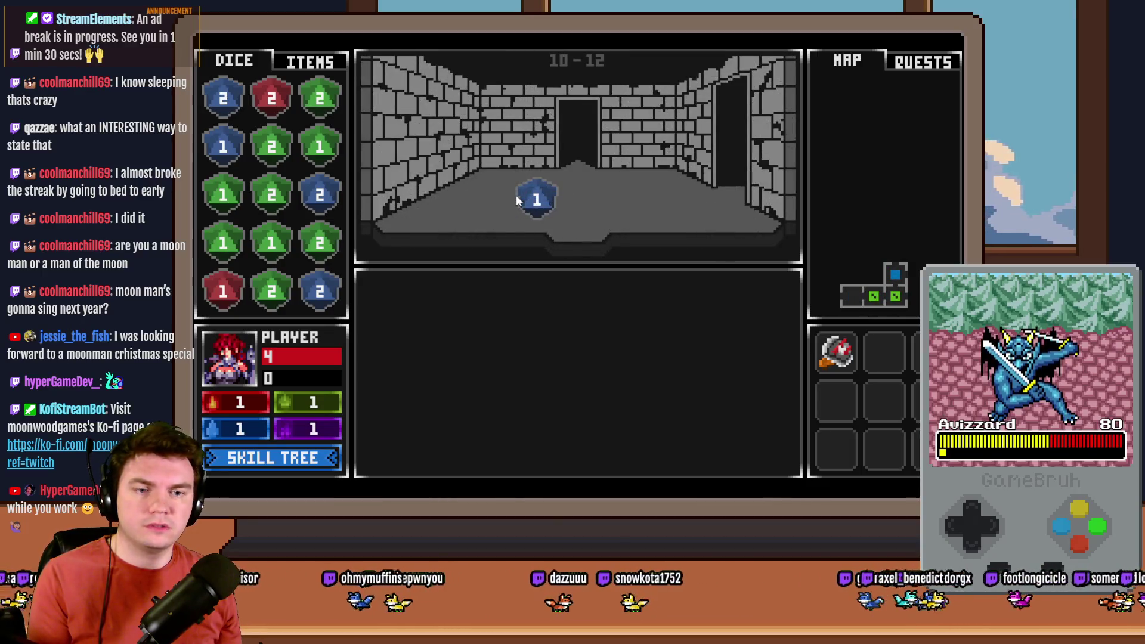
{"action": "left_click", "coordinate": [626, 363]}
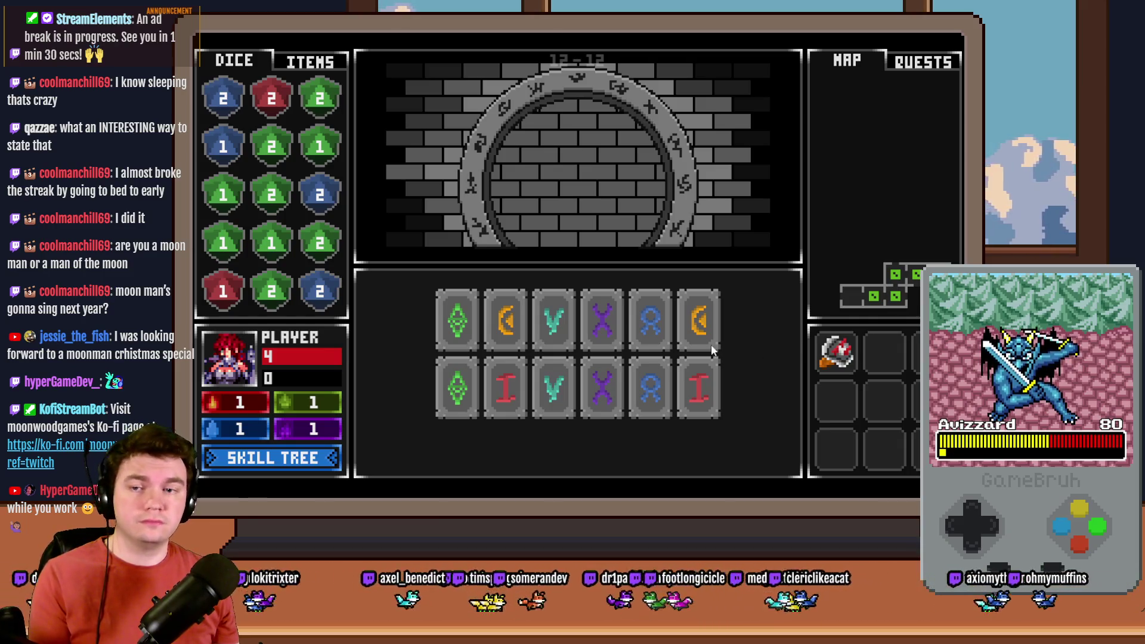
{"action": "left_click_drag", "start_coordinate": [271, 194], "coordinate": [271, 146]}
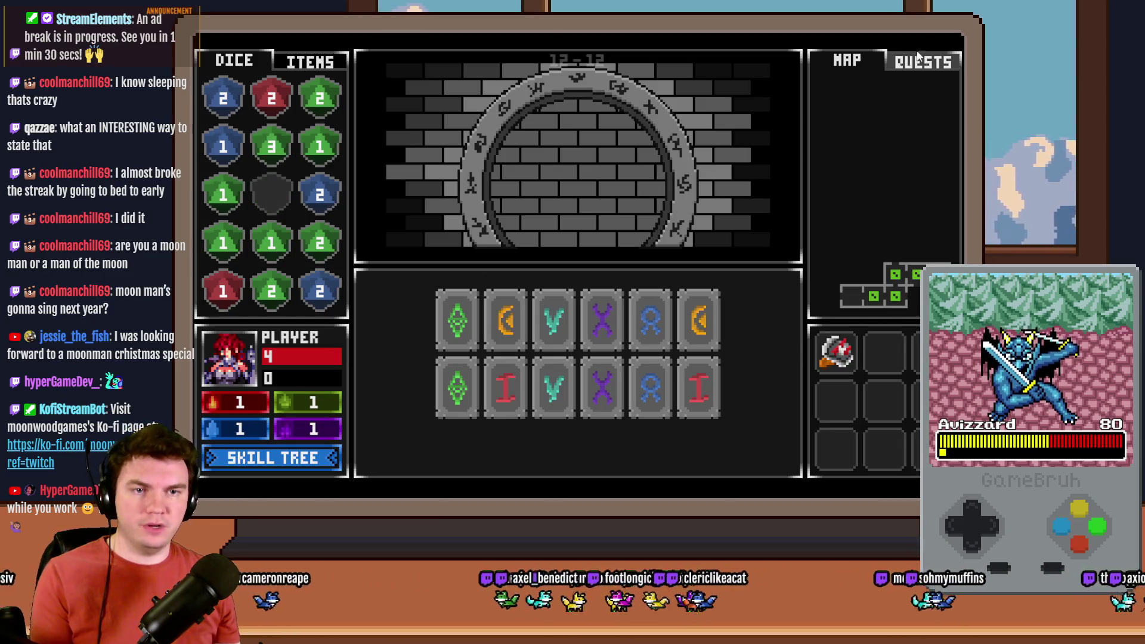
{"action": "key", "text": "alt+F4"}
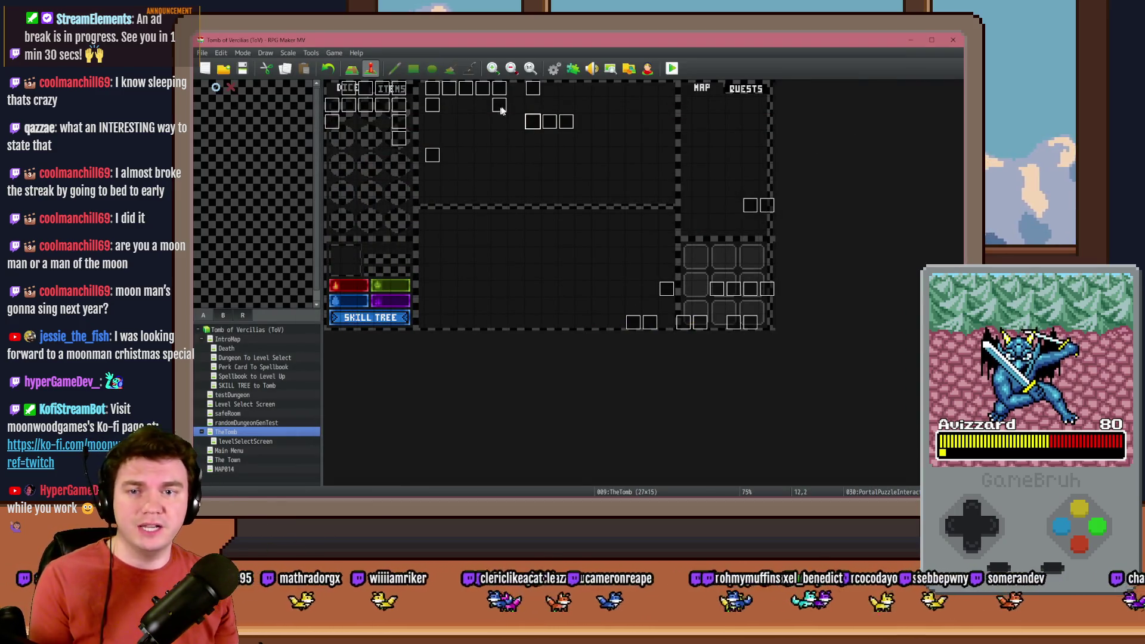
In PortalPuzzleInteractions, paste the Show Pictures script and delete the rotate-picture and variable commands.
{"action": "double_click", "coordinate": [534, 124]}
{"action": "mouse_move", "coordinate": [805, 191]}
{"action": "left_mouse_down"}
{"action": "mouse_move", "coordinate": [805, 367]}
{"action": "mouse_move", "coordinate": [812, 346]}
{"action": "left_mouse_up"}
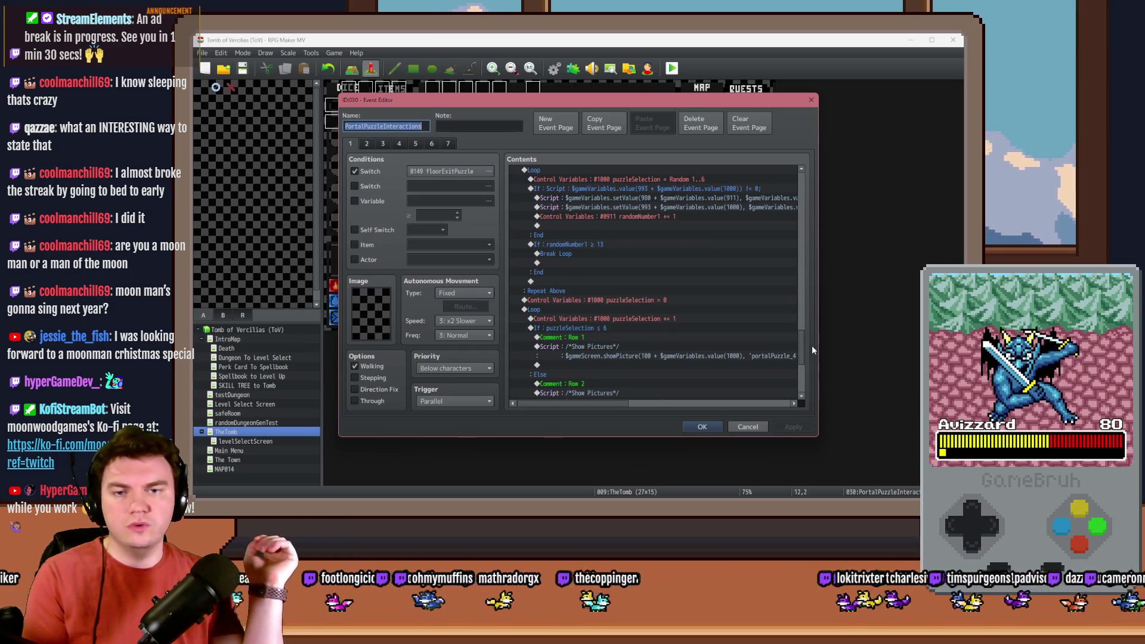
{"action": "scroll", "coordinate": [738, 303], "scroll_direction": "down", "scroll_amount": 3}
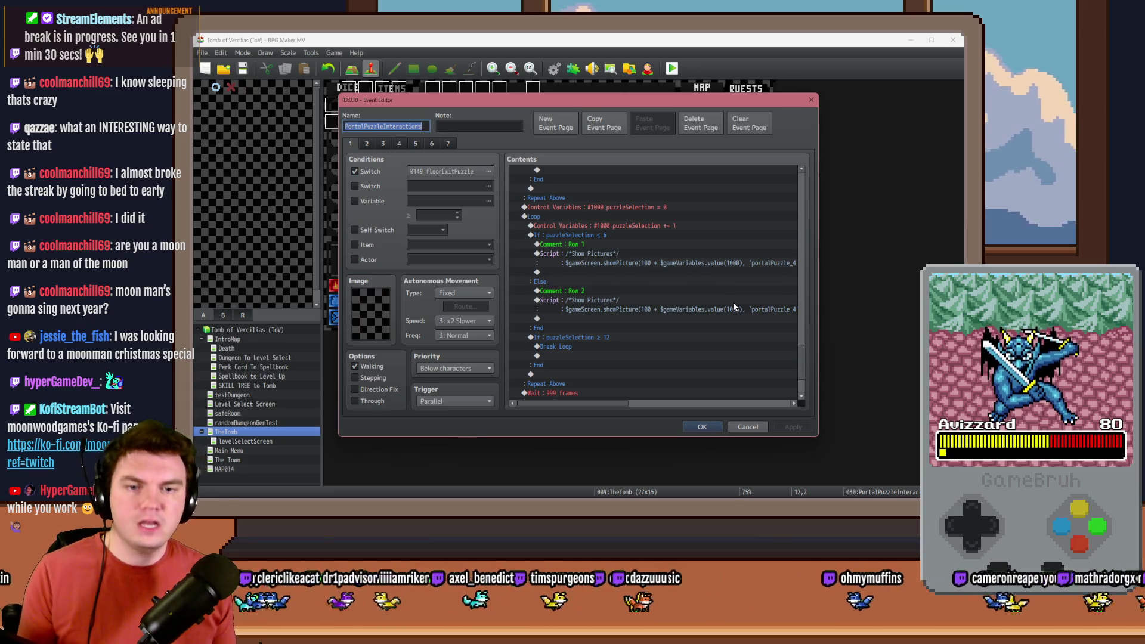
{"action": "left_click", "coordinate": [659, 263]}
{"action": "scroll", "coordinate": [583, 324], "scroll_direction": "down", "scroll_amount": 3}
{"action": "left_click", "coordinate": [583, 334]}
{"action": "key", "text": "ctrl+v"}
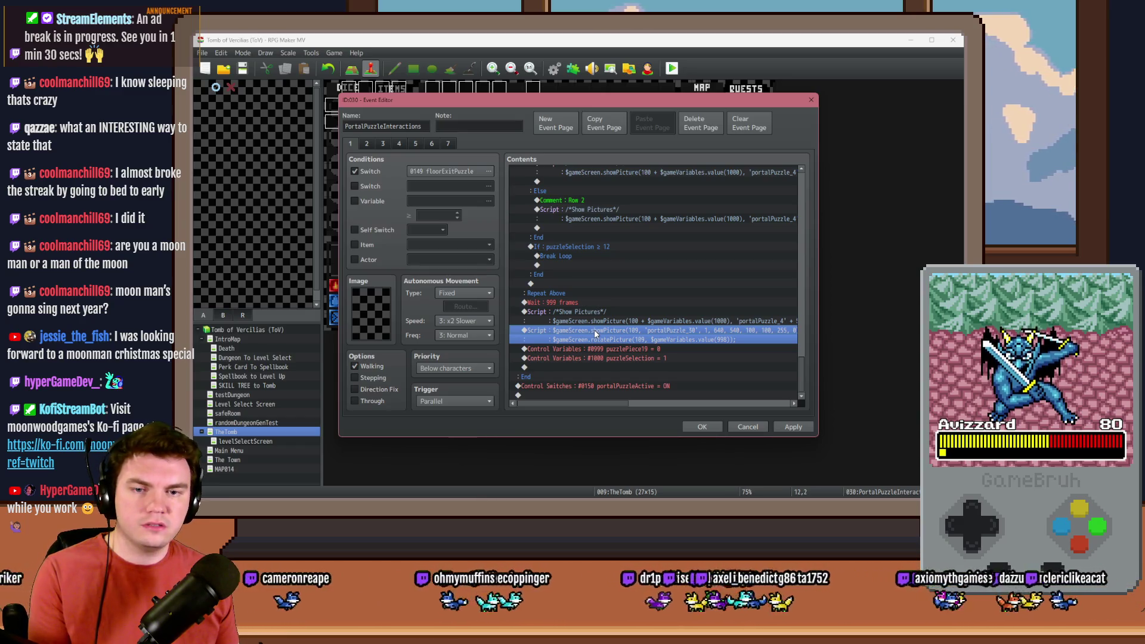
{"action": "key", "text": "Delete"}
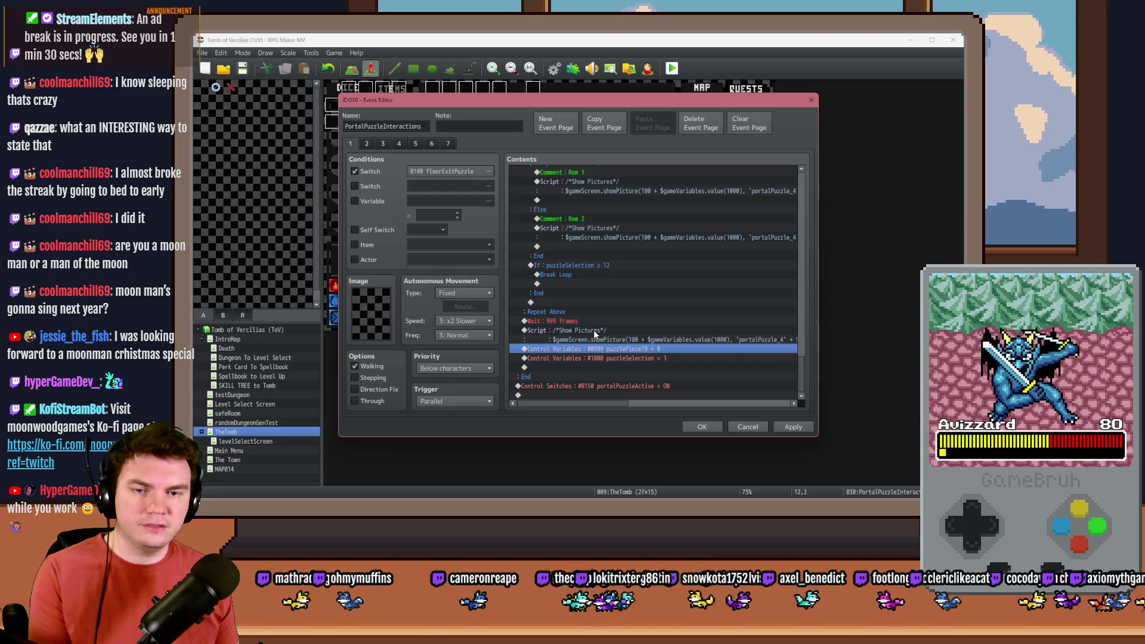
{"action": "key", "text": "Delete"}
{"action": "key", "text": "Delete"}
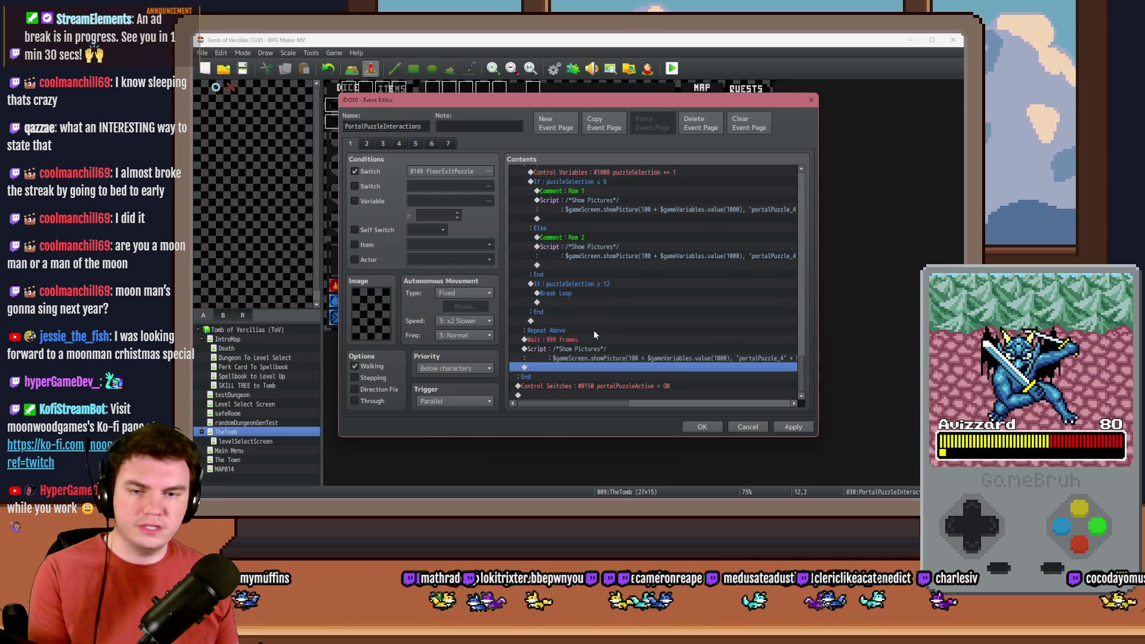
Select the Row 1 script and locate portalPuzzle_47 in the pictures folder.
{"action": "left_click", "coordinate": [592, 351]}
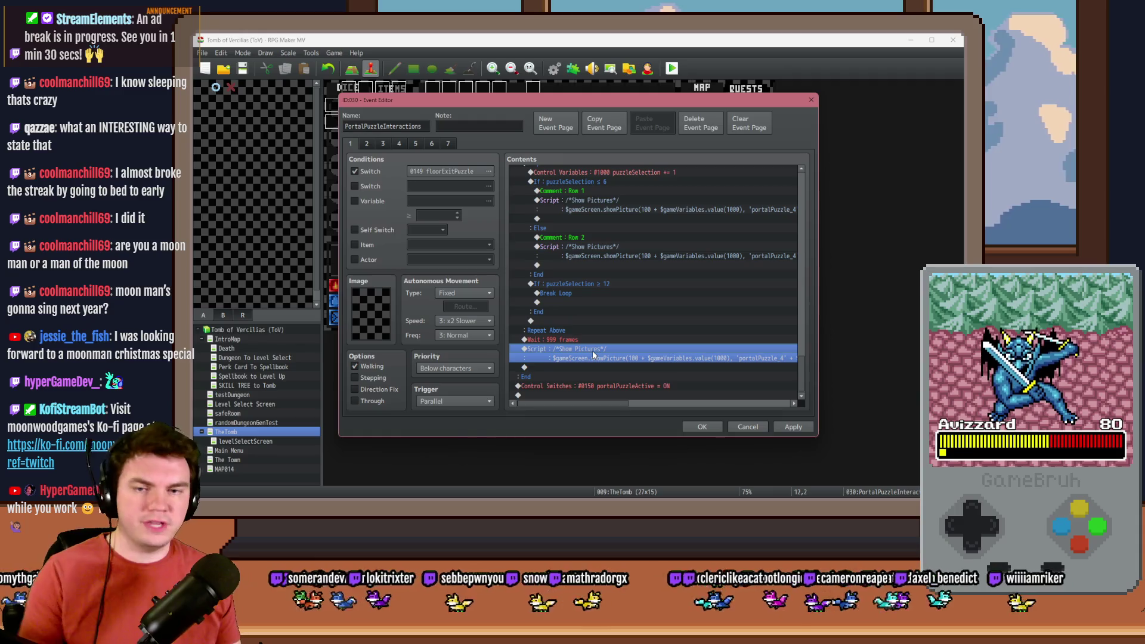
{"action": "scroll", "coordinate": [593, 349], "scroll_direction": "up", "scroll_amount": 1}
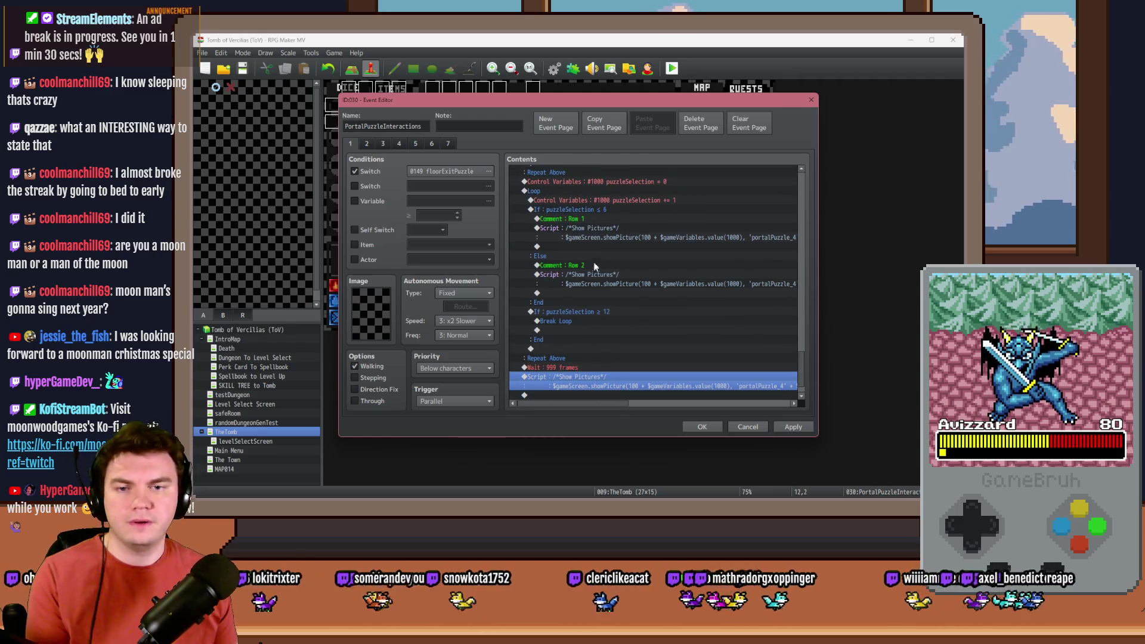
{"action": "left_click", "coordinate": [603, 228]}
{"action": "key", "text": "alt+Tab"}
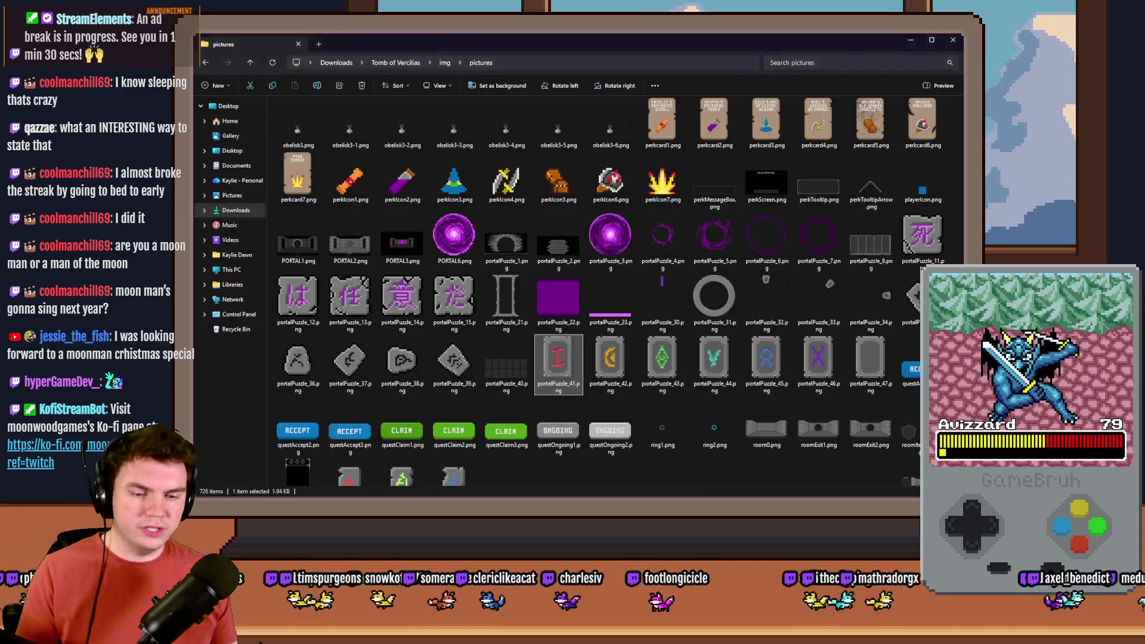
{"action": "left_click", "coordinate": [870, 387]}
{"action": "left_click", "coordinate": [874, 387]}
Change the Row 1 script's picture name to 'portalPuzzle_47'.
{"action": "key", "text": "alt+Tab"}
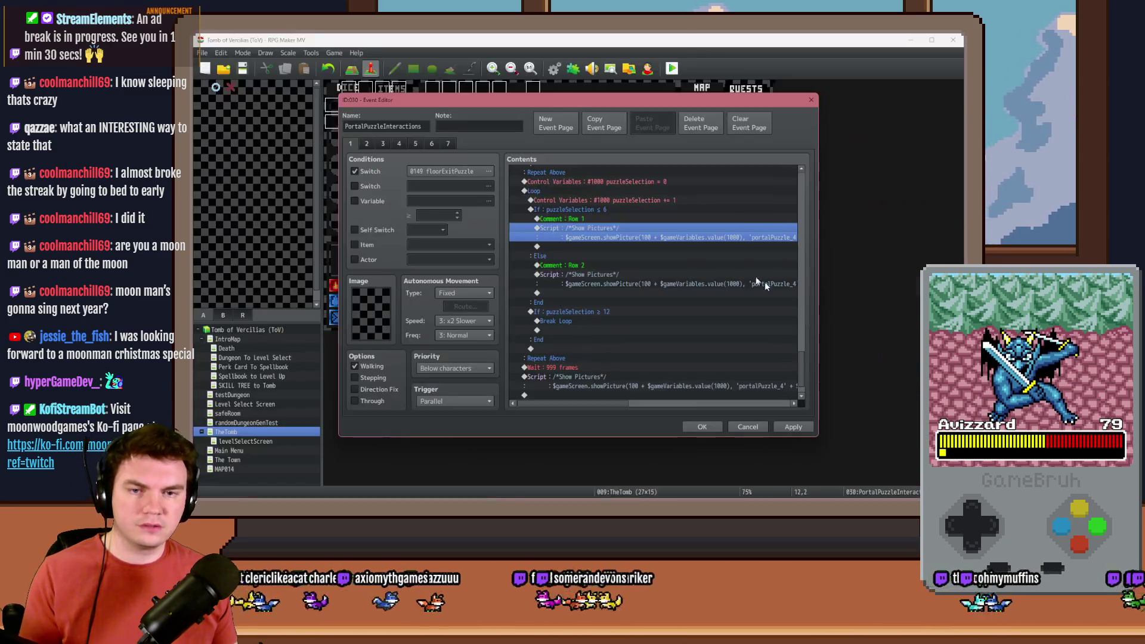
{"action": "double_click", "coordinate": [656, 228]}
{"action": "key", "text": "ctrl+a"}
{"action": "left_click", "coordinate": [648, 238]}
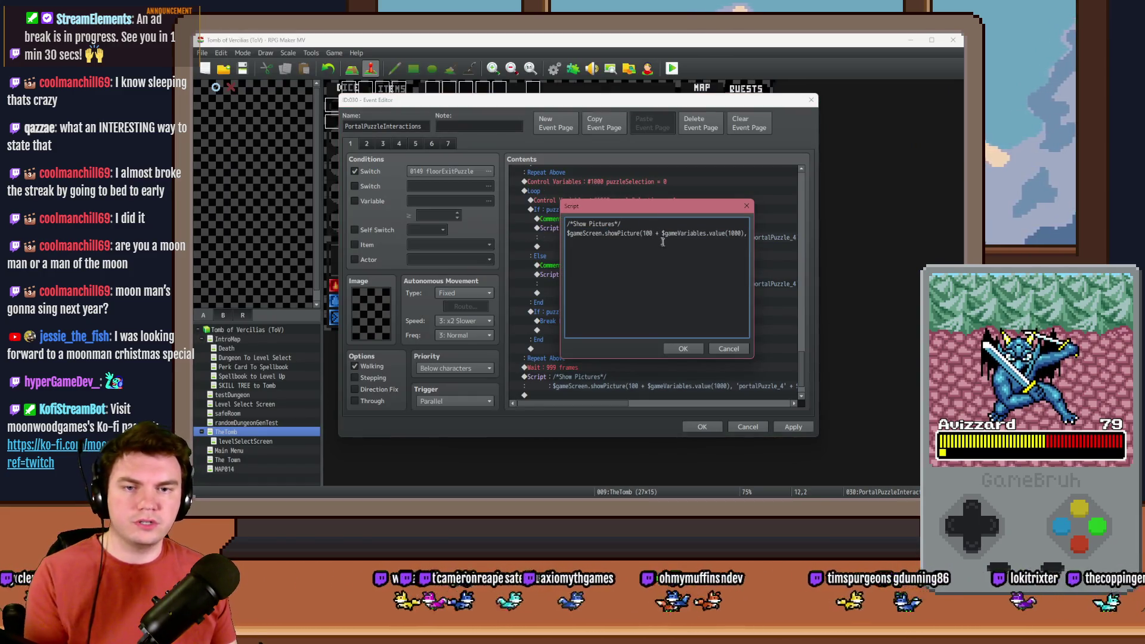
{"action": "key", "text": "Right"}
{"action": "key", "text": "Right"}
{"action": "key", "text": "Right"}
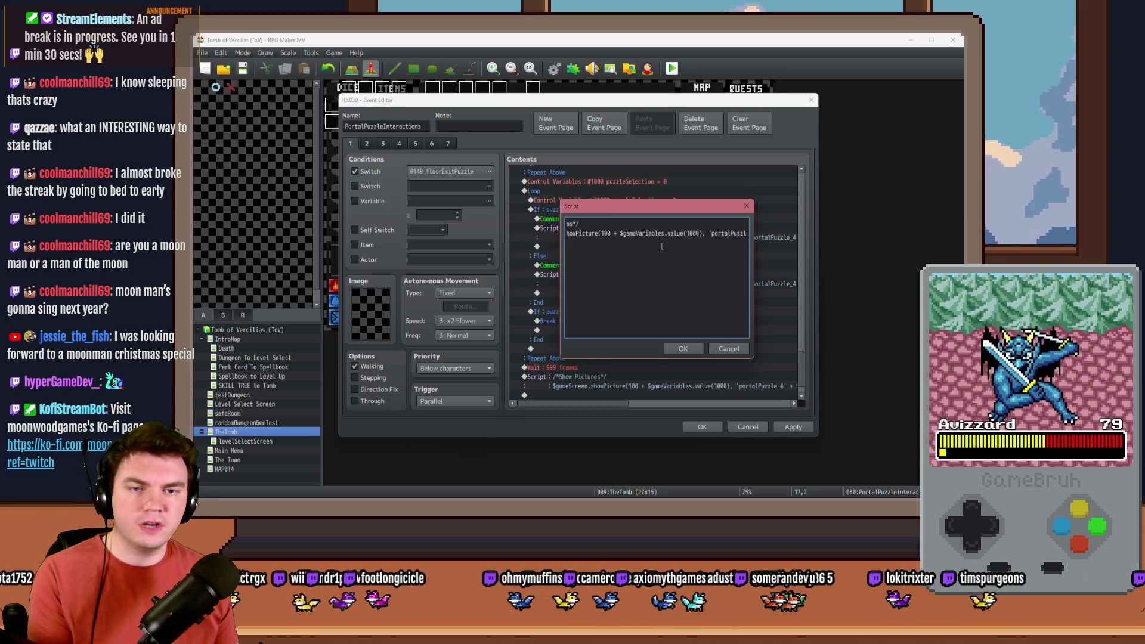
{"action": "left_click_drag", "start_coordinate": [603, 235], "coordinate": [715, 236]}
{"action": "key", "text": "Delete"}
{"action": "key", "text": "Delete"}
{"action": "key", "text": "Delete"}
{"action": "key", "text": "Delete"}
{"action": "key", "text": "Delete"}
{"action": "key", "text": "Delete"}
{"action": "key", "text": "Delete"}
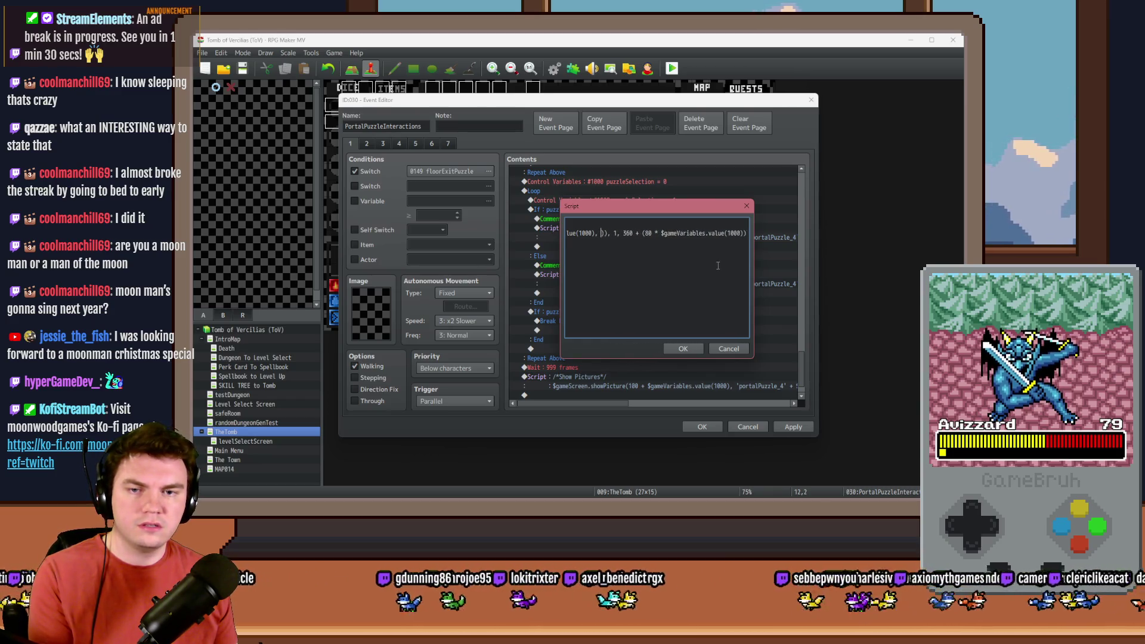
{"action": "type", "text": "'portalPuzzle_47'"}
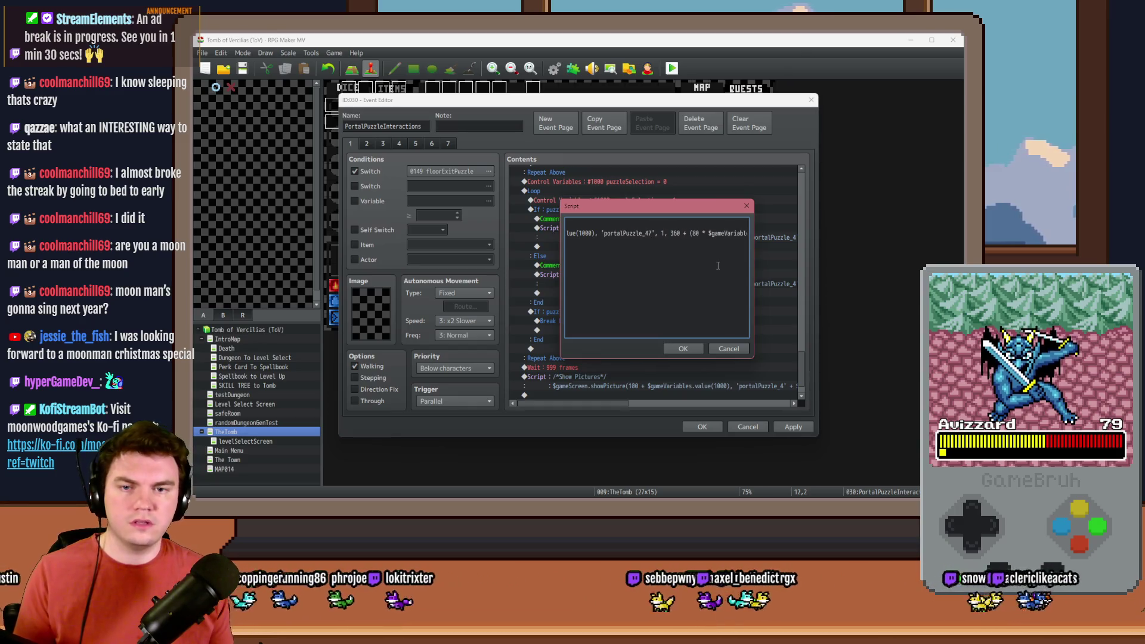
{"action": "left_click", "coordinate": [682, 349]}
Change the Row 2 script's picture name to portalPuzzle_47 as well.
{"action": "double_click", "coordinate": [632, 271]}
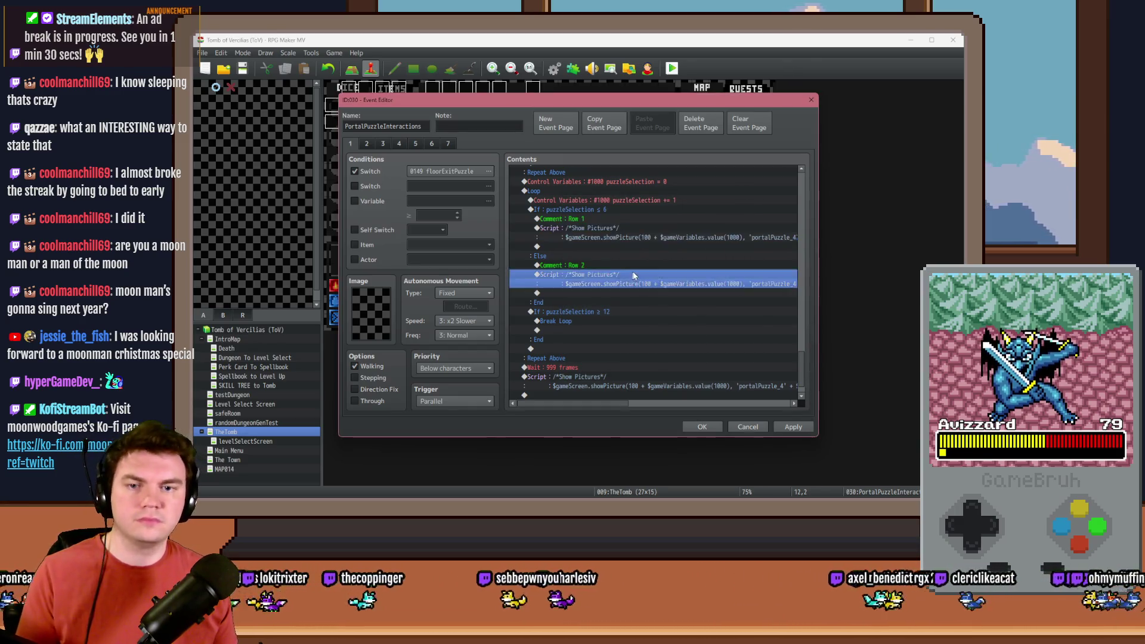
{"action": "left_click_drag", "start_coordinate": [746, 233], "coordinate": [555, 233]}
{"action": "left_click", "coordinate": [675, 233]}
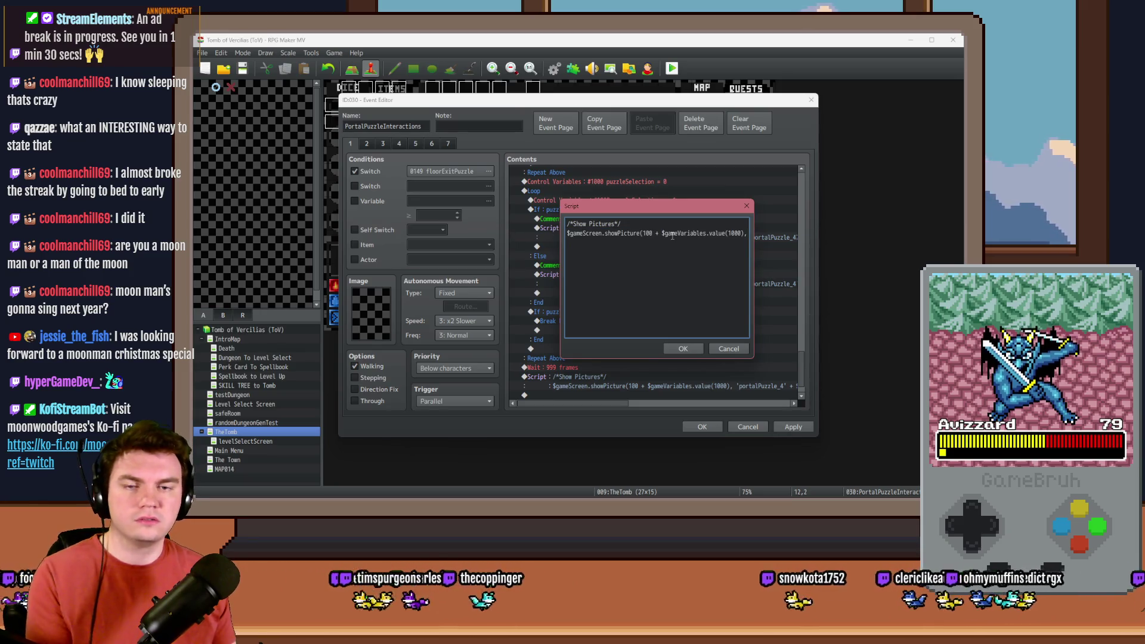
{"action": "key", "text": "Right"}
{"action": "key", "text": "Right"}
{"action": "key", "text": "Right"}
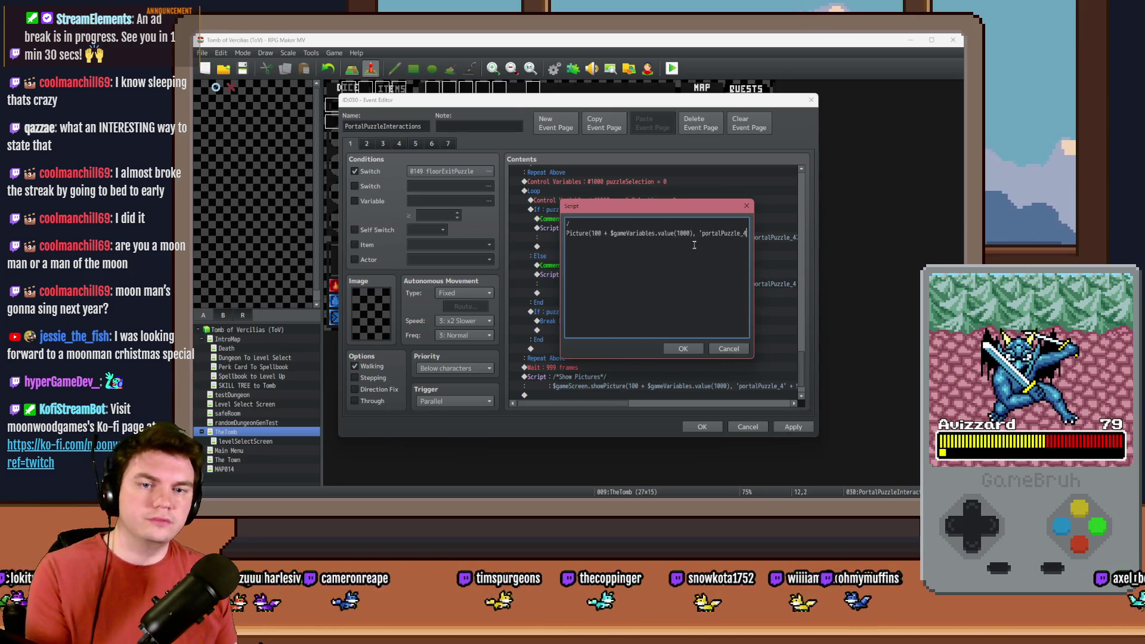
{"action": "left_click_drag", "start_coordinate": [608, 233], "coordinate": [736, 236]}
{"action": "key", "text": "Delete"}
{"action": "key", "text": "Delete"}
{"action": "key", "text": "Delete"}
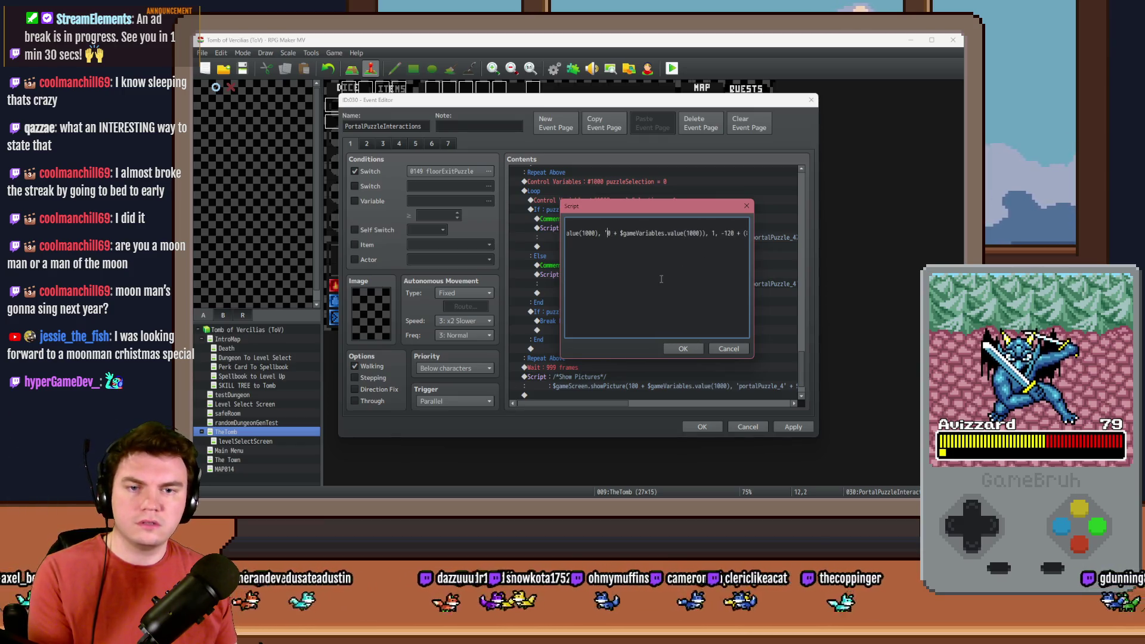
{"action": "key", "text": "Delete"}
{"action": "key", "text": "Delete"}
{"action": "key", "text": "Delete"}
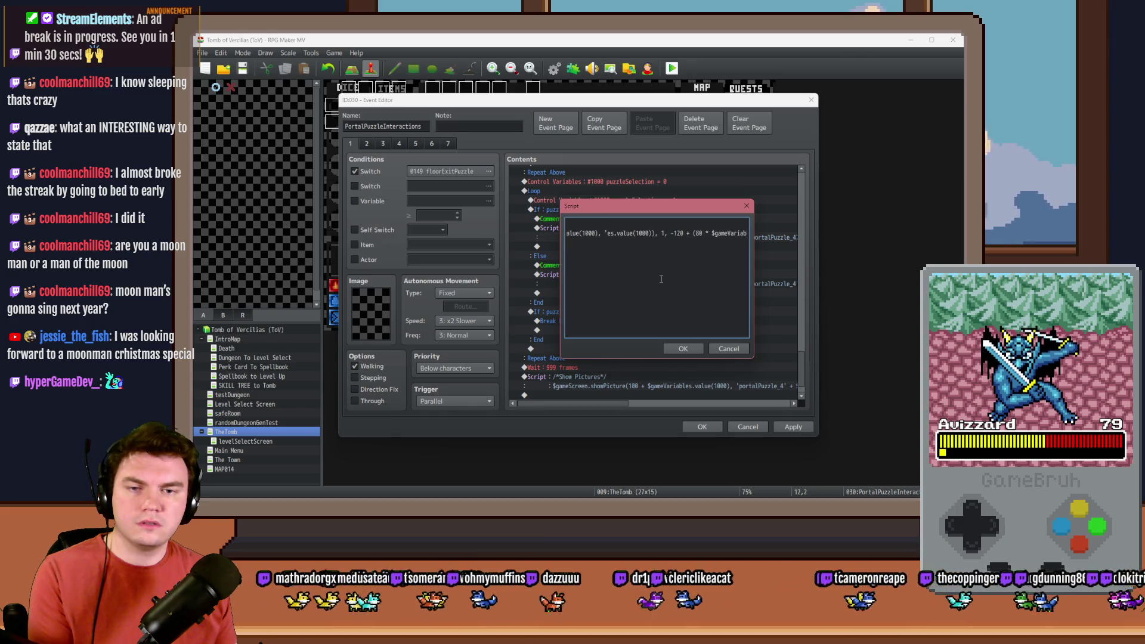
{"action": "type", "text": "portalPuzzle_47"}
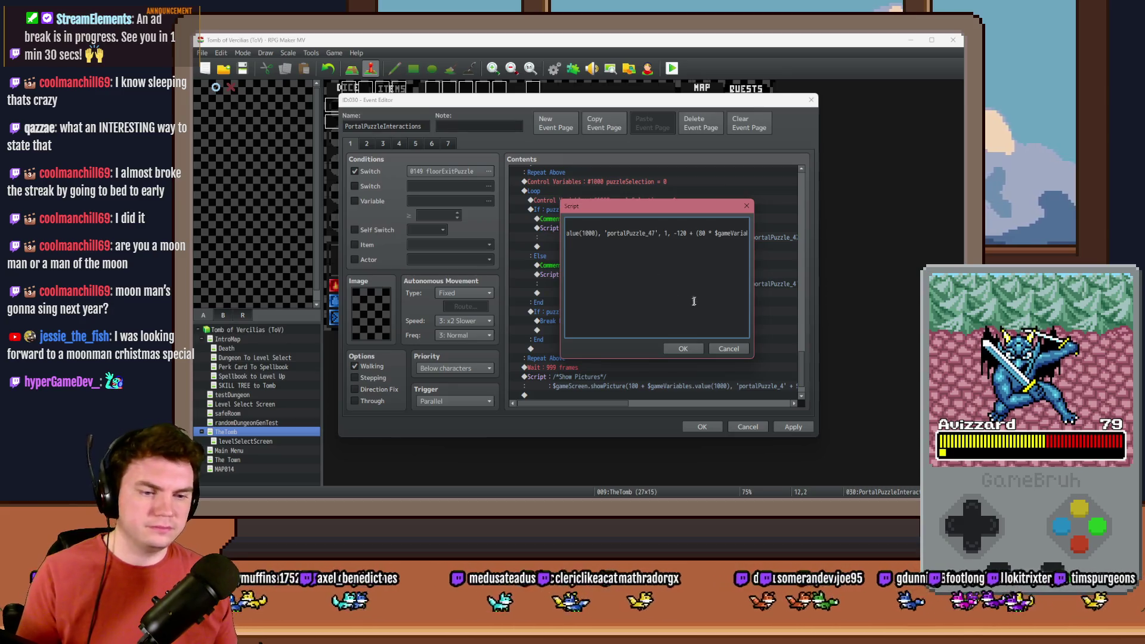
{"action": "left_click", "coordinate": [687, 349]}
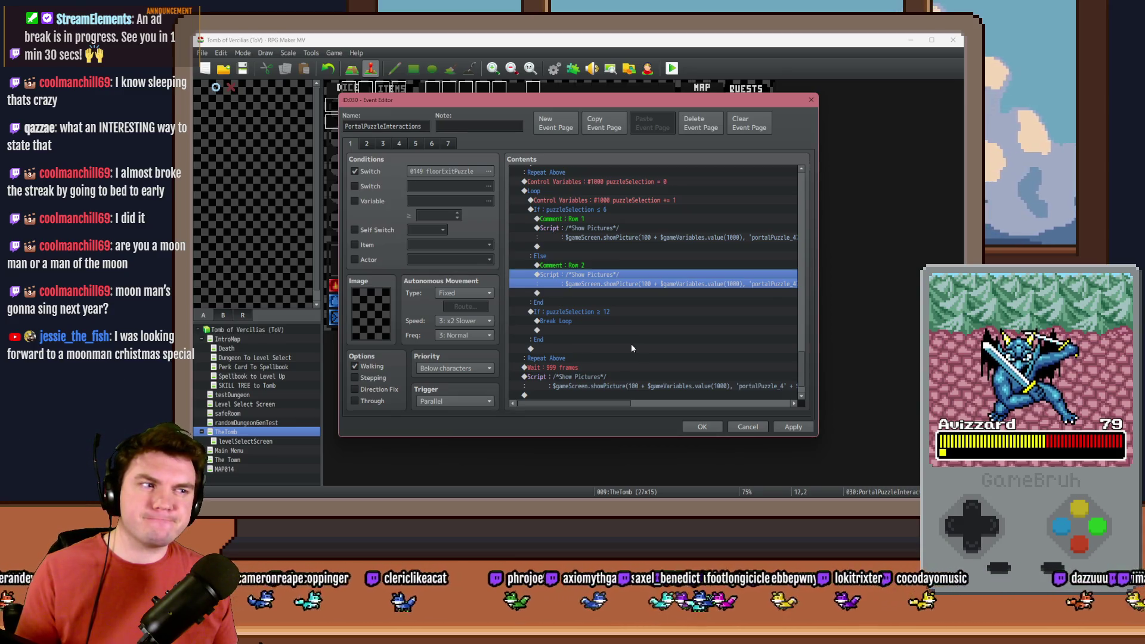
{"action": "left_click_drag", "start_coordinate": [800, 373], "coordinate": [807, 210]}
{"action": "left_click", "coordinate": [702, 426]}
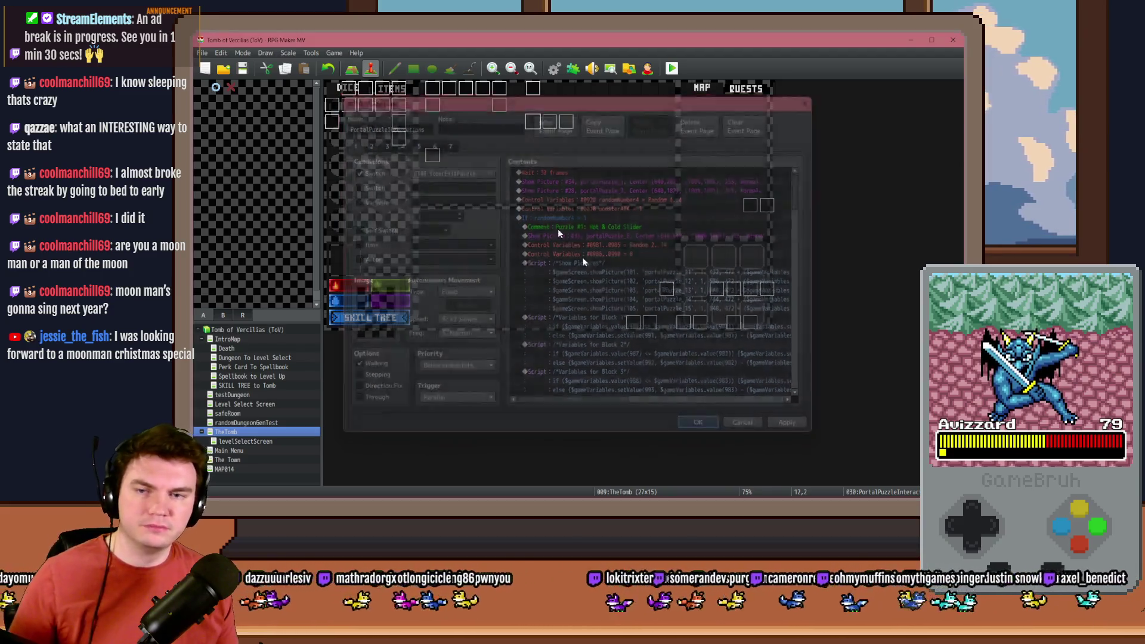
{"action": "double_click", "coordinate": [352, 89]}
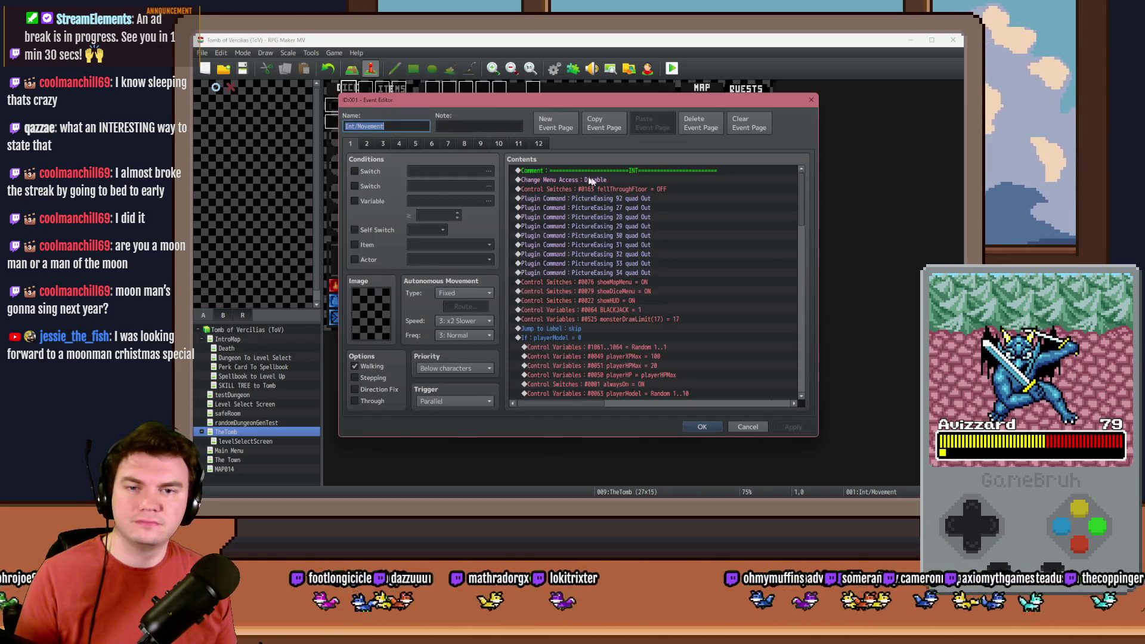
{"action": "left_click", "coordinate": [596, 188]}
{"action": "left_click", "coordinate": [702, 427]}
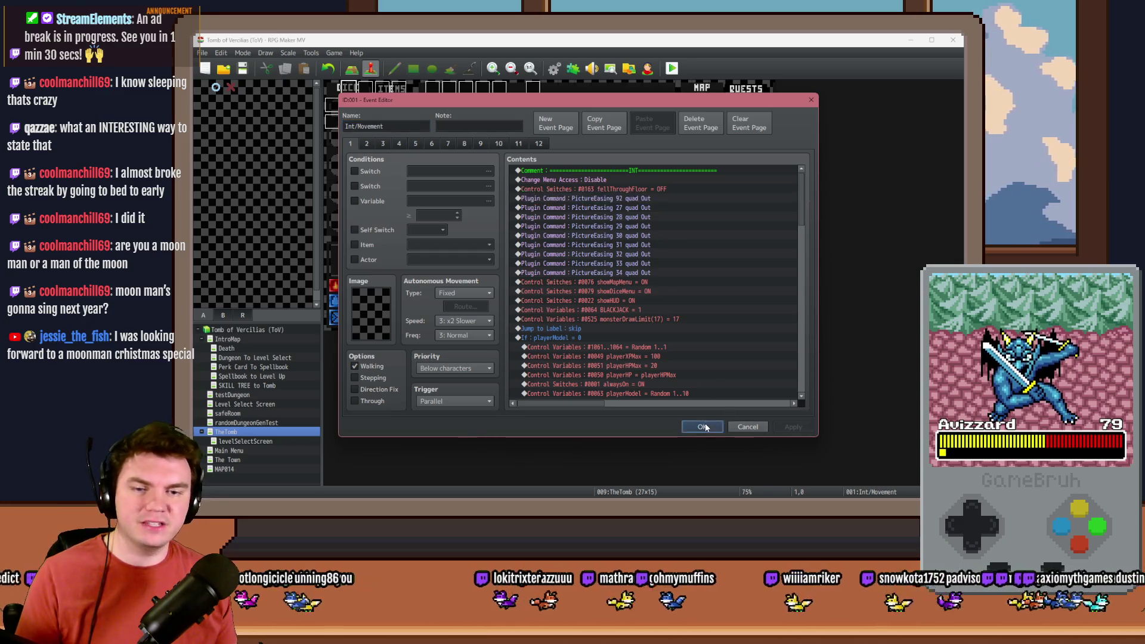
{"action": "double_click", "coordinate": [533, 122]}
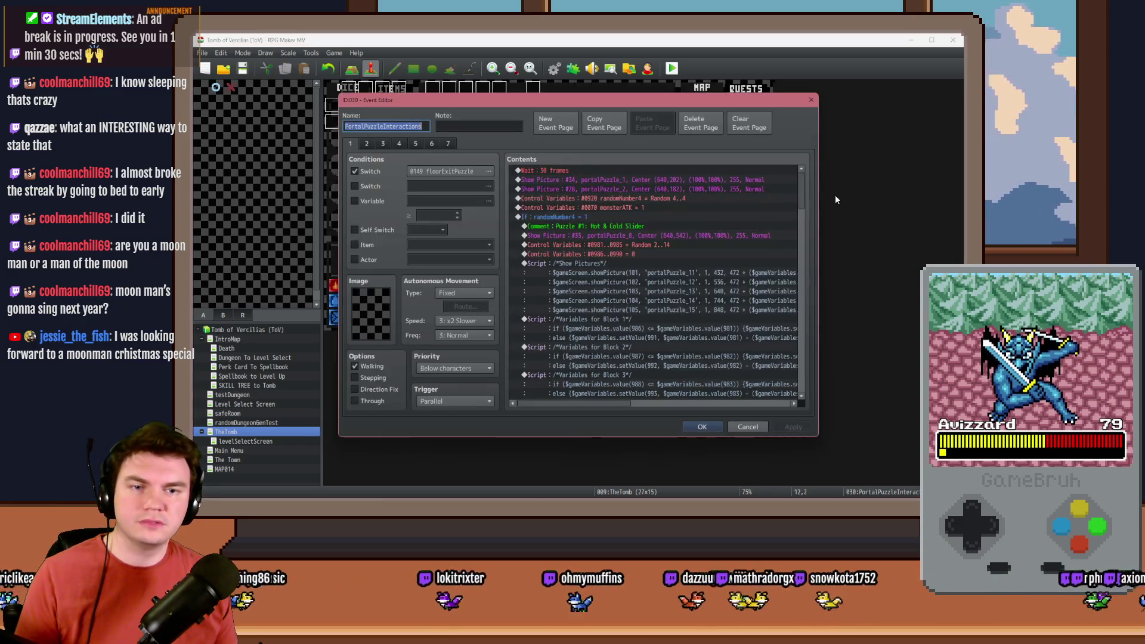
{"action": "left_click_drag", "start_coordinate": [802, 191], "coordinate": [803, 385]}
{"action": "scroll", "coordinate": [648, 323], "scroll_direction": "up", "scroll_amount": 3}
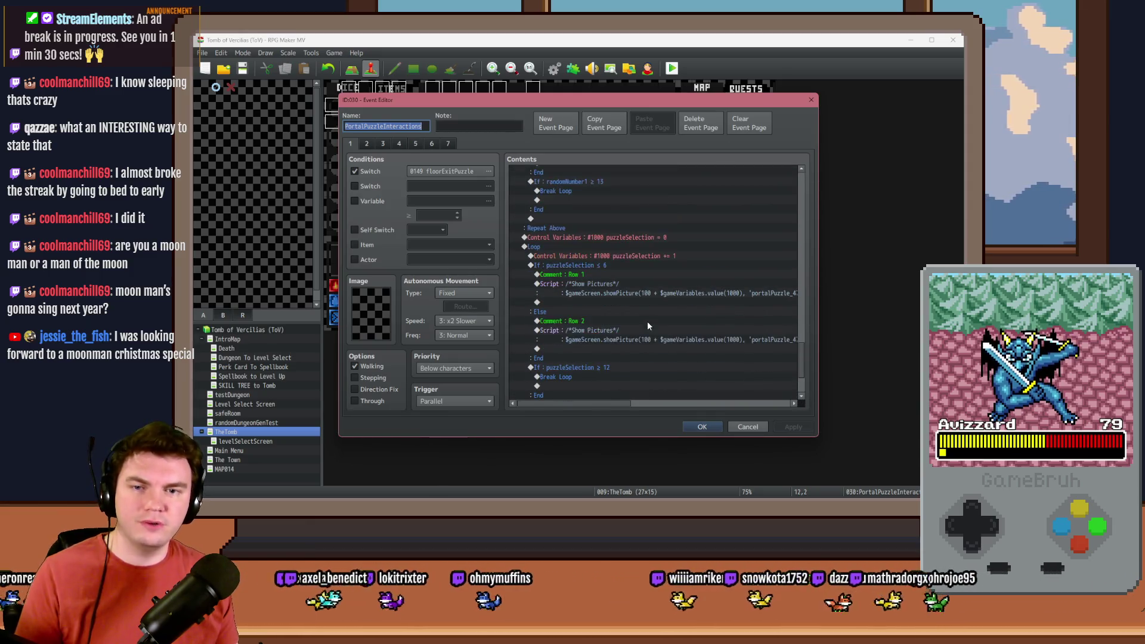
{"action": "scroll", "coordinate": [647, 322], "scroll_direction": "down", "scroll_amount": 1}
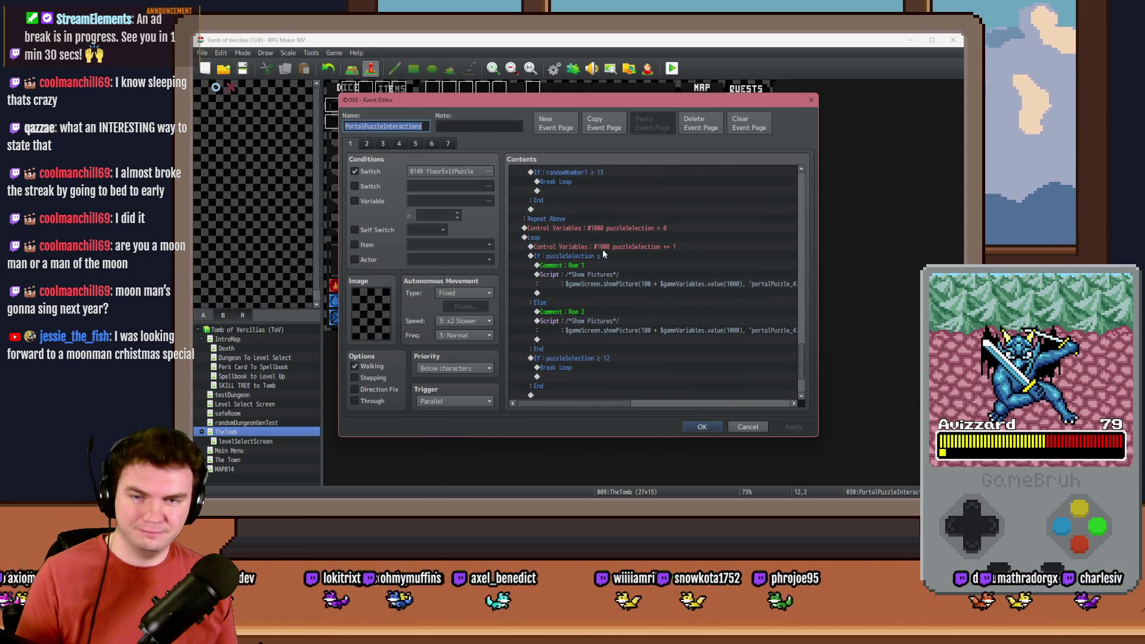
{"action": "left_click", "coordinate": [585, 238]}
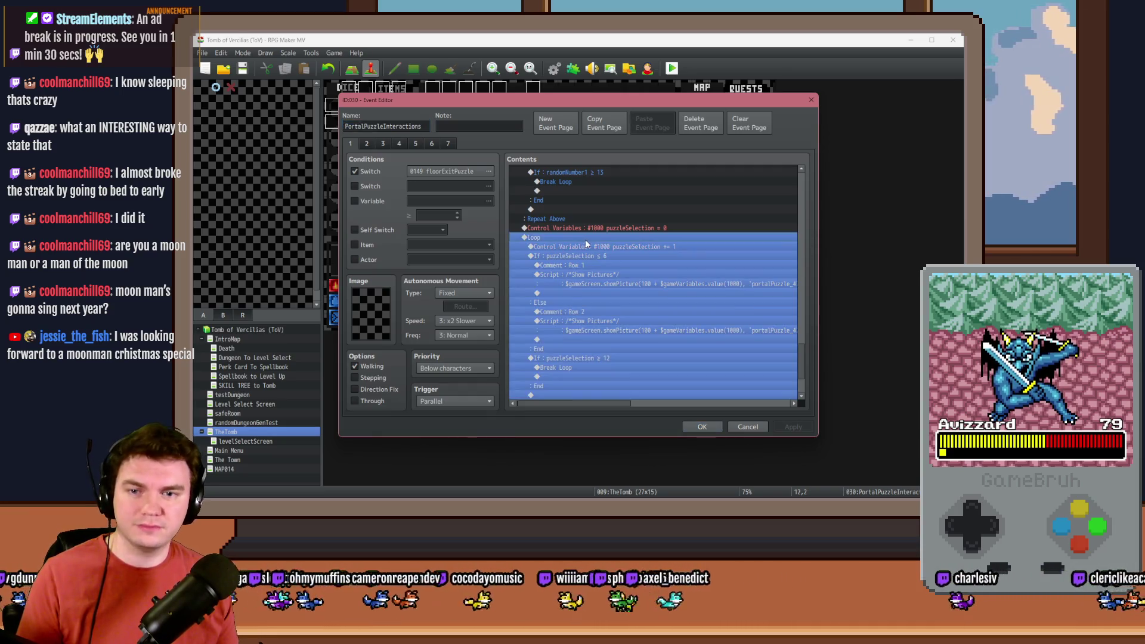
{"action": "left_click", "coordinate": [579, 305]}
{"action": "scroll", "coordinate": [579, 309], "scroll_direction": "up", "scroll_amount": 8}
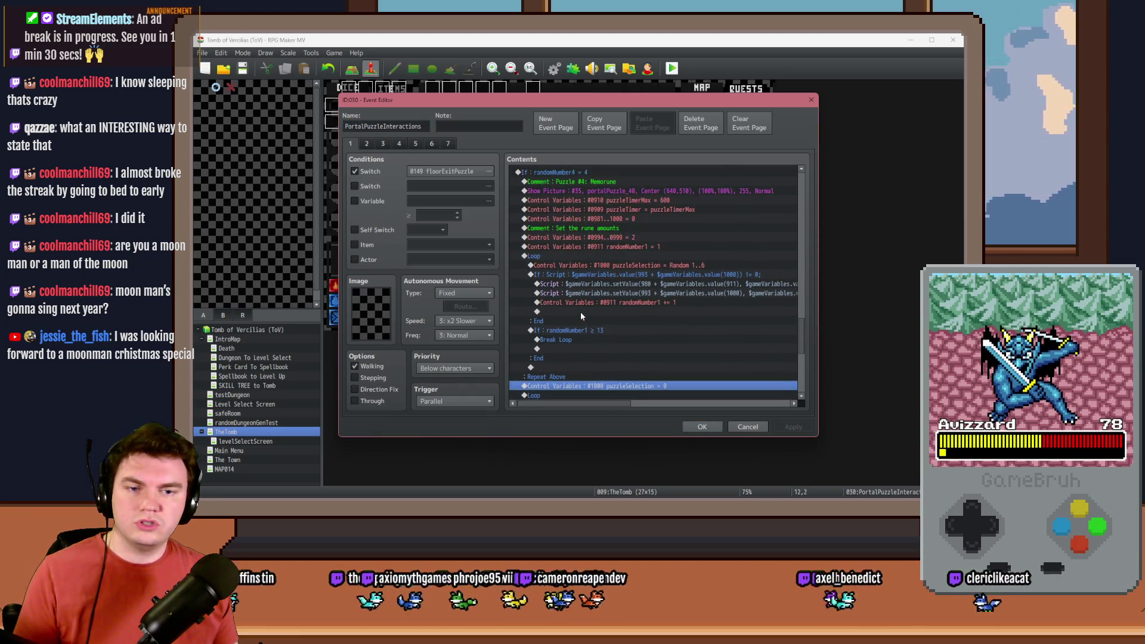
Insert a PictureEasing command for picture 101 with bounce easing above the Puzzle #4 Show Picture command.
{"action": "scroll", "coordinate": [581, 311], "scroll_direction": "down", "scroll_amount": 1}
{"action": "left_click", "coordinate": [597, 244]}
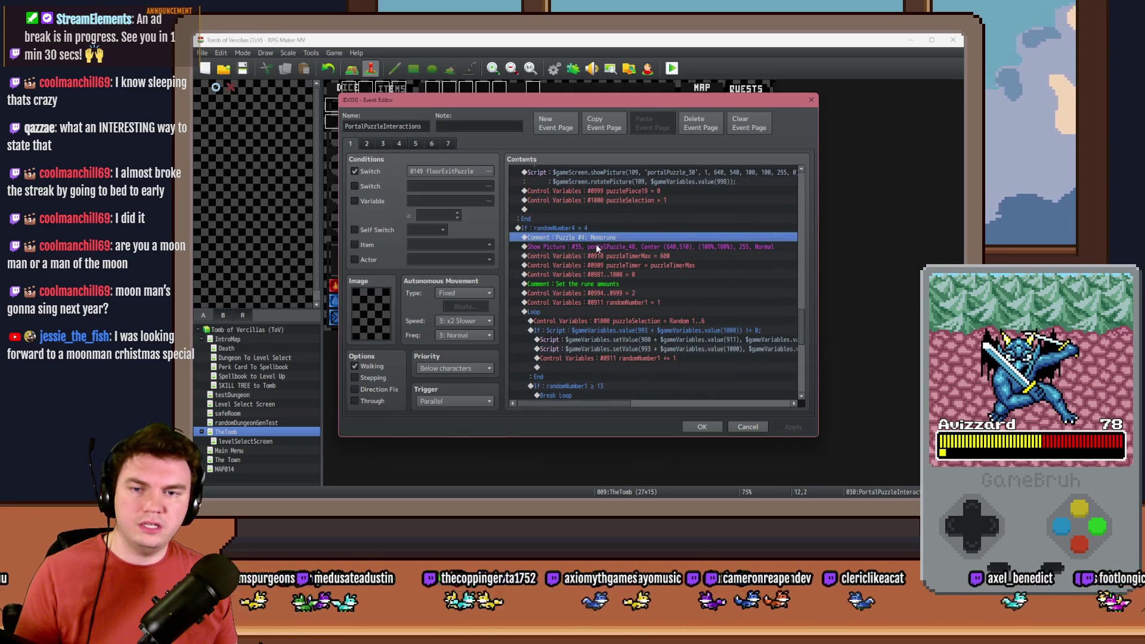
{"action": "key", "text": "ctrl+v"}
{"action": "double_click", "coordinate": [602, 246]}
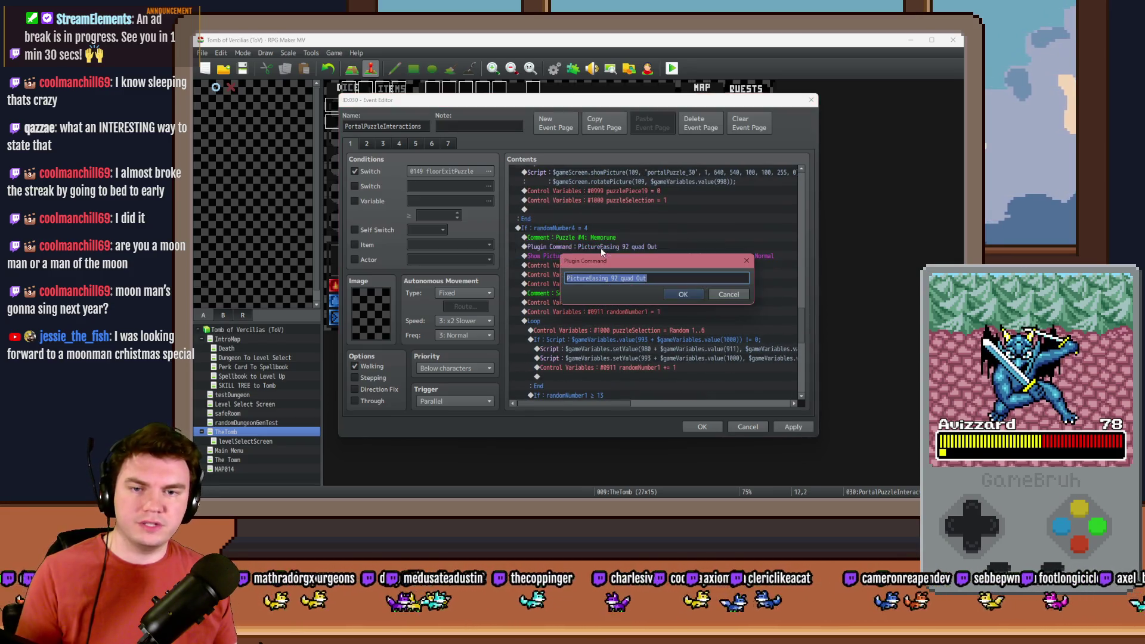
{"action": "left_click", "coordinate": [624, 279]}
{"action": "double_click", "coordinate": [614, 278]}
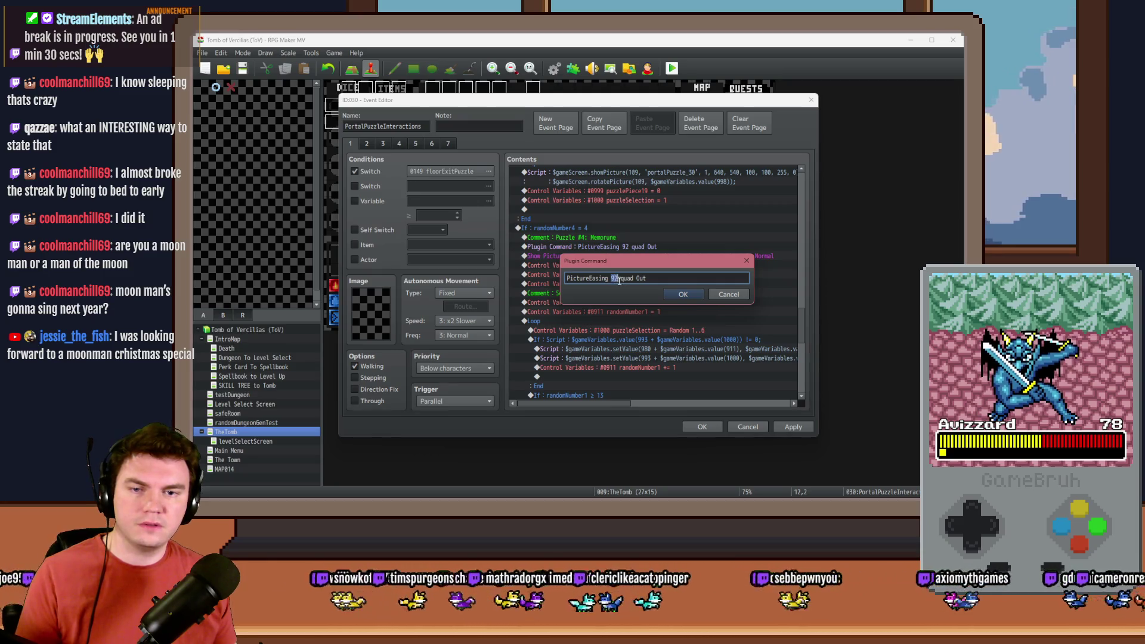
{"action": "type", "text": "101"}
{"action": "key", "text": "Return"}
{"action": "key", "text": "Return"}
{"action": "double_click", "coordinate": [631, 278]}
{"action": "type", "text": "bounce"}
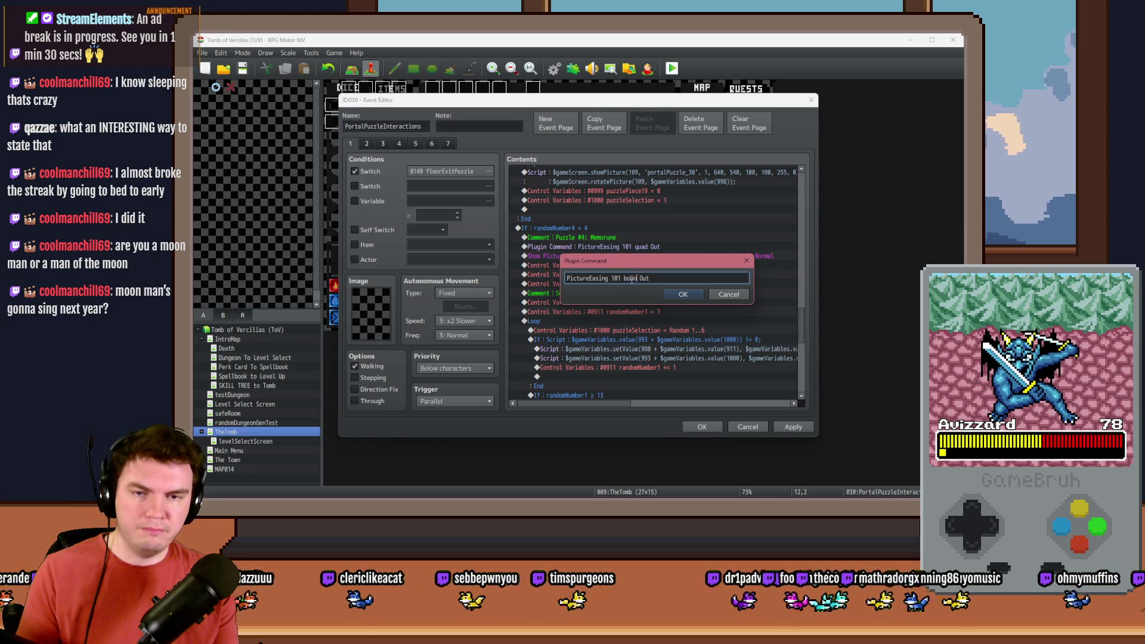
{"action": "key", "text": "Return"}
Duplicate the easing command and set the copy to picture 102.
{"action": "key", "text": "ctrl+c"}
{"action": "key", "text": "ctrl+v"}
{"action": "key", "text": "Return"}
{"action": "double_click", "coordinate": [617, 278]}
{"action": "type", "text": "120"}
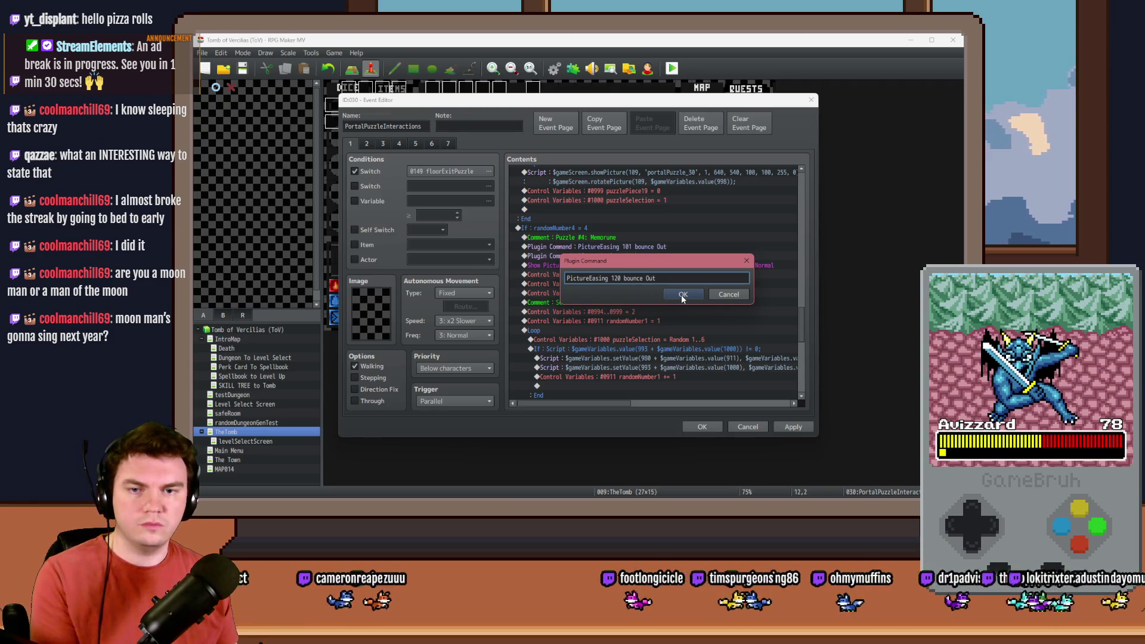
{"action": "double_click", "coordinate": [617, 278]}
{"action": "type", "text": "102"}
{"action": "left_click", "coordinate": [669, 288]}
Add another easing copy for picture 103.
{"action": "key", "text": "ctrl+c"}
{"action": "key", "text": "ctrl+v"}
{"action": "key", "text": "Return"}
{"action": "double_click", "coordinate": [617, 278]}
{"action": "type", "text": "103"}
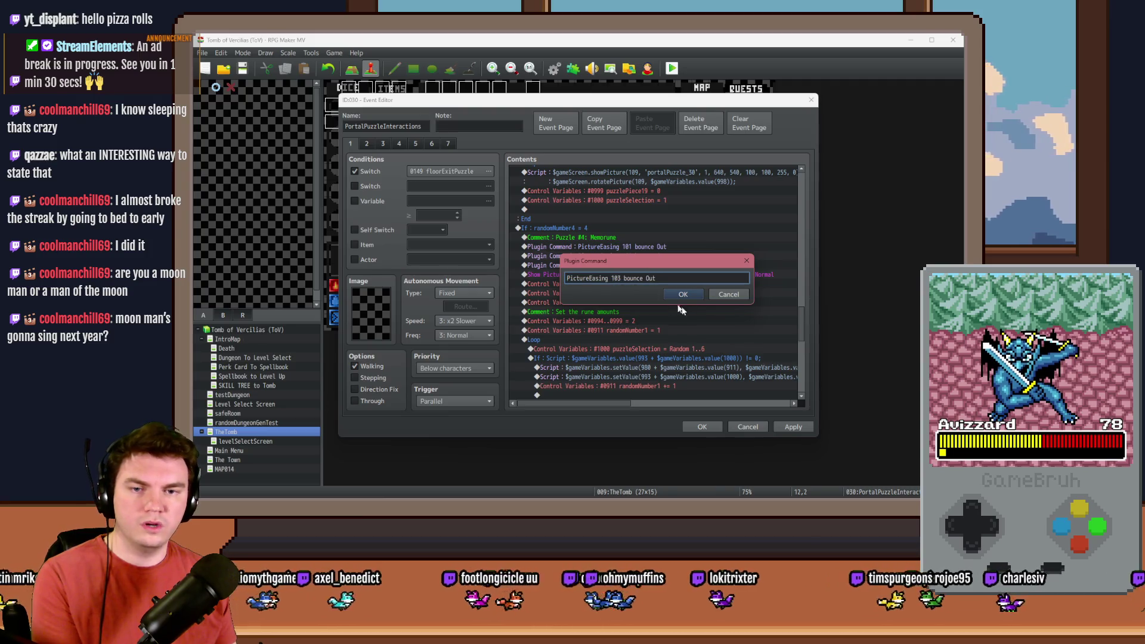
{"action": "left_click", "coordinate": [686, 298]}
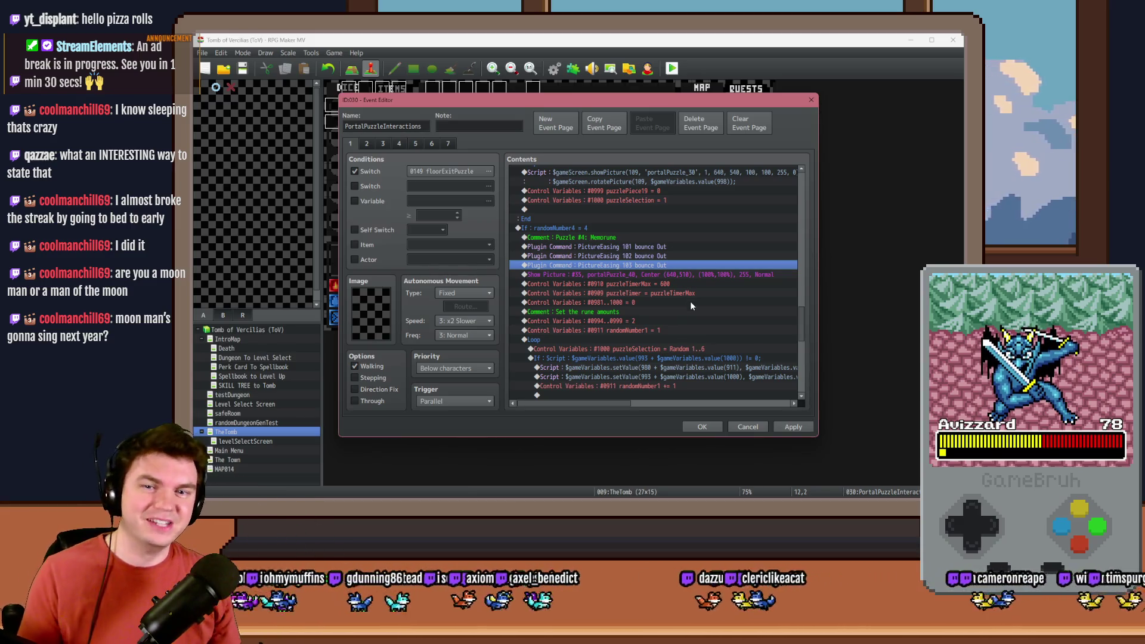
Add an easing copy for picture 104.
{"action": "key", "text": "ctrl+c"}
{"action": "key", "text": "ctrl+v"}
{"action": "double_click", "coordinate": [668, 266]}
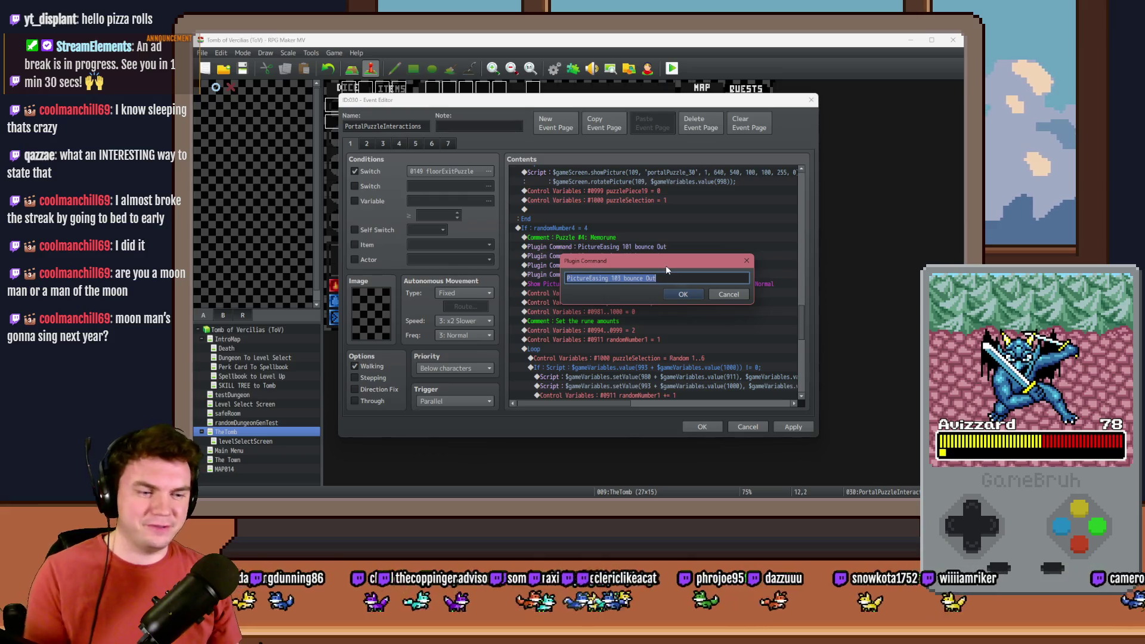
{"action": "left_click", "coordinate": [619, 279]}
{"action": "key", "text": "BackSpace"}
{"action": "key", "text": "BackSpace"}
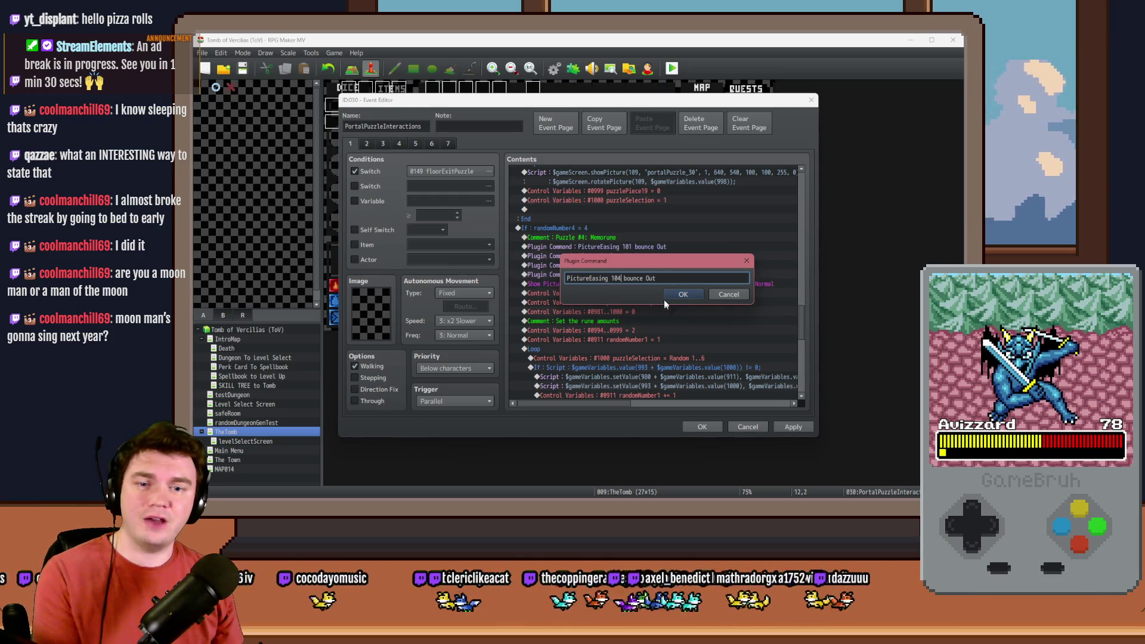
{"action": "left_click", "coordinate": [666, 295]}
Add an easing copy for picture 105.
{"action": "key", "text": "ctrl+c"}
{"action": "key", "text": "ctrl+v"}
{"action": "double_click", "coordinate": [665, 284]}
{"action": "left_click", "coordinate": [618, 278]}
{"action": "key", "text": "BackSpace"}
{"action": "type", "text": "5"}
{"action": "key", "text": "Return"}
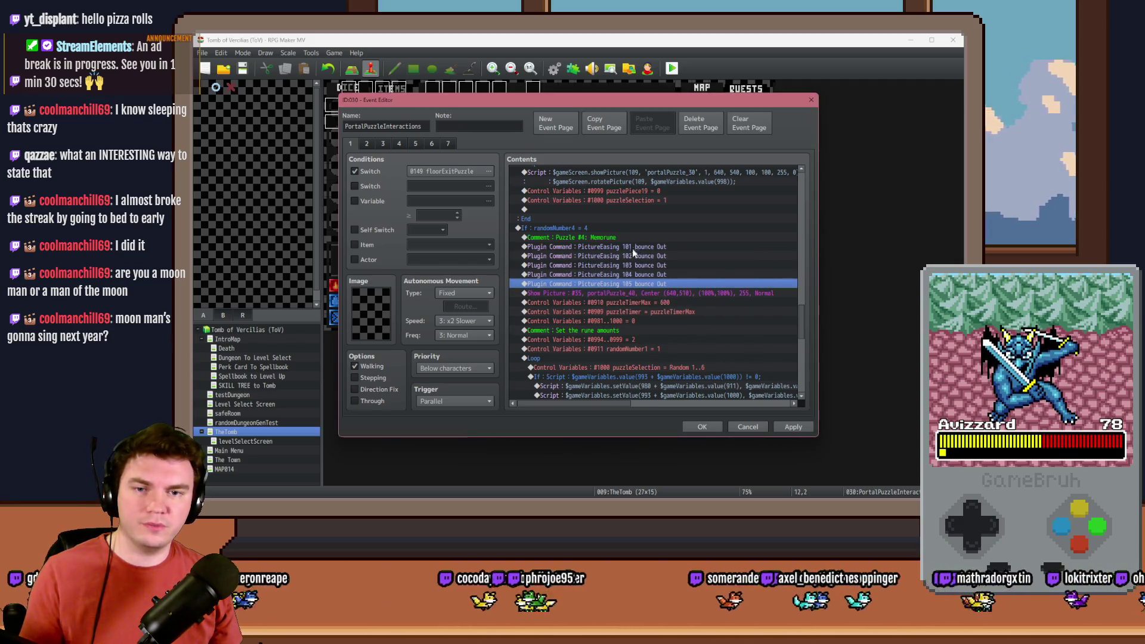
Add an easing copy for picture 106.
{"action": "key", "text": "ctrl+c"}
{"action": "key", "text": "ctrl+v"}
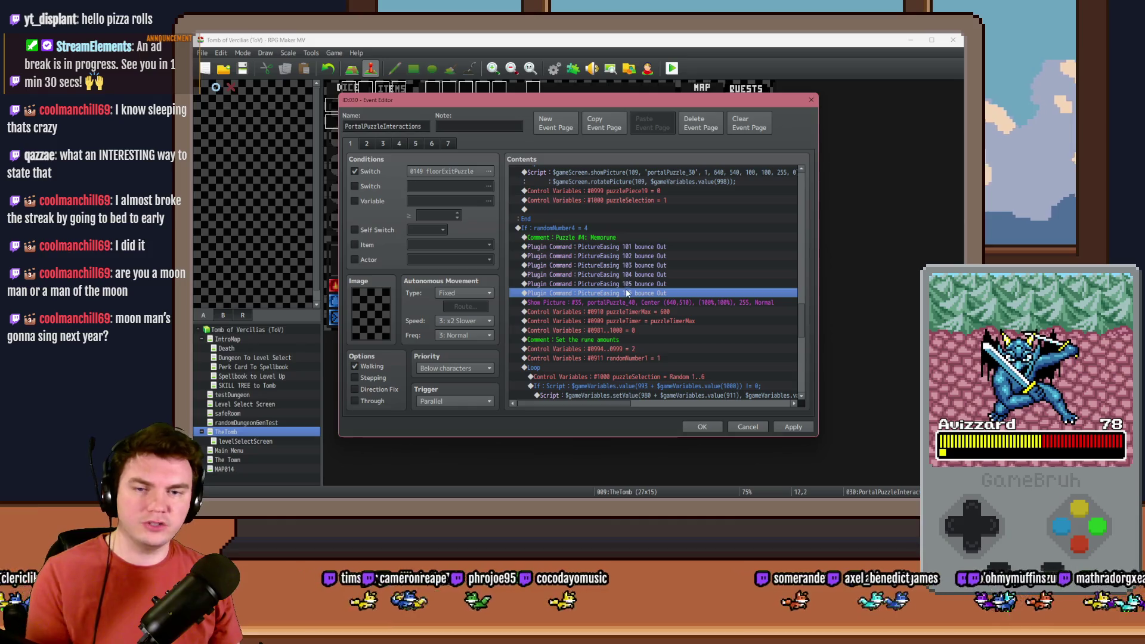
{"action": "double_click", "coordinate": [626, 292]}
{"action": "left_click", "coordinate": [621, 278]}
{"action": "key", "text": "BackSpace"}
{"action": "type", "text": "7 bounce Out"}
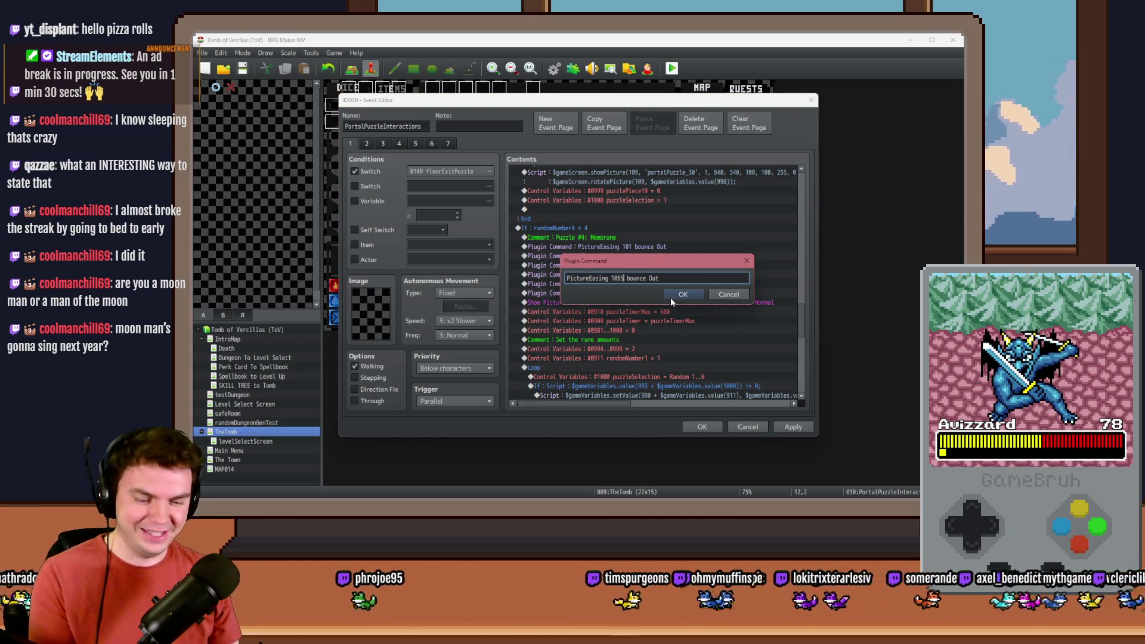
{"action": "left_click", "coordinate": [670, 297]}
Add an easing copy for picture 107.
{"action": "key", "text": "ctrl+c"}
{"action": "key", "text": "ctrl+v"}
{"action": "double_click", "coordinate": [668, 296]}
{"action": "left_click", "coordinate": [621, 278]}
{"action": "key", "text": "BackSpace"}
{"action": "type", "text": "7"}
{"action": "left_click", "coordinate": [669, 294]}
Add an easing copy for picture 108.
{"action": "key", "text": "ctrl+c"}
{"action": "key", "text": "ctrl+v"}
{"action": "key", "text": "space"}
{"action": "left_click", "coordinate": [620, 278]}
{"action": "key", "text": "BackSpace"}
{"action": "type", "text": "8"}
{"action": "left_click", "coordinate": [688, 294]}
Delete the stray duplicate 107 command and turn the next copy into picture 109.
{"action": "key", "text": "ctrl+c"}
{"action": "key", "text": "ctrl+v"}
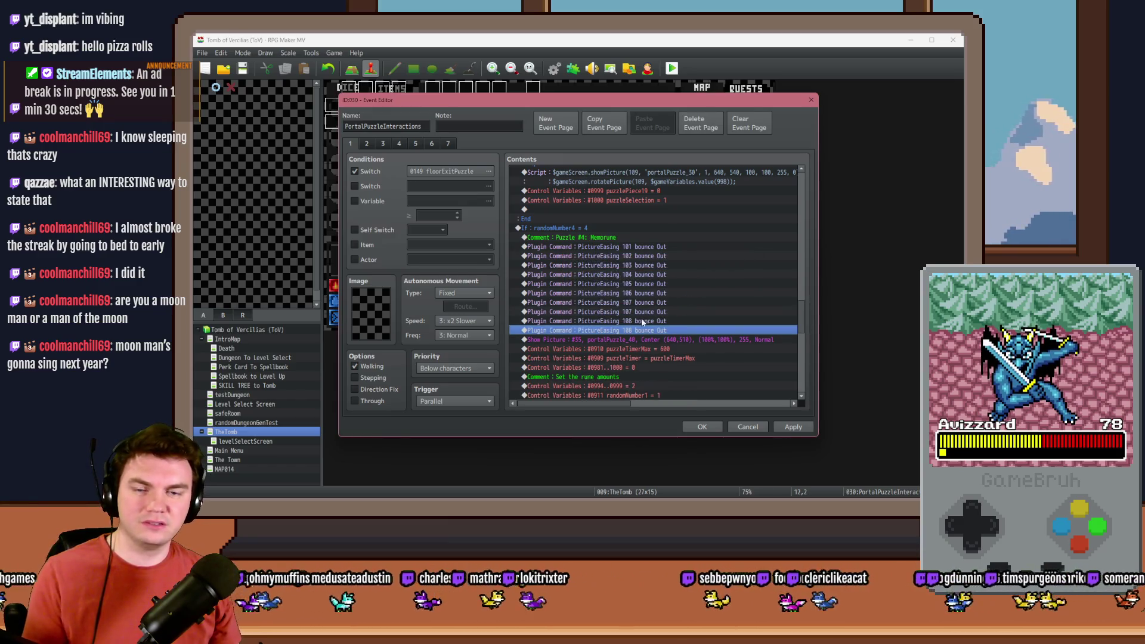
{"action": "key", "text": "End"}
{"action": "left_click_drag", "start_coordinate": [802, 371], "coordinate": [811, 310]}
{"action": "left_click", "coordinate": [664, 302]}
{"action": "key", "text": "Delete"}
{"action": "double_click", "coordinate": [662, 305]}
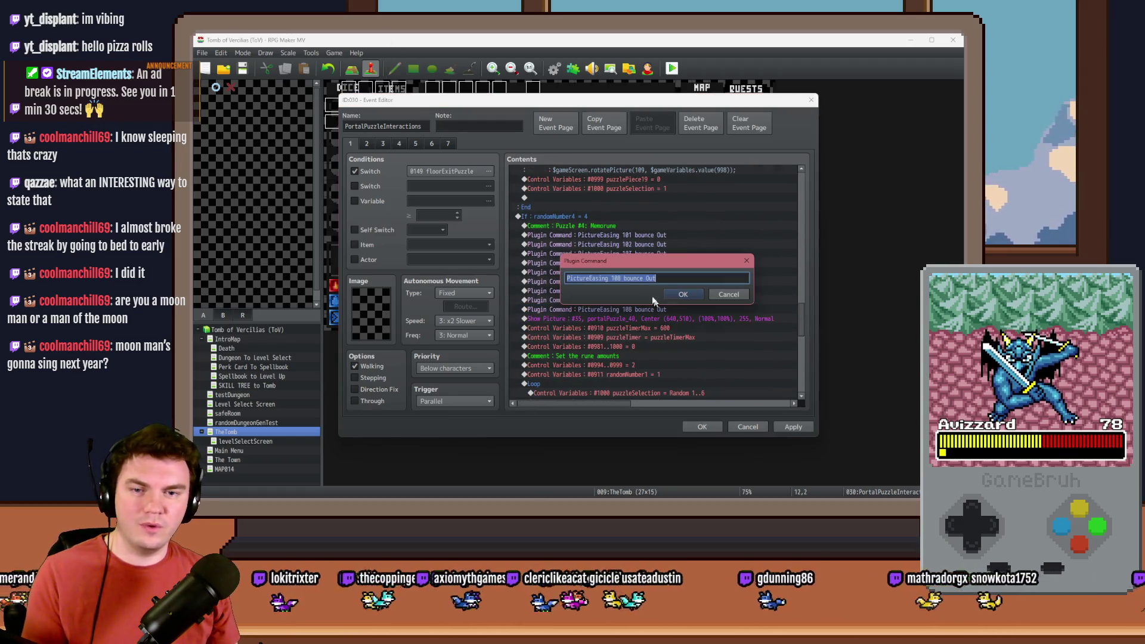
{"action": "left_click", "coordinate": [621, 278]}
{"action": "key", "text": "BackSpace"}
{"action": "type", "text": "9"}
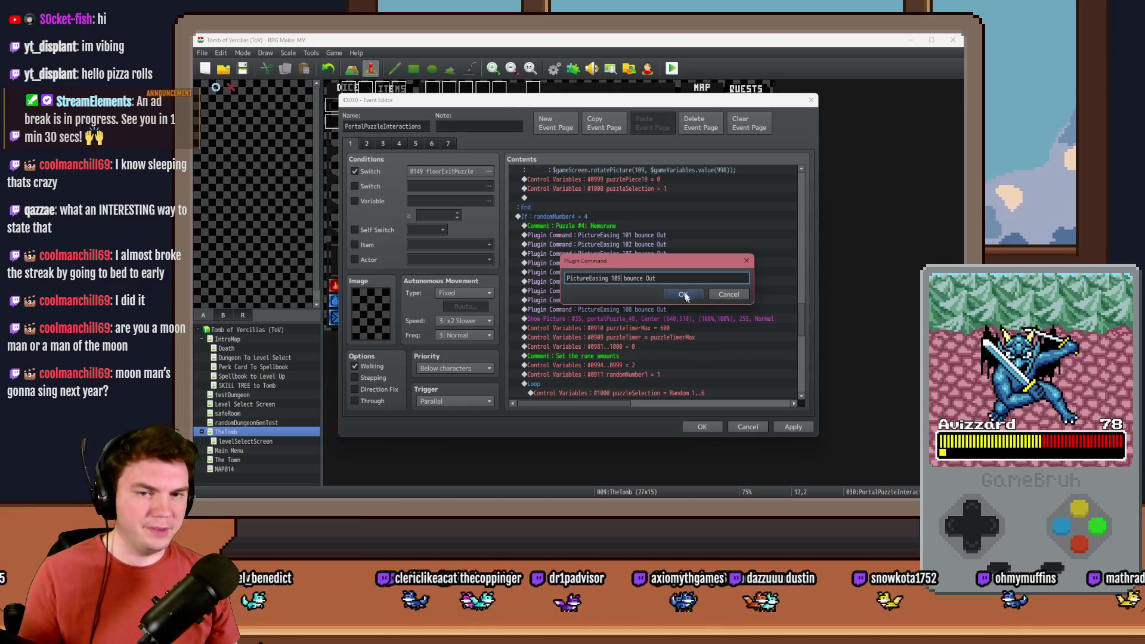
{"action": "left_click", "coordinate": [685, 296]}
Add easing commands for pictures 110 and 111.
{"action": "double_click", "coordinate": [616, 278]}
{"action": "type", "text": "110"}
{"action": "left_click", "coordinate": [680, 294]}
{"action": "key", "text": "ctrl+c"}
{"action": "key", "text": "ctrl+v"}
{"action": "key", "text": "Return"}
{"action": "double_click", "coordinate": [617, 278]}
{"action": "type", "text": "111"}
{"action": "left_click", "coordinate": [681, 294]}
Add the final easing command for picture 112.
{"action": "key", "text": "ctrl+c"}
{"action": "key", "text": "ctrl+v"}
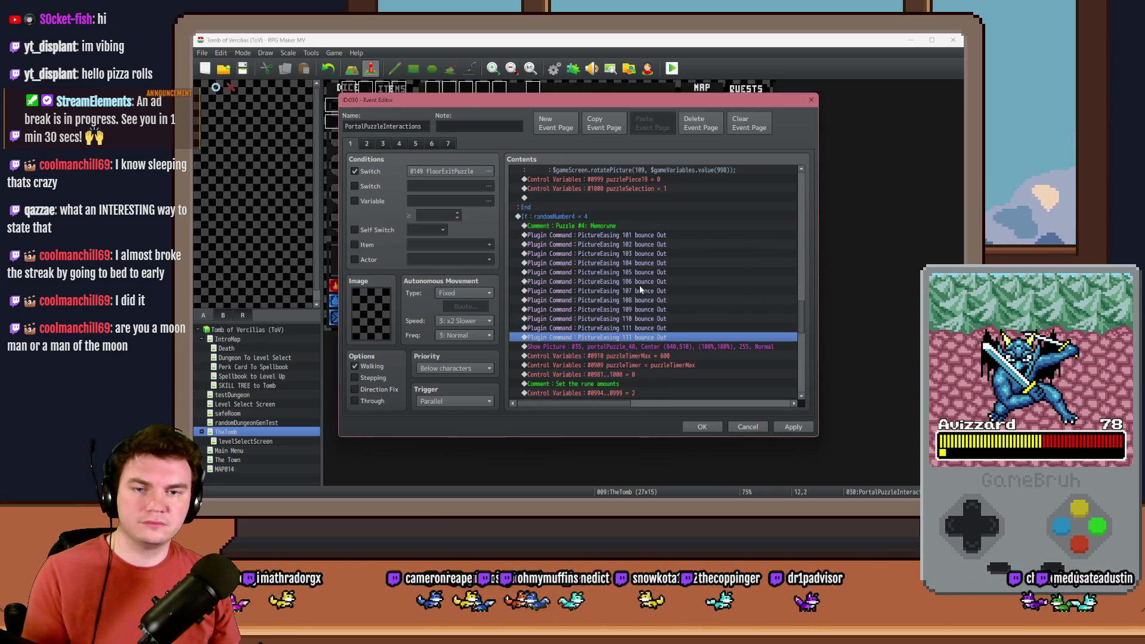
{"action": "key", "text": "Return"}
{"action": "double_click", "coordinate": [617, 278]}
{"action": "type", "text": "112"}
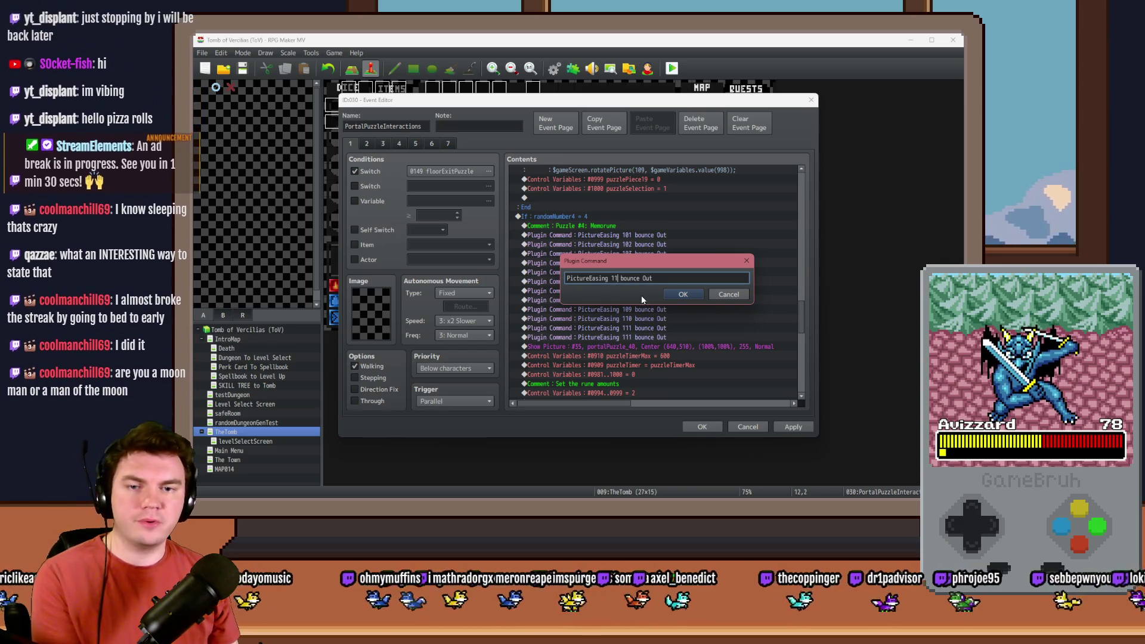
{"action": "left_click", "coordinate": [682, 295]}
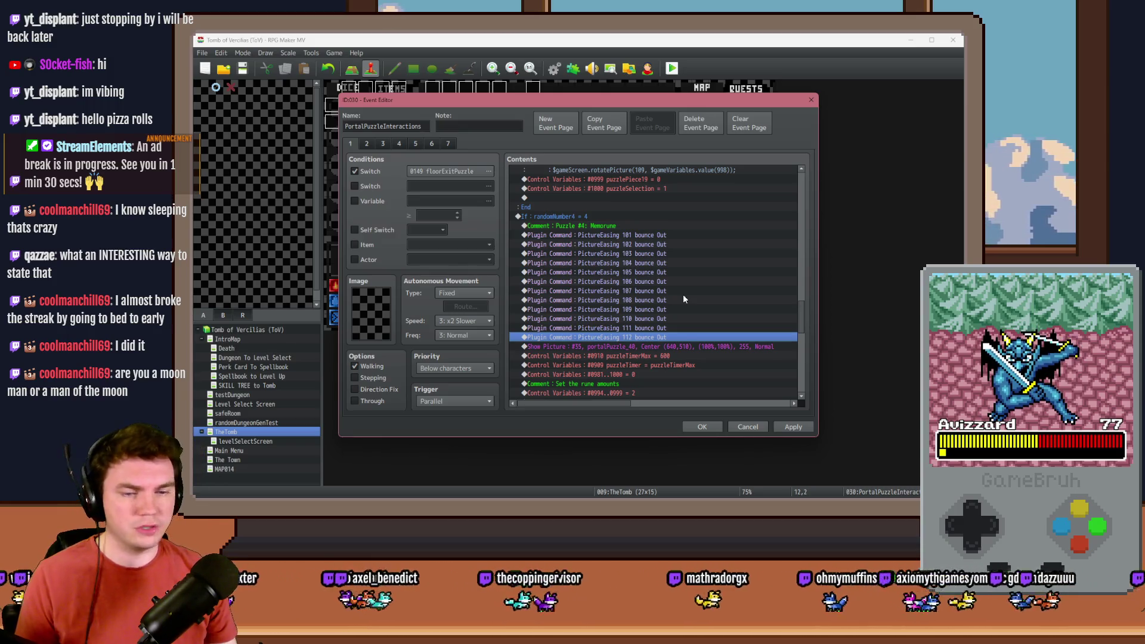
Change the Row 1 Show Pictures script's y value from 454 to 414.
{"action": "scroll", "coordinate": [684, 298], "scroll_direction": "down", "scroll_amount": 2}
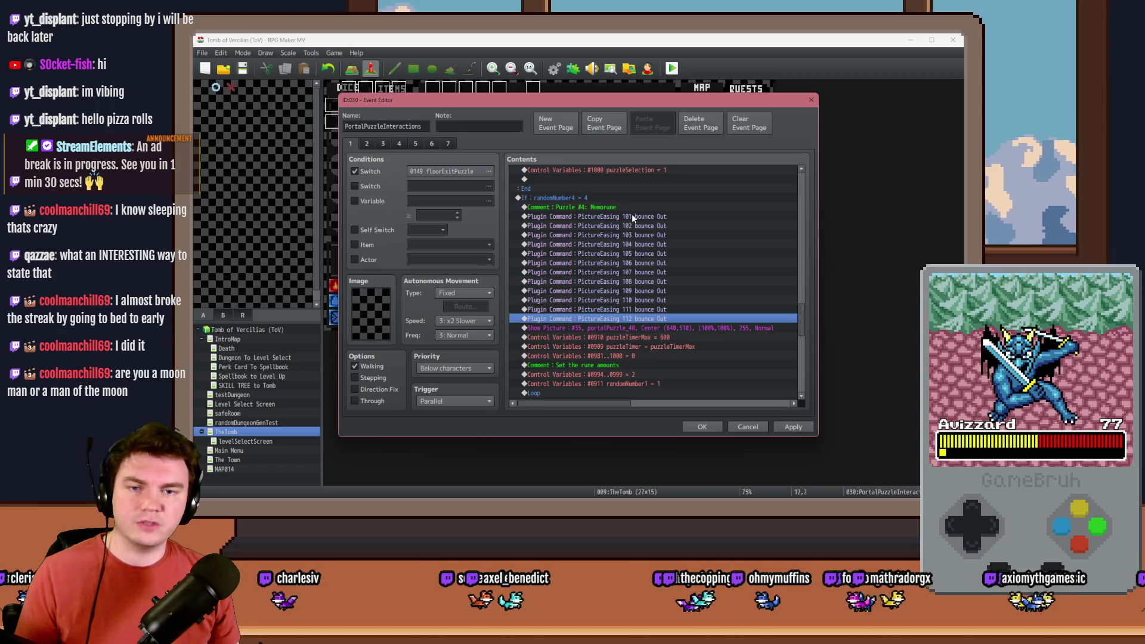
{"action": "left_click", "coordinate": [633, 223]}
{"action": "key", "text": "Down"}
{"action": "key", "text": "Down"}
{"action": "key", "text": "Down"}
{"action": "key", "text": "Down"}
{"action": "key", "text": "Down"}
{"action": "key", "text": "Down"}
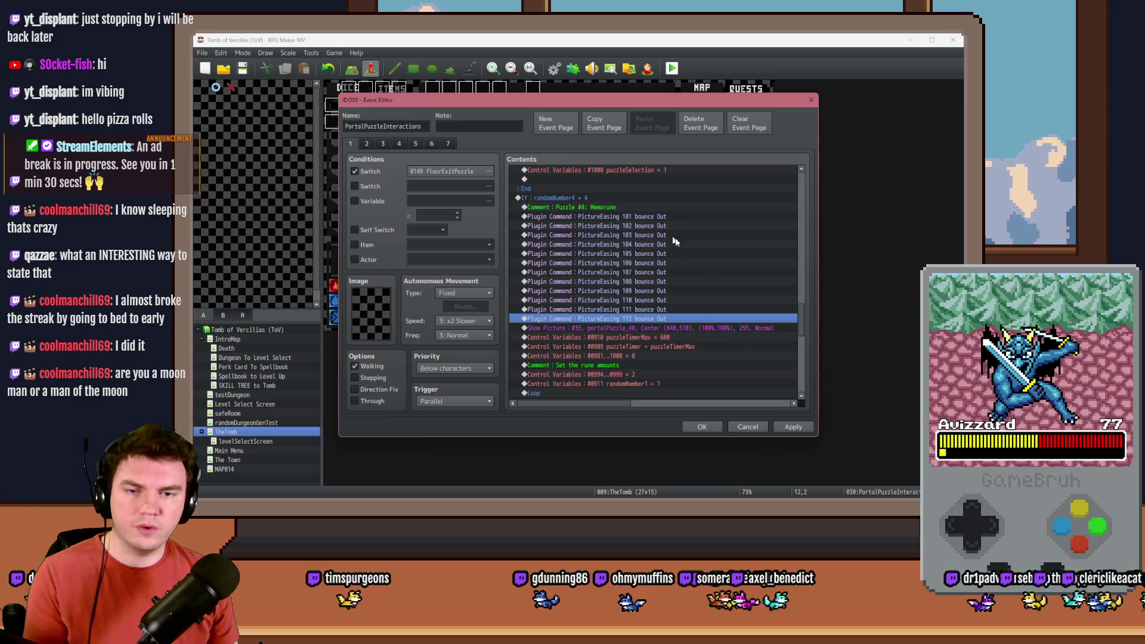
{"action": "scroll", "coordinate": [716, 329], "scroll_direction": "down", "scroll_amount": 10}
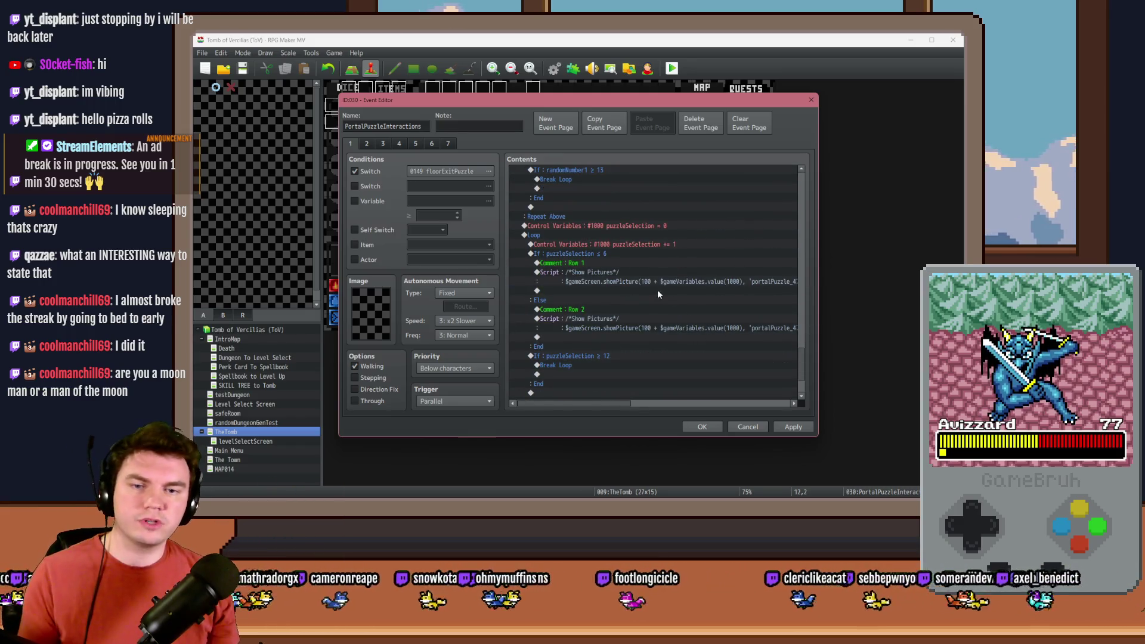
{"action": "left_click", "coordinate": [648, 274]}
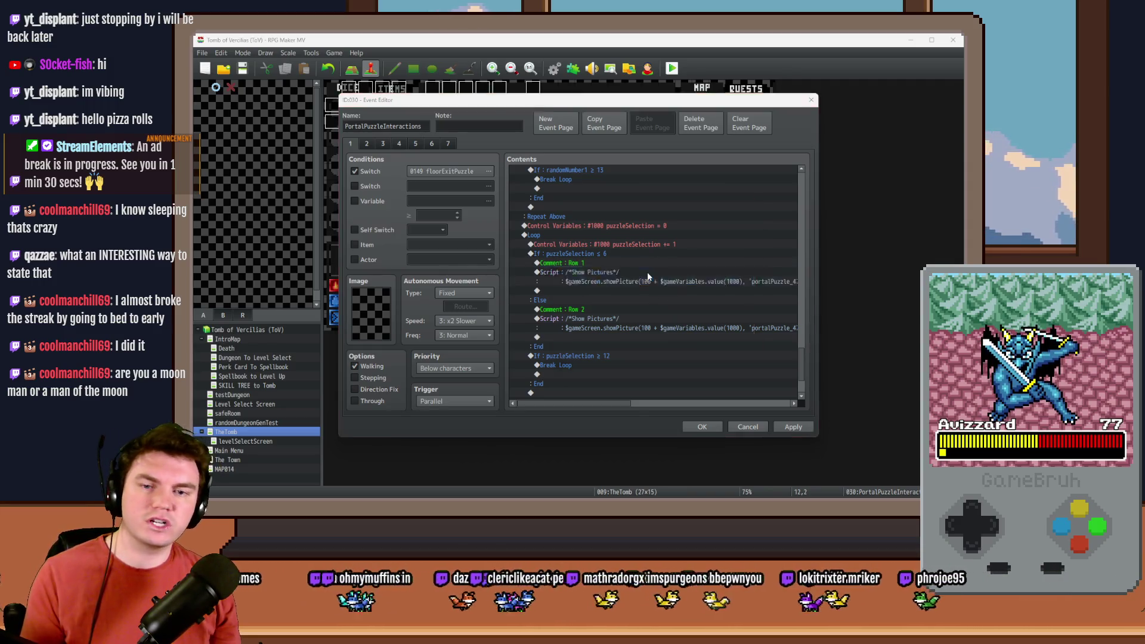
{"action": "double_click", "coordinate": [647, 272]}
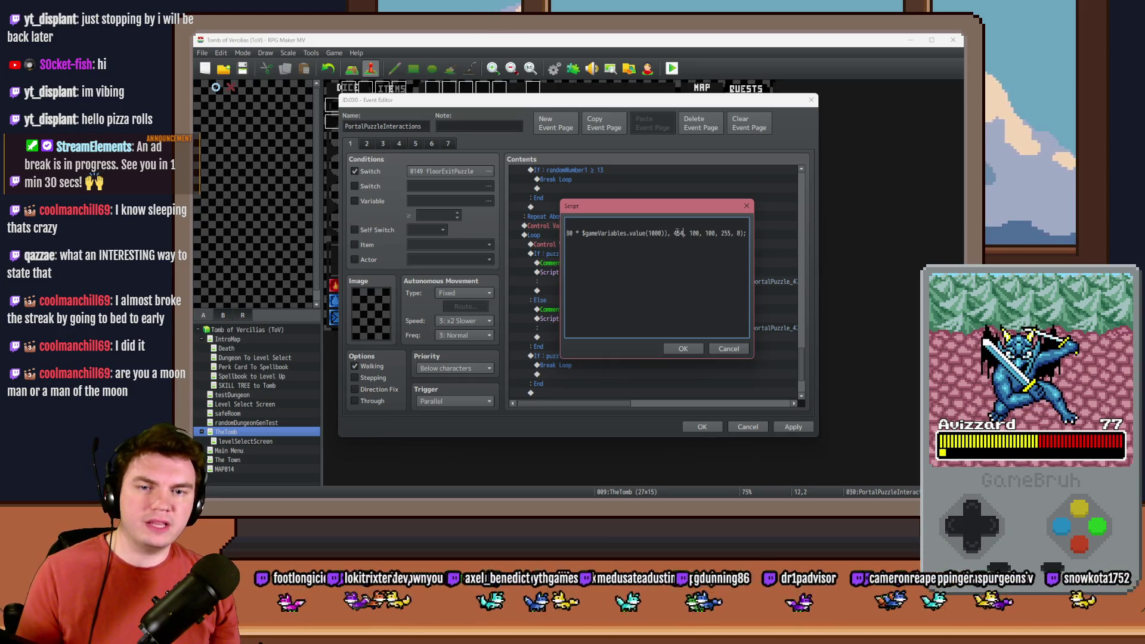
{"action": "double_click", "coordinate": [678, 232]}
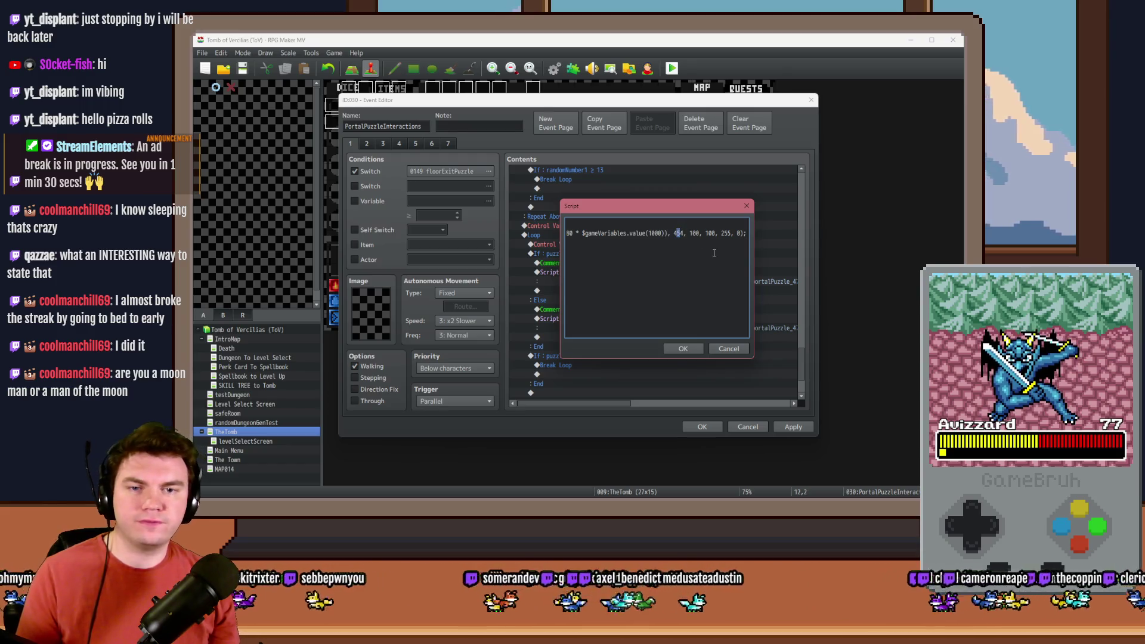
{"action": "type", "text": "1"}
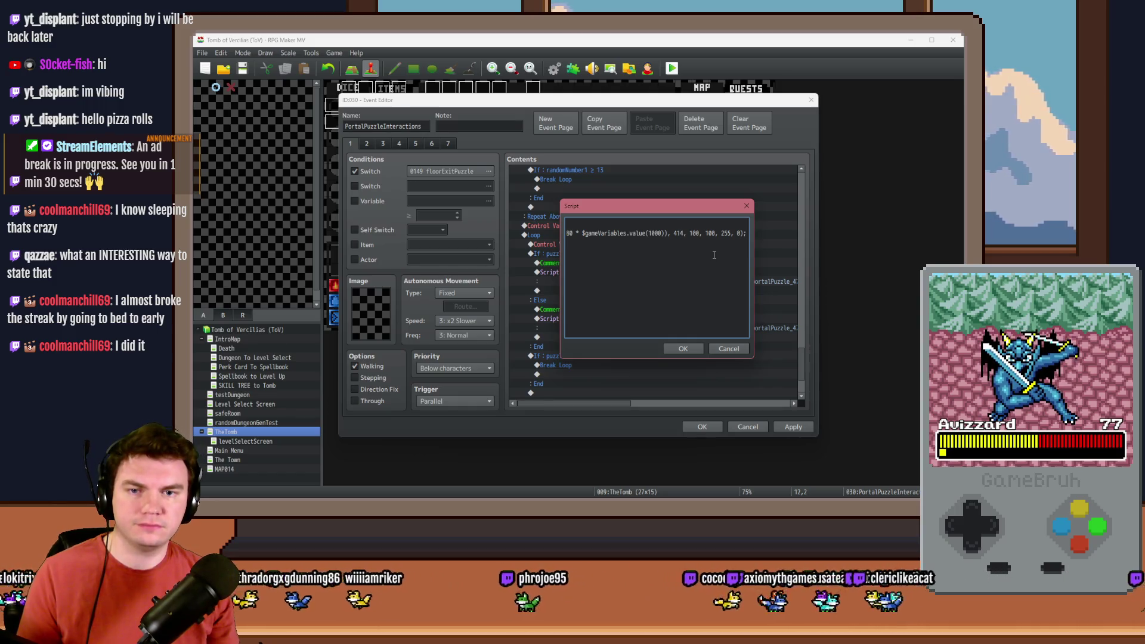
{"action": "key", "text": "ctrl+Return"}
Duplicate the showPicture line and turn the copy into a movePicture call.
{"action": "double_click", "coordinate": [713, 254]}
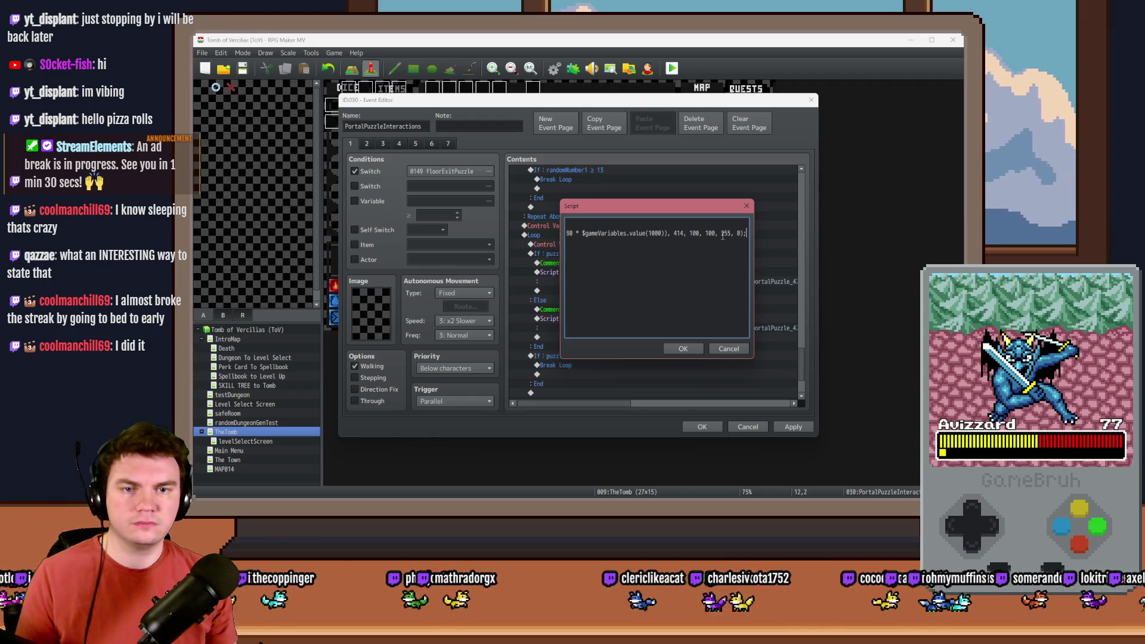
{"action": "key", "text": "End"}
{"action": "key", "text": "Home"}
{"action": "key", "text": "shift+Down"}
{"action": "key", "text": "ctrl+c"}
{"action": "key", "text": "ctrl+v"}
{"action": "key", "text": "ctrl+v"}
{"action": "key", "text": "Home"}
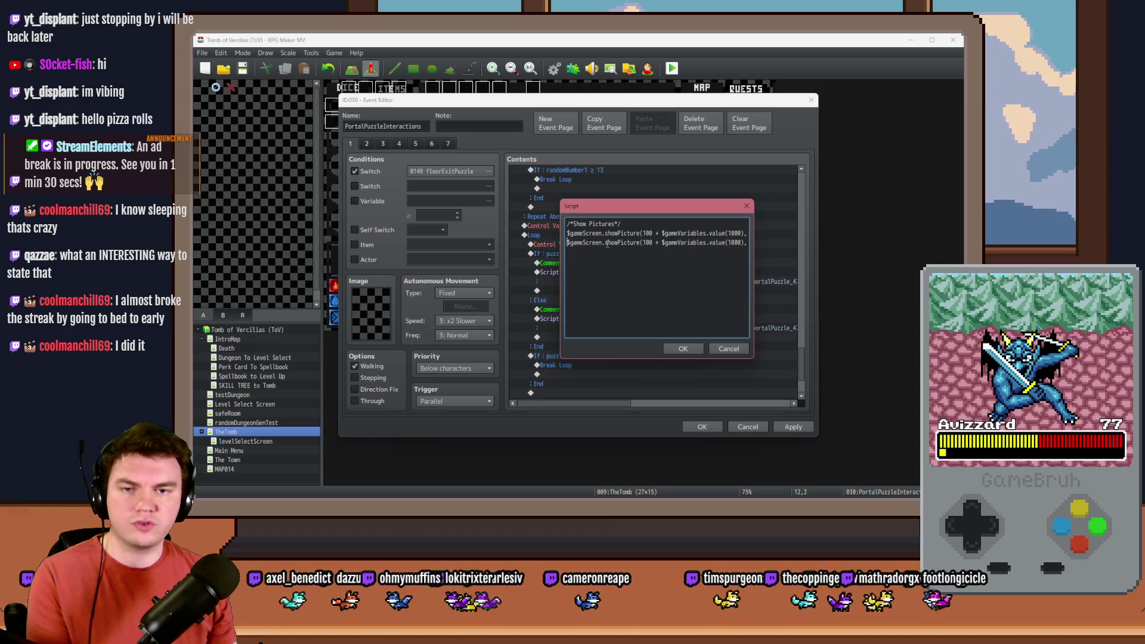
{"action": "left_click_drag", "start_coordinate": [605, 243], "coordinate": [618, 242]}
{"action": "type", "text": "move"}
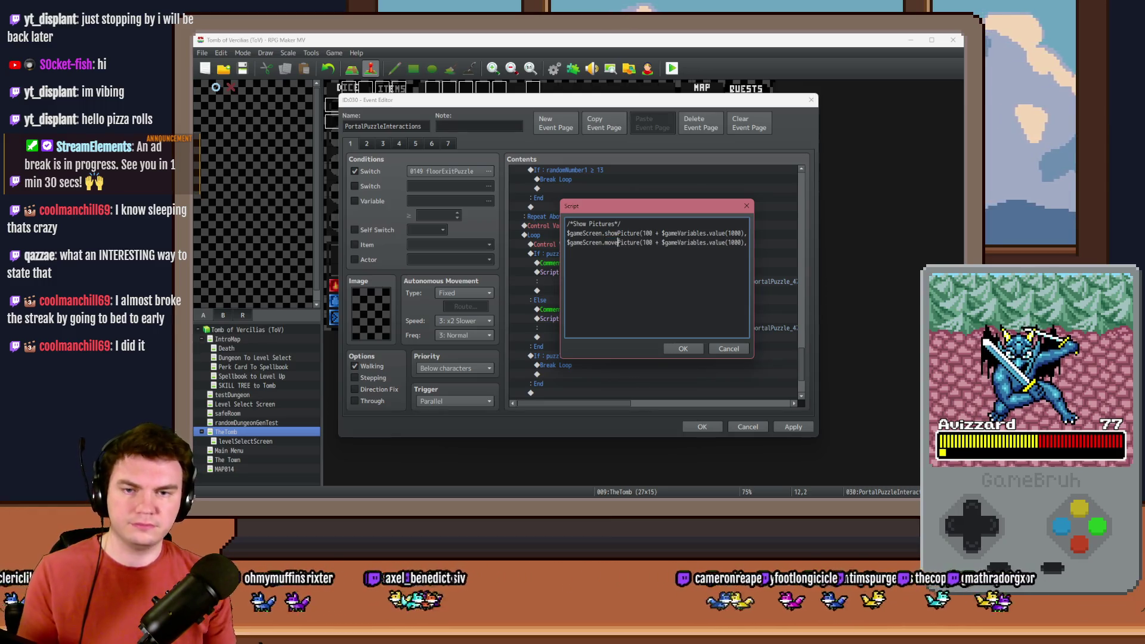
On the movePicture line, remove the picture name argument and set the target y to 454.
{"action": "key", "text": "Right"}
{"action": "key", "text": "Right"}
{"action": "key", "text": "Right"}
{"action": "left_click", "coordinate": [654, 242]}
{"action": "key", "text": "Delete"}
{"action": "key", "text": "Delete"}
{"action": "key", "text": "Delete"}
{"action": "key", "text": "Delete"}
{"action": "key", "text": "Delete"}
{"action": "key", "text": "Delete"}
{"action": "key", "text": "Delete"}
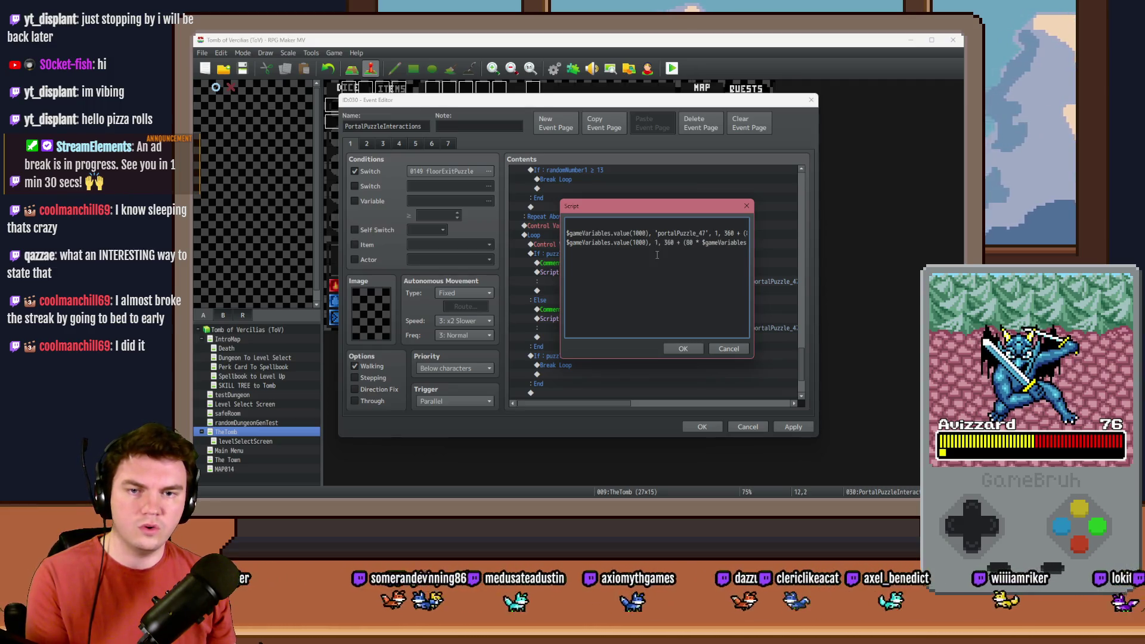
{"action": "key", "text": "Right"}
{"action": "key", "text": "Right"}
{"action": "key", "text": "Right"}
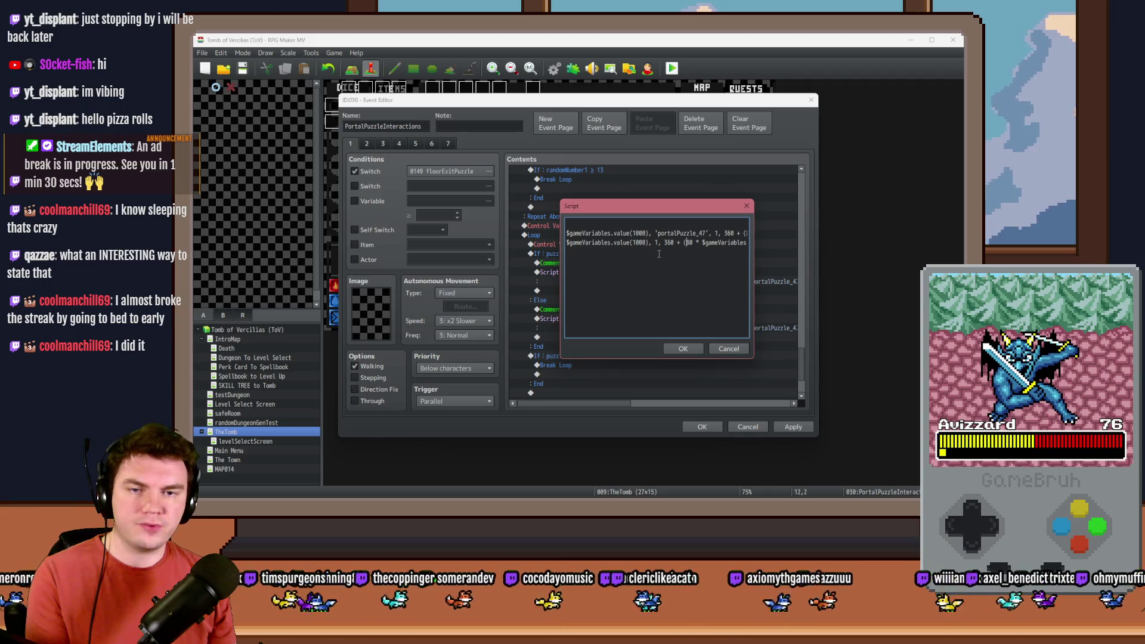
{"action": "key", "text": "Right"}
{"action": "key", "text": "Right"}
{"action": "key", "text": "Right"}
{"action": "key", "text": "Right"}
{"action": "key", "text": "Right"}
{"action": "key", "text": "Right"}
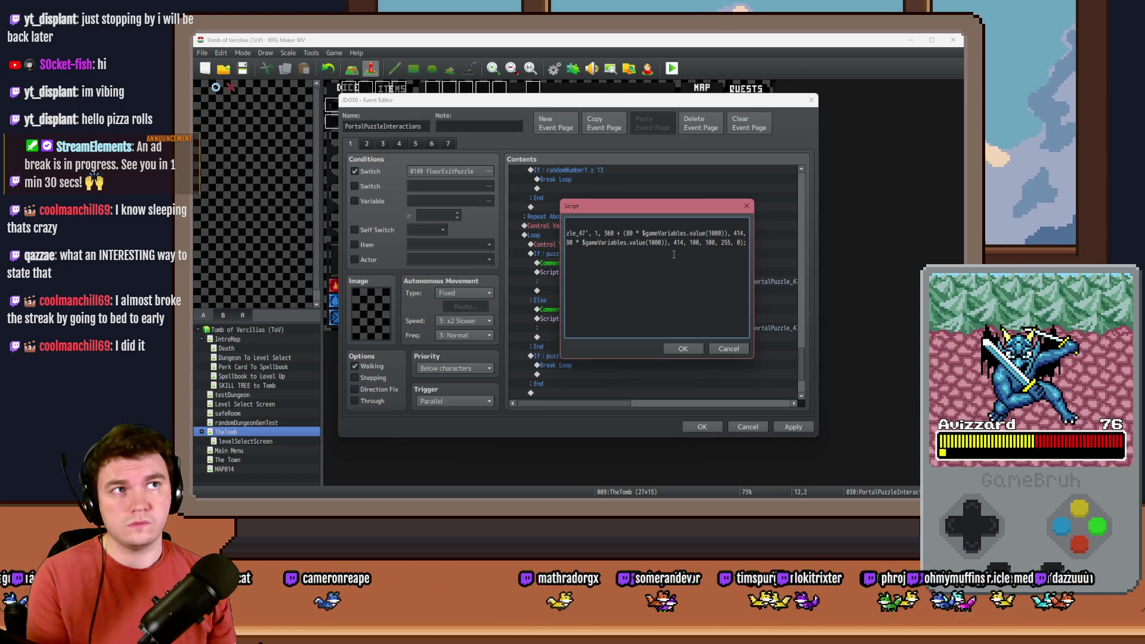
{"action": "left_click", "coordinate": [679, 257]}
{"action": "key", "text": "BackSpace"}
{"action": "type", "text": "5"}
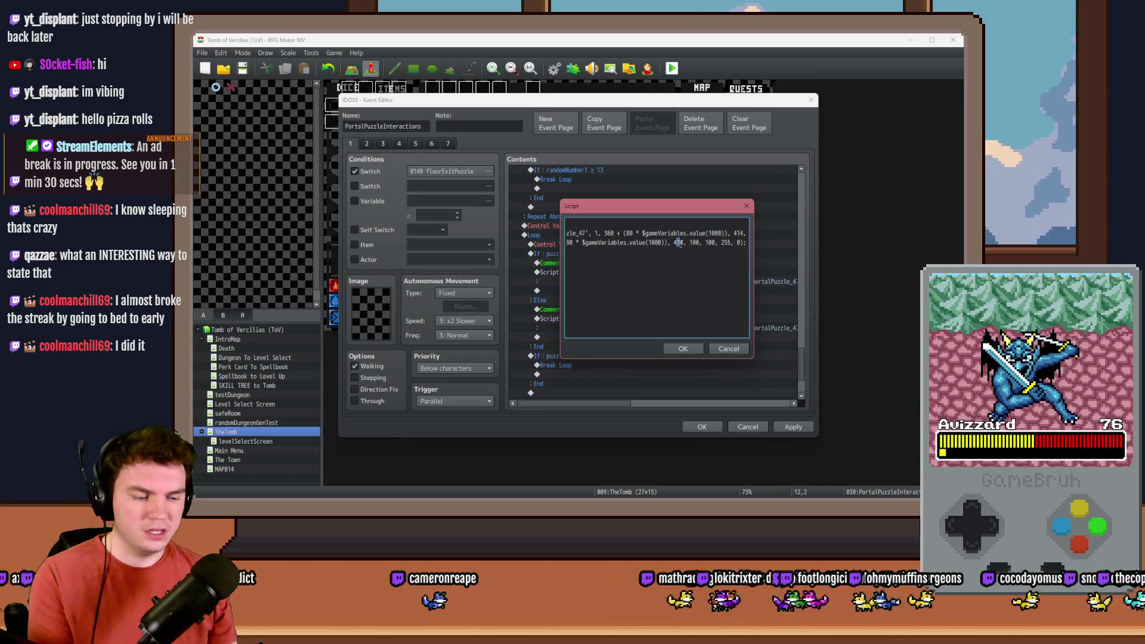
{"action": "key", "text": "End"}
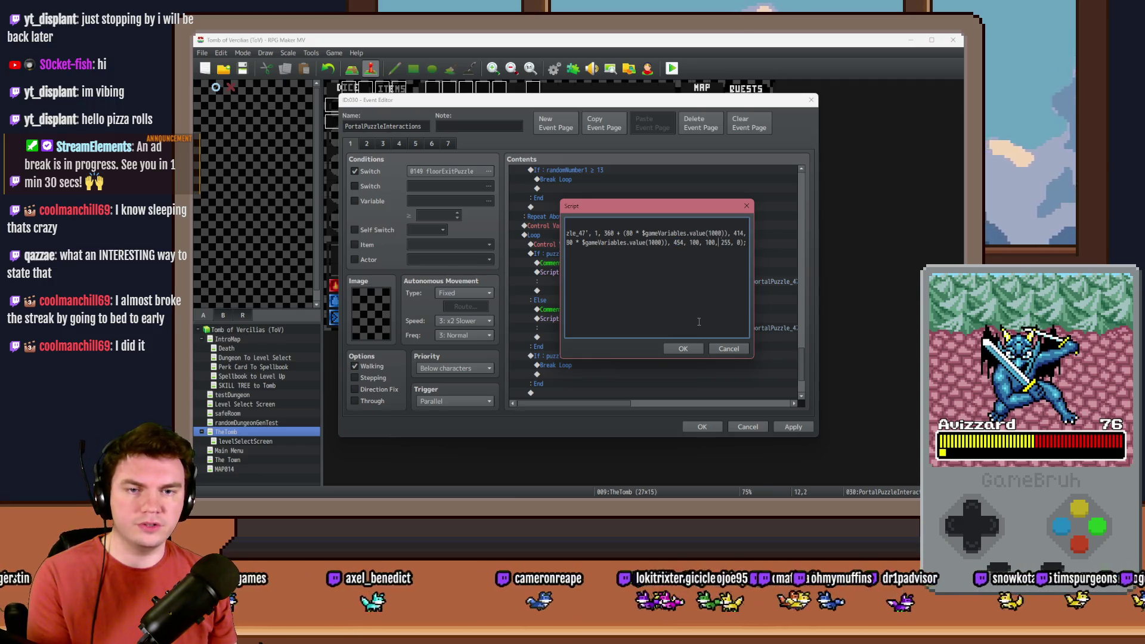
{"action": "double_click", "coordinate": [695, 242]}
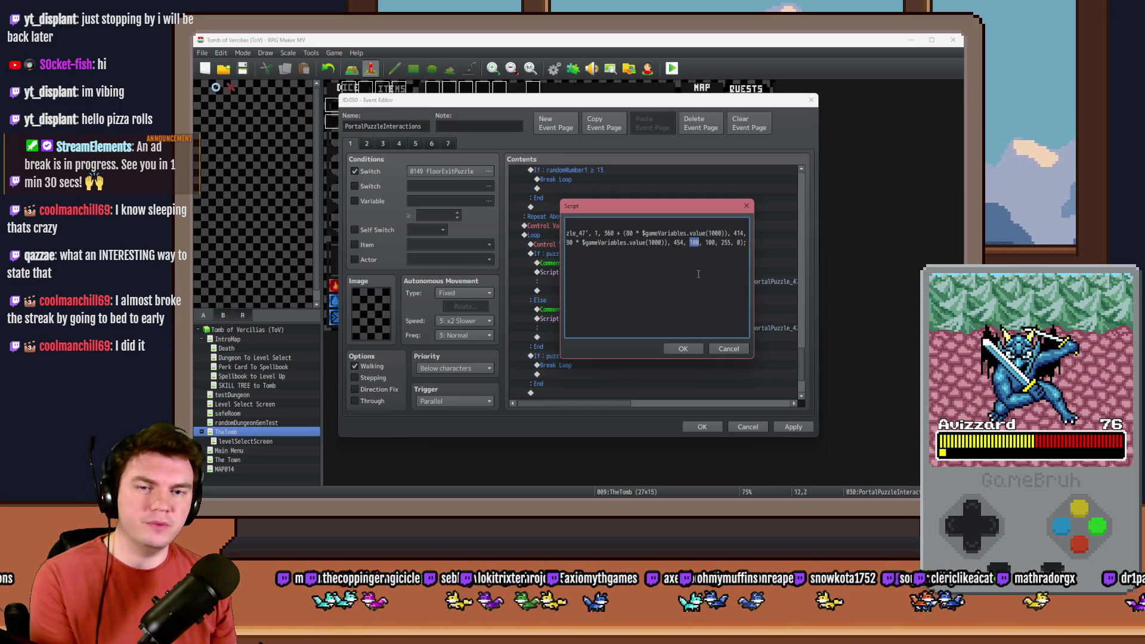
{"action": "left_click", "coordinate": [683, 349]}
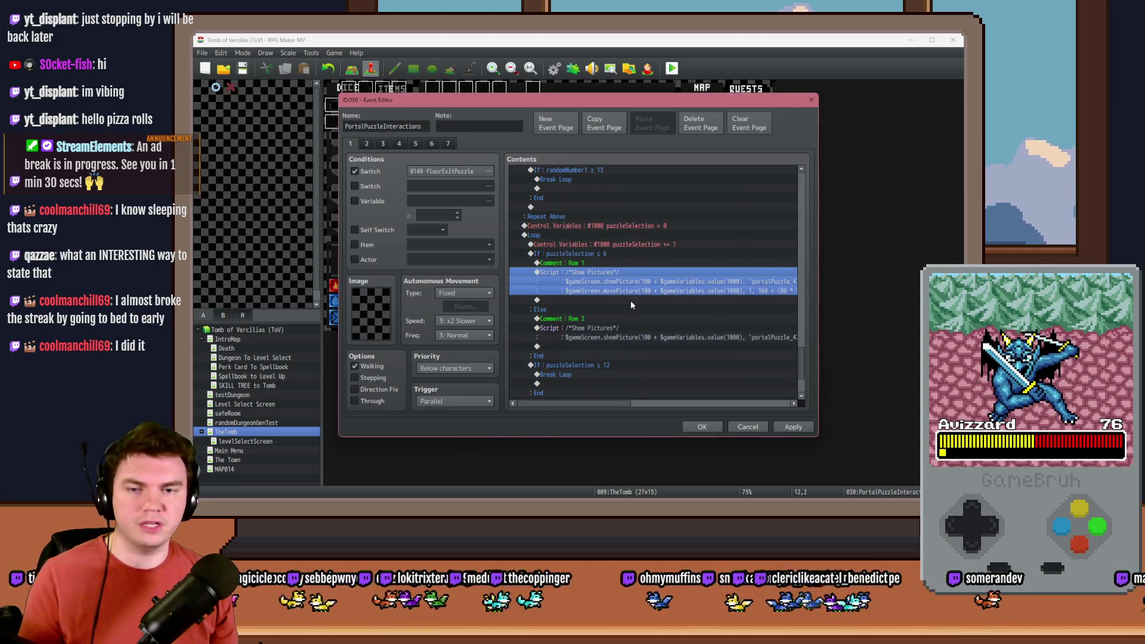
Reopen the edited Row 1 script and confirm it.
{"action": "double_click", "coordinate": [632, 272]}
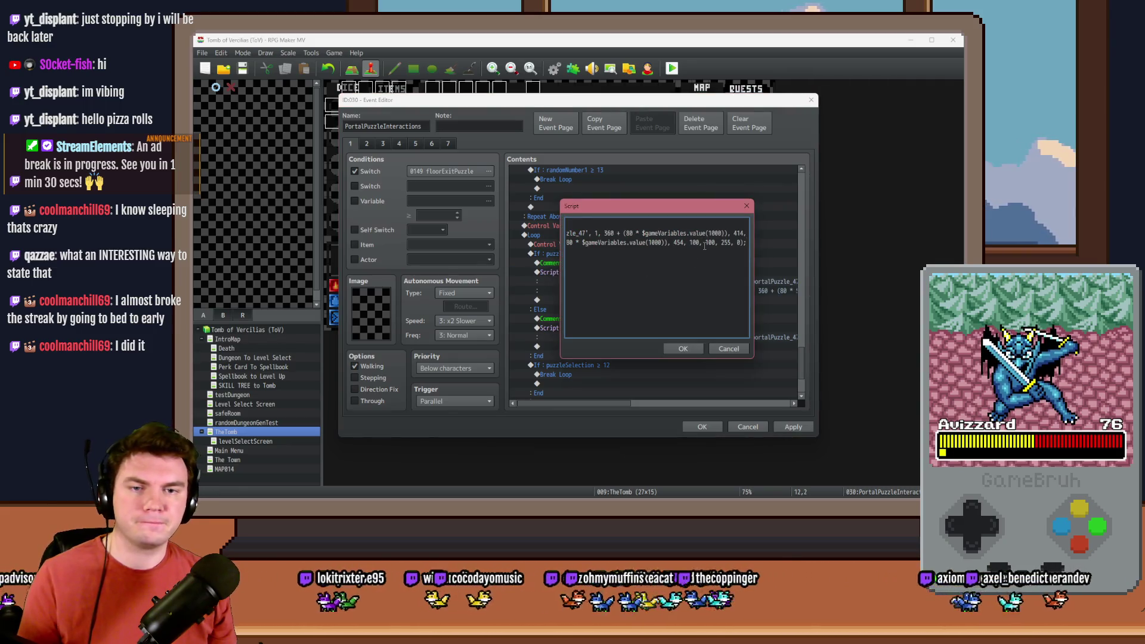
{"action": "left_click", "coordinate": [692, 351]}
{"action": "double_click", "coordinate": [685, 295]}
{"action": "key", "text": "Left"}
{"action": "key", "text": "Left"}
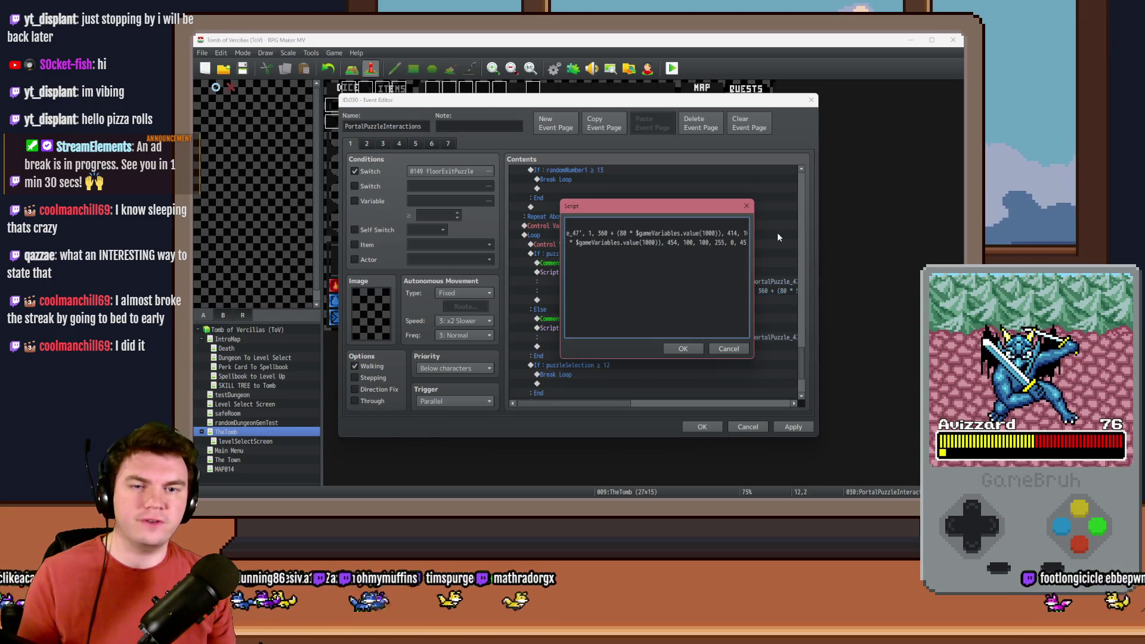
{"action": "key", "text": "Escape"}
In the Row 2 script, paste a copy of the showPicture line and rename it movePicture.
{"action": "double_click", "coordinate": [631, 334]}
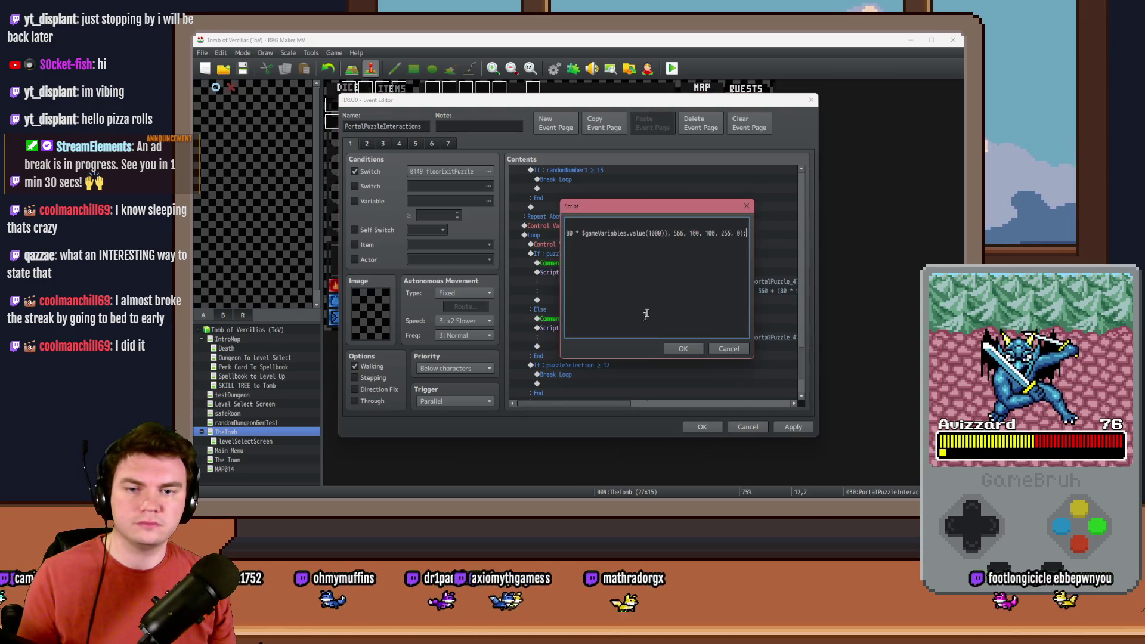
{"action": "left_click", "coordinate": [683, 270]}
{"action": "key", "text": "Return"}
{"action": "key", "text": "ctrl+v"}
{"action": "left_click", "coordinate": [596, 242]}
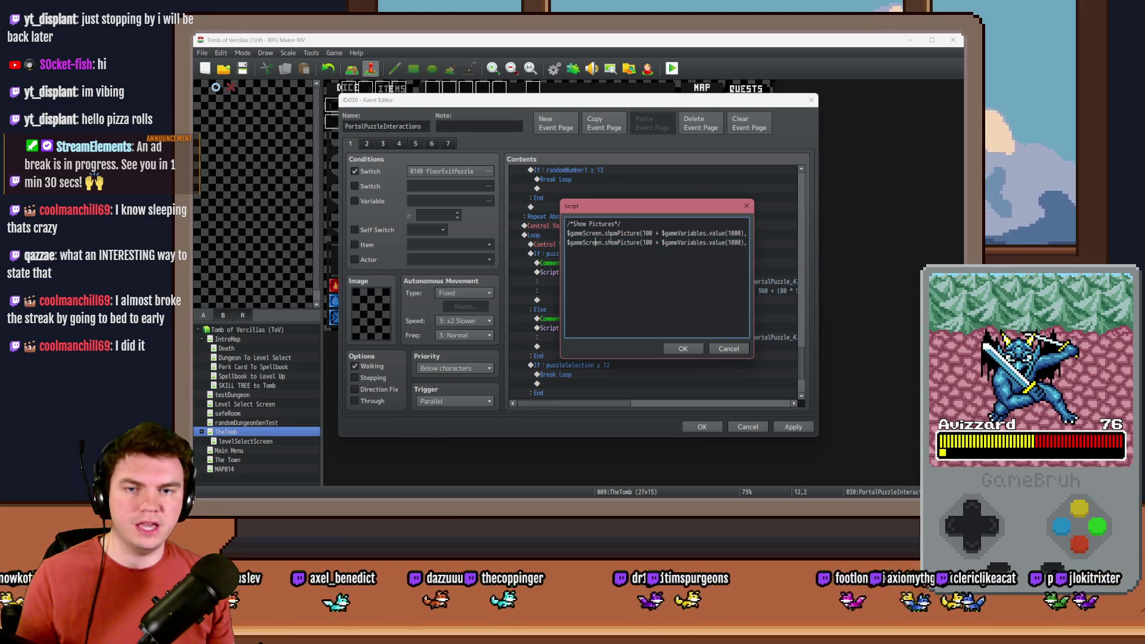
{"action": "left_click", "coordinate": [619, 242]}
{"action": "key", "text": "BackSpace"}
{"action": "key", "text": "BackSpace"}
{"action": "key", "text": "BackSpace"}
{"action": "type", "text": "move"}
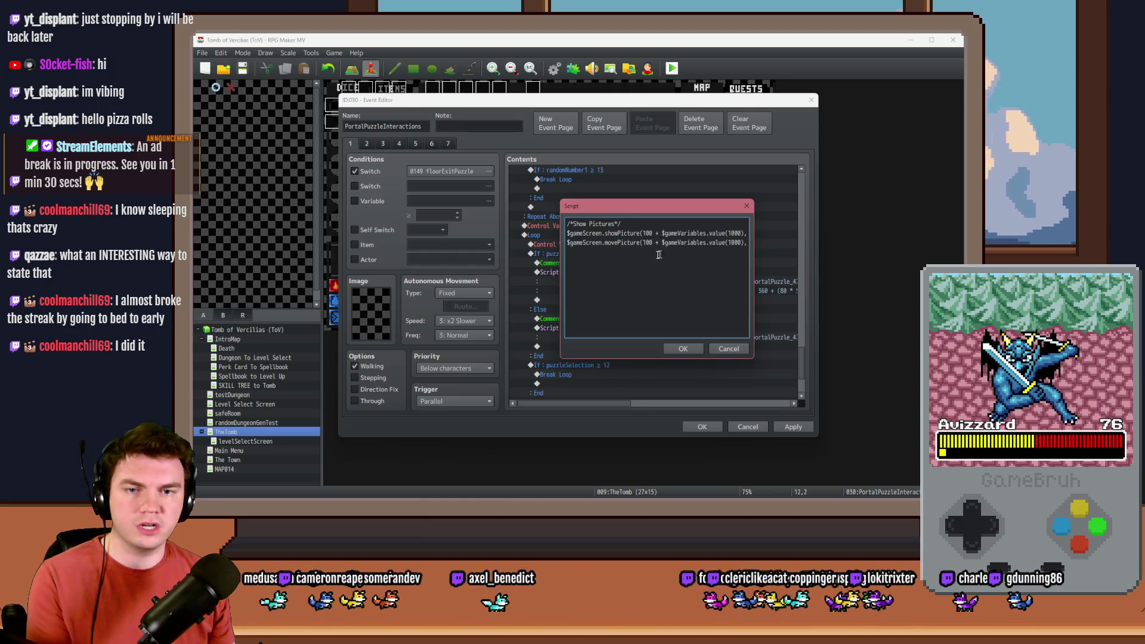
Strip the picture name from the Row 2 move line and end it with a 45-frame duration.
{"action": "key", "text": "Right"}
{"action": "key", "text": "Right"}
{"action": "key", "text": "Right"}
{"action": "left_click_drag", "start_coordinate": [637, 242], "coordinate": [695, 242]}
{"action": "key", "text": "BackSpace"}
{"action": "key", "text": "Delete"}
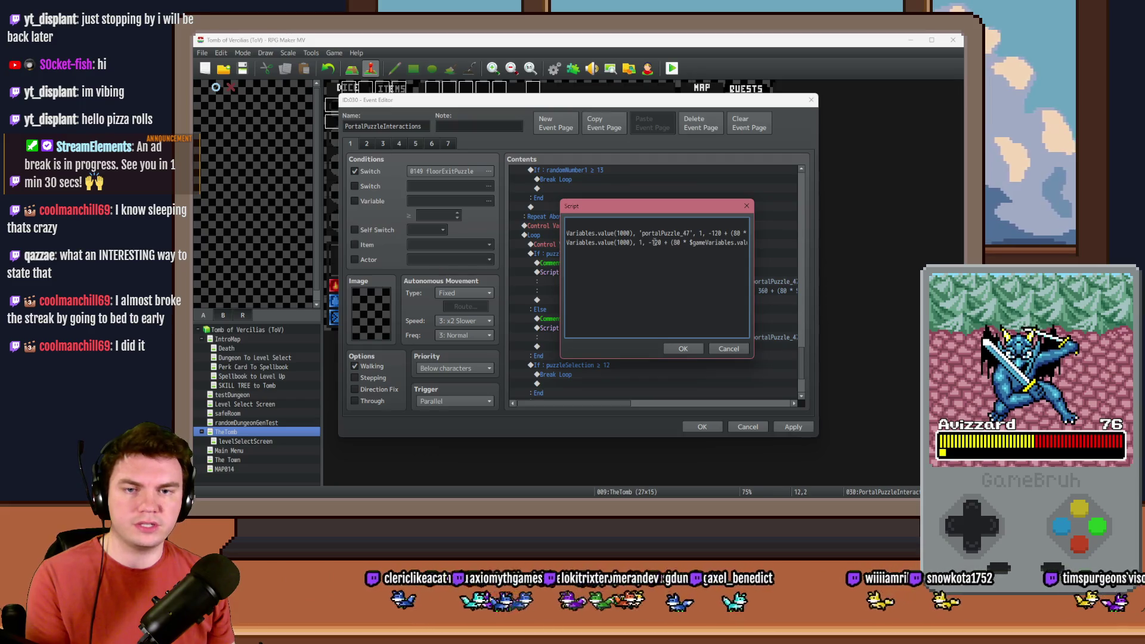
{"action": "key", "text": "Right"}
{"action": "key", "text": "Right"}
{"action": "key", "text": "Right"}
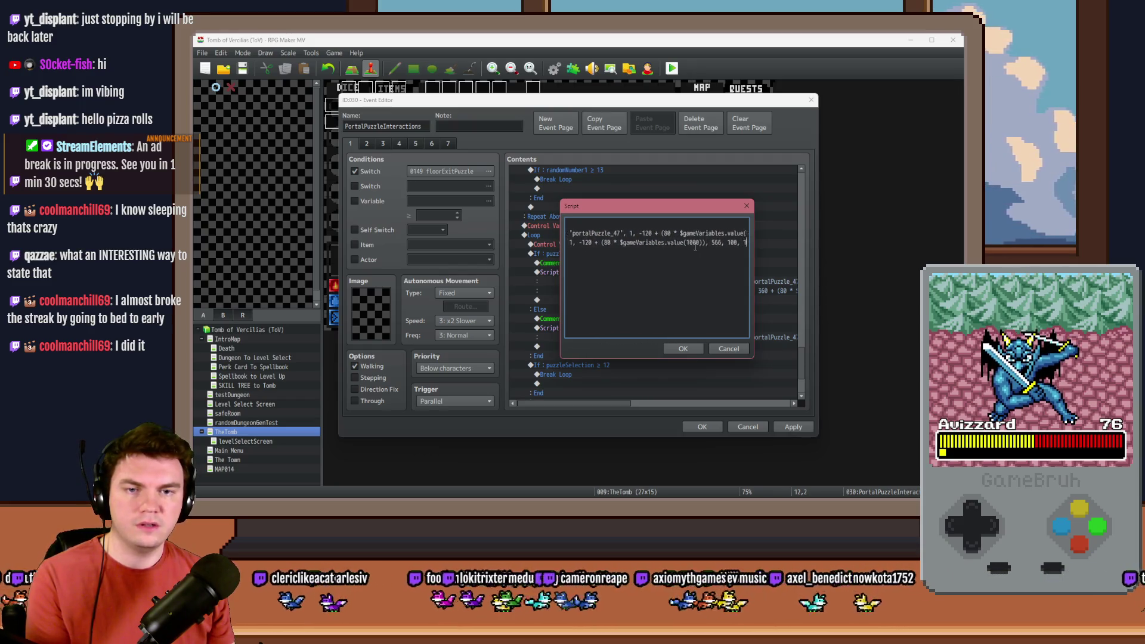
{"action": "left_click", "coordinate": [690, 242]}
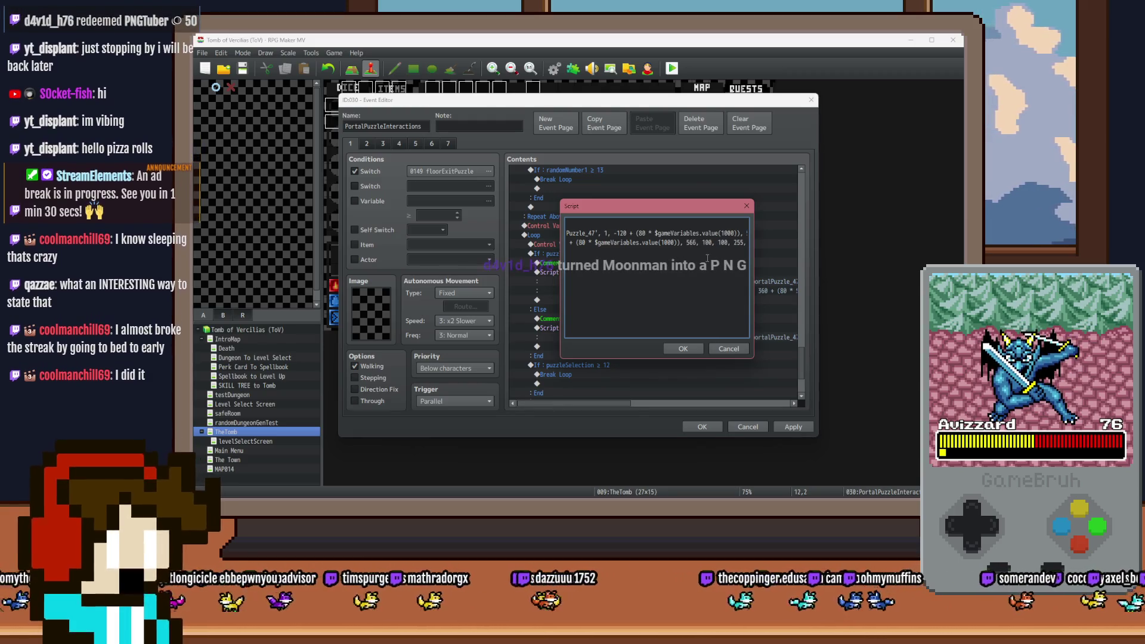
{"action": "key", "text": "End"}
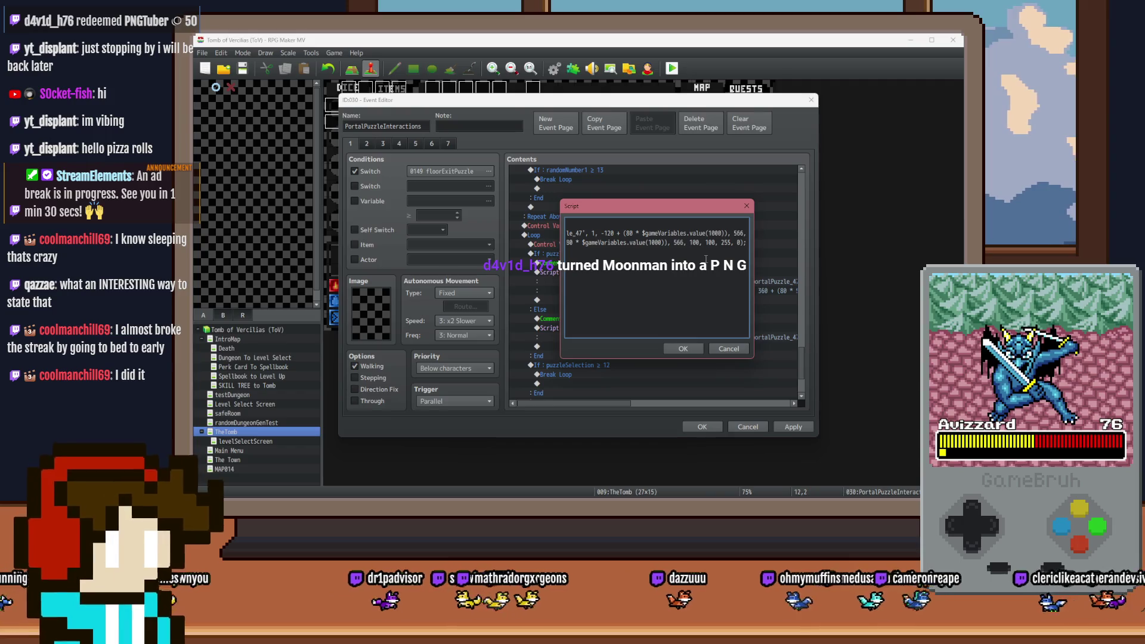
{"action": "key", "text": "BackSpace"}
{"action": "key", "text": "BackSpace"}
{"action": "type", "text": ","}
{"action": "type", "text": " 45);"}
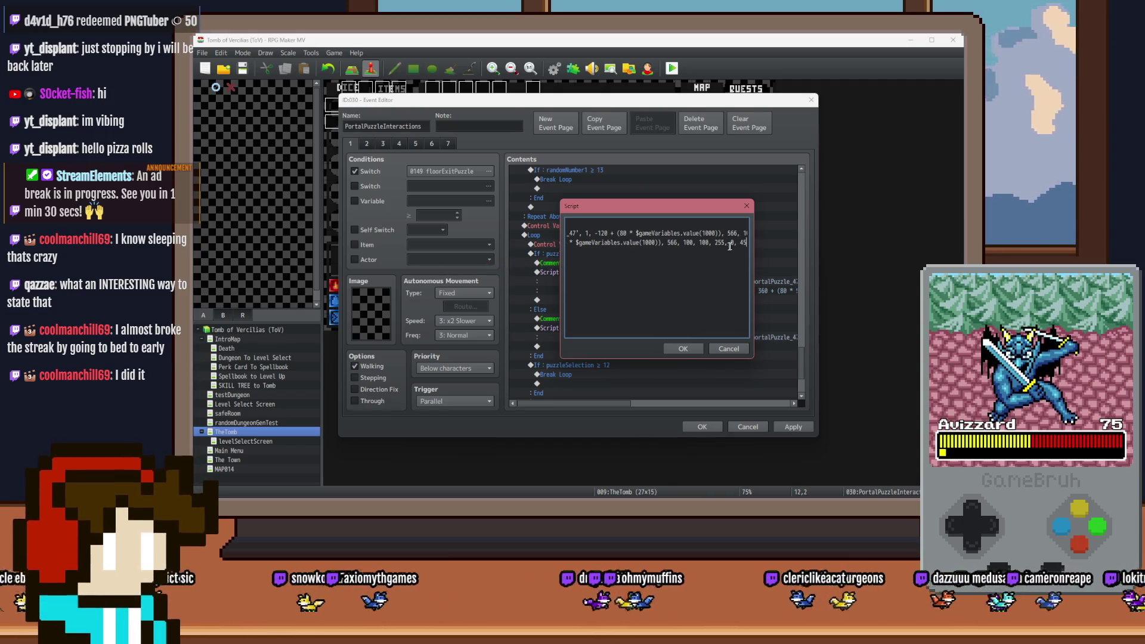
Set the Row 2 show line's y to 526 and confirm the script.
{"action": "mouse_move", "coordinate": [744, 234]}
{"action": "left_mouse_down"}
{"action": "mouse_move", "coordinate": [754, 234]}
{"action": "mouse_move", "coordinate": [736, 232]}
{"action": "left_mouse_up"}
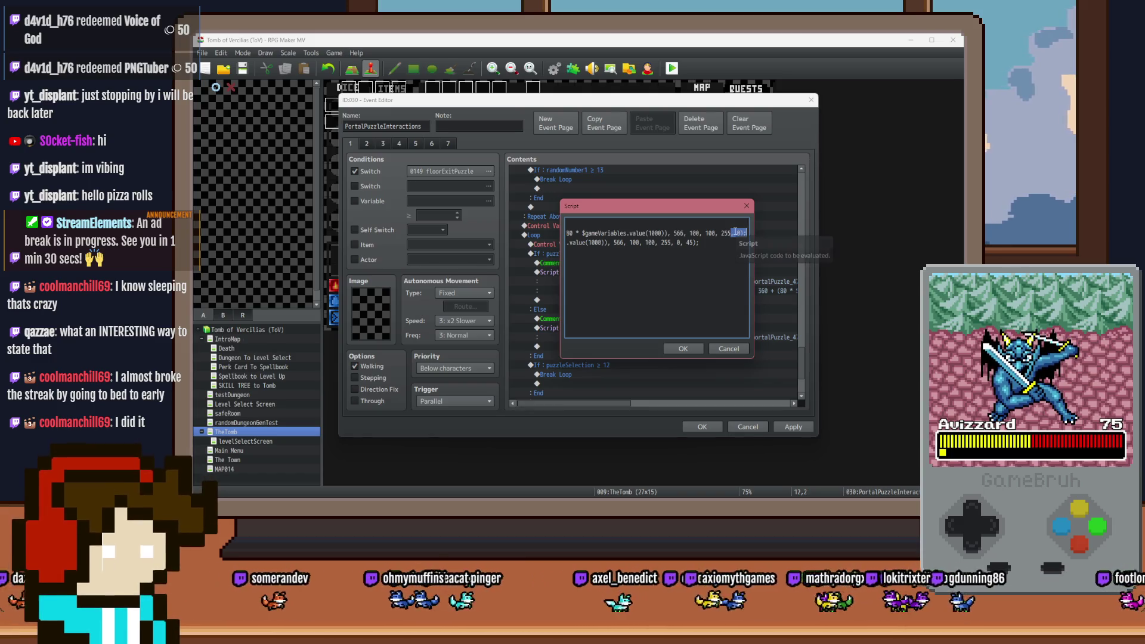
{"action": "left_click", "coordinate": [702, 235]}
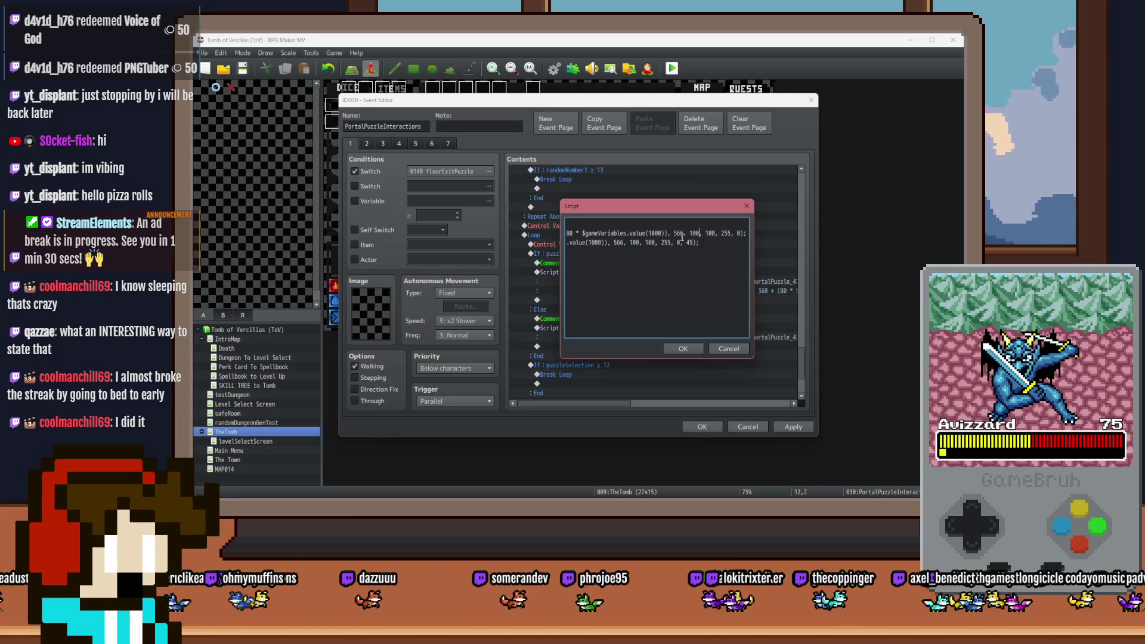
{"action": "left_click_drag", "start_coordinate": [677, 234], "coordinate": [682, 234]}
{"action": "type", "text": "2"}
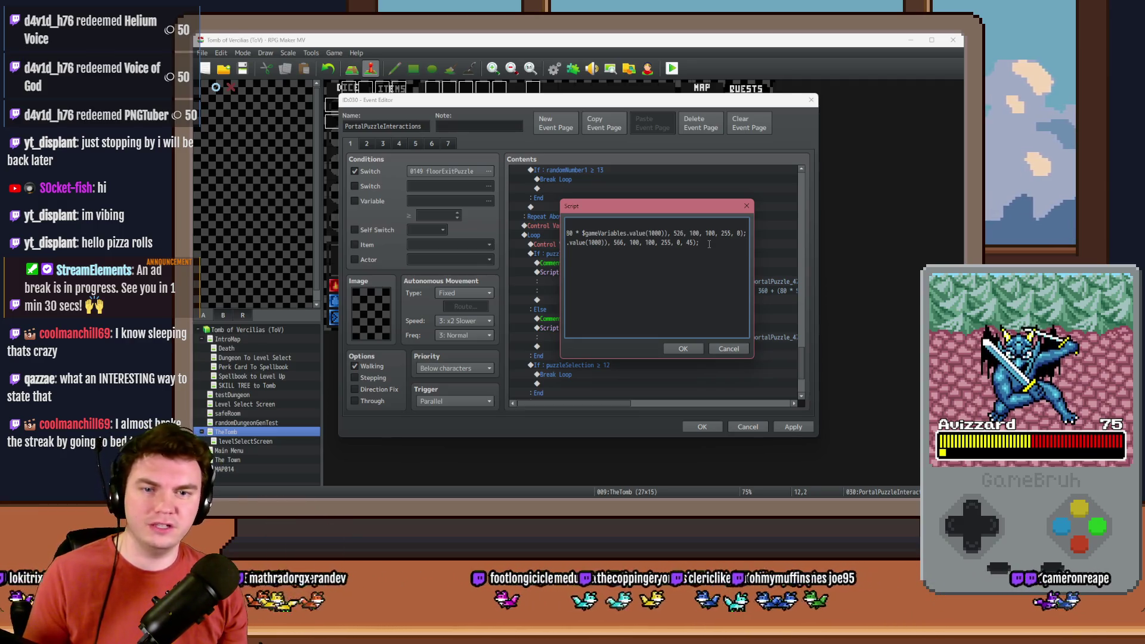
{"action": "left_click", "coordinate": [694, 348]}
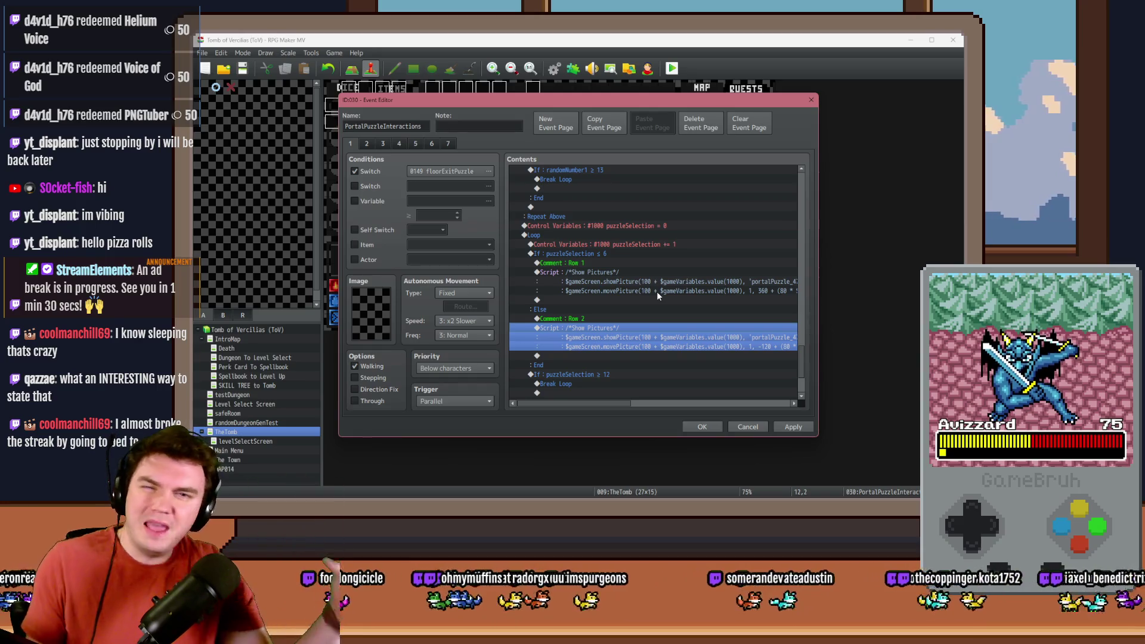
Add a 5-frame wait right after the Row 1 picture script.
{"action": "double_click", "coordinate": [642, 298]}
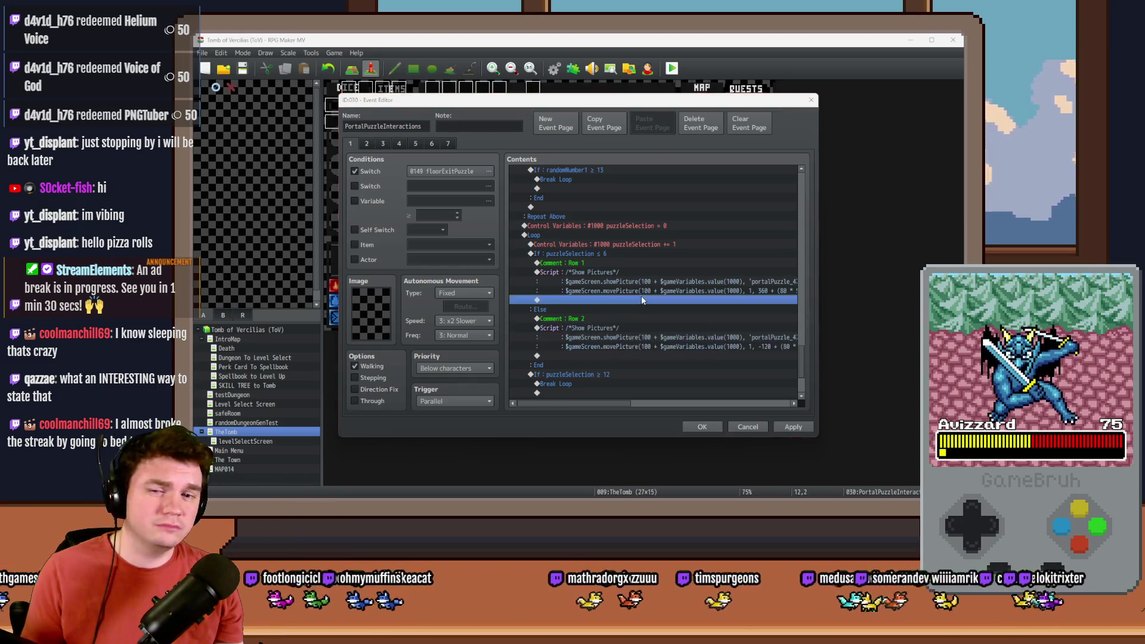
{"action": "left_click", "coordinate": [564, 146]}
{"action": "left_click", "coordinate": [714, 173]}
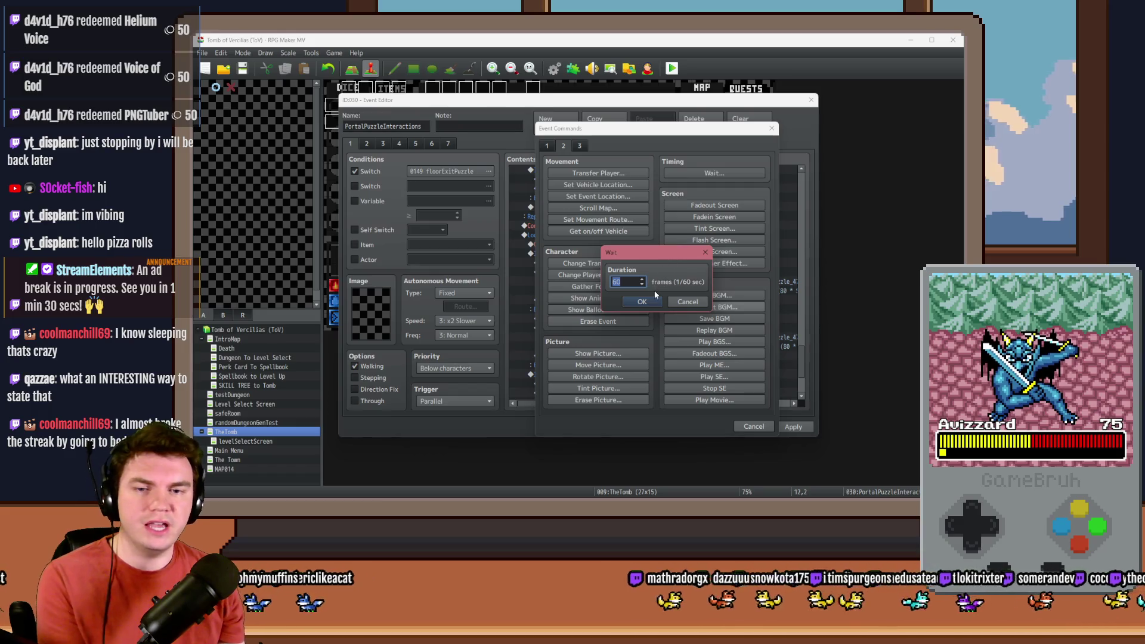
{"action": "type", "text": "5"}
{"action": "left_click", "coordinate": [633, 298]}
Paste the same 5-frame wait after the Row 2 script, save the event and start a playtest.
{"action": "left_click", "coordinate": [594, 365]}
{"action": "key", "text": "ctrl+v"}
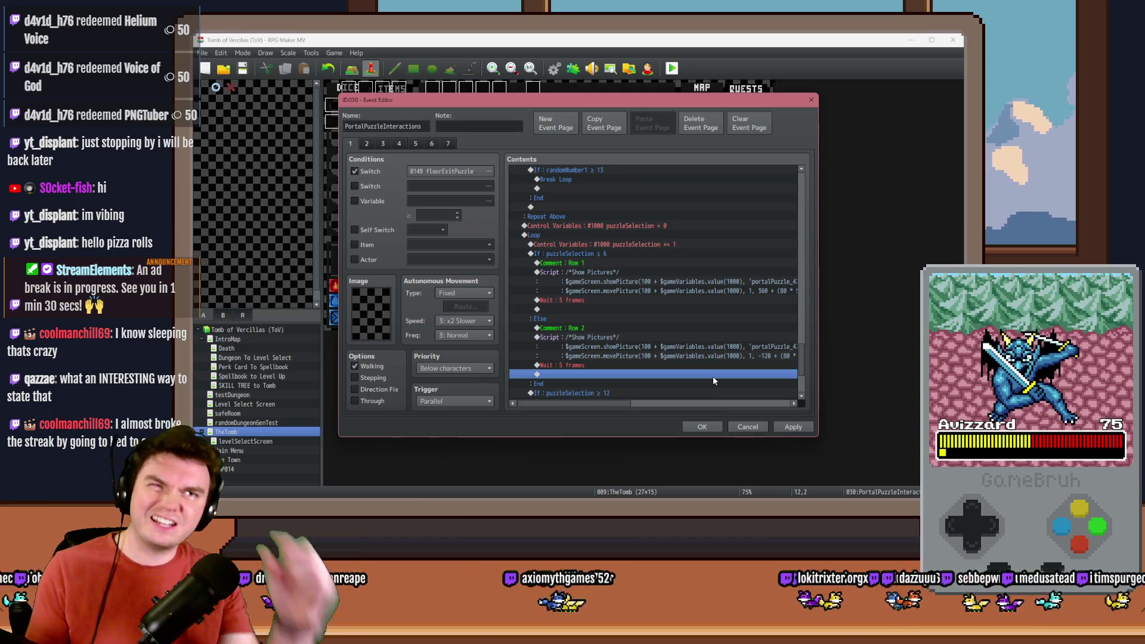
{"action": "left_click", "coordinate": [704, 428]}
{"action": "scroll", "coordinate": [702, 399], "scroll_direction": "right", "scroll_amount": 3}
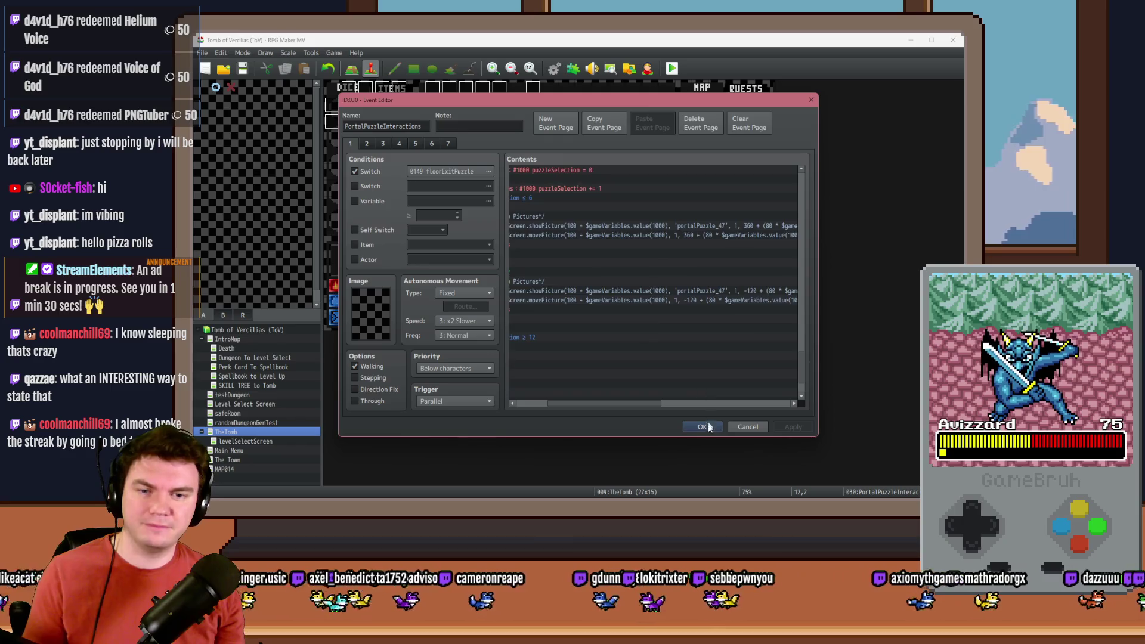
{"action": "left_click", "coordinate": [703, 427]}
{"action": "left_click", "coordinate": [671, 68]}
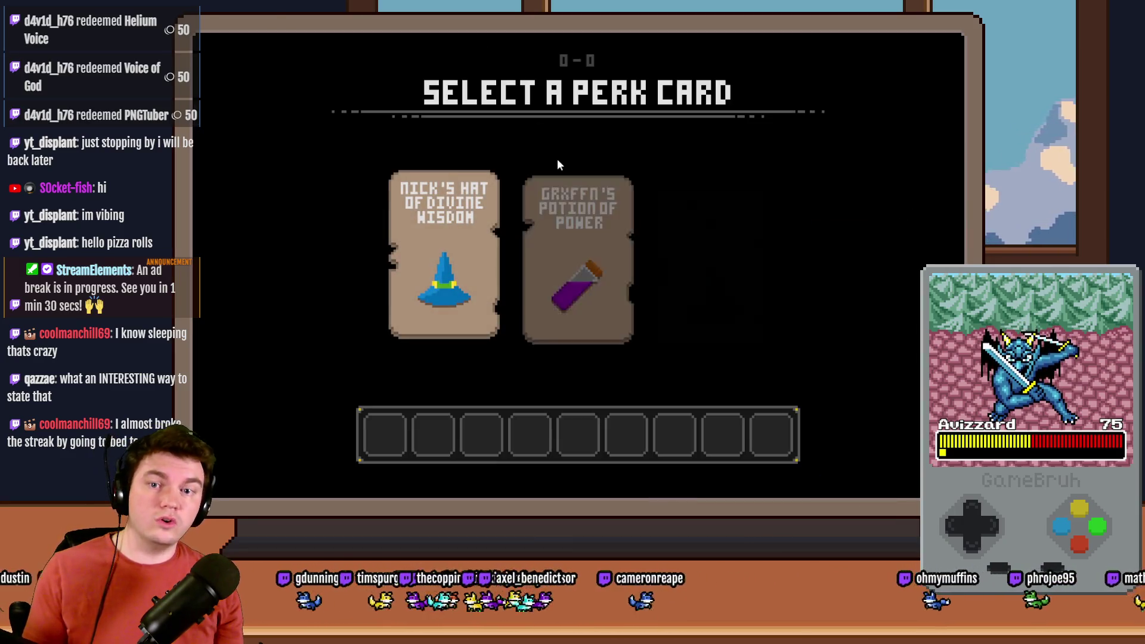
{"action": "left_click", "coordinate": [579, 218]}
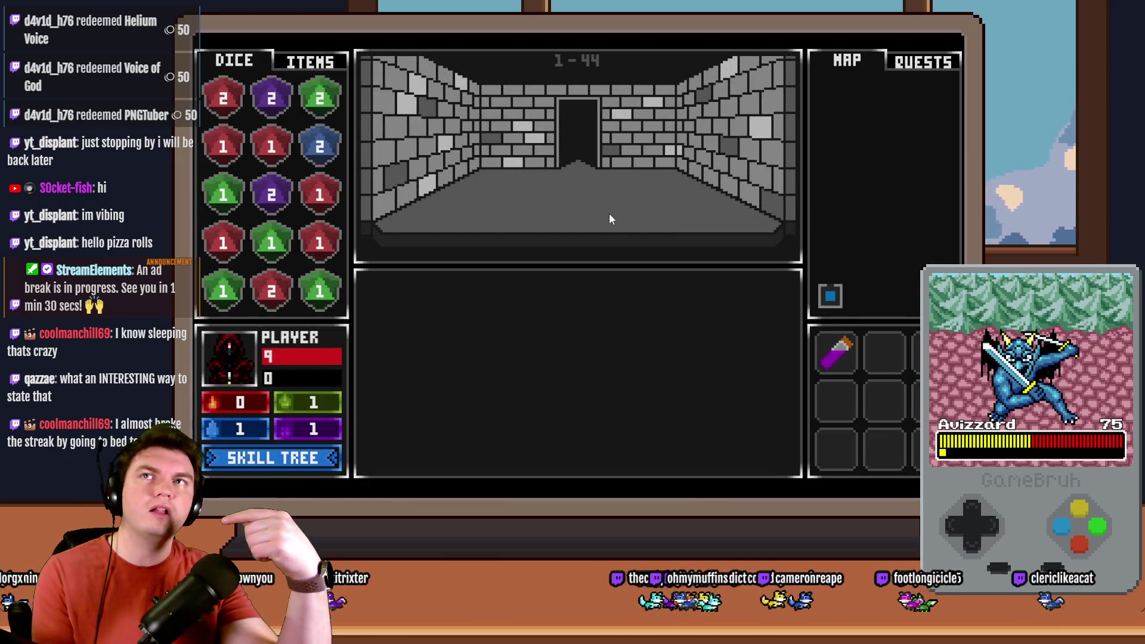
{"action": "left_click", "coordinate": [609, 213]}
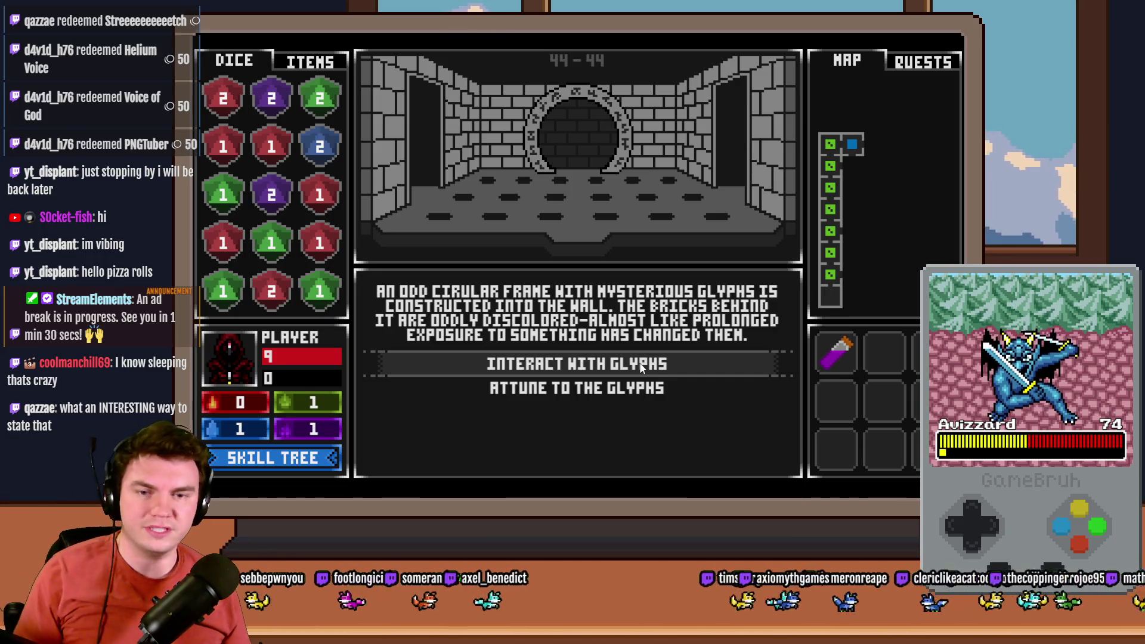
{"action": "left_click", "coordinate": [651, 366]}
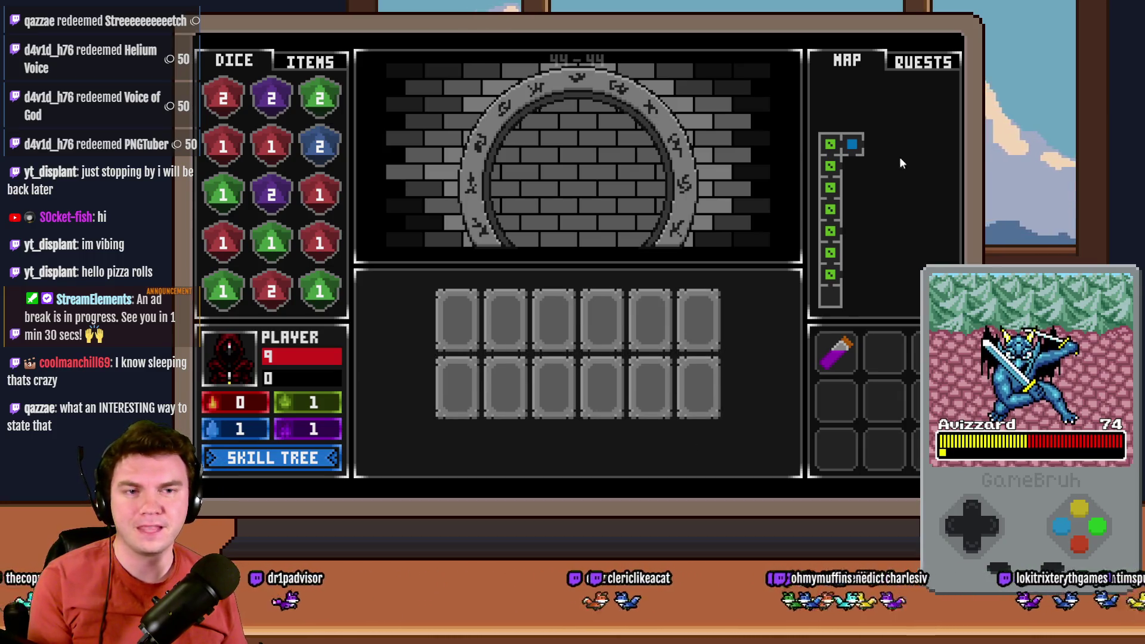
{"action": "key", "text": "alt+F4"}
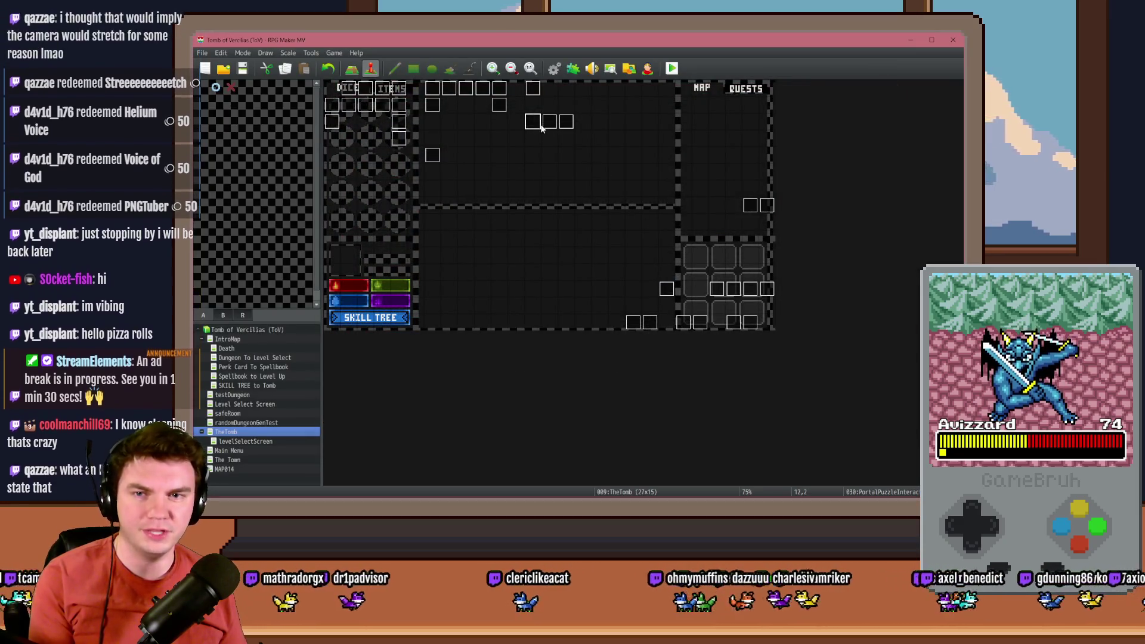
In PortalPuzzleInteractions, edit the Row 1 script and shorten the Row 1 wait to 3 frames.
{"action": "double_click", "coordinate": [533, 121]}
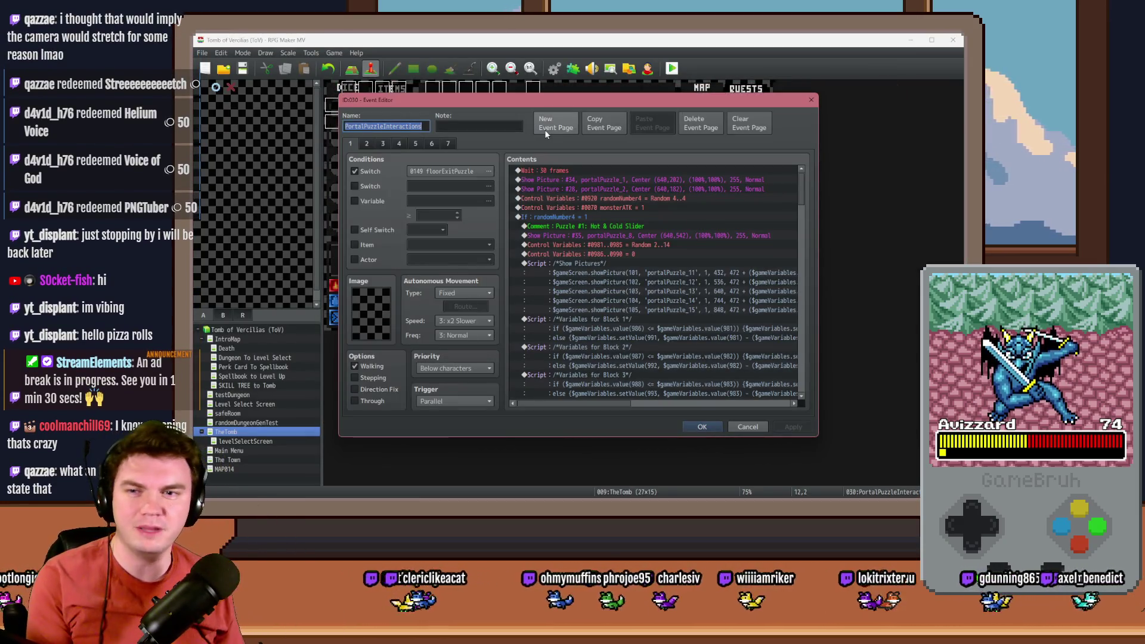
{"action": "left_click_drag", "start_coordinate": [801, 186], "coordinate": [802, 365]}
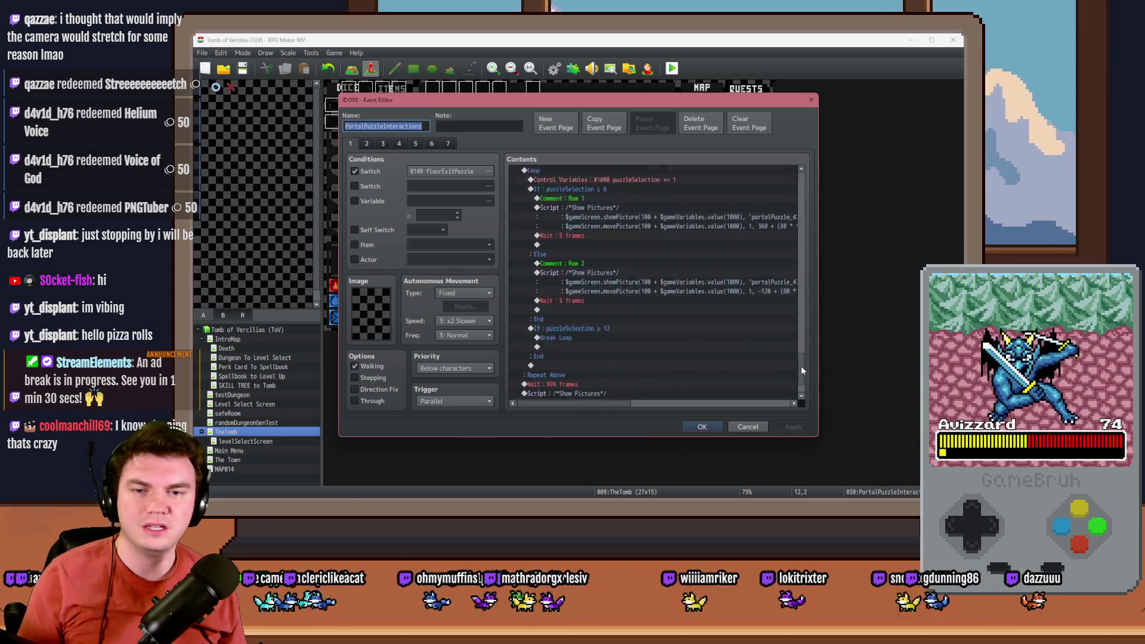
{"action": "left_click", "coordinate": [716, 251]}
{"action": "double_click", "coordinate": [717, 251]}
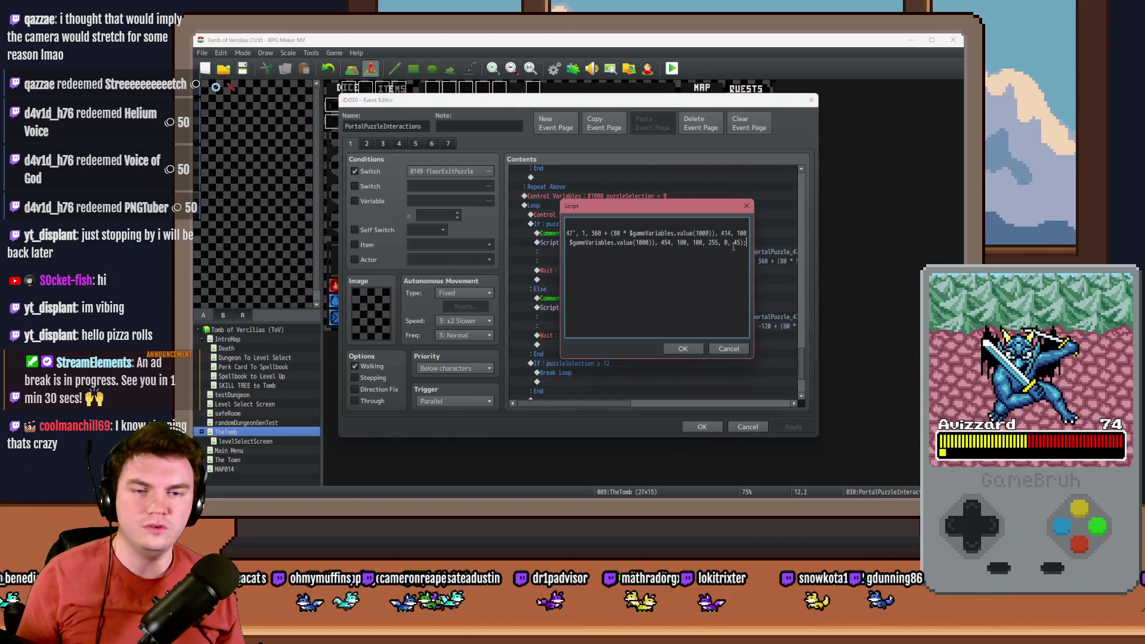
{"action": "left_click", "coordinate": [683, 349]}
{"action": "double_click", "coordinate": [710, 261]}
{"action": "type", "text": "3"}
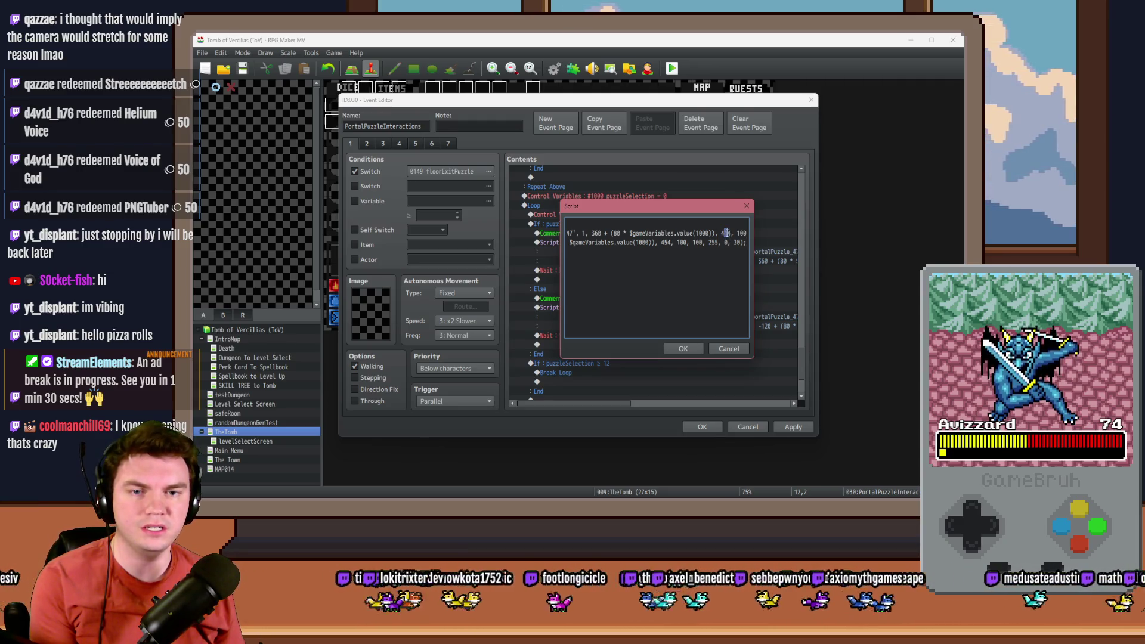
{"action": "type", "text": "0"}
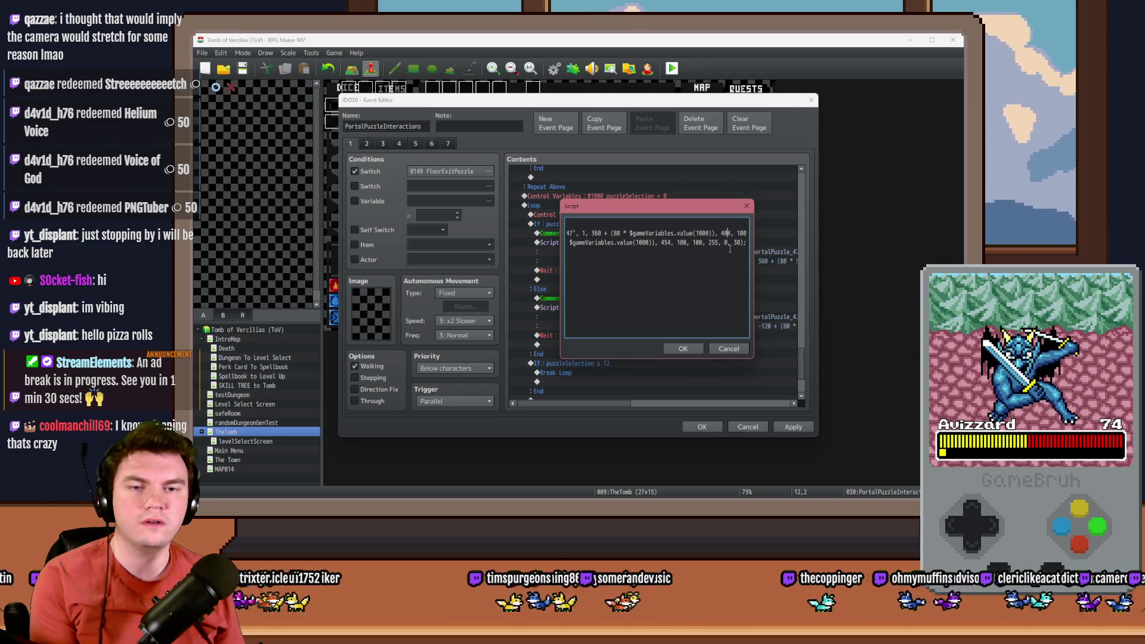
{"action": "left_click", "coordinate": [692, 349]}
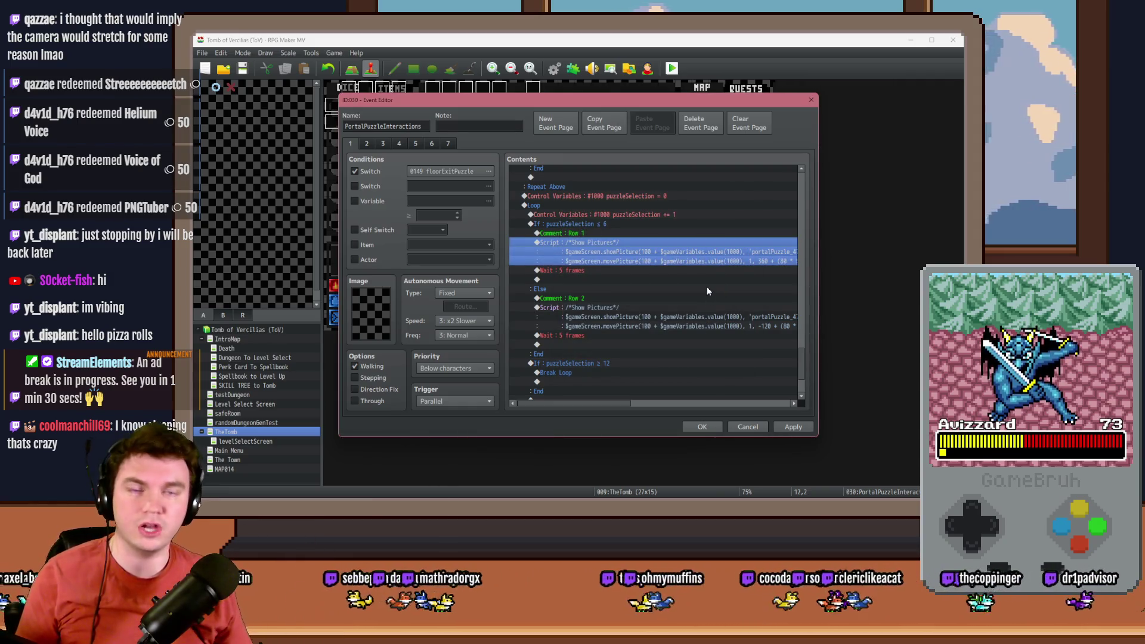
{"action": "double_click", "coordinate": [671, 272]}
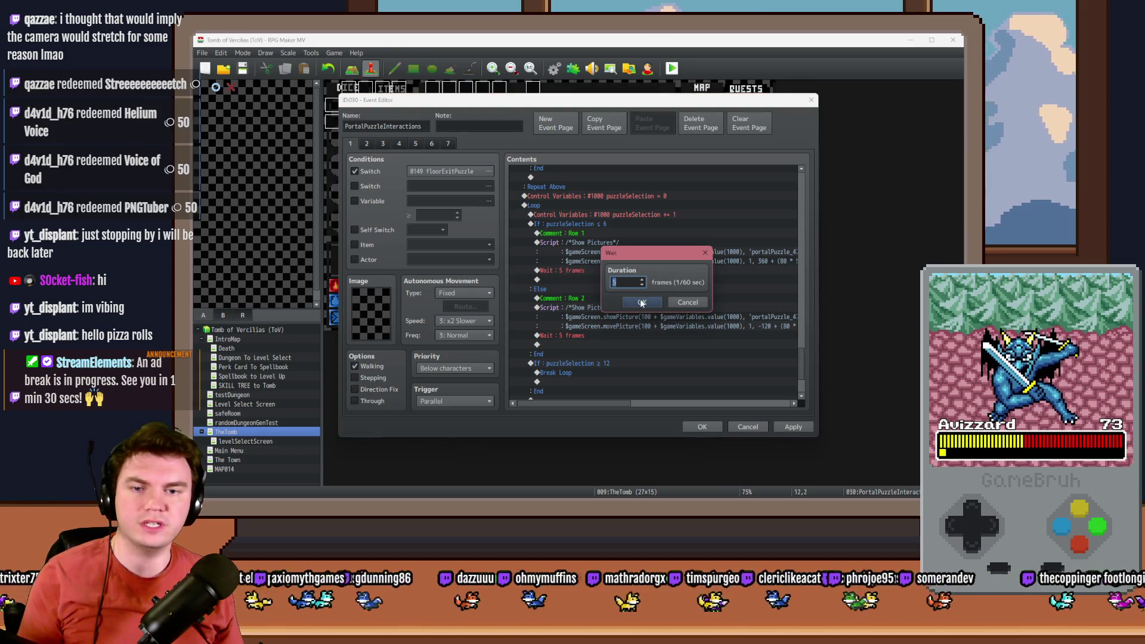
{"action": "left_click", "coordinate": [642, 302]}
Change the Row 2 slide duration from 45 to 30, set its wait to 3 frames, and save.
{"action": "double_click", "coordinate": [679, 307]}
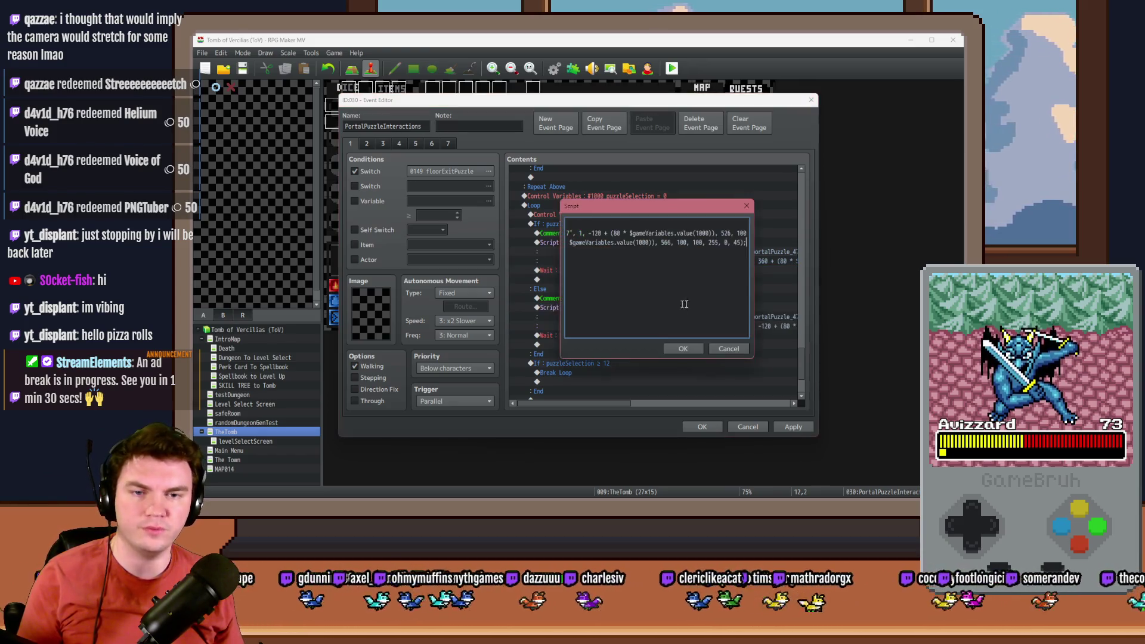
{"action": "double_click", "coordinate": [738, 243]}
{"action": "type", "text": "30"}
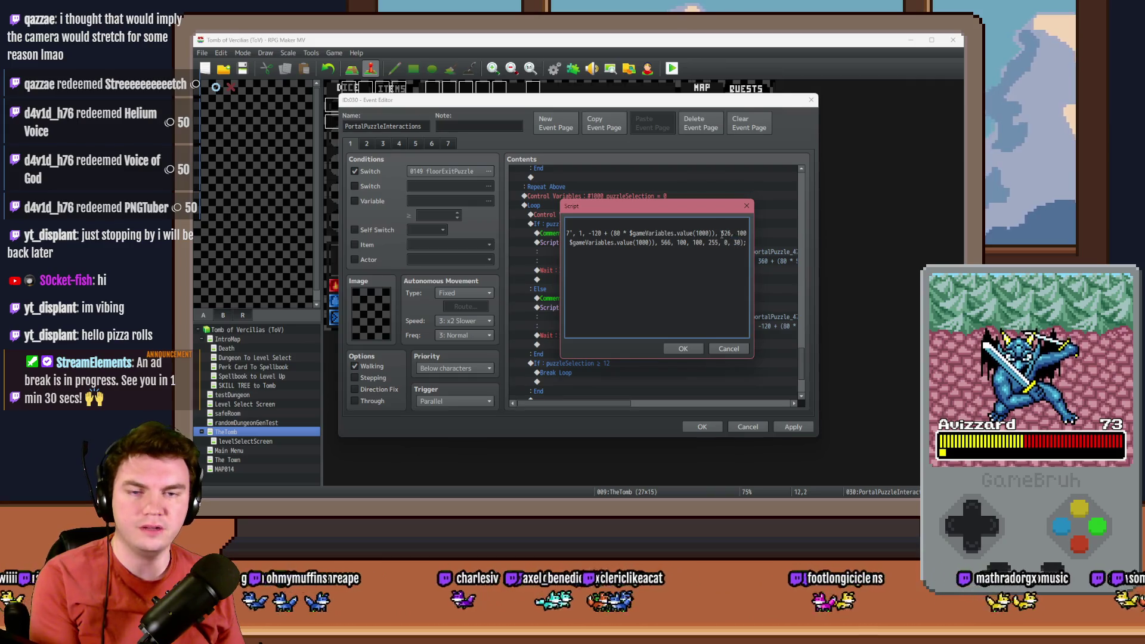
{"action": "type", "text": "1"}
{"action": "left_click", "coordinate": [696, 348]}
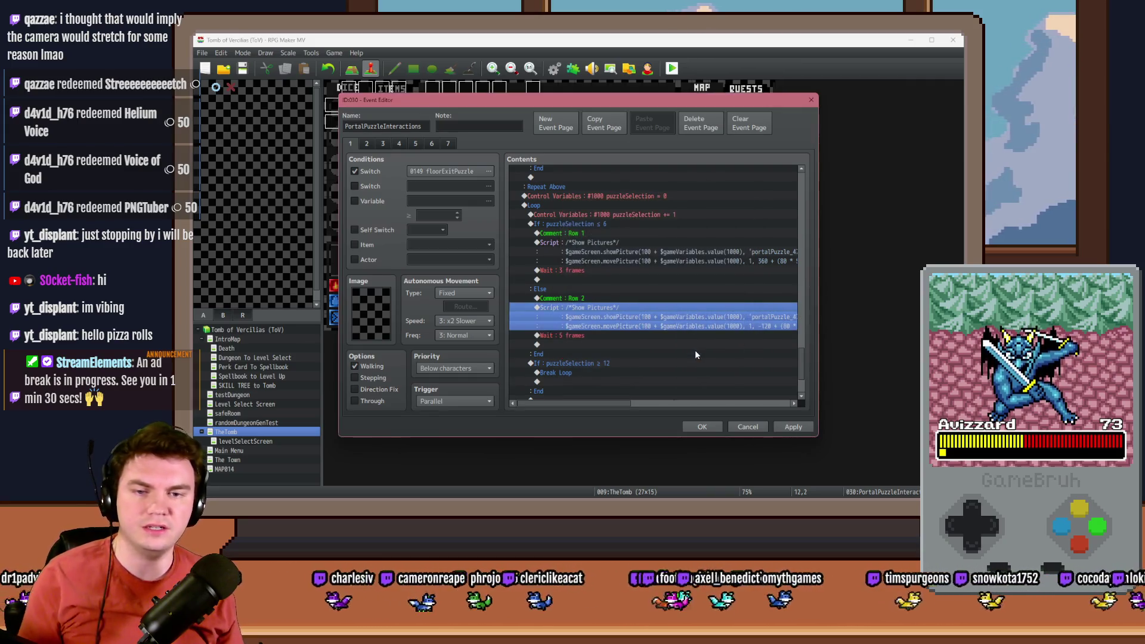
{"action": "double_click", "coordinate": [610, 335]}
{"action": "type", "text": "3"}
{"action": "left_click", "coordinate": [638, 302]}
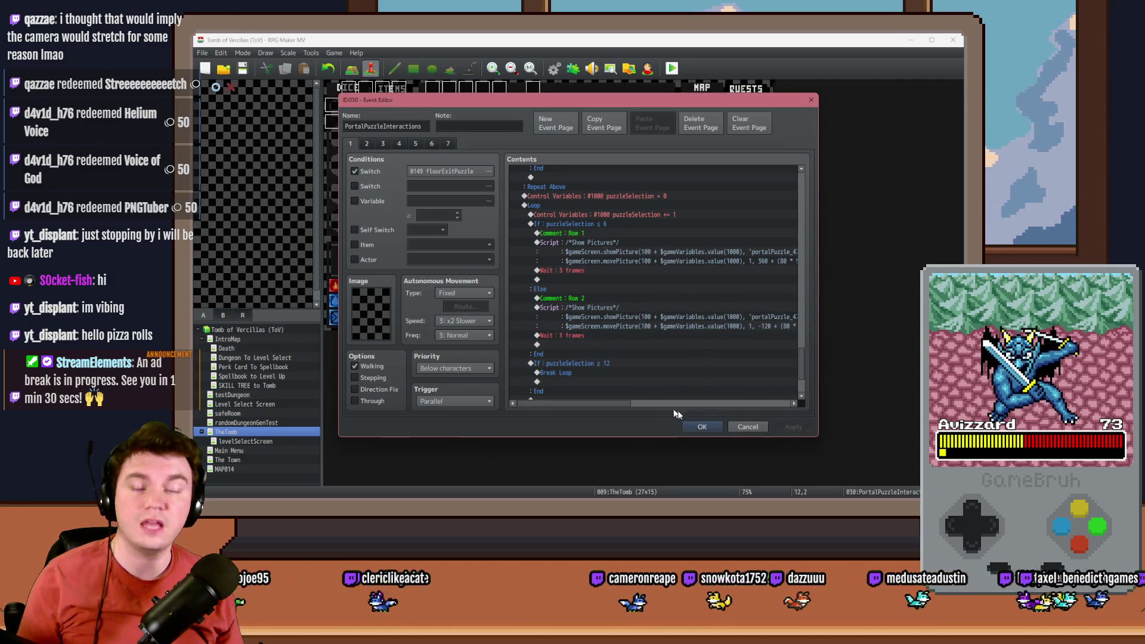
{"action": "left_click", "coordinate": [693, 429]}
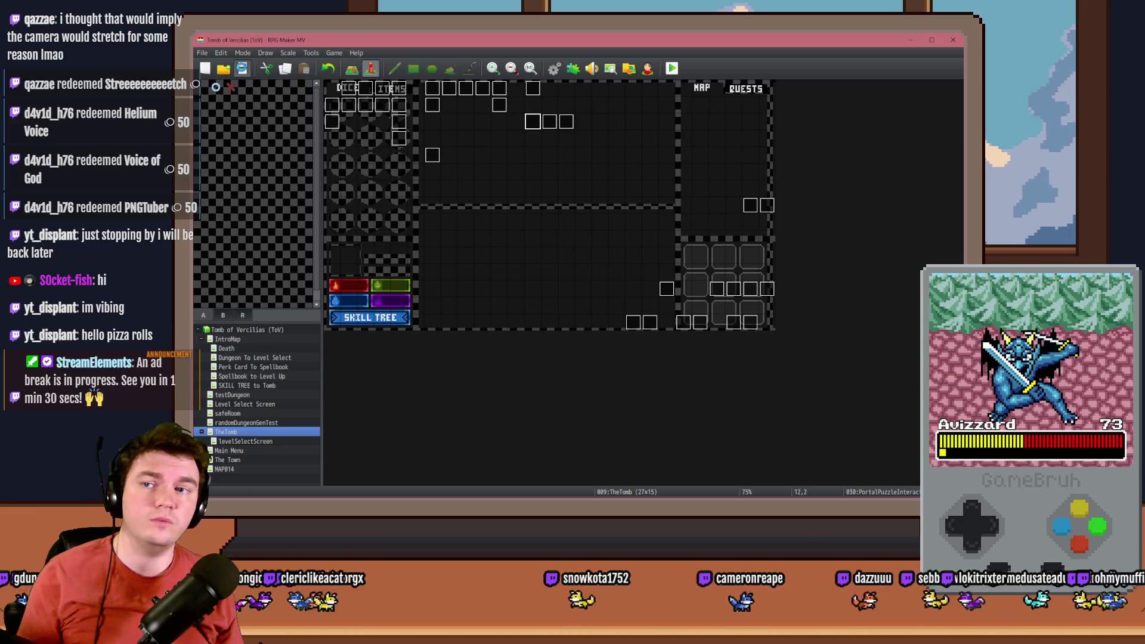
Playtest, choose 'Attune to the glyphs' on the glyph frame, watch both tile rows slide in, then quit.
{"action": "left_click", "coordinate": [670, 70]}
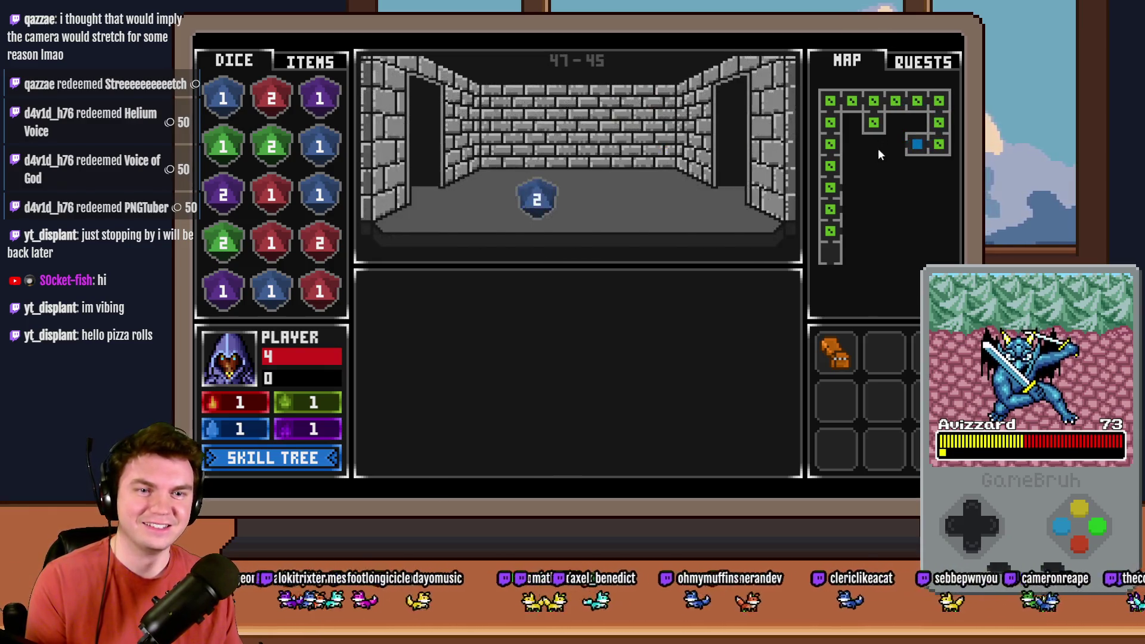
{"action": "left_click", "coordinate": [876, 146]}
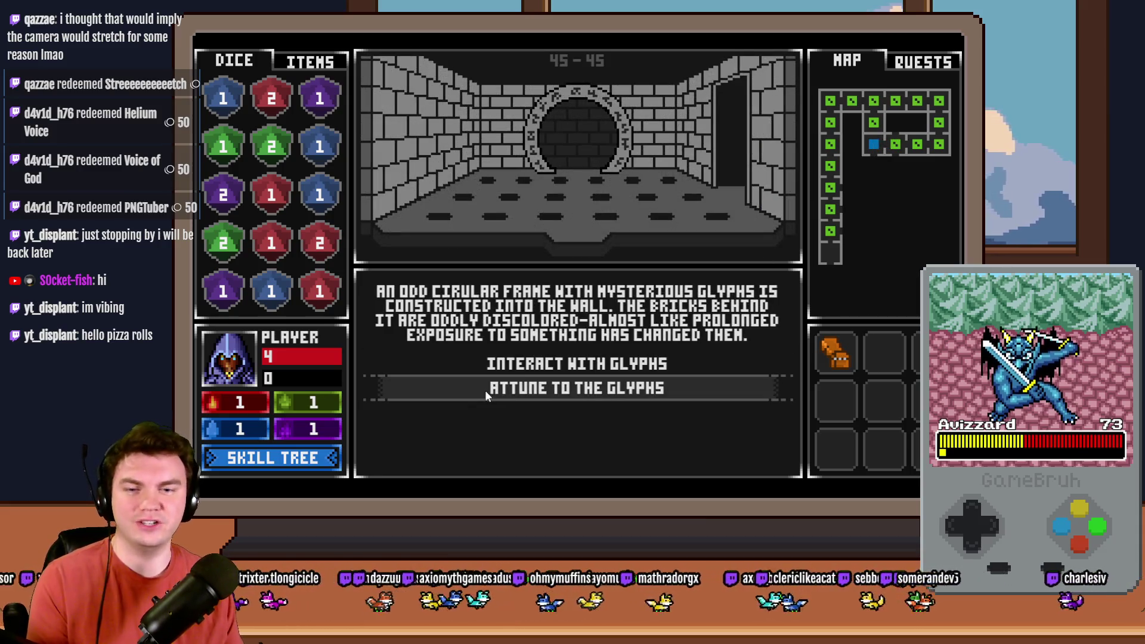
{"action": "left_click", "coordinate": [609, 369]}
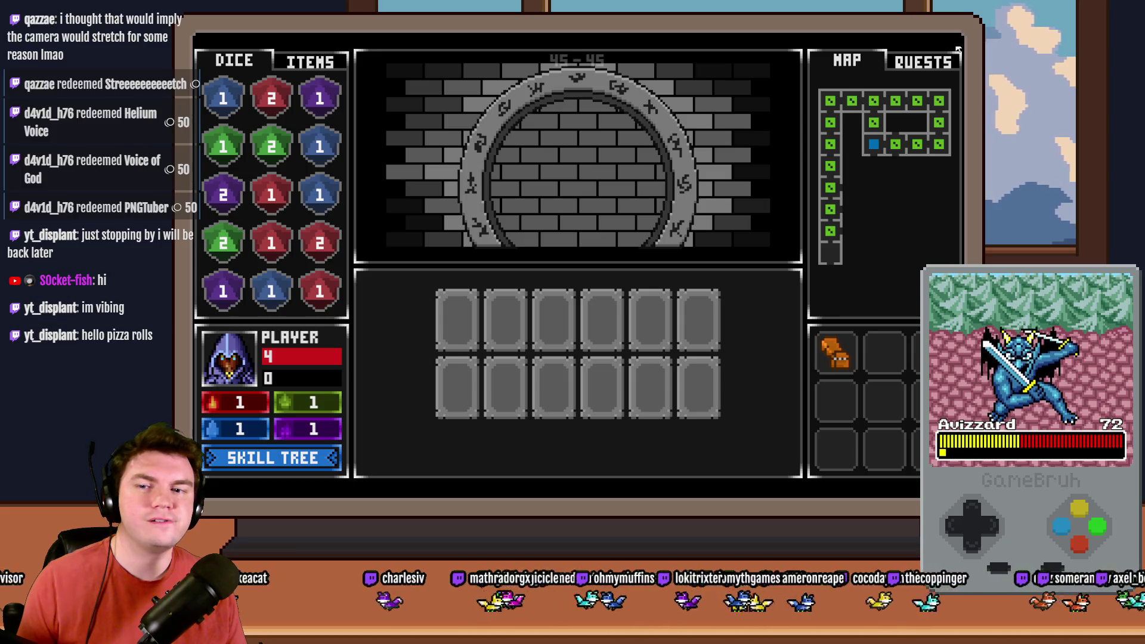
{"action": "left_click", "coordinate": [957, 49]}
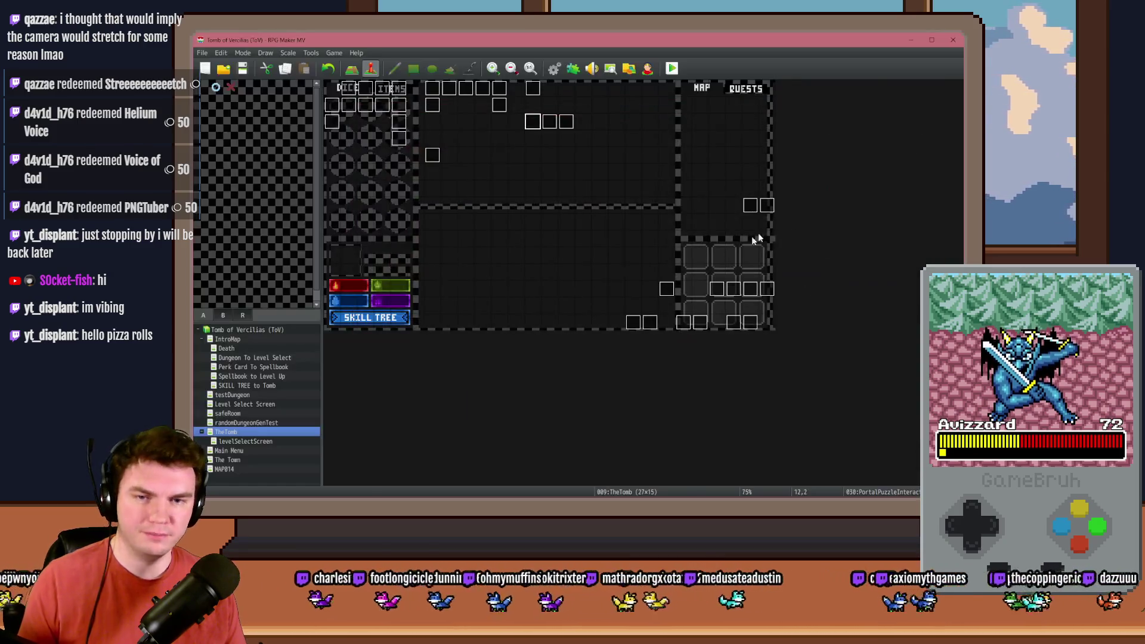
Reopen PortalPuzzleInteractions on the puzzle setup page and inspect the Row 1 script's 100 size values.
{"action": "double_click", "coordinate": [539, 124]}
{"action": "left_click", "coordinate": [420, 144]}
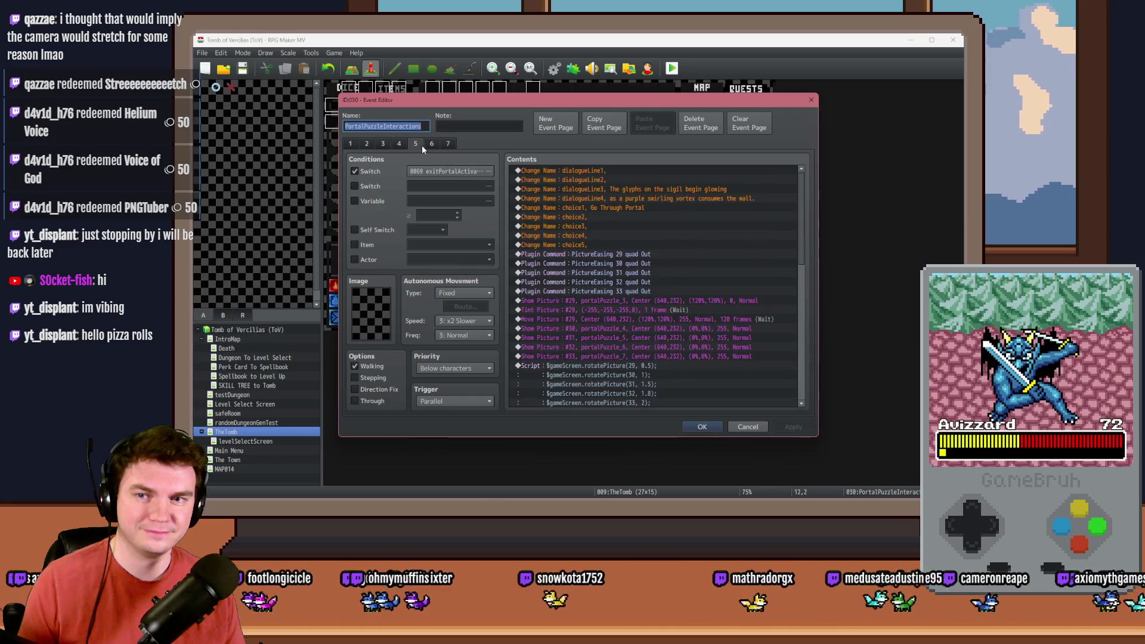
{"action": "left_click", "coordinate": [359, 145]}
{"action": "left_click_drag", "start_coordinate": [805, 190], "coordinate": [821, 363]}
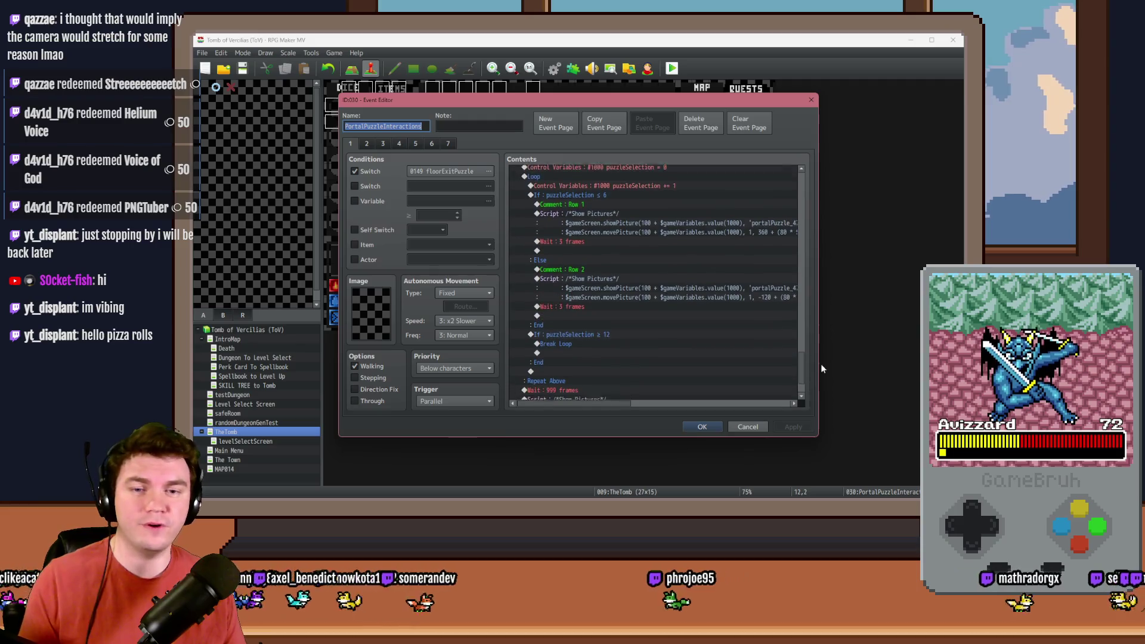
{"action": "double_click", "coordinate": [686, 221]}
{"action": "left_click_drag", "start_coordinate": [718, 233], "coordinate": [748, 234]}
{"action": "double_click", "coordinate": [695, 233]}
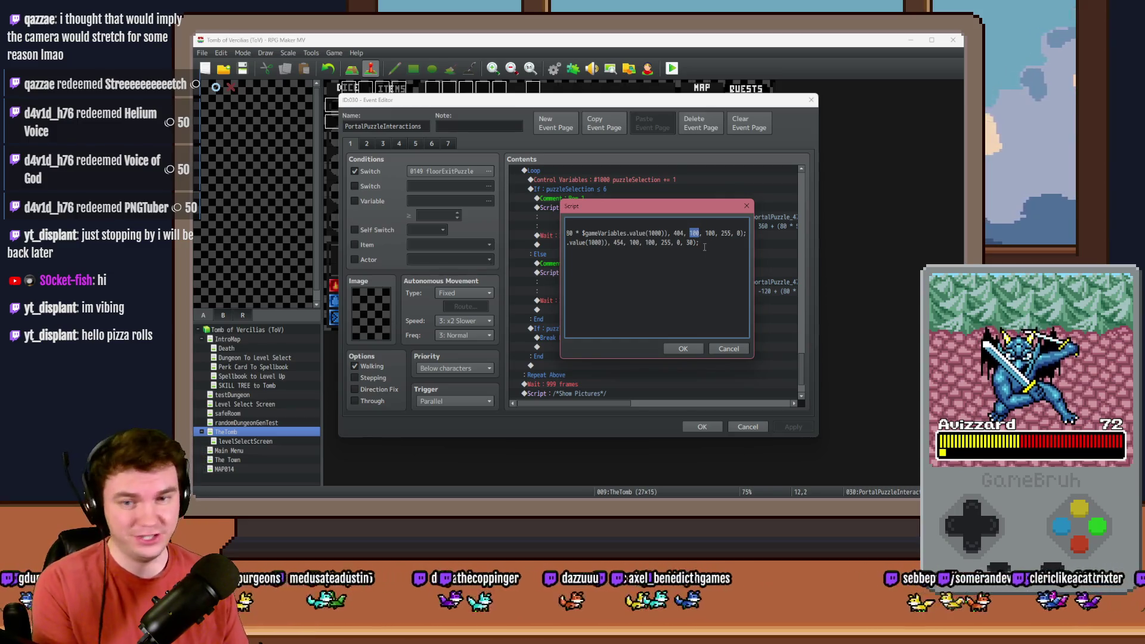
{"action": "left_click", "coordinate": [683, 348]}
Change the Row 2 script's starting size from '516, 100, 100' to '516, 120, 120'.
{"action": "left_click", "coordinate": [686, 282]}
{"action": "double_click", "coordinate": [687, 282]}
{"action": "left_click_drag", "start_coordinate": [668, 234], "coordinate": [789, 237]}
{"action": "double_click", "coordinate": [695, 234]}
{"action": "type", "text": "120"}
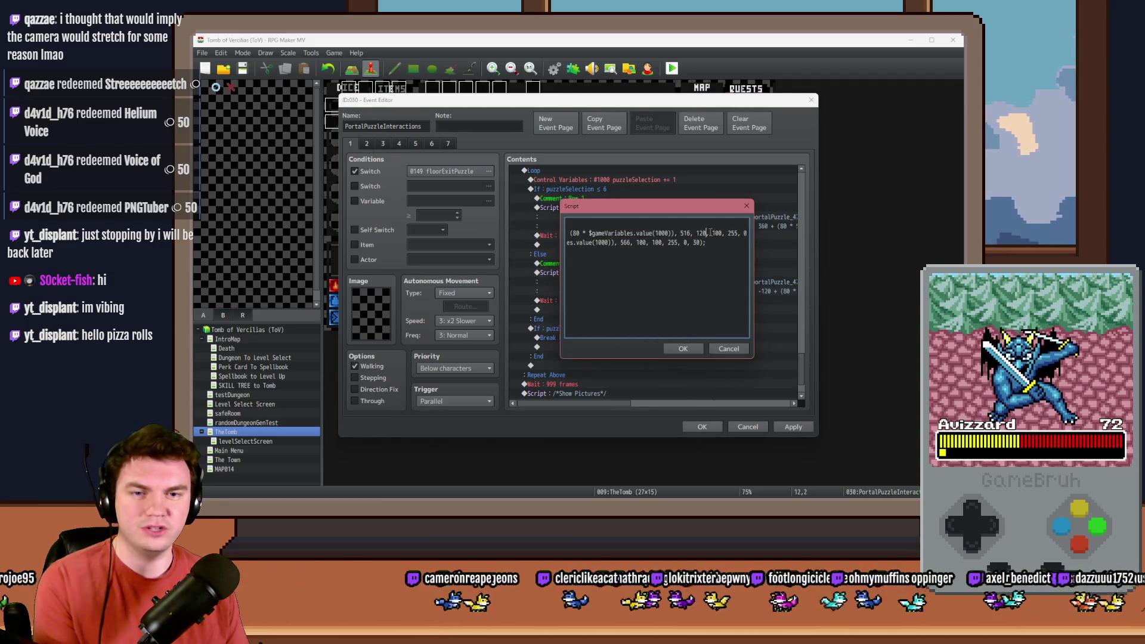
{"action": "double_click", "coordinate": [716, 233]}
{"action": "type", "text": "120"}
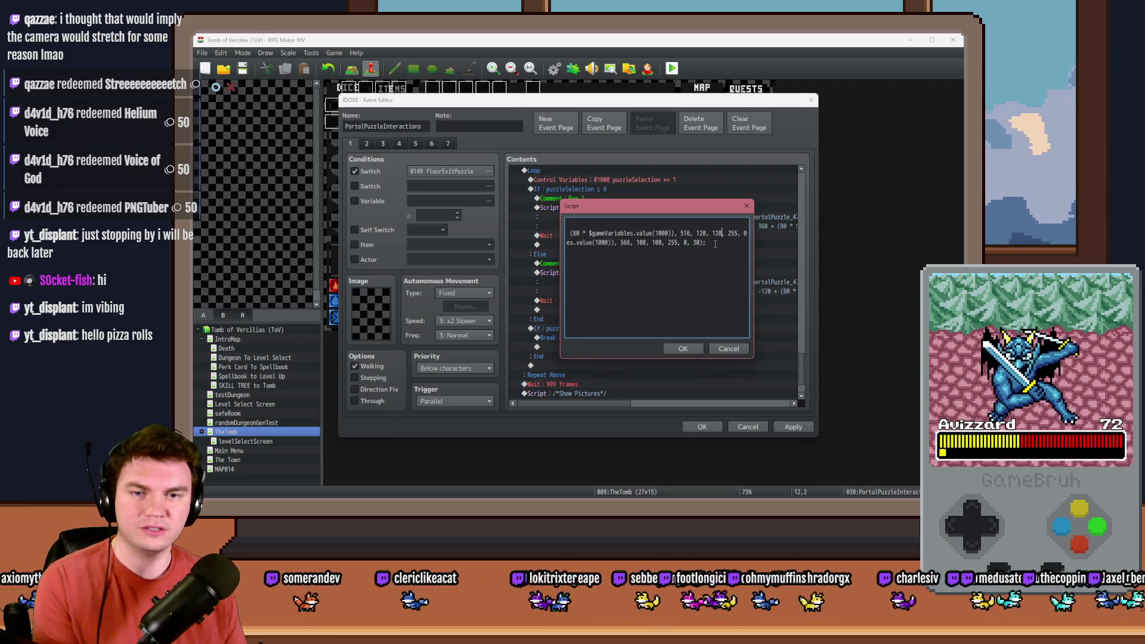
{"action": "left_click", "coordinate": [686, 350]}
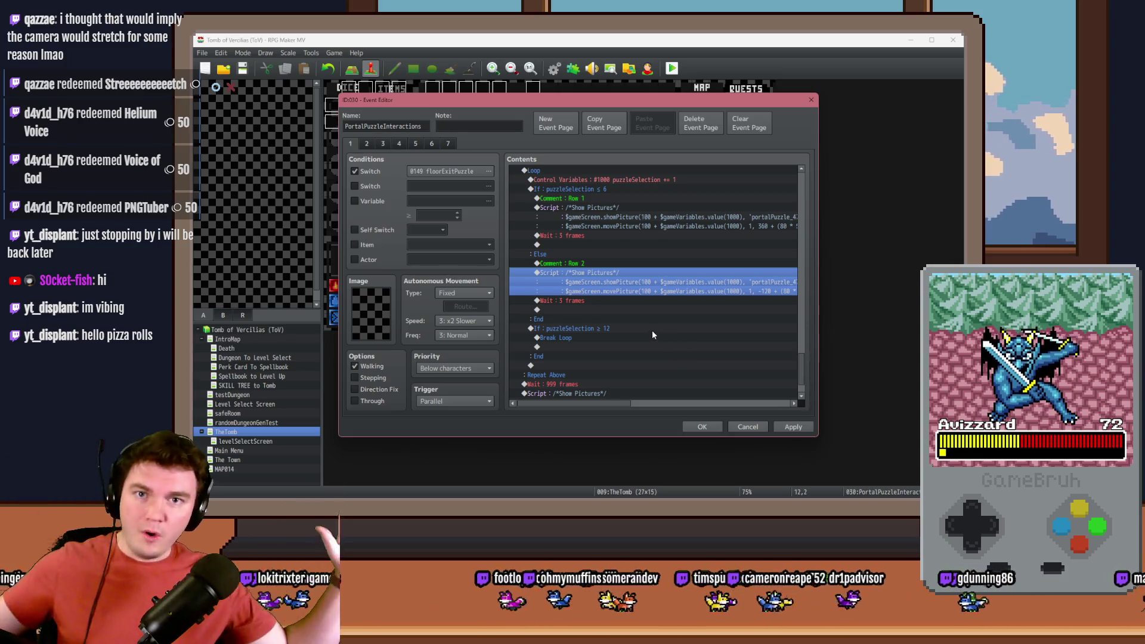
{"action": "scroll", "coordinate": [652, 330], "scroll_direction": "down", "scroll_amount": 2}
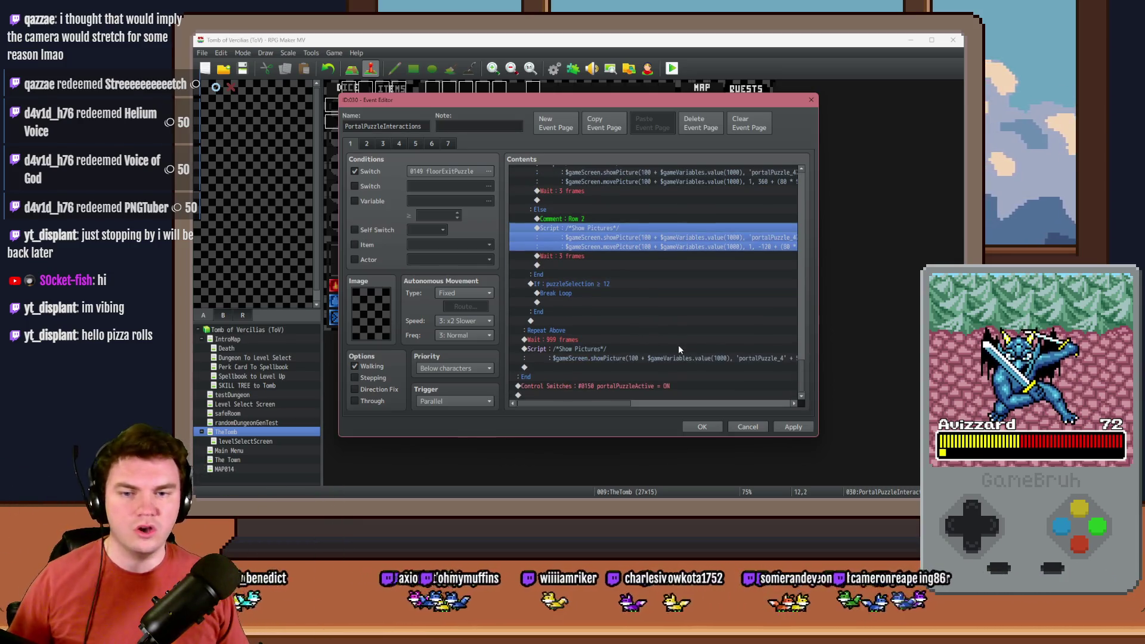
{"action": "left_click", "coordinate": [654, 349]}
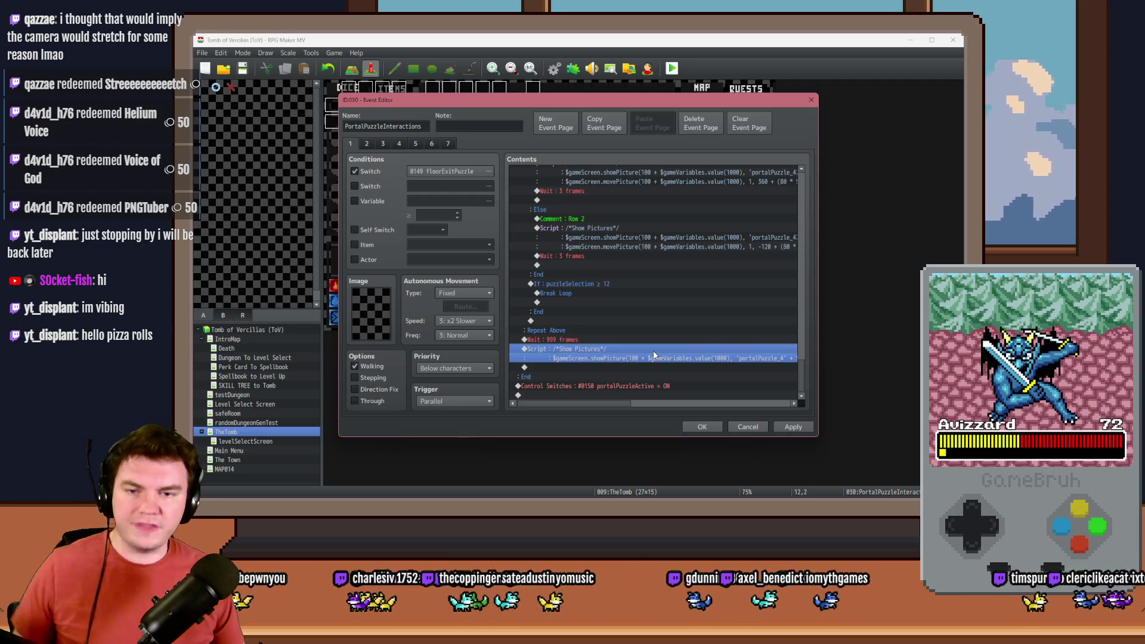
{"action": "left_click", "coordinate": [418, 143]}
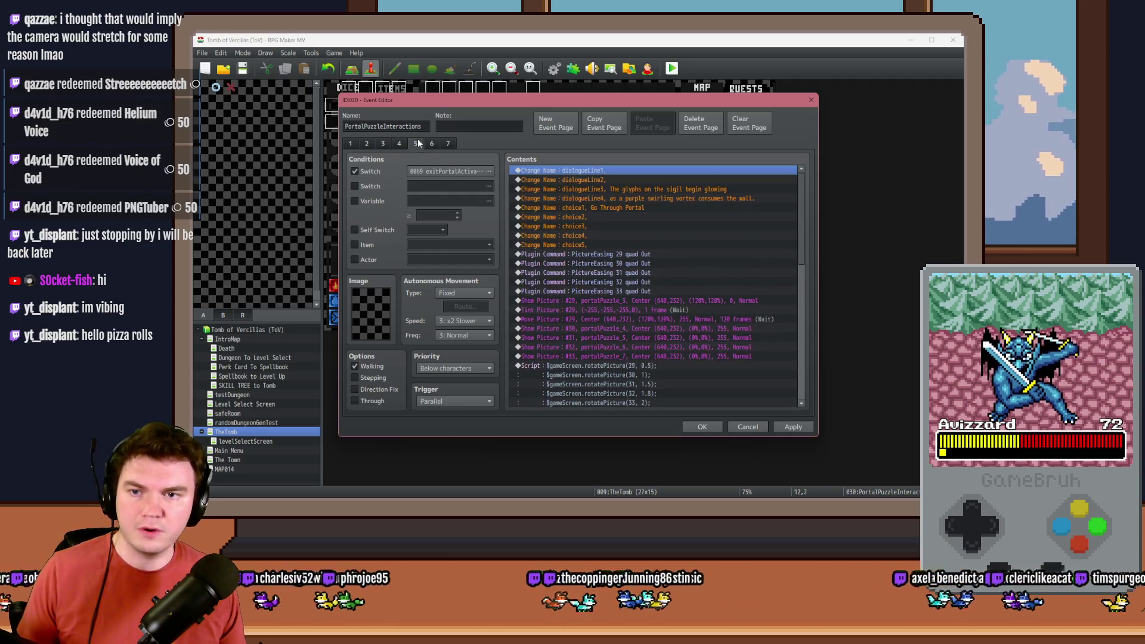
Duplicate the Spinning Glyphs page and change its top comment to Puzzle #4 with the new title.
{"action": "left_click", "coordinate": [400, 144]}
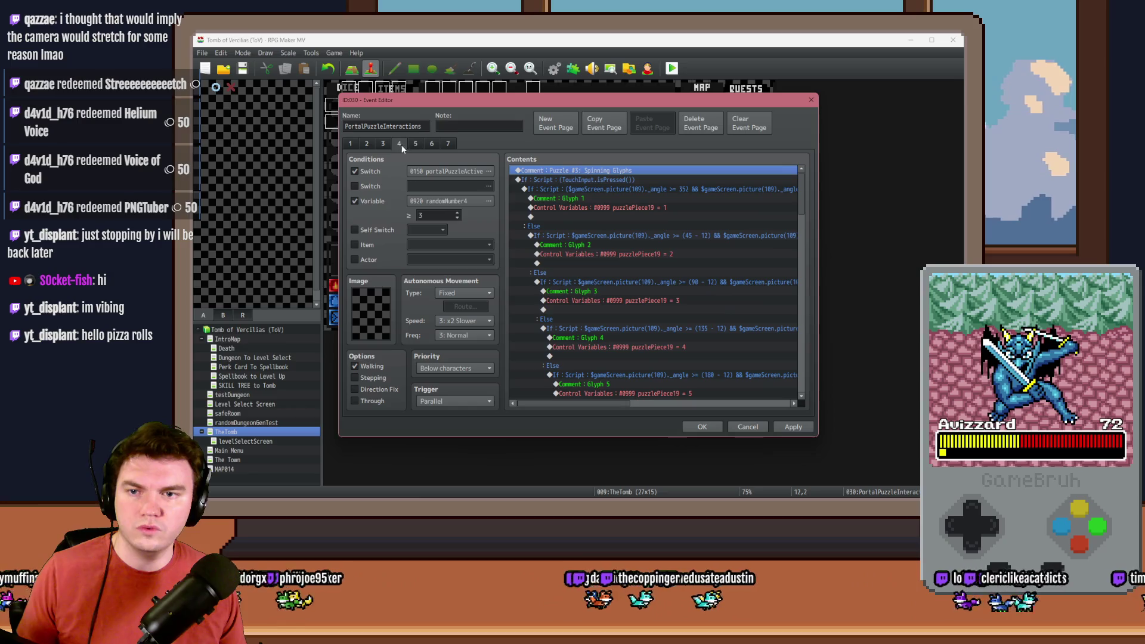
{"action": "left_click", "coordinate": [607, 126]}
{"action": "left_click", "coordinate": [652, 124]}
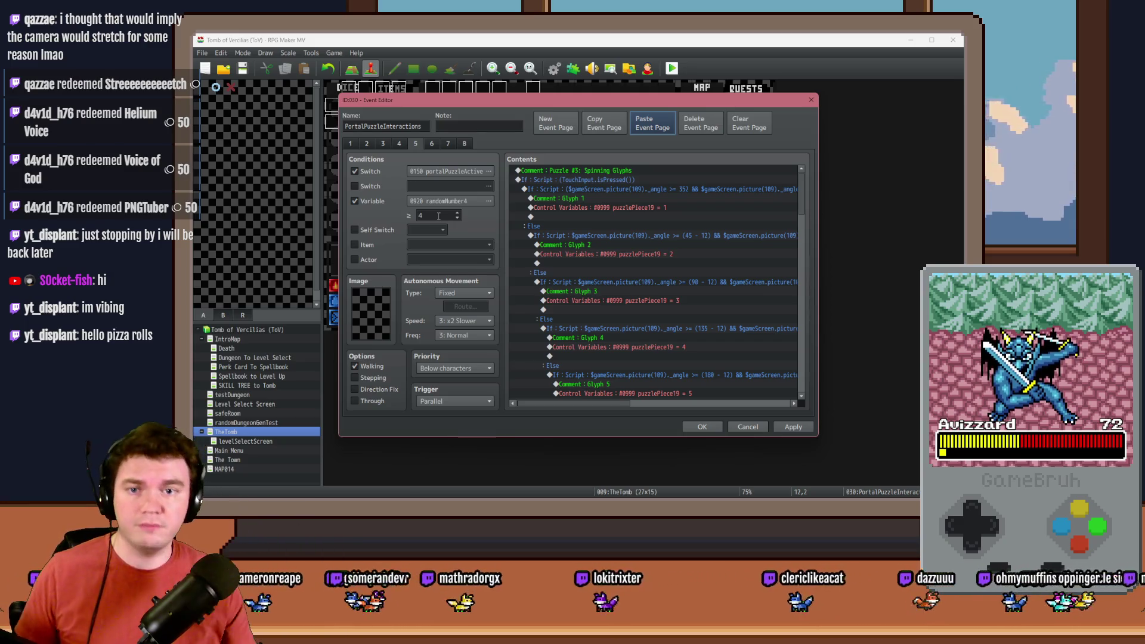
{"action": "double_click", "coordinate": [621, 171]}
{"action": "left_click", "coordinate": [597, 256]}
{"action": "key", "text": "BackSpace"}
{"action": "type", "text": "4: Spinning Glyphs"}
{"action": "left_click_drag", "start_coordinate": [601, 253], "coordinate": [680, 253]}
{"action": "type", "text": "Memo"}
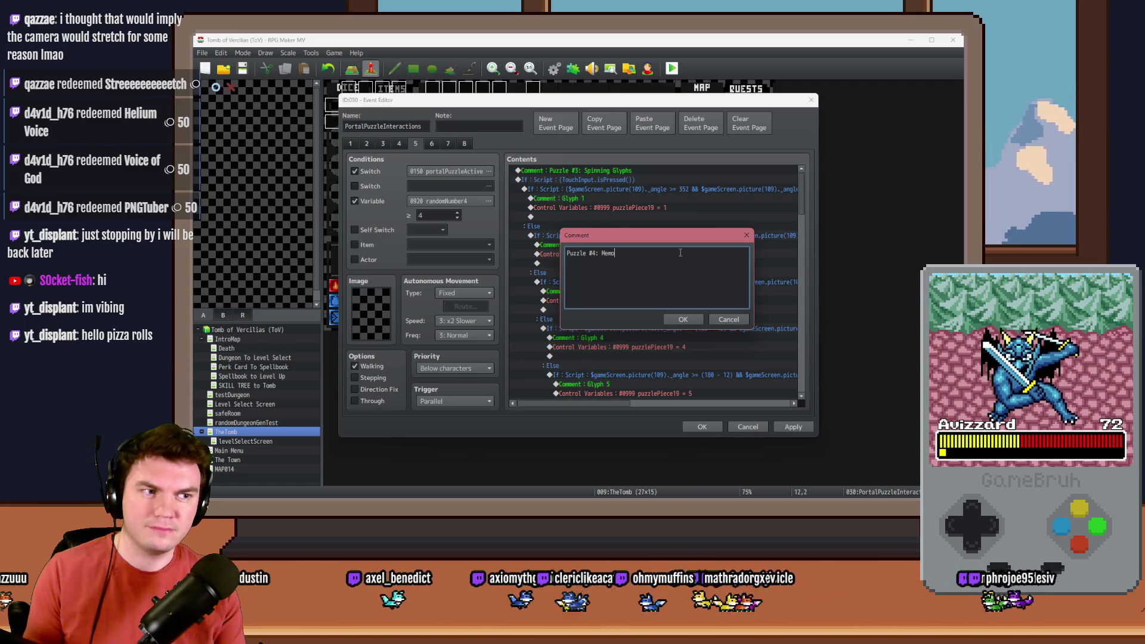
{"action": "left_click", "coordinate": [682, 316]}
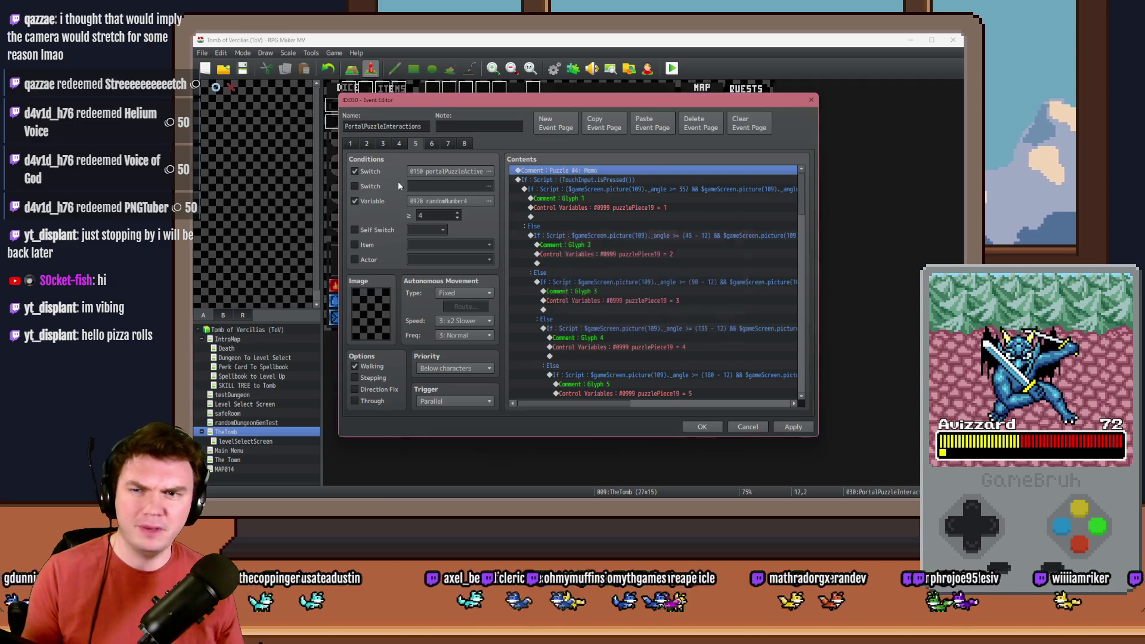
Finish the new page's top comment so it reads 'Puzzle #4: Memorune'.
{"action": "left_click", "coordinate": [352, 143]}
{"action": "left_click", "coordinate": [662, 226]}
{"action": "mouse_move", "coordinate": [798, 189]}
{"action": "left_mouse_down"}
{"action": "mouse_move", "coordinate": [807, 357]}
{"action": "mouse_move", "coordinate": [810, 321]}
{"action": "left_mouse_up"}
{"action": "scroll", "coordinate": [652, 320], "scroll_direction": "up", "scroll_amount": 4}
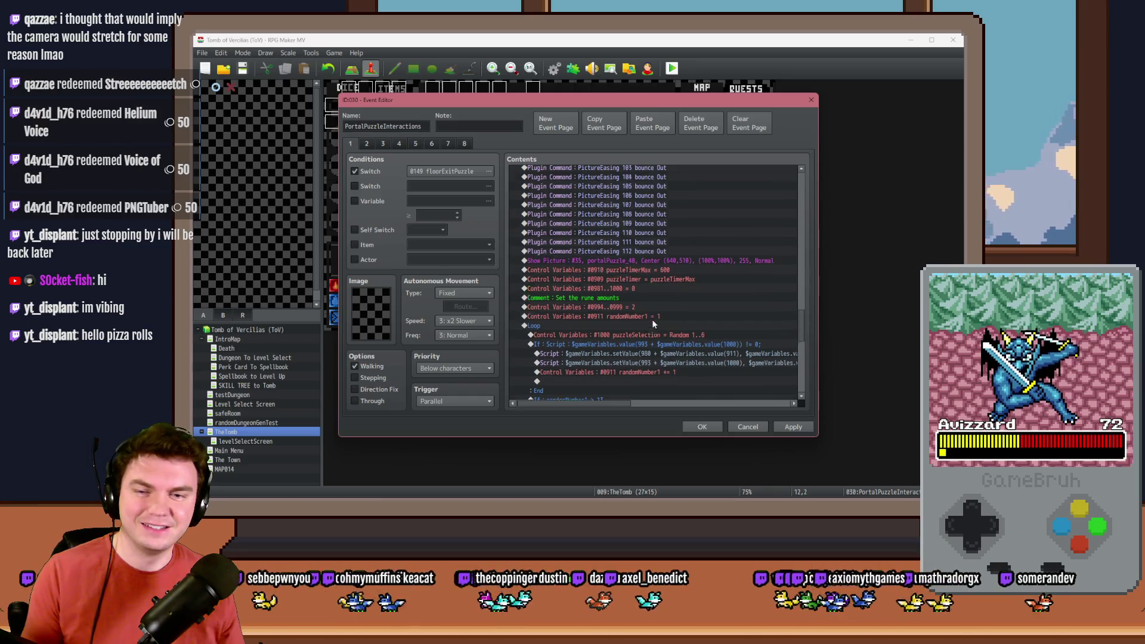
{"action": "left_click", "coordinate": [416, 143]}
{"action": "key", "text": "Return"}
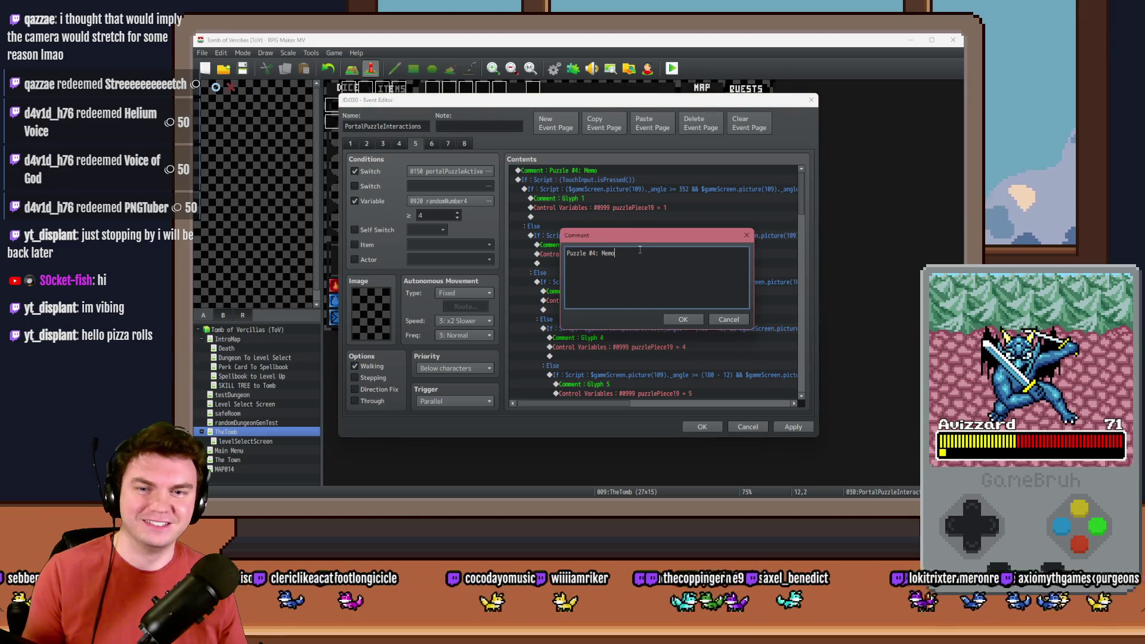
{"action": "type", "text": "rune"}
{"action": "key", "text": "ctrl+Return"}
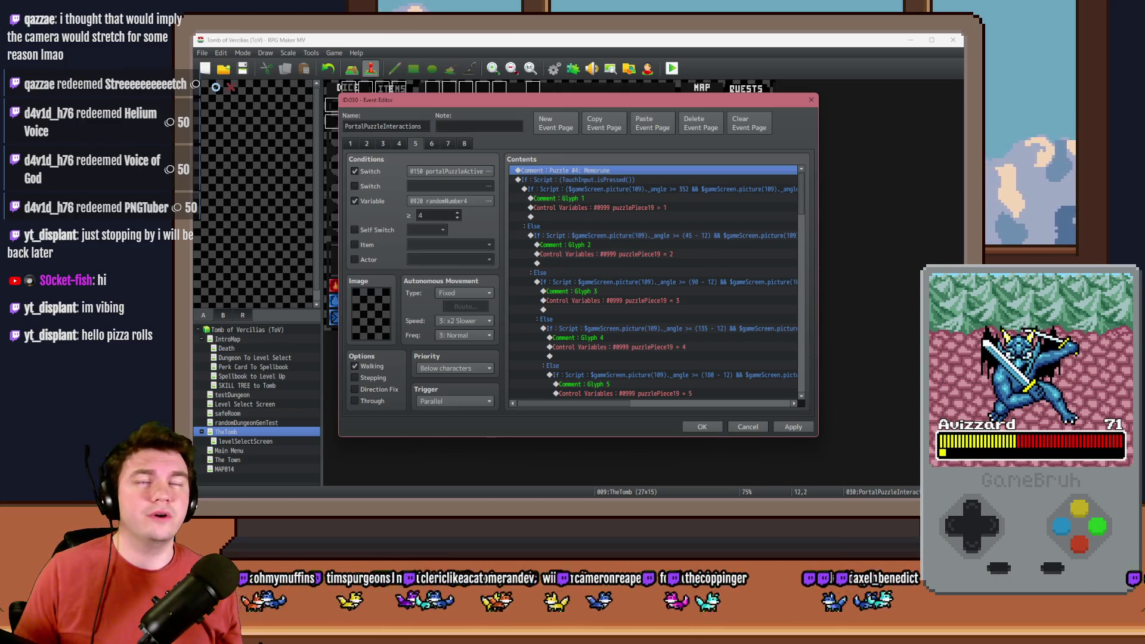
{"action": "key", "text": "alt+Tab"}
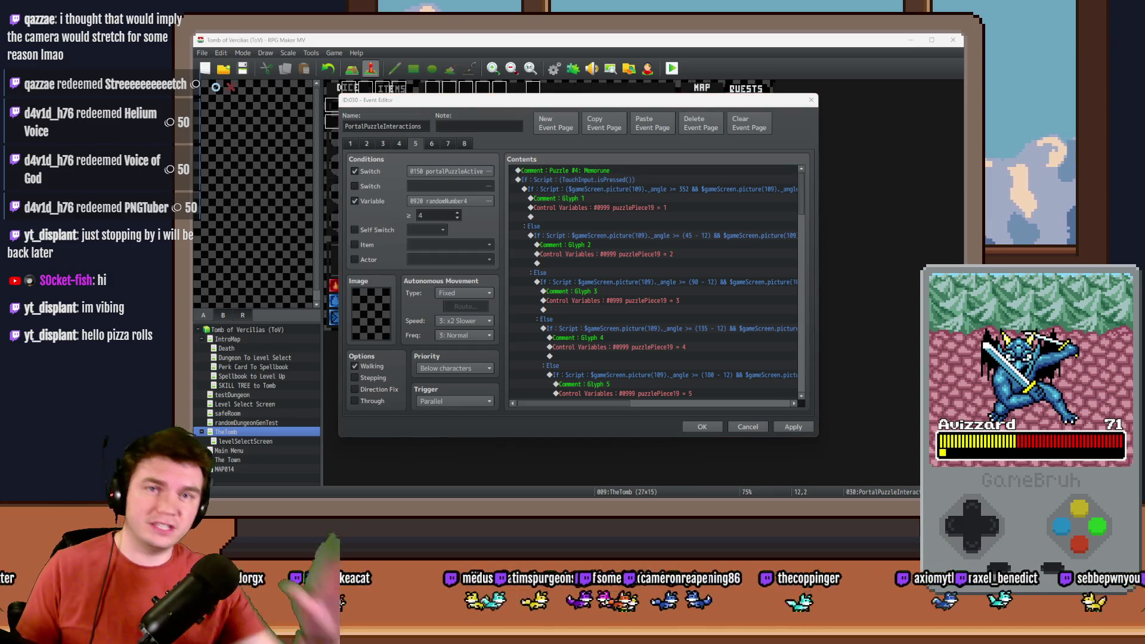
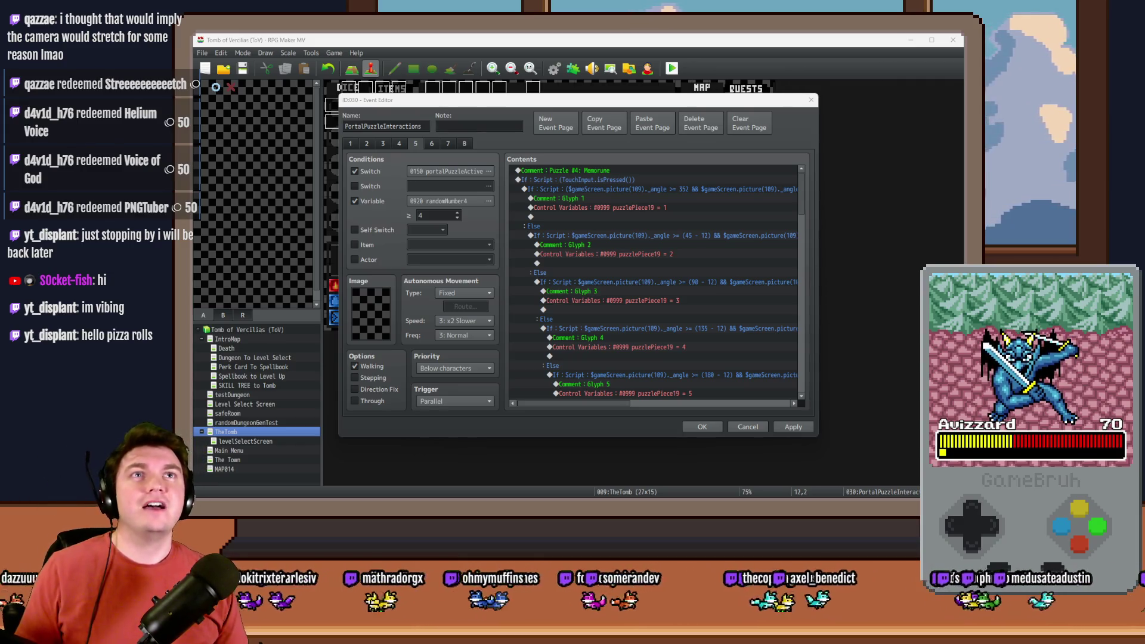
Change the Memorune touch condition script from TouchInput.isPressed() to TouchInput.isReleased().
{"action": "left_click", "coordinate": [715, 105]}
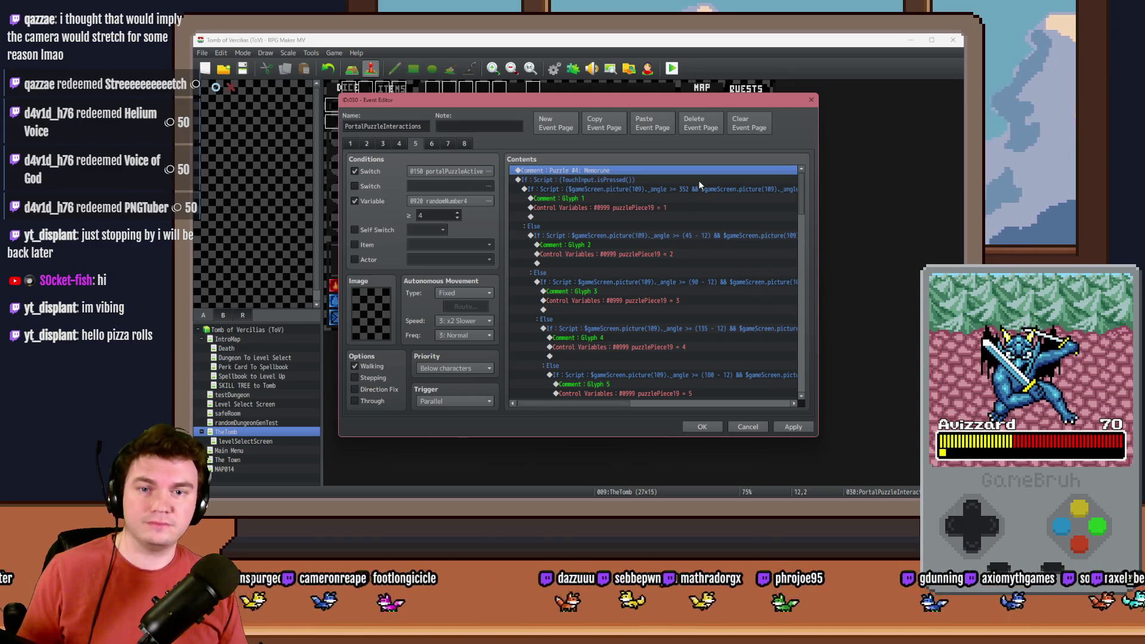
{"action": "key", "text": "ctrl+a"}
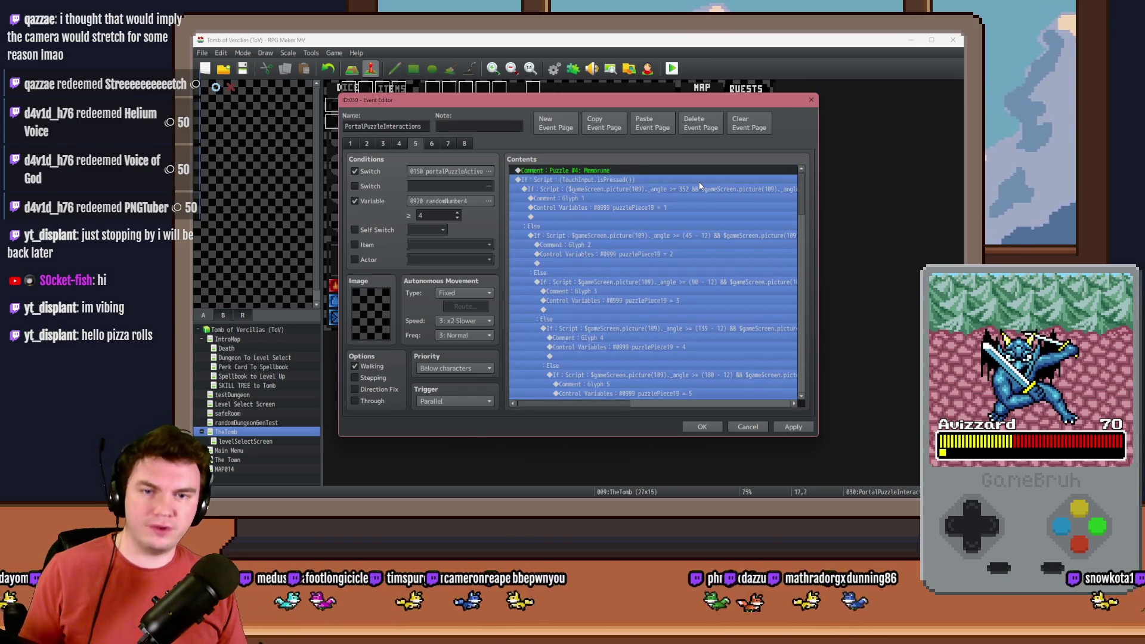
{"action": "double_click", "coordinate": [700, 180]}
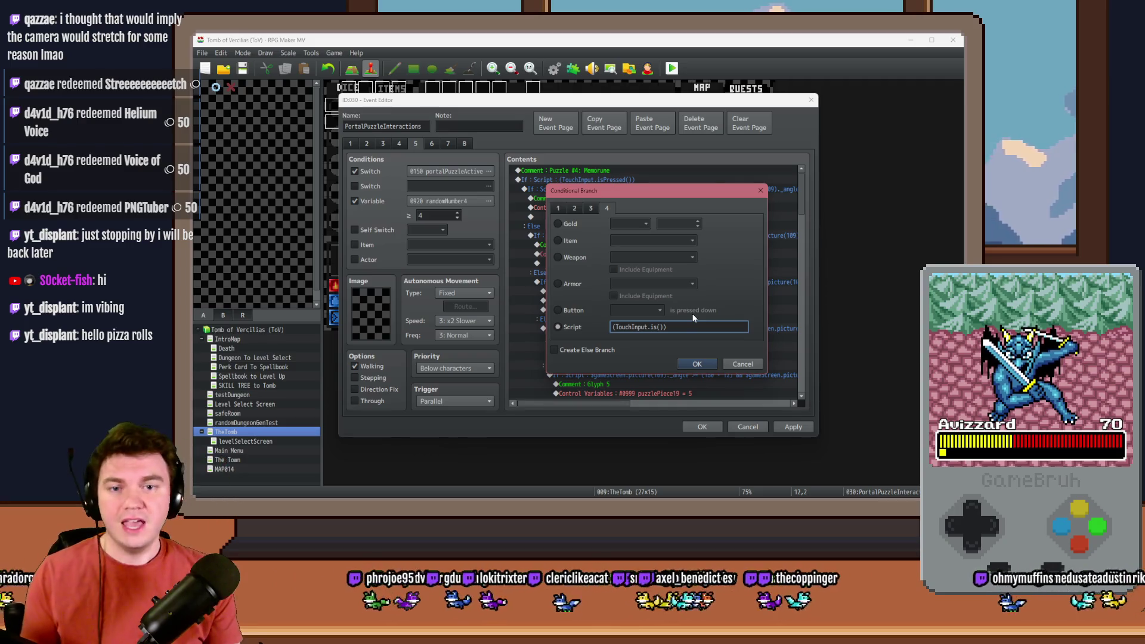
{"action": "type", "text": "leased"}
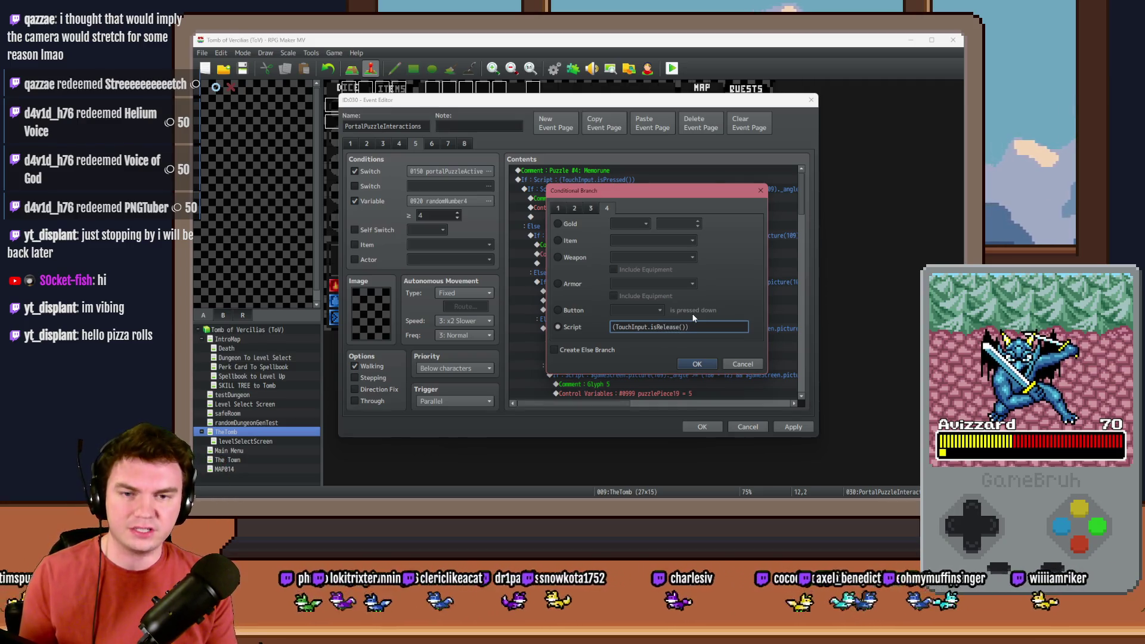
{"action": "key", "text": "Return"}
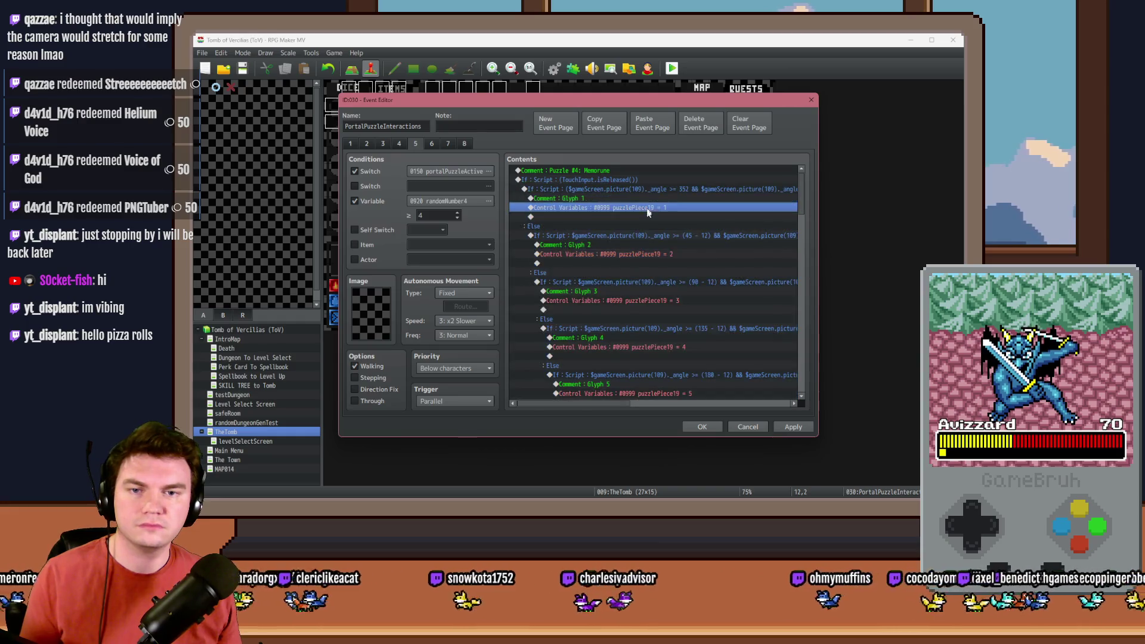
Cut the 315° Glyph 8 angle check and paste it above the $gameVariables check.
{"action": "left_click", "coordinate": [646, 235]}
{"action": "mouse_move", "coordinate": [804, 210]}
{"action": "left_mouse_down"}
{"action": "mouse_move", "coordinate": [808, 293]}
{"action": "mouse_move", "coordinate": [806, 260]}
{"action": "left_mouse_up"}
{"action": "left_click", "coordinate": [623, 254]}
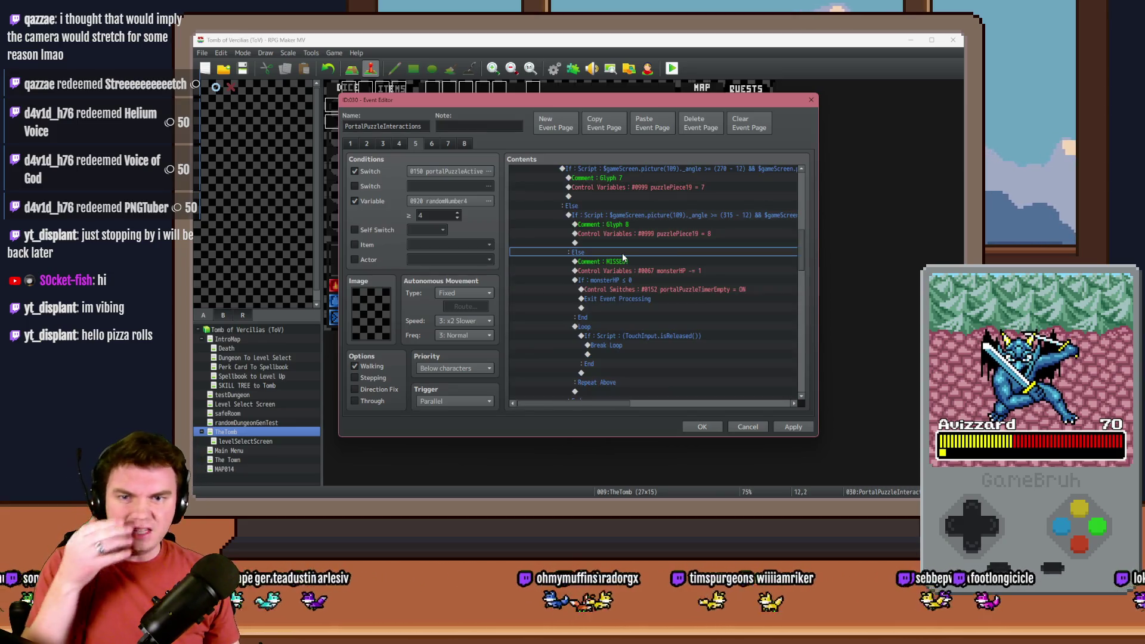
{"action": "left_click", "coordinate": [629, 216]}
{"action": "scroll", "coordinate": [643, 271], "scroll_direction": "down", "scroll_amount": 5}
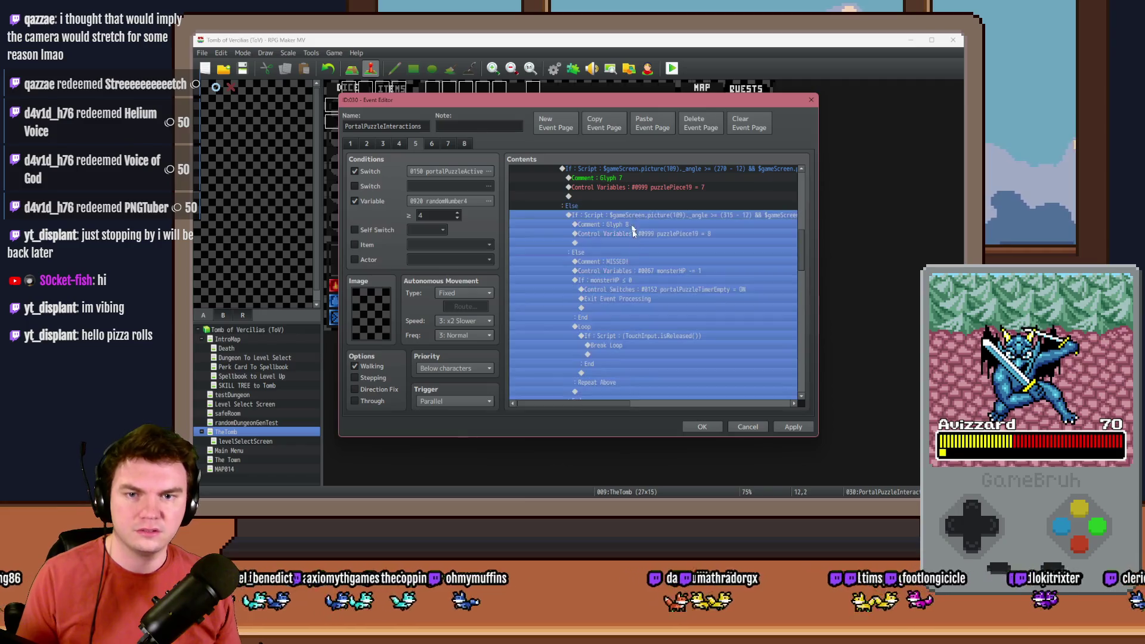
{"action": "scroll", "coordinate": [643, 271], "scroll_direction": "up", "scroll_amount": 3}
{"action": "key", "text": "ctrl+x"}
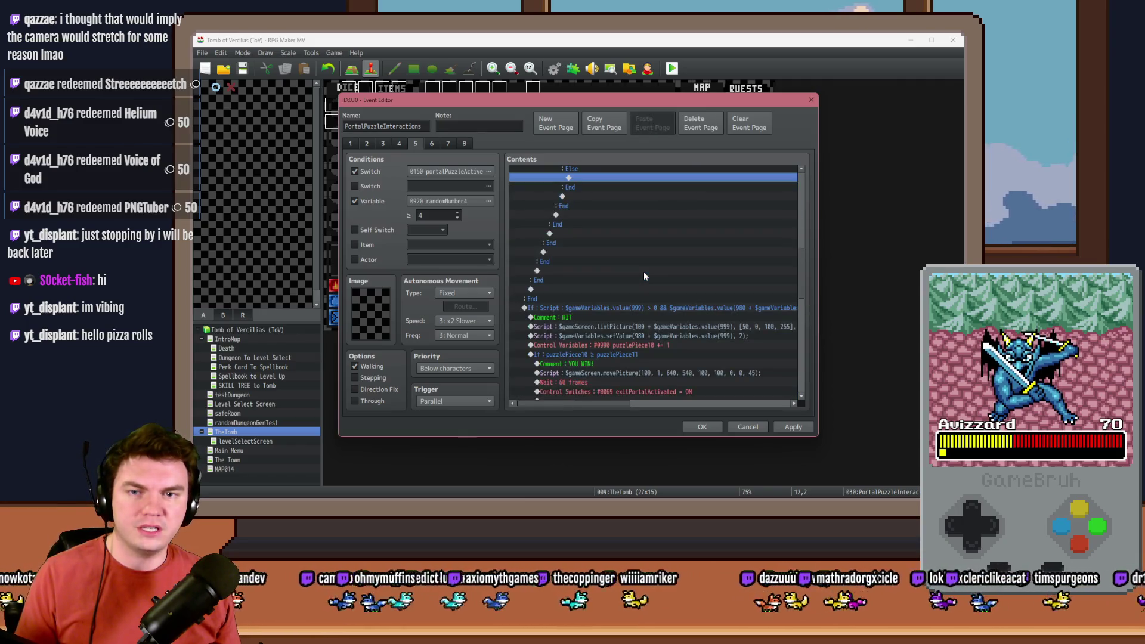
{"action": "left_click", "coordinate": [606, 306]}
{"action": "key", "text": "ctrl+v"}
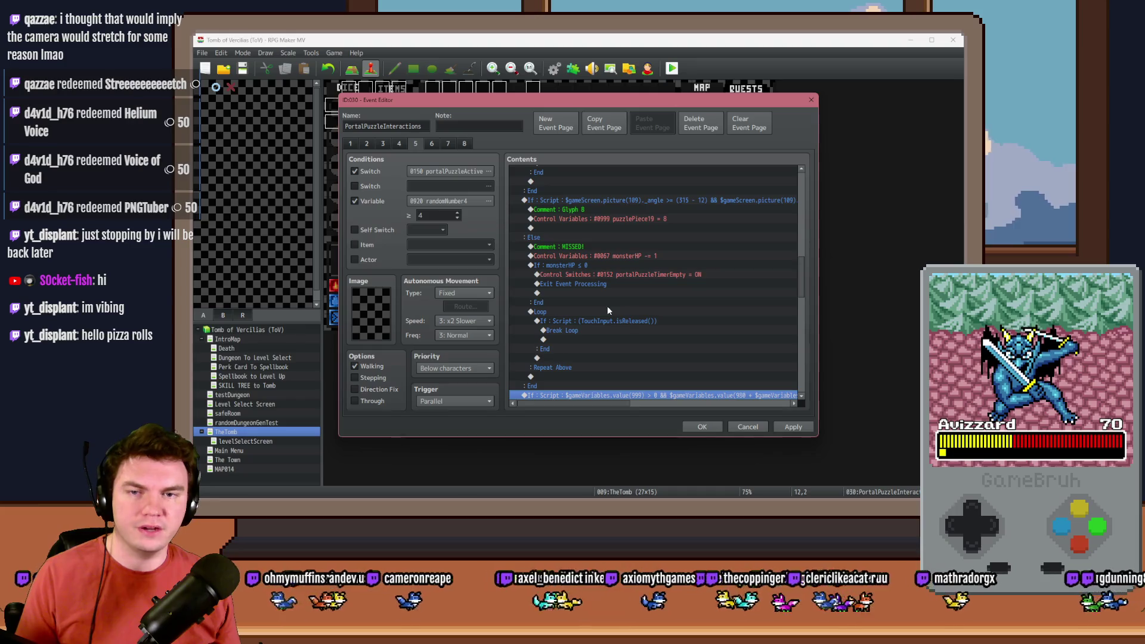
Insert a comment reading 'ELSE STUFF!!!!' above the moved 315° block.
{"action": "left_click", "coordinate": [568, 198]}
{"action": "key", "text": "space"}
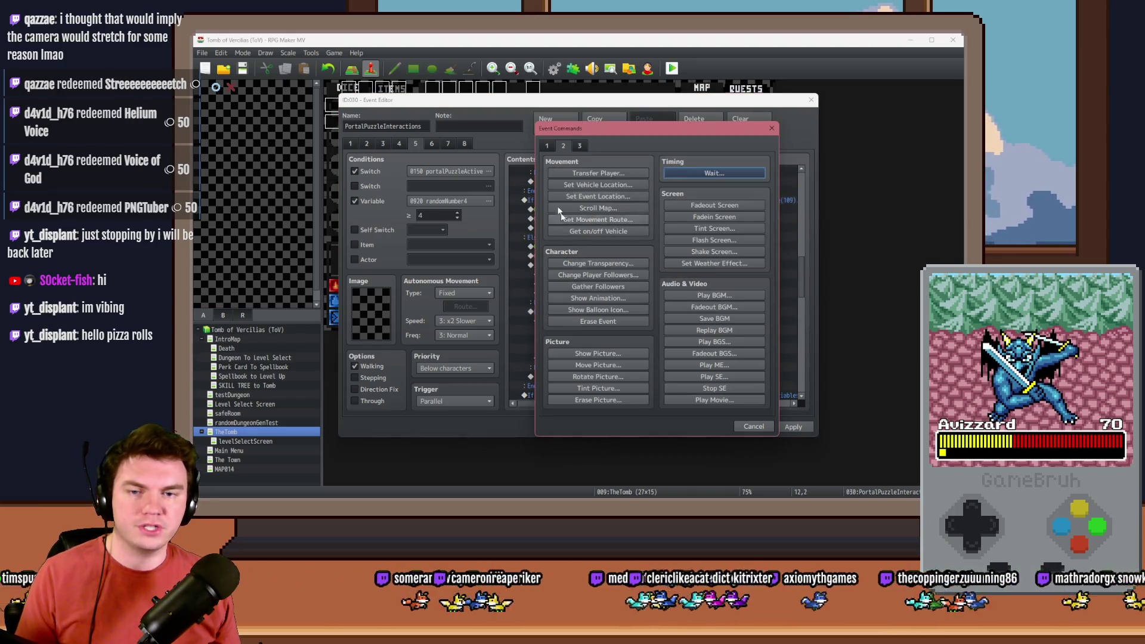
{"action": "left_click", "coordinate": [548, 146]}
{"action": "left_click", "coordinate": [615, 399]}
{"action": "type", "text": "ELSE STUFF!!!!"}
{"action": "key", "text": "ctrl+Return"}
Select the nested angle checks inside the Else branch.
{"action": "scroll", "coordinate": [805, 267], "scroll_direction": "up", "scroll_amount": 3}
{"action": "left_click_drag", "start_coordinate": [806, 267], "coordinate": [796, 191]}
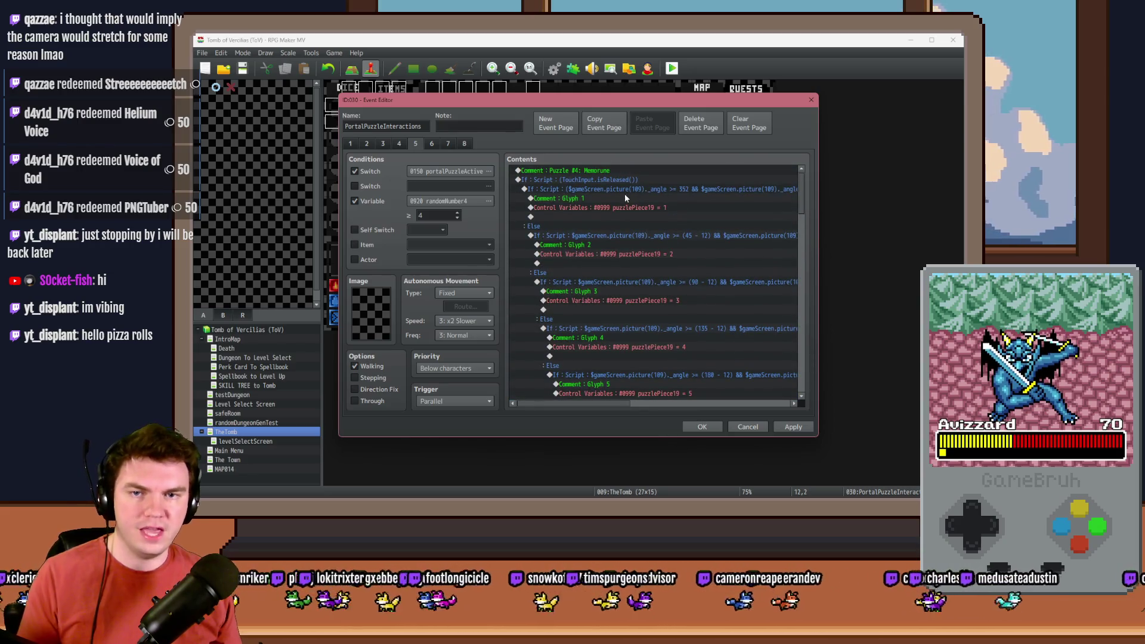
{"action": "left_click", "coordinate": [625, 192]}
{"action": "left_click", "coordinate": [618, 236]}
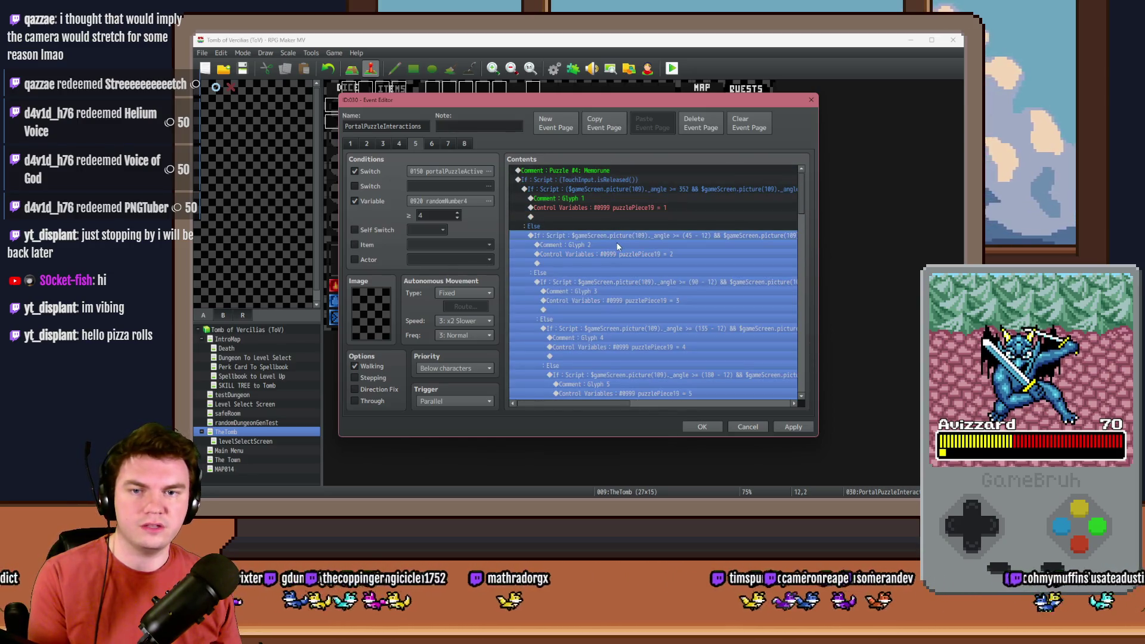
Delete the nested Else-branch checks and rename the Glyph 1 comment to 'Memorune 1'.
{"action": "key", "text": "Delete"}
{"action": "double_click", "coordinate": [588, 199]}
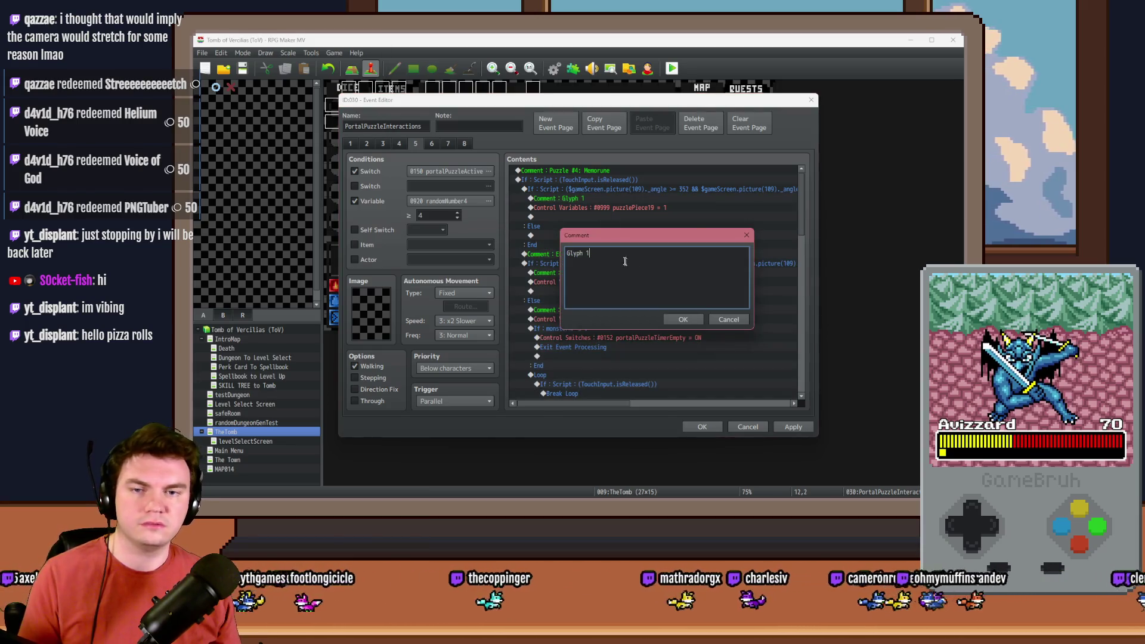
{"action": "type", "text": "Memorune 1"}
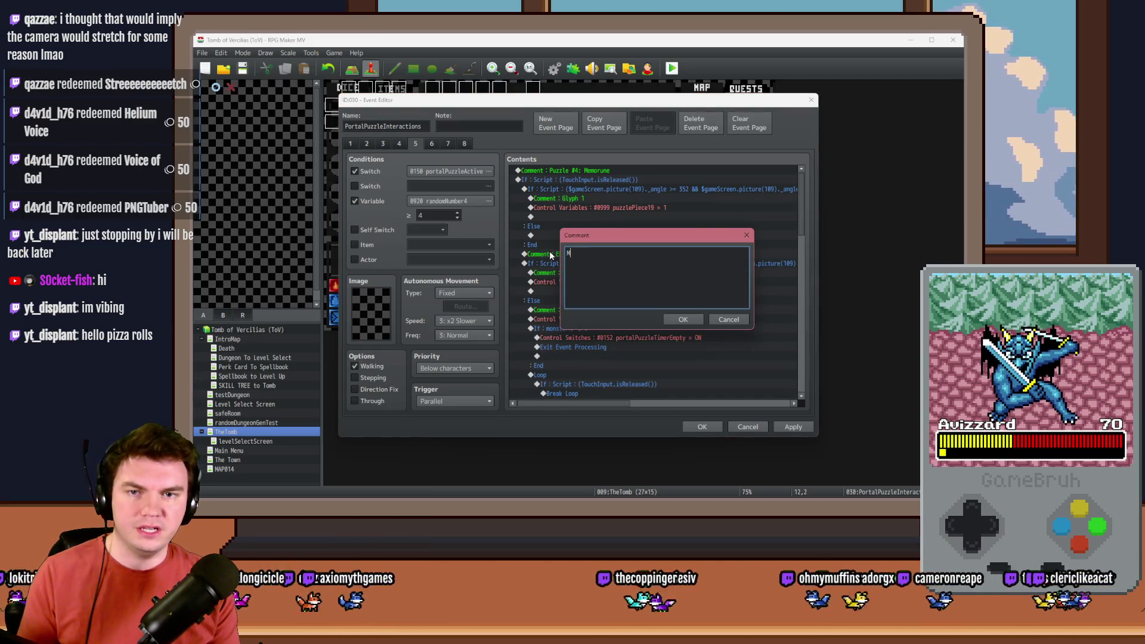
{"action": "key", "text": "ctrl+Return"}
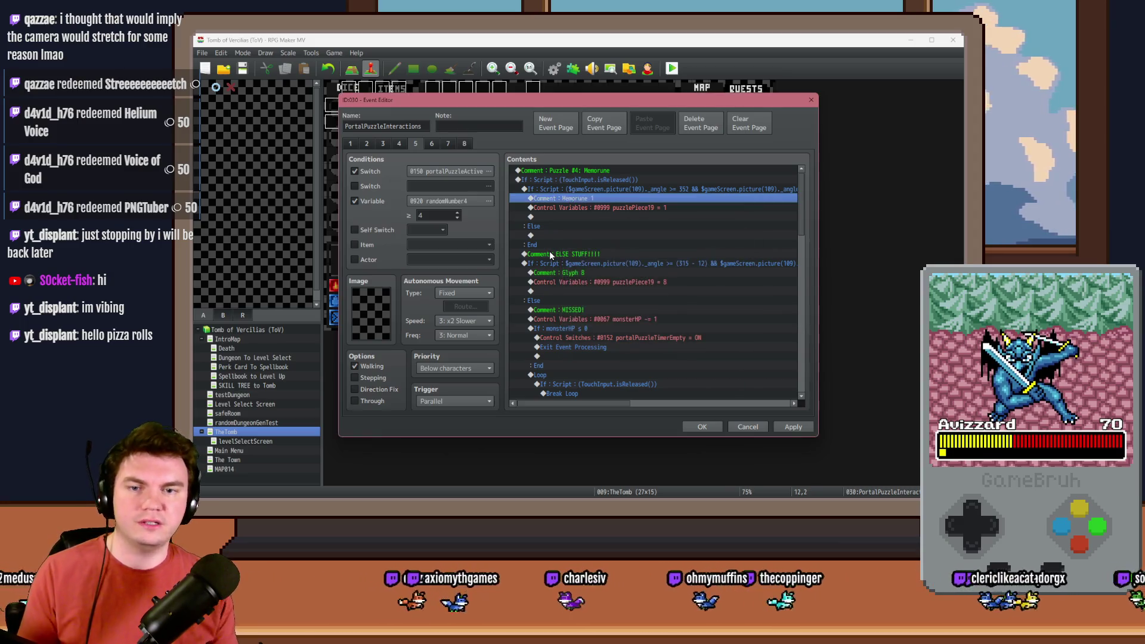
Open the Memorune 1 check's script condition and select the end of its angle script.
{"action": "left_click", "coordinate": [690, 188]}
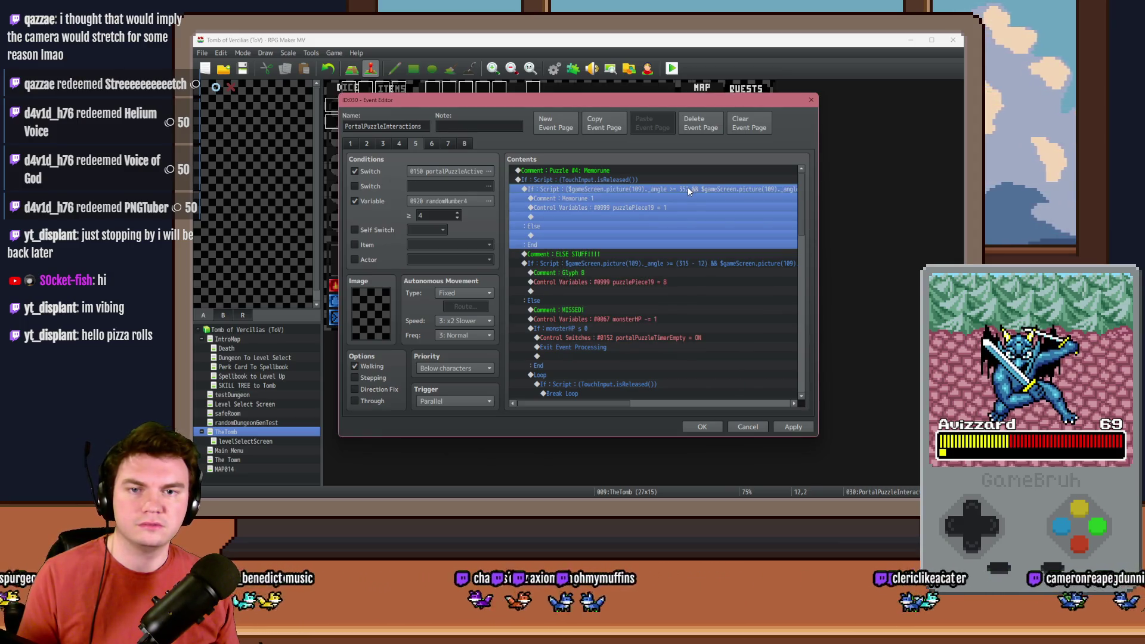
{"action": "left_click", "coordinate": [687, 181]}
{"action": "left_click", "coordinate": [685, 188]}
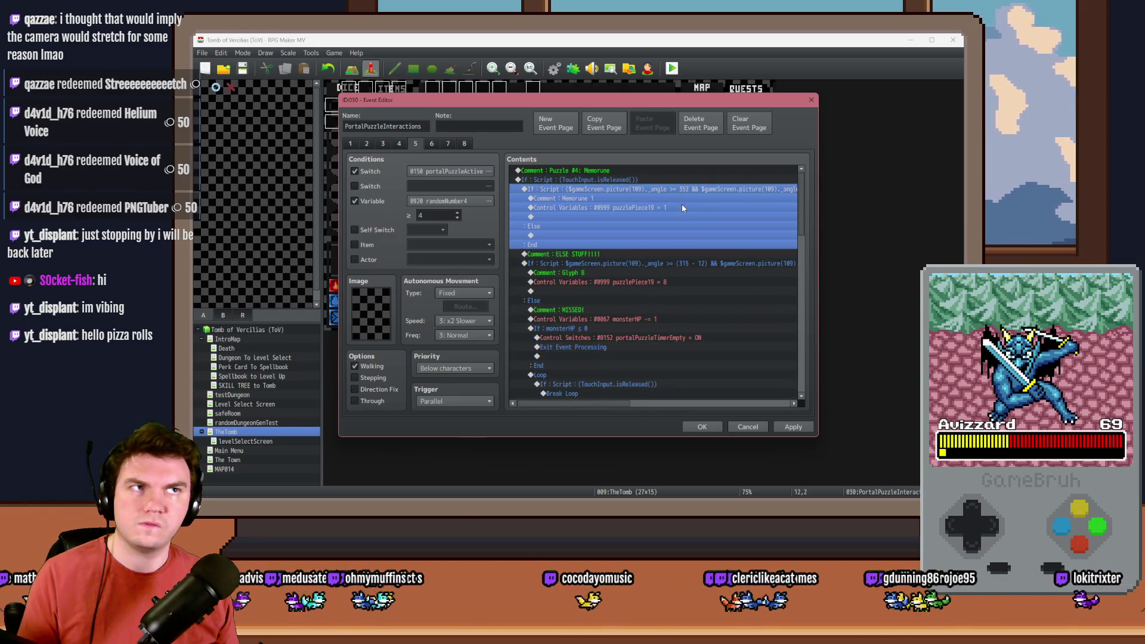
{"action": "key", "text": "space"}
{"action": "left_click_drag", "start_coordinate": [660, 328], "coordinate": [757, 329]}
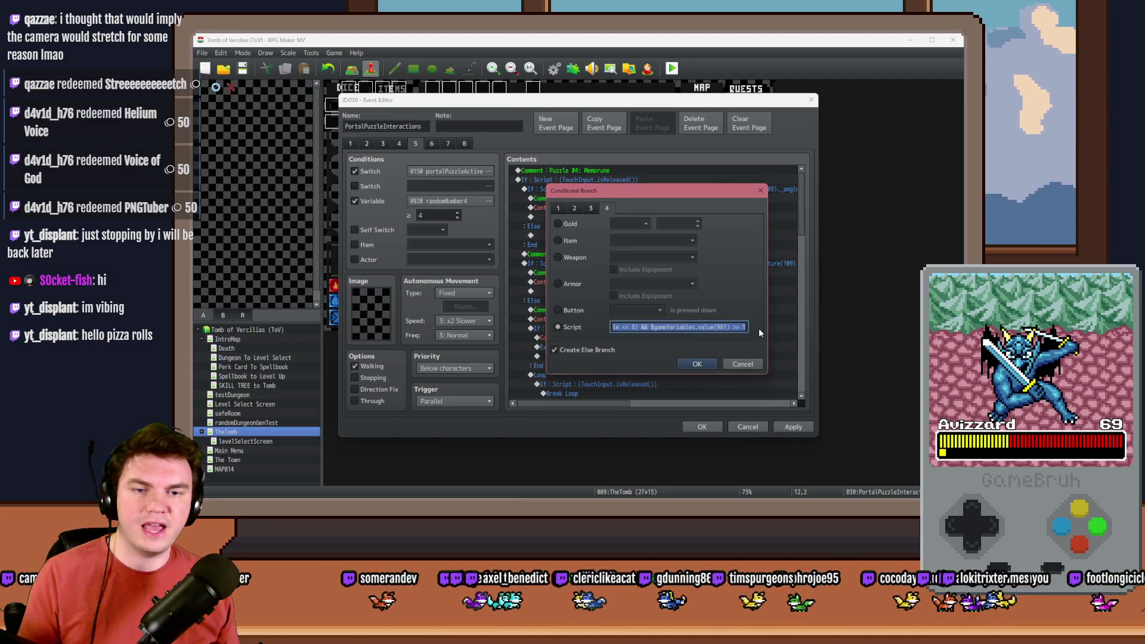
Copy the position script from page 2's Hot & Cold Slider conditional branch.
{"action": "key", "text": "Return"}
{"action": "left_click", "coordinate": [398, 143]}
{"action": "left_click", "coordinate": [626, 208]}
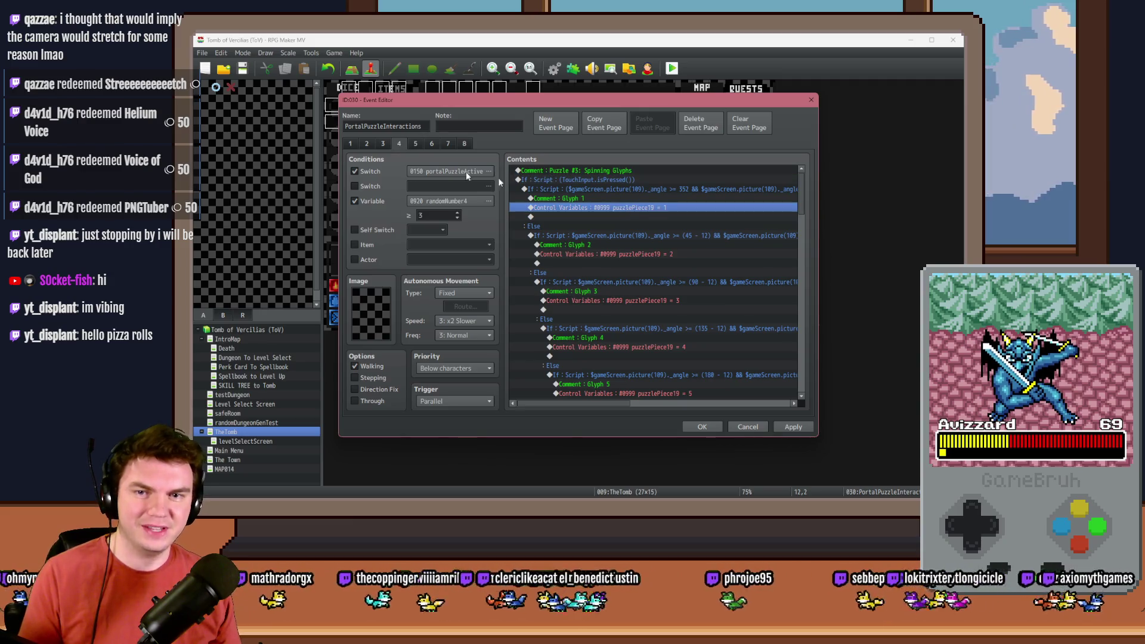
{"action": "left_click", "coordinate": [383, 143]}
{"action": "left_click", "coordinate": [366, 144]}
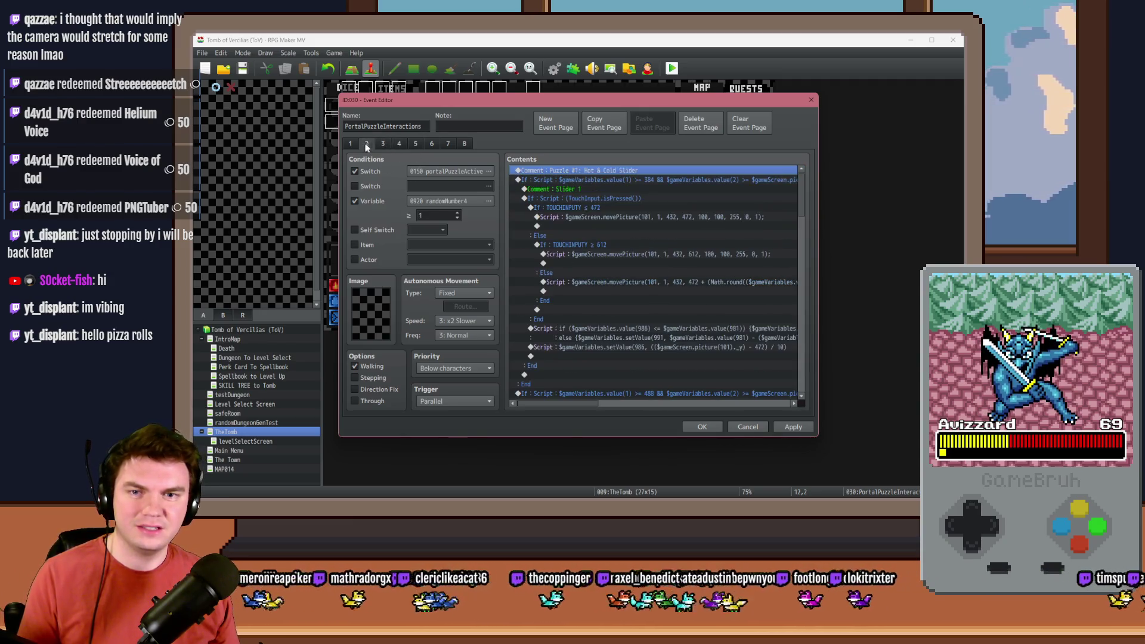
{"action": "left_click", "coordinate": [605, 224]}
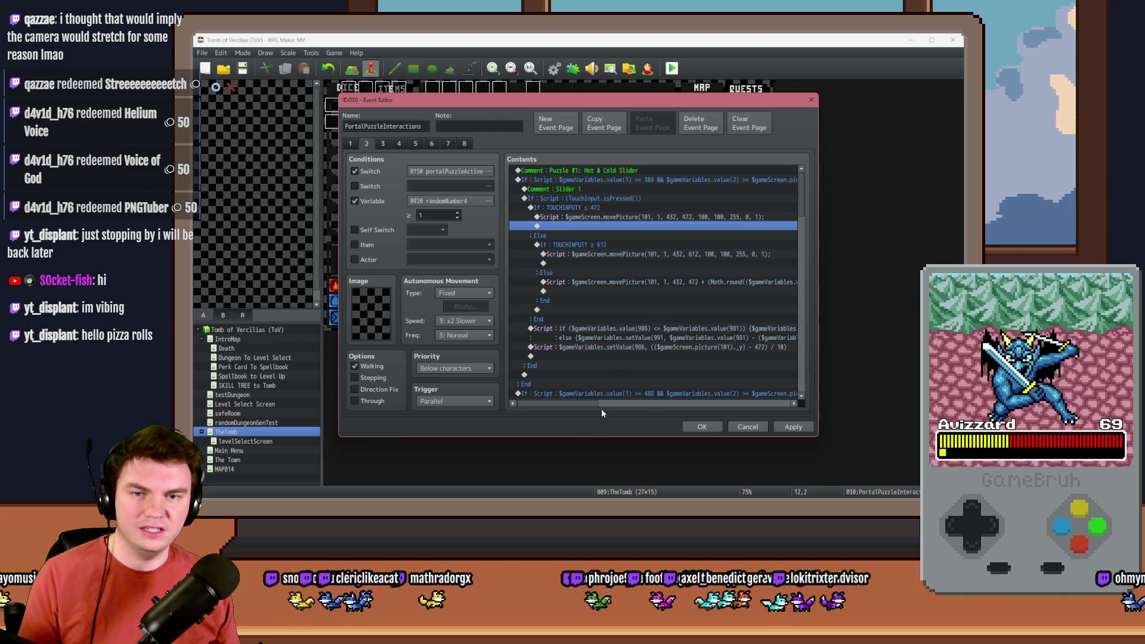
{"action": "left_click_drag", "start_coordinate": [598, 404], "coordinate": [627, 403]}
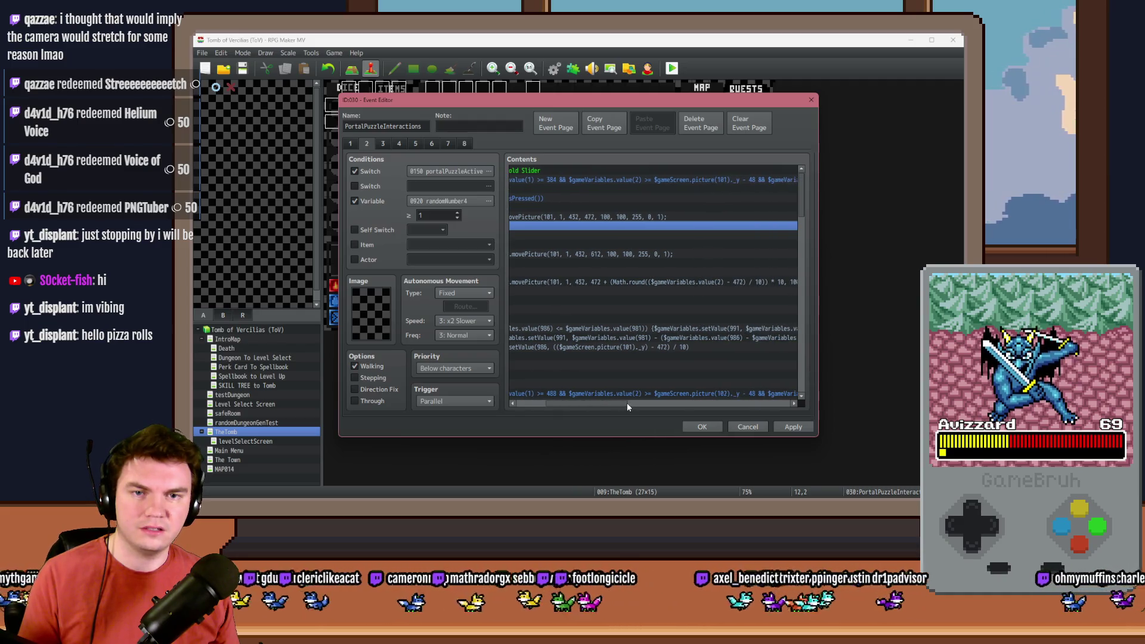
{"action": "double_click", "coordinate": [674, 179]}
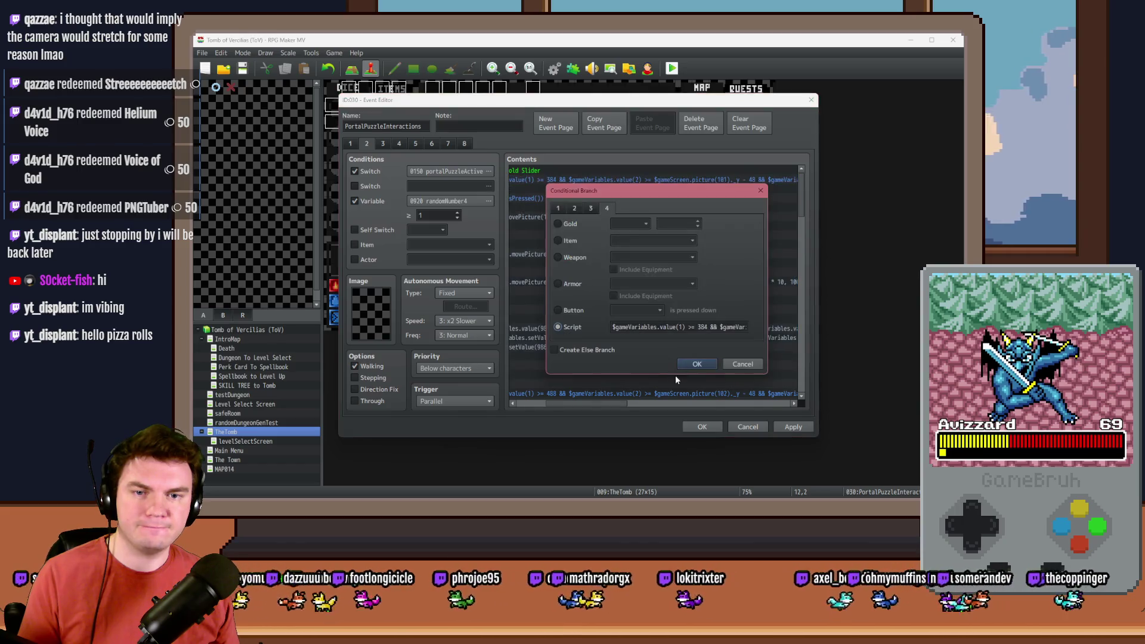
{"action": "left_click", "coordinate": [738, 365]}
Replace the Memorune 1 condition on page 5 with the copied $gameVariables position script.
{"action": "left_click", "coordinate": [399, 143]}
{"action": "left_click", "coordinate": [415, 143]}
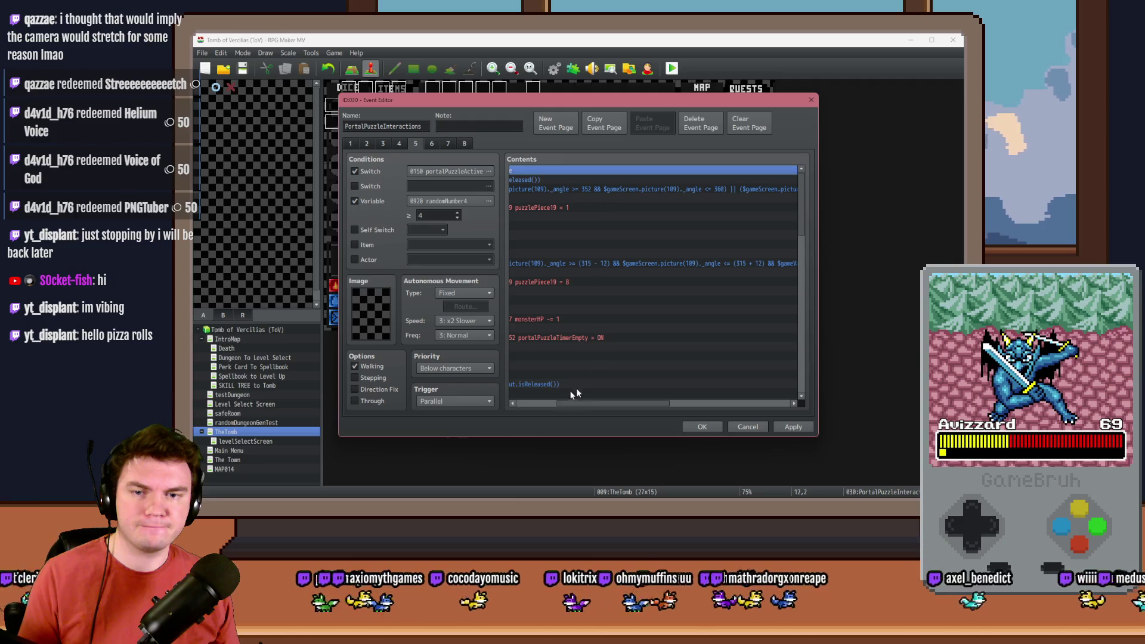
{"action": "double_click", "coordinate": [617, 188]}
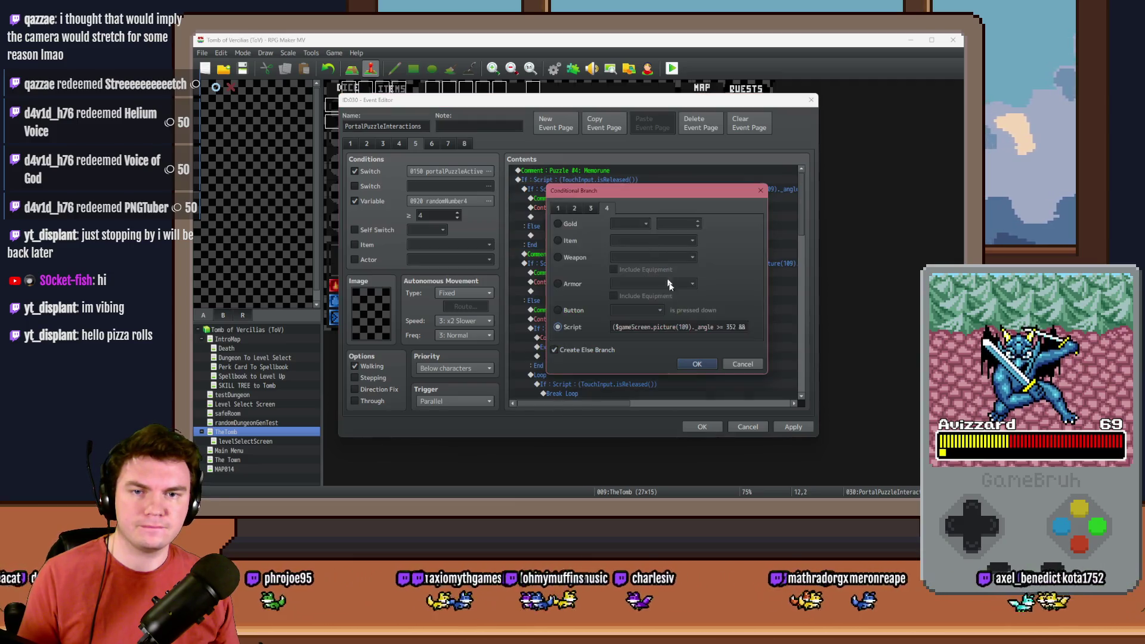
{"action": "left_click", "coordinate": [676, 330]}
{"action": "left_click_drag", "start_coordinate": [668, 327], "coordinate": [746, 327]}
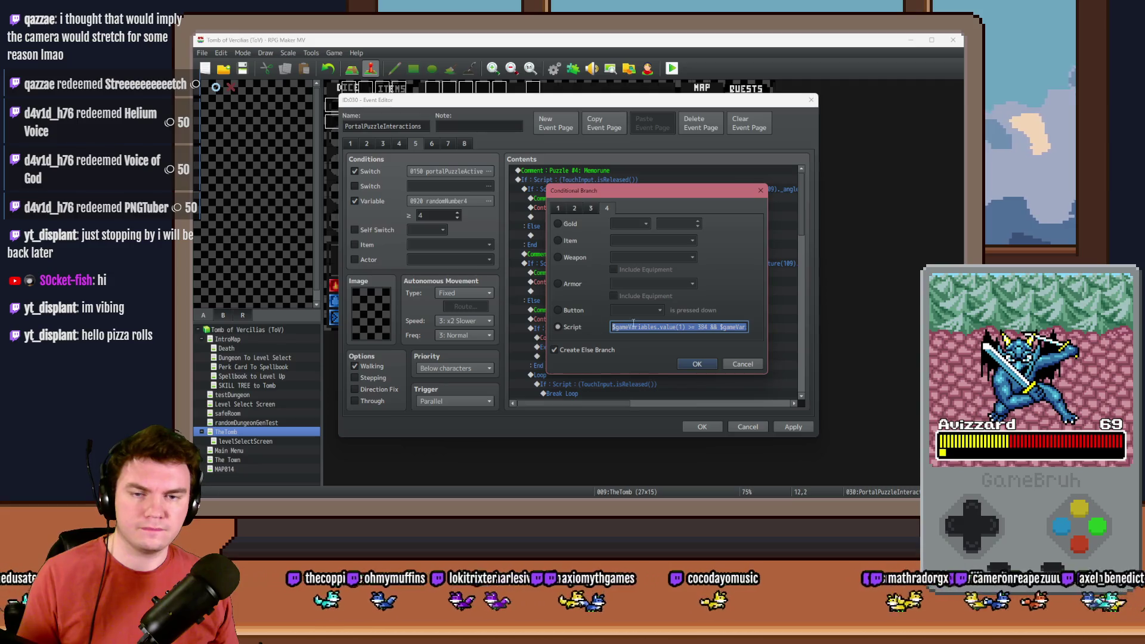
{"action": "left_click", "coordinate": [656, 327]}
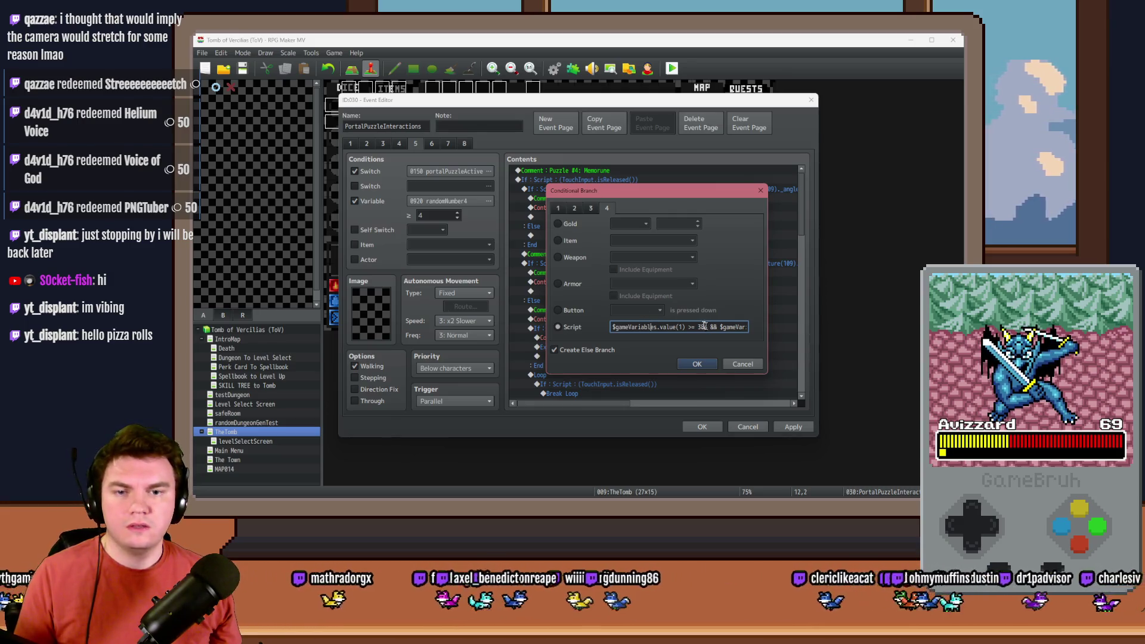
{"action": "key", "text": "alt+Tab"}
{"action": "key", "text": "alt+Tab"}
{"action": "key", "text": "alt+Tab"}
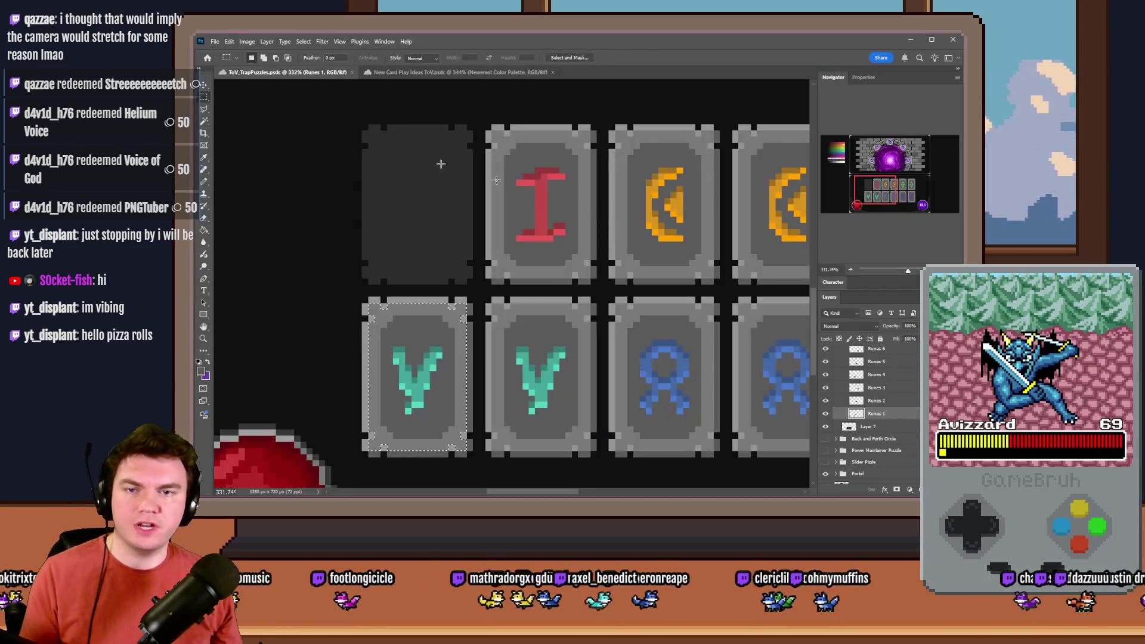
Measure the rune slot's 404 × 402 px offset in Photoshop, then select the condition's lower x bound.
{"action": "key", "text": "ctrl+z"}
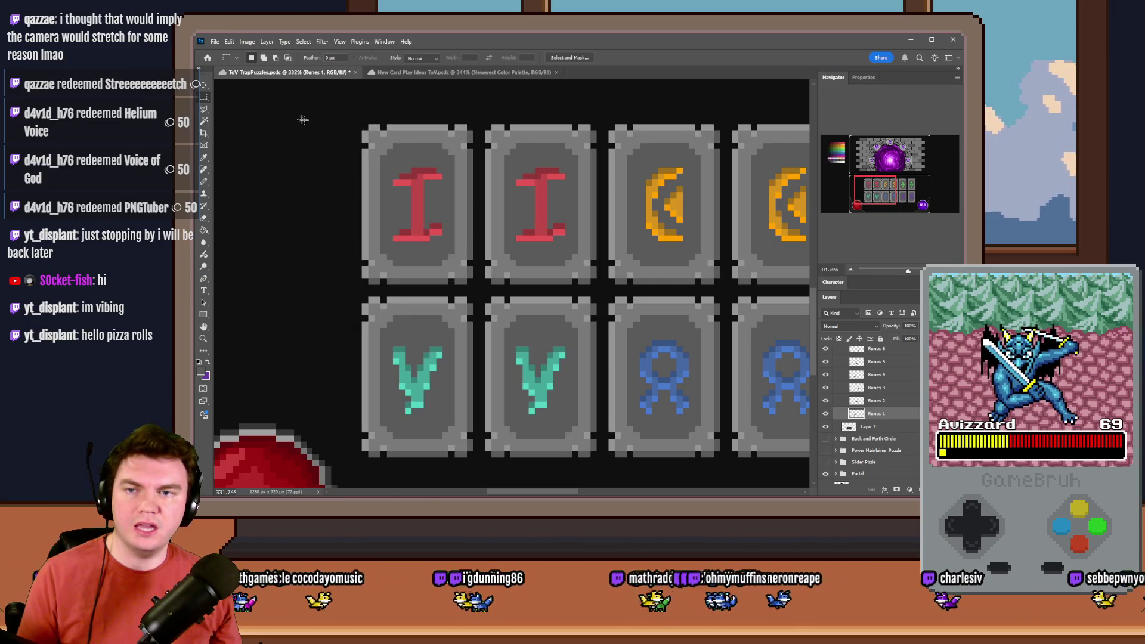
{"action": "scroll", "coordinate": [338, 130], "scroll_direction": "up", "scroll_amount": 5}
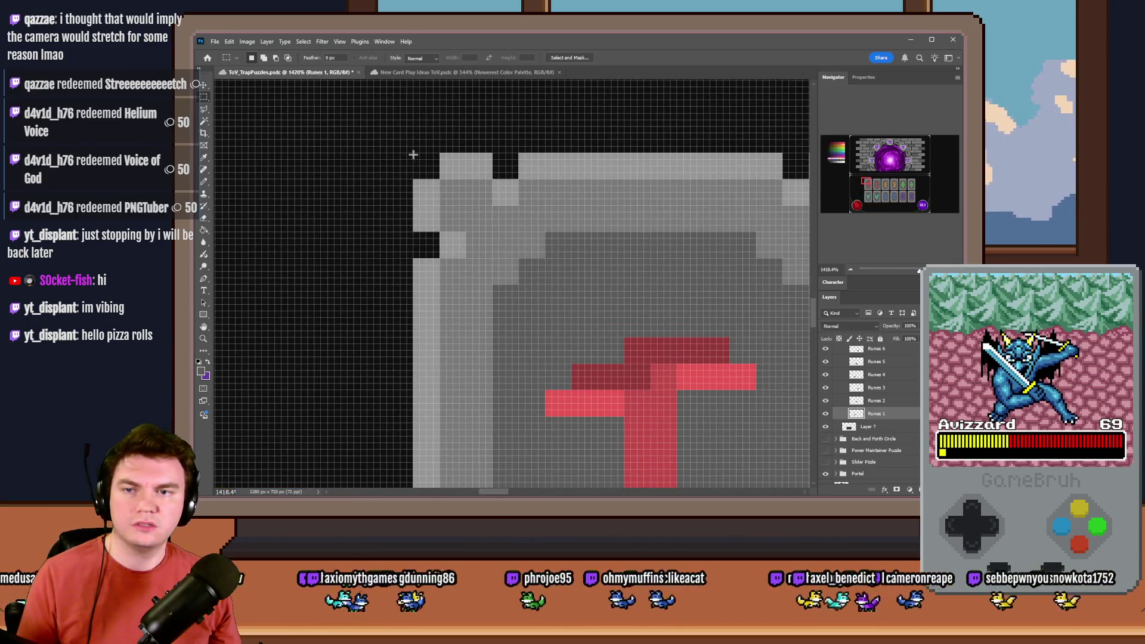
{"action": "mouse_move", "coordinate": [409, 149]}
{"action": "left_mouse_down"}
{"action": "mouse_move", "coordinate": [370, 123]}
{"action": "mouse_move", "coordinate": [212, 84]}
{"action": "mouse_move", "coordinate": [590, 210]}
{"action": "left_mouse_up"}
{"action": "key", "text": "alt+Tab"}
{"action": "double_click", "coordinate": [703, 327]}
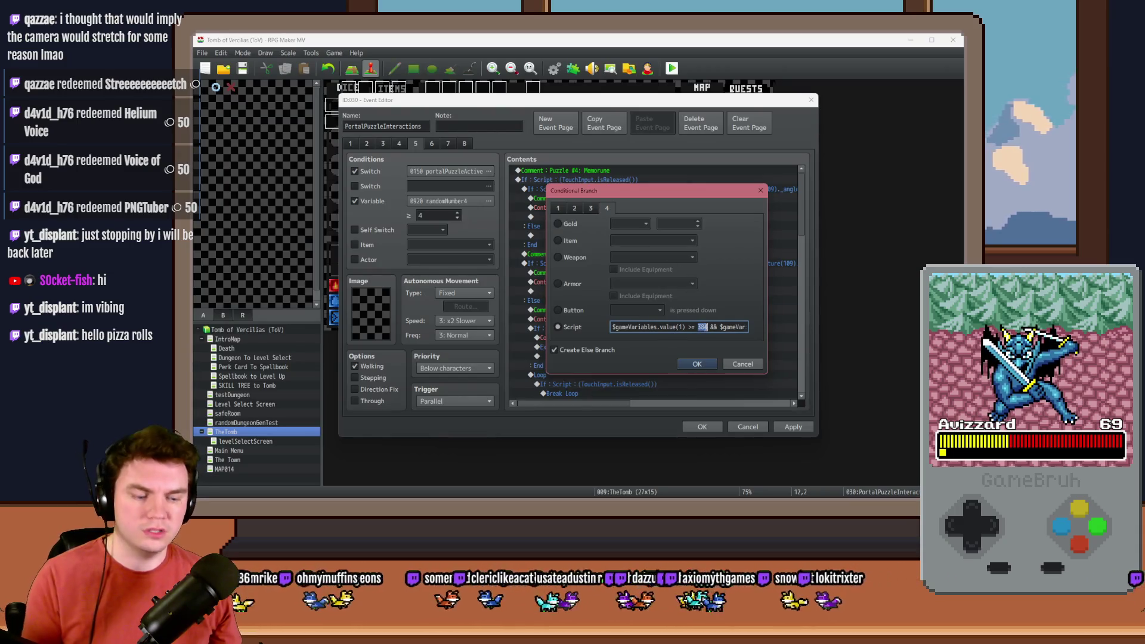
Set the condition's lower bounds to x ≥ 404 and y ≥ 402.
{"action": "type", "text": "404"}
{"action": "key", "text": "Right"}
{"action": "key", "text": "Right"}
{"action": "key", "text": "Right"}
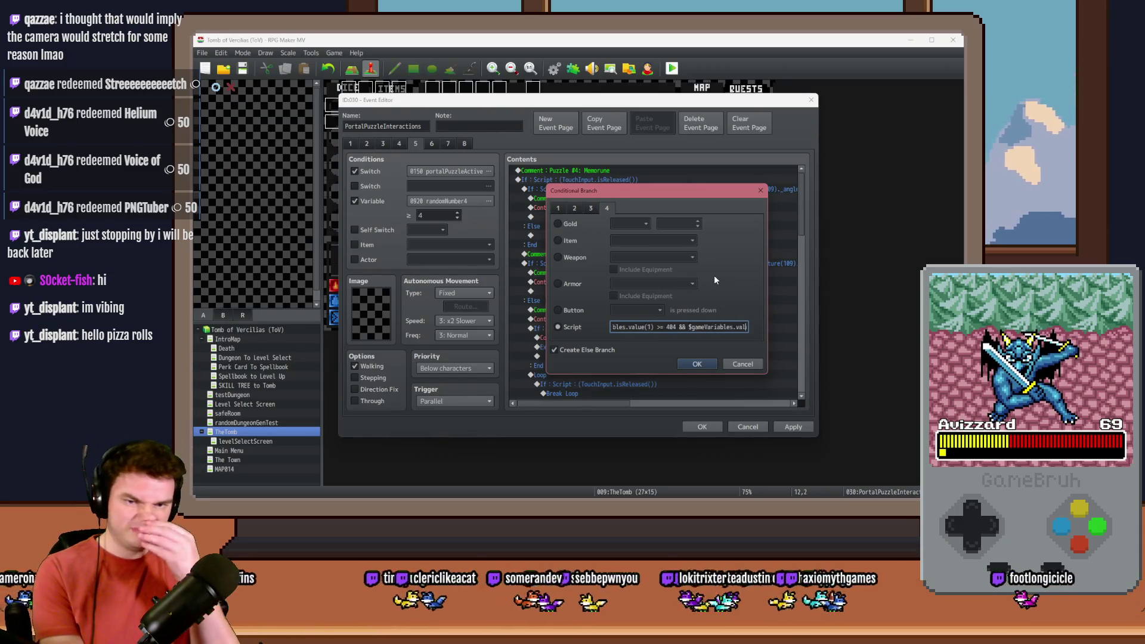
{"action": "key", "text": "Right"}
{"action": "key", "text": "Right"}
{"action": "key", "text": "Right"}
{"action": "left_click", "coordinate": [708, 326]}
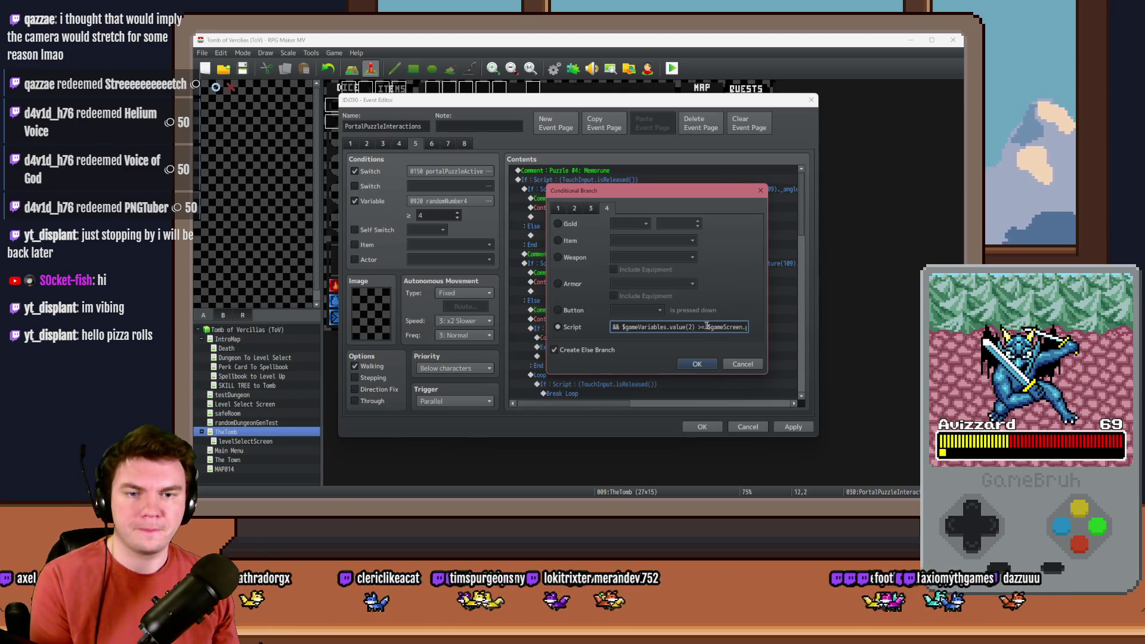
{"action": "key", "text": "Delete"}
{"action": "key", "text": "Delete"}
{"action": "key", "text": "Delete"}
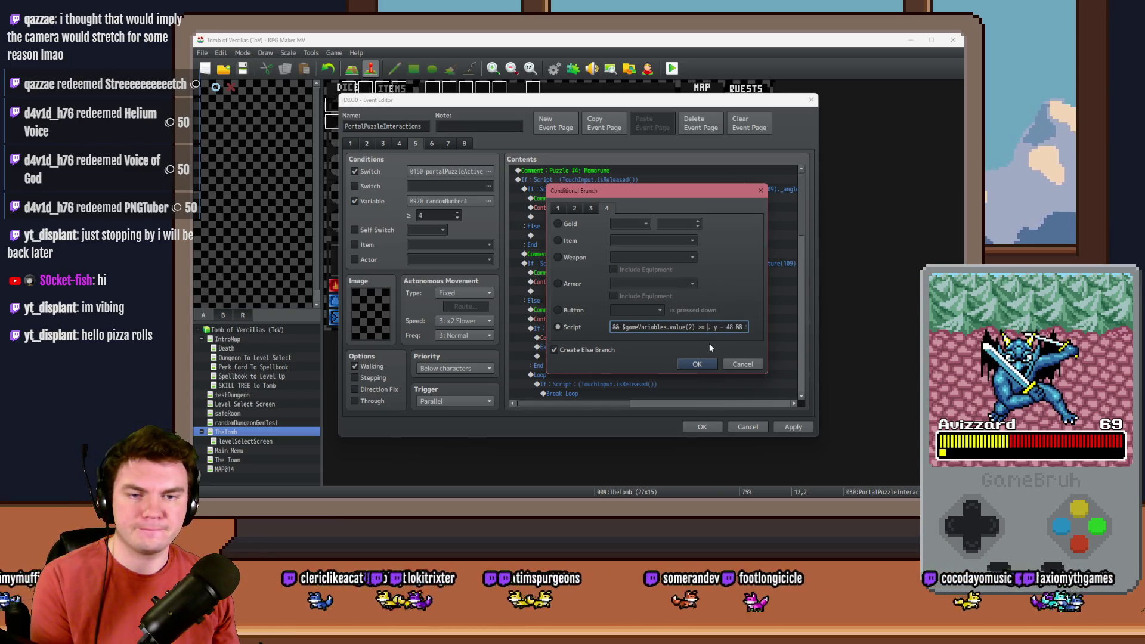
{"action": "type", "text": "402"}
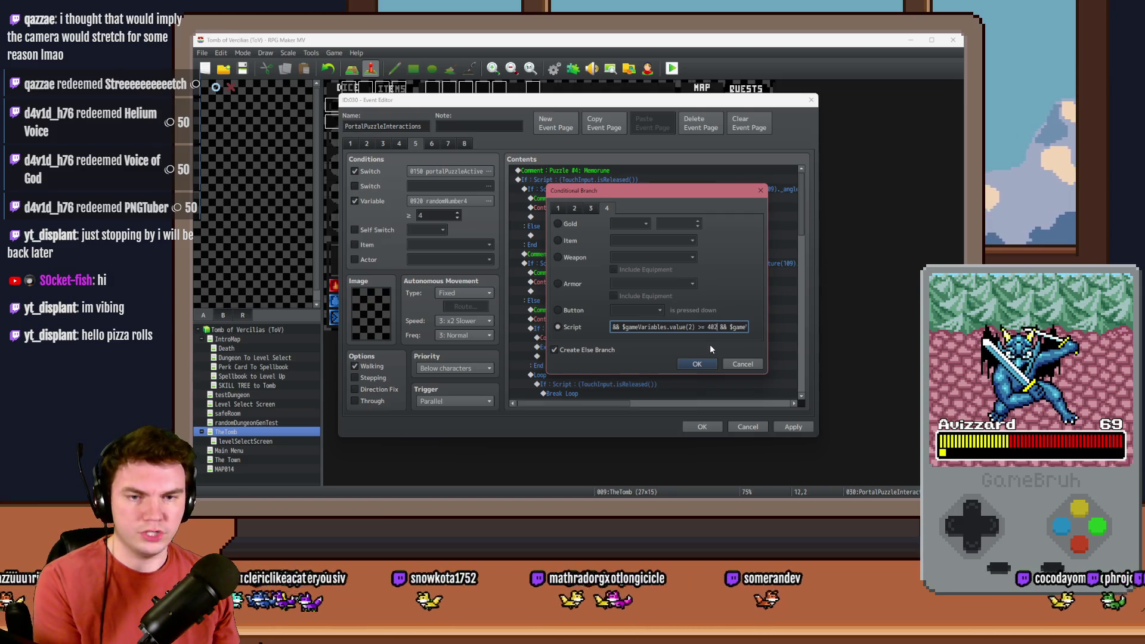
{"action": "key", "text": "Left"}
{"action": "key", "text": "Left"}
{"action": "key", "text": "Left"}
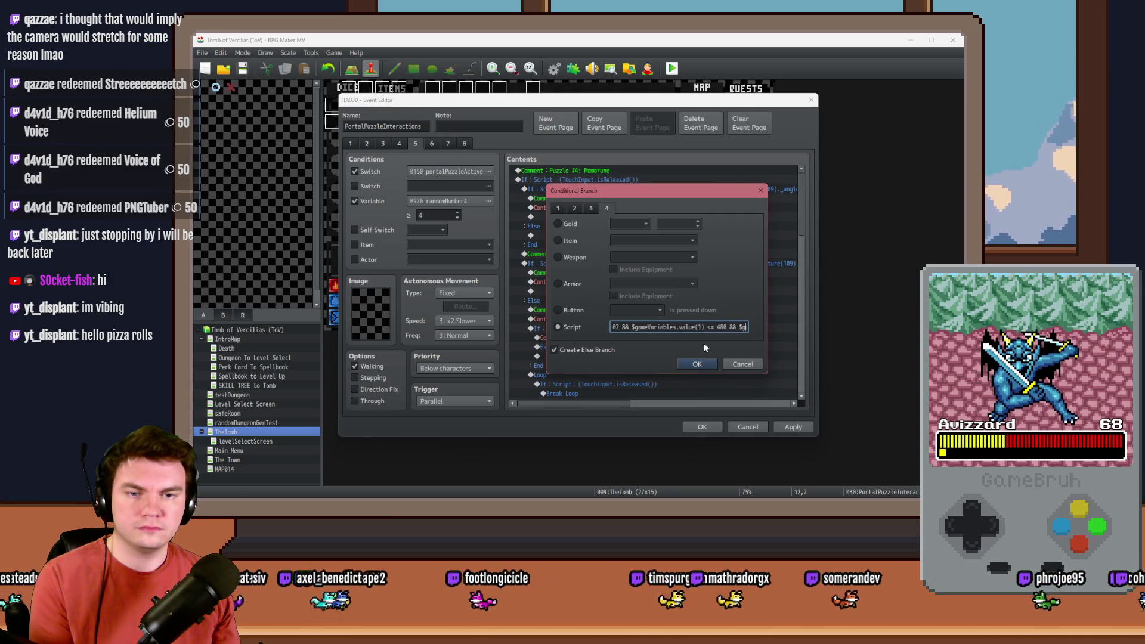
Set the upper bounds to 476 and 506, measured from the rune slot in Photoshop.
{"action": "key", "text": "alt+Tab"}
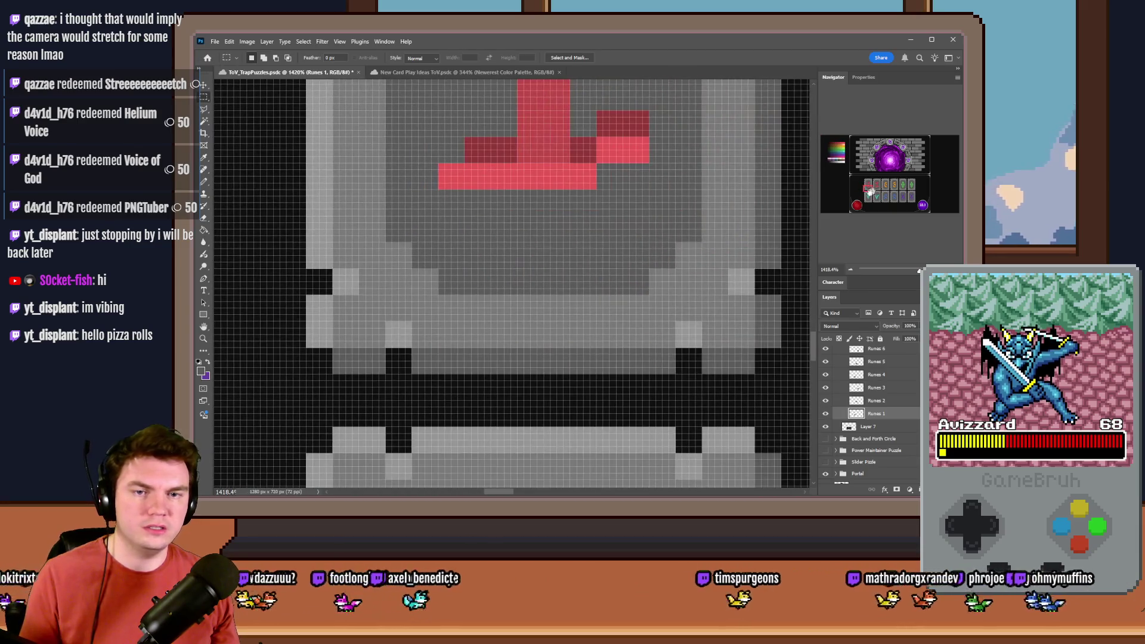
{"action": "mouse_move", "coordinate": [768, 362]}
{"action": "left_mouse_down"}
{"action": "mouse_move", "coordinate": [781, 374]}
{"action": "mouse_move", "coordinate": [350, 87]}
{"action": "mouse_move", "coordinate": [604, 225]}
{"action": "left_mouse_up"}
{"action": "key", "text": "alt+Tab"}
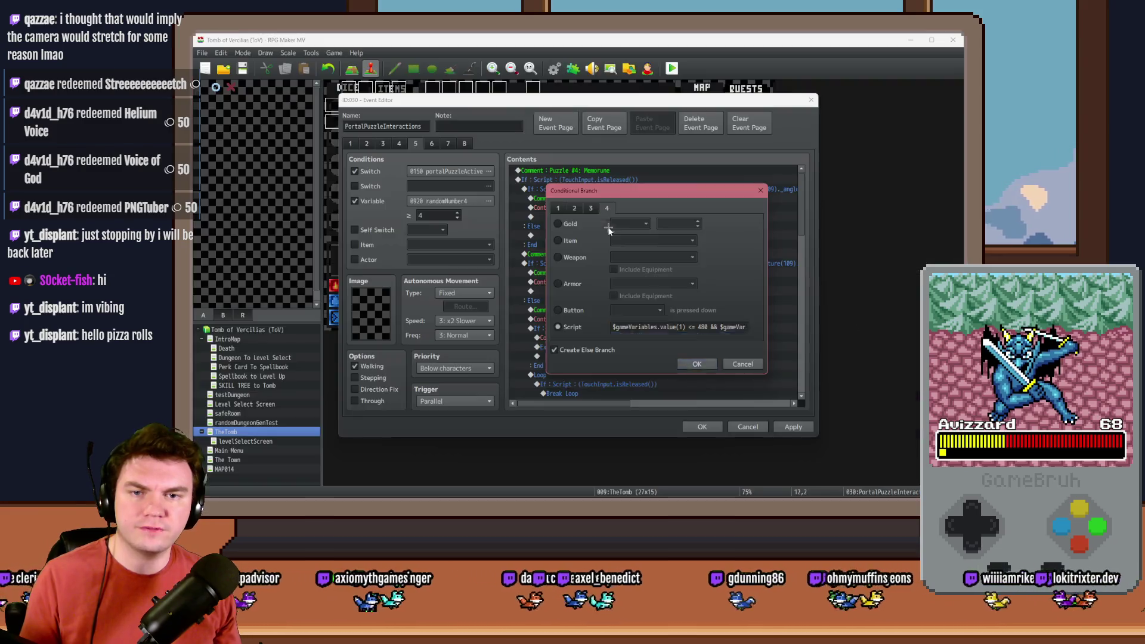
{"action": "type", "text": "476"}
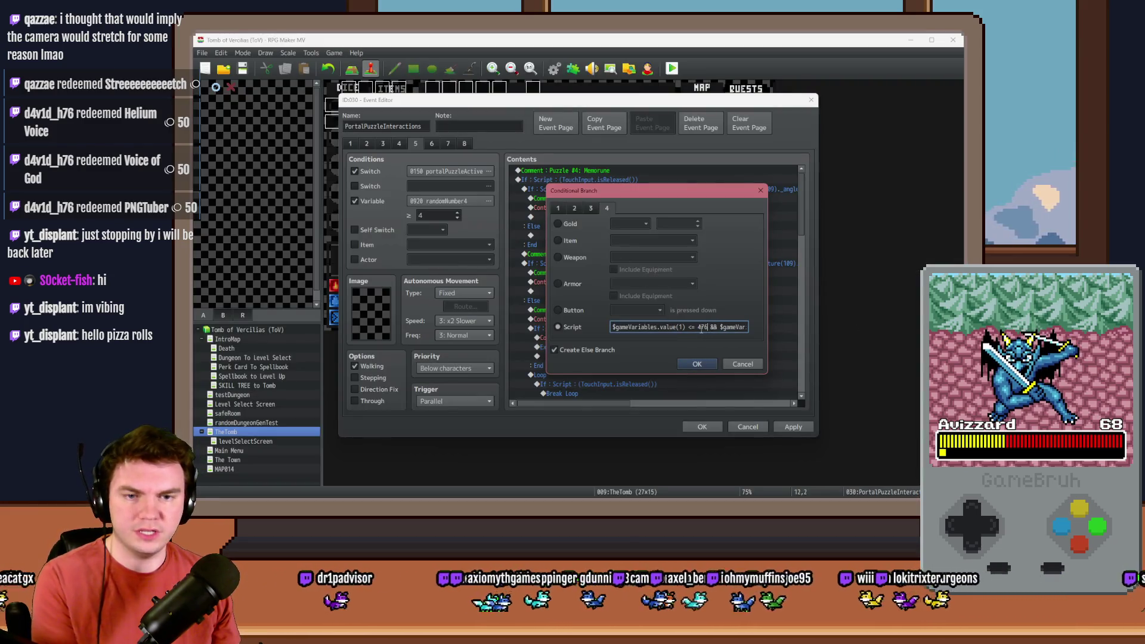
{"action": "key", "text": "Right"}
{"action": "key", "text": "Right"}
{"action": "key", "text": "Right"}
{"action": "key", "text": "BackSpace"}
{"action": "key", "text": "BackSpace"}
{"action": "key", "text": "BackSpace"}
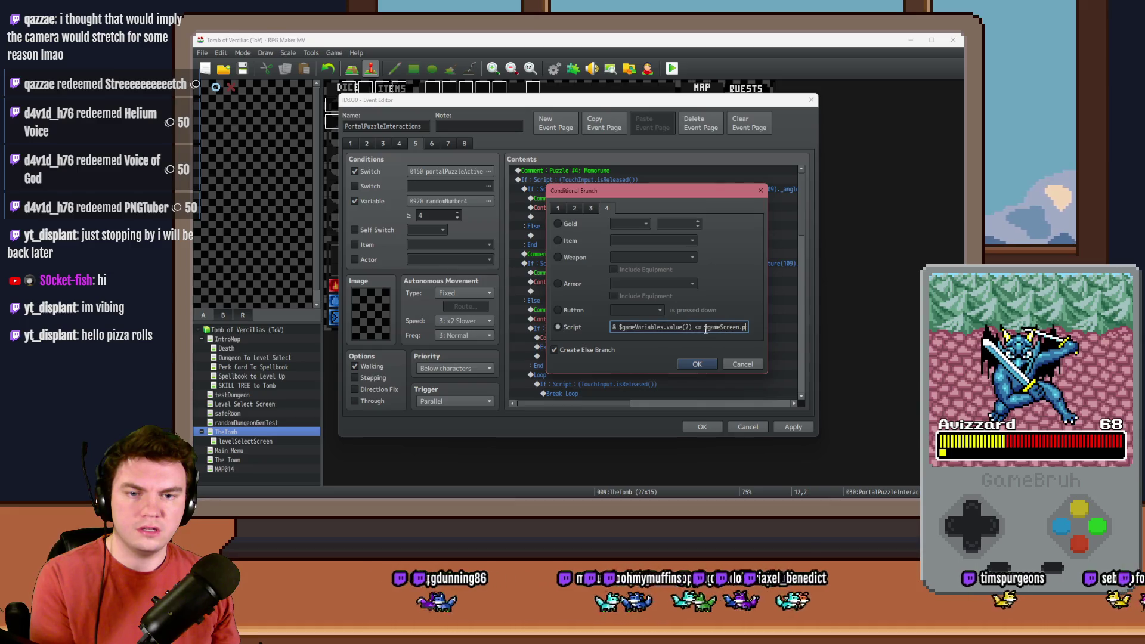
{"action": "left_click_drag", "start_coordinate": [705, 327], "coordinate": [765, 325]}
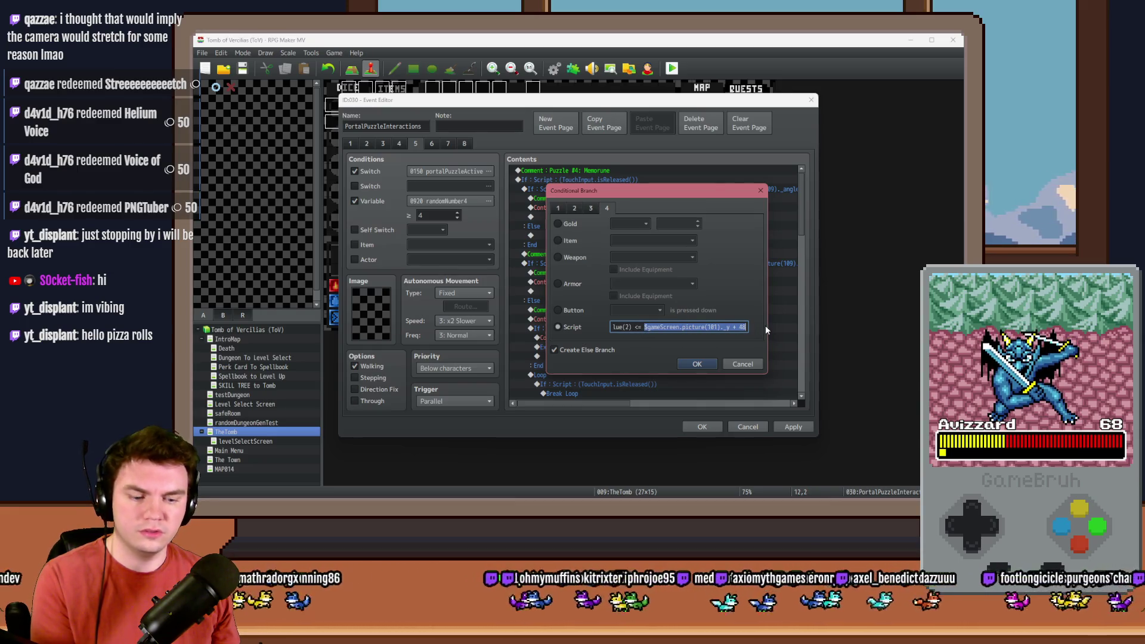
{"action": "key", "text": "Delete"}
{"action": "type", "text": "4"}
{"action": "key", "text": "BackSpace"}
{"action": "type", "text": "506"}
Verify the slot's 476 × 506 px extent in Photoshop and confirm the touch-area condition.
{"action": "key", "text": "alt+Tab"}
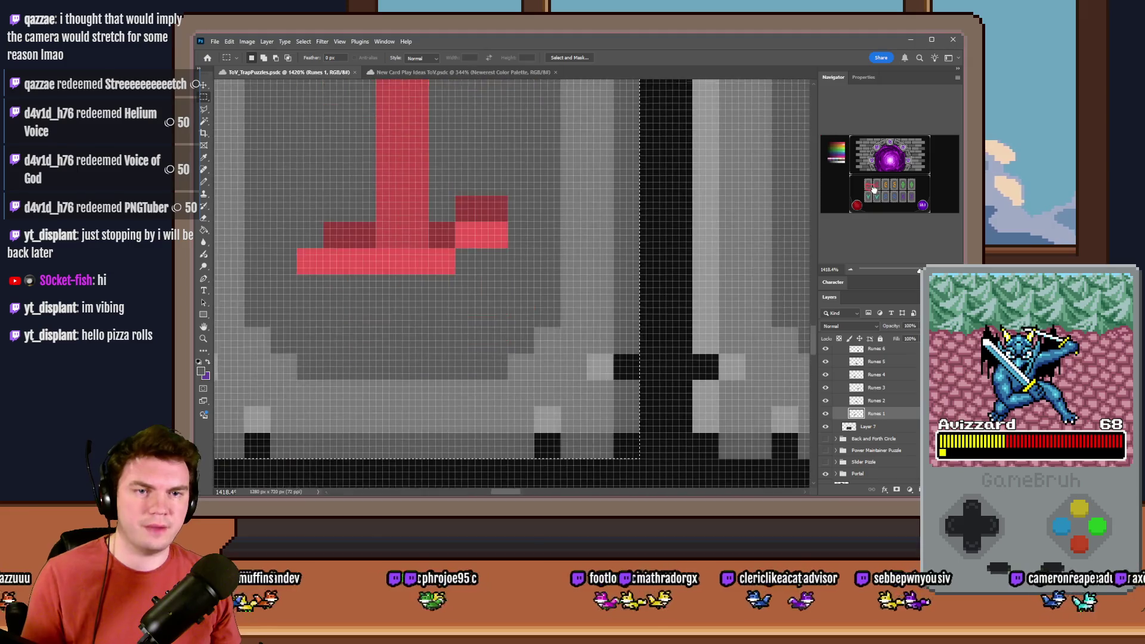
{"action": "mouse_move", "coordinate": [637, 432]}
{"action": "left_mouse_down"}
{"action": "mouse_move", "coordinate": [221, 84]}
{"action": "mouse_move", "coordinate": [544, 169]}
{"action": "mouse_move", "coordinate": [562, 195]}
{"action": "left_mouse_up"}
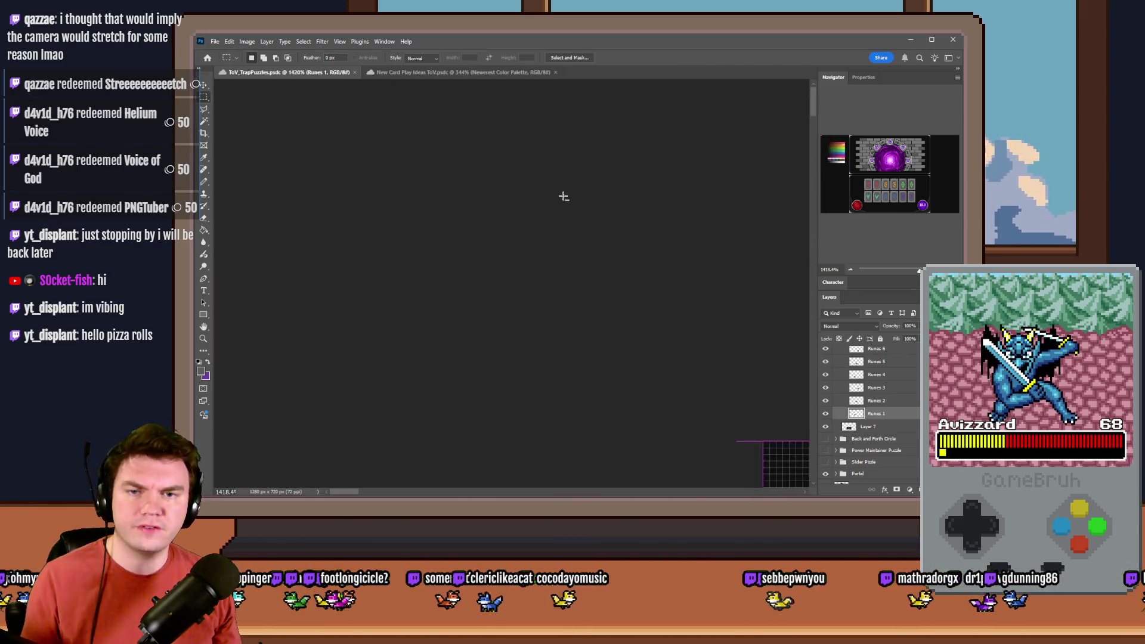
{"action": "key", "text": "alt+Tab"}
{"action": "left_click", "coordinate": [700, 364]}
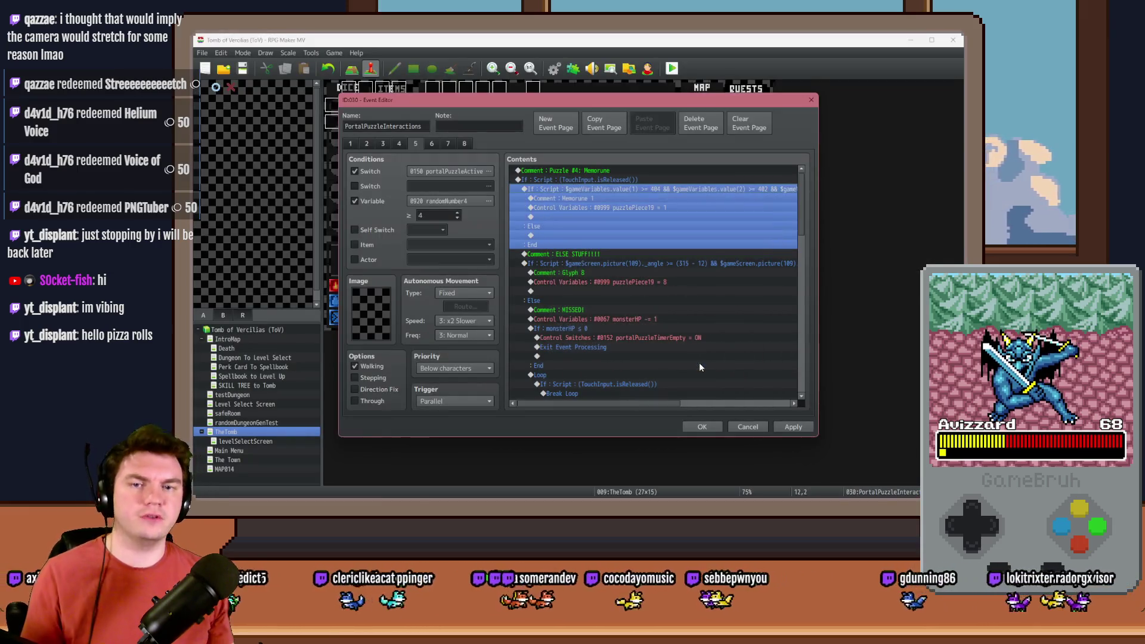
Move the Memorune 1 branch above the touch-release check and select its puzzlePiece19 line.
{"action": "left_click", "coordinate": [580, 182]}
{"action": "left_click", "coordinate": [583, 197]}
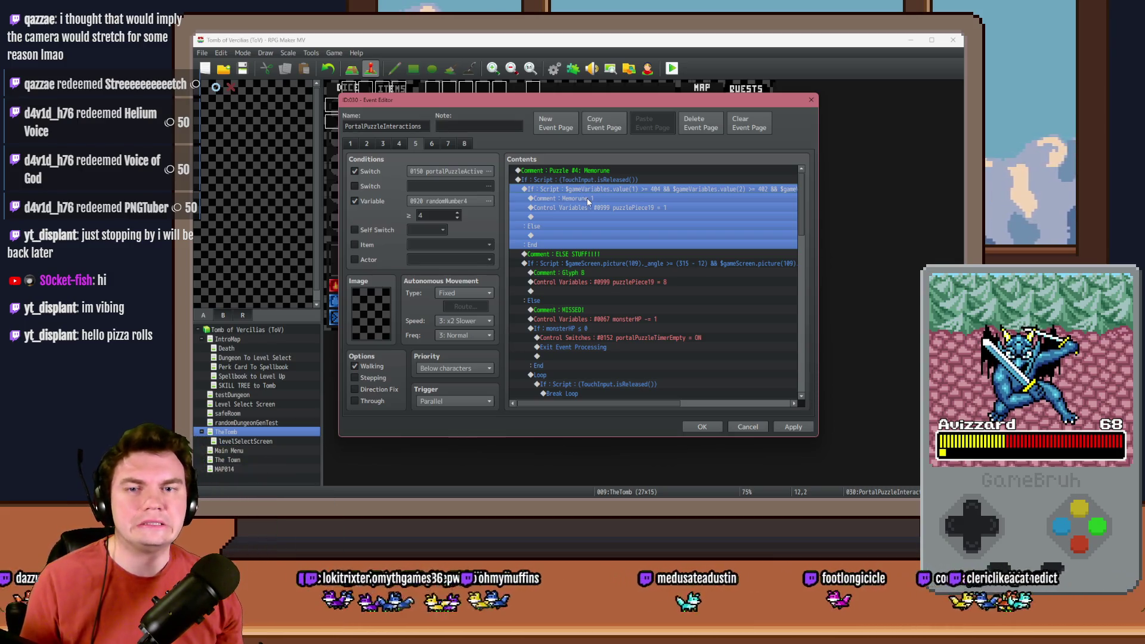
{"action": "left_click", "coordinate": [602, 180]}
{"action": "left_click", "coordinate": [601, 188]}
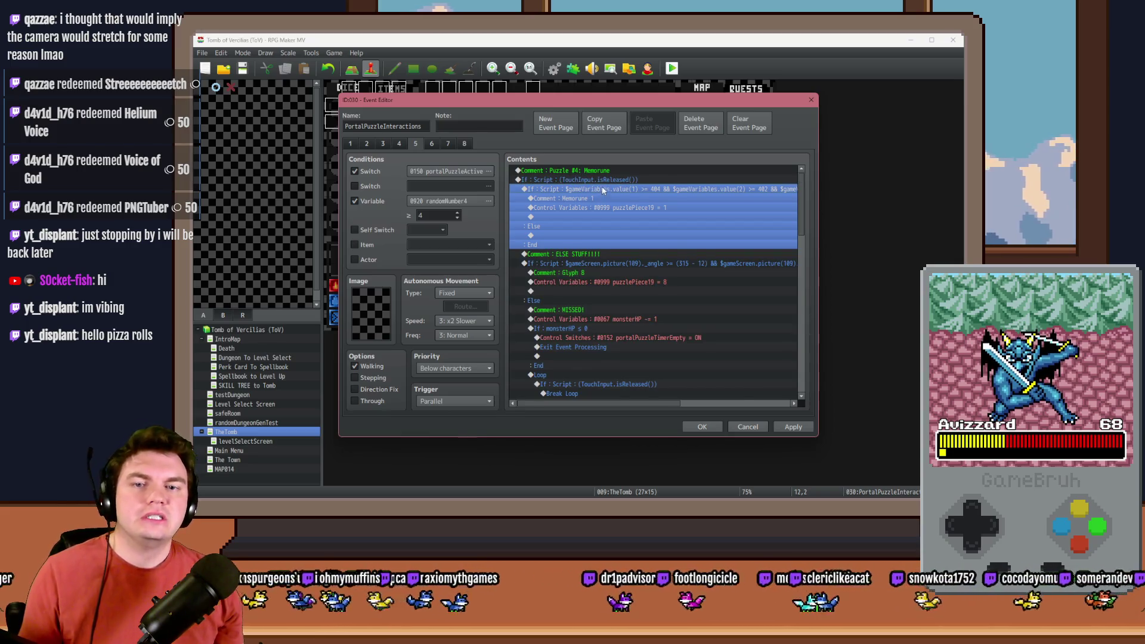
{"action": "key", "text": "Delete"}
{"action": "left_click", "coordinate": [606, 181]}
{"action": "key", "text": "ctrl+v"}
{"action": "double_click", "coordinate": [607, 181]}
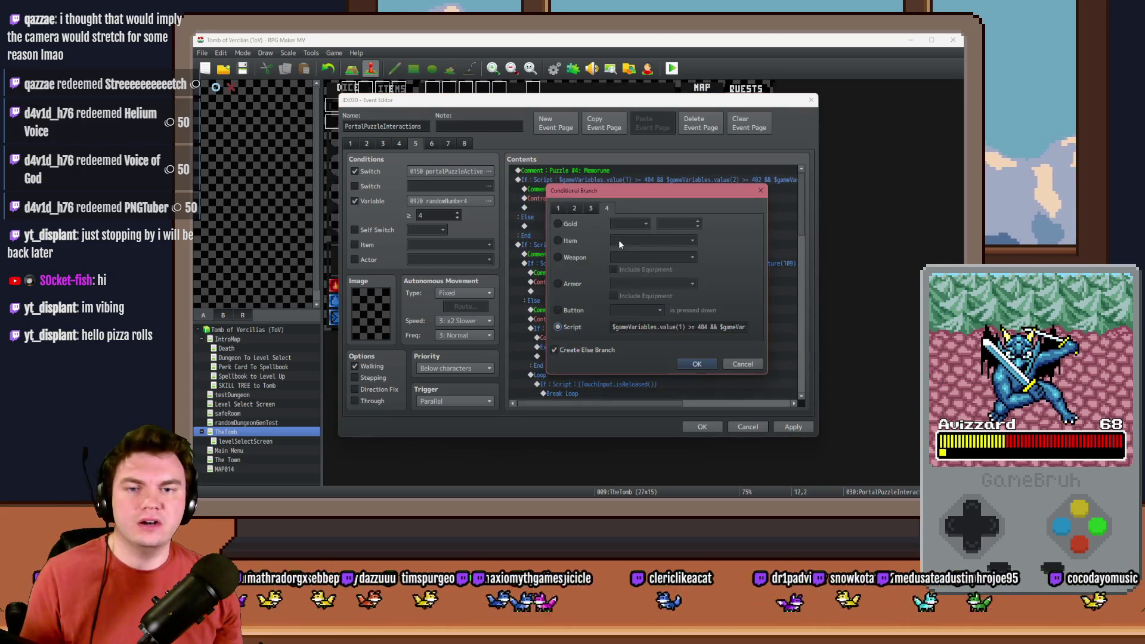
{"action": "left_click", "coordinate": [716, 364]}
{"action": "left_click", "coordinate": [618, 200]}
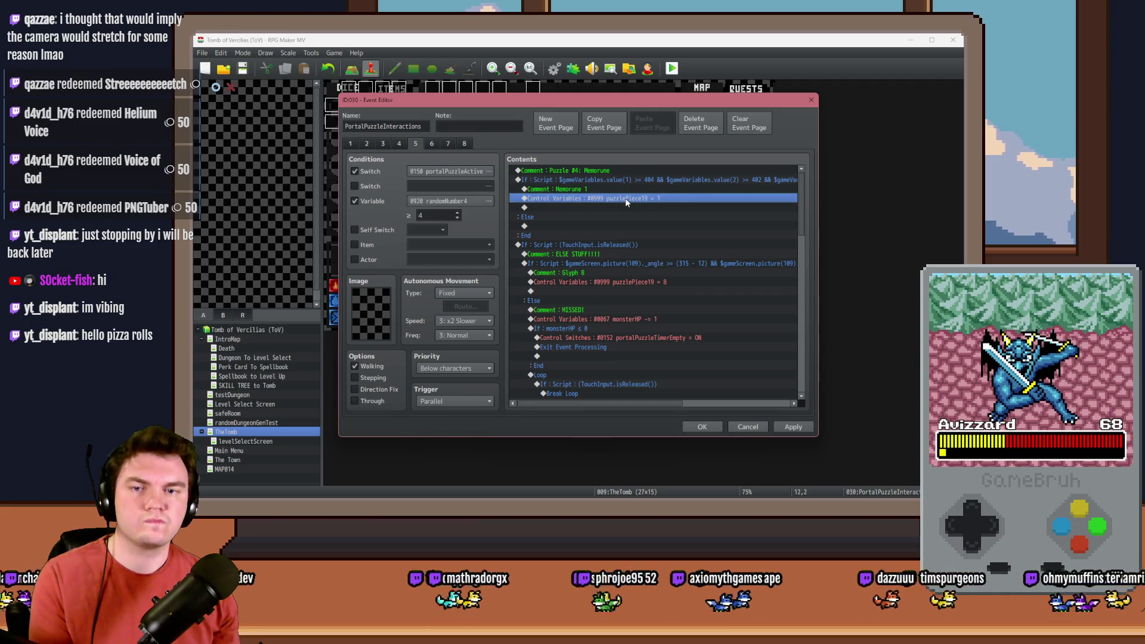
{"action": "left_click", "coordinate": [642, 181]}
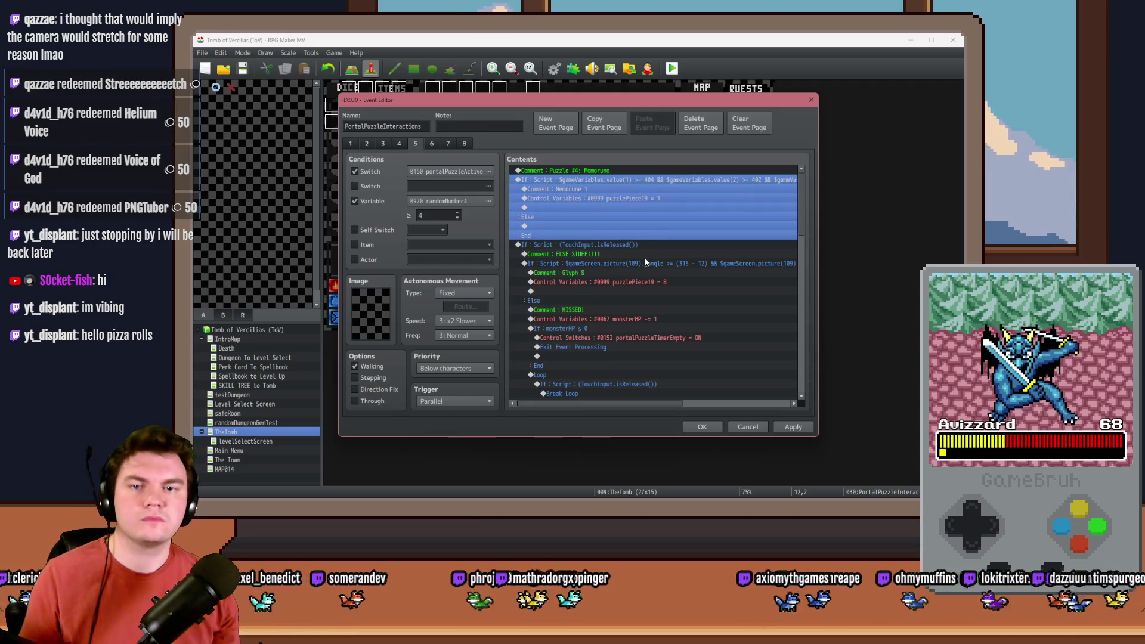
{"action": "left_click", "coordinate": [623, 198]}
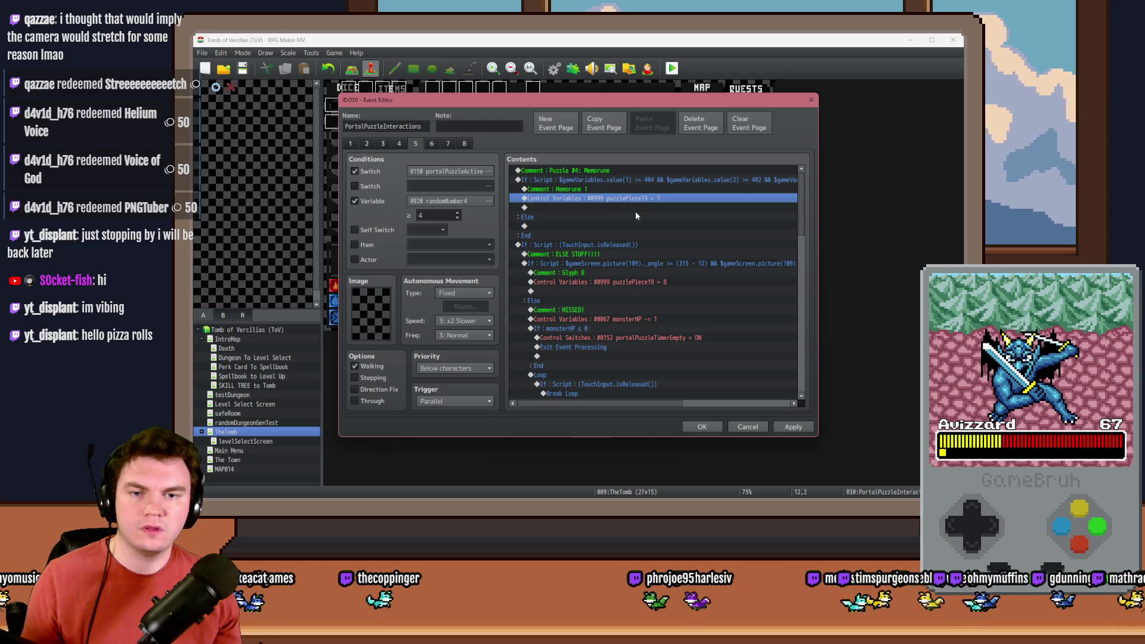
Move the puzzlePiece19 = 1 line to just after the Memorune 1 branch's End.
{"action": "key", "text": "Delete"}
{"action": "left_click", "coordinate": [600, 234]}
{"action": "key", "text": "ctrl+v"}
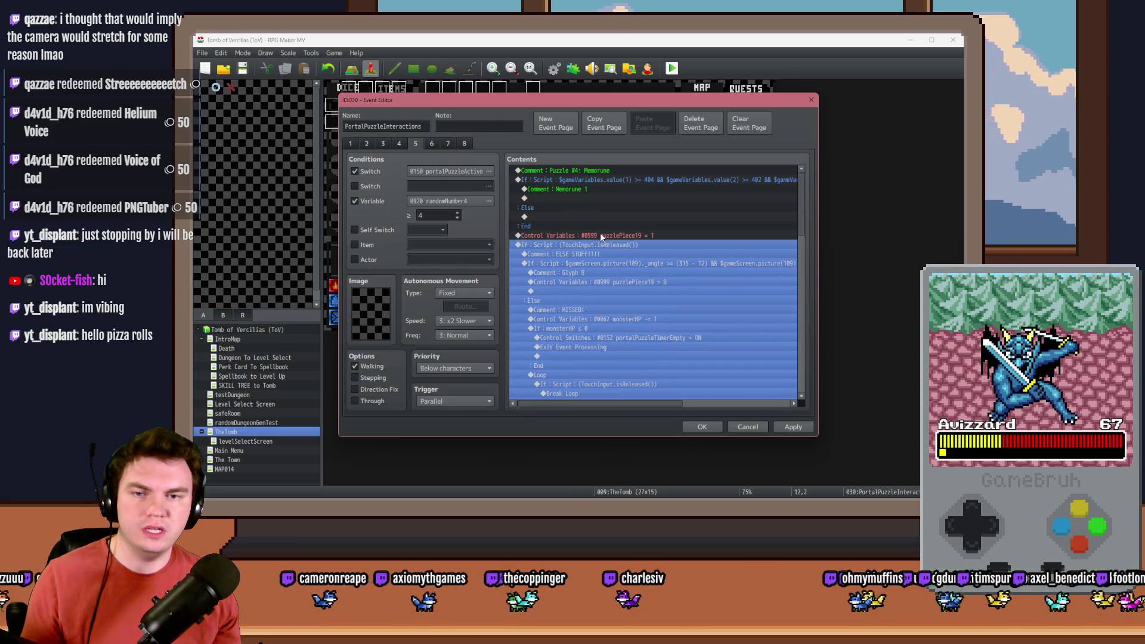
Start inserting a new command on the empty line inside the Memorune 1 branch.
{"action": "left_click", "coordinate": [600, 241]}
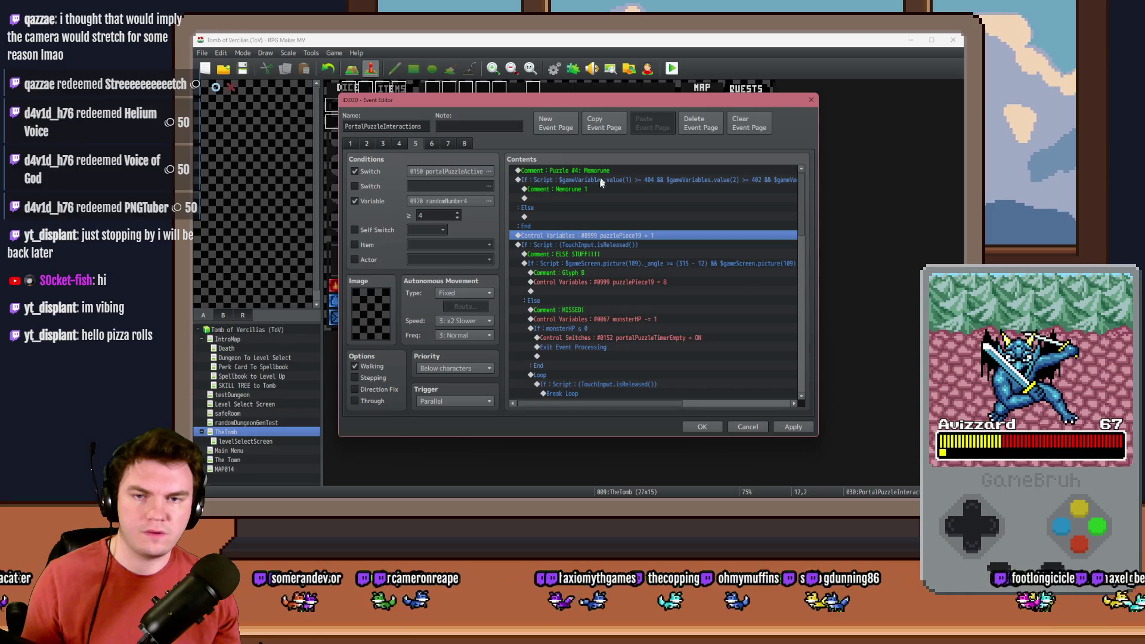
{"action": "left_click", "coordinate": [600, 189]}
{"action": "left_click", "coordinate": [599, 199]}
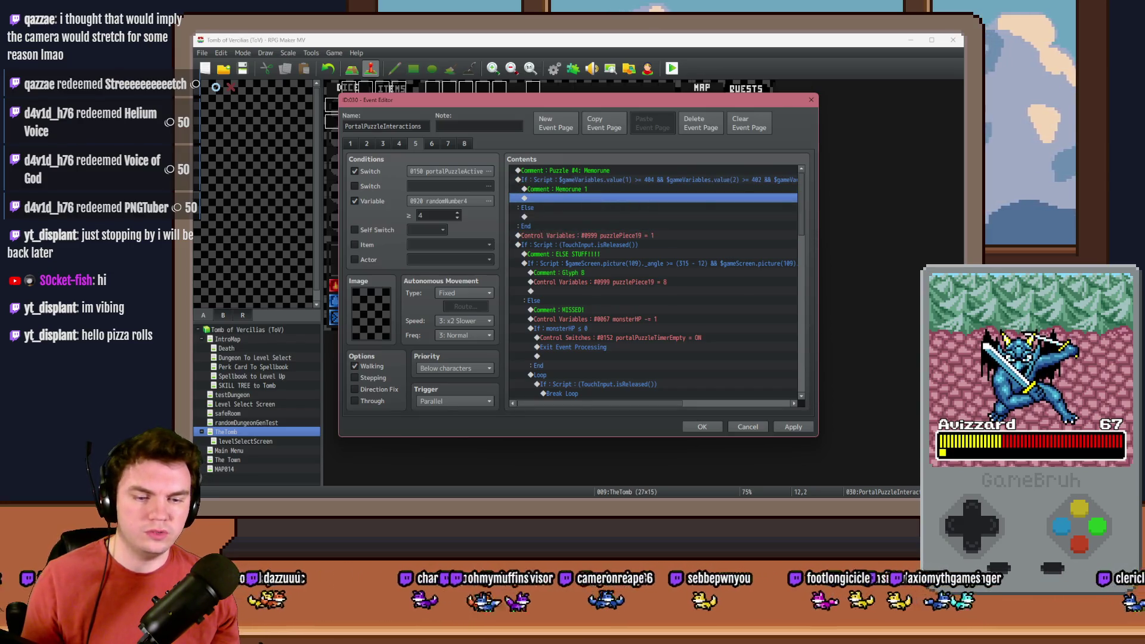
{"action": "key", "text": "Return"}
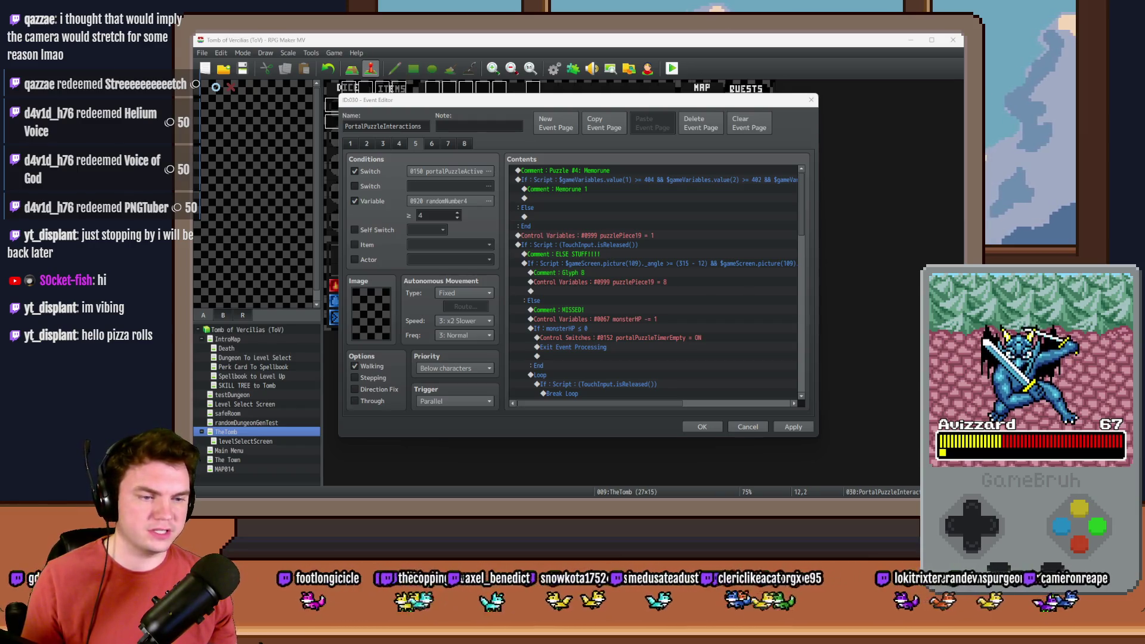
{"action": "double_click", "coordinate": [597, 195]}
Add a Script command $gameScreen.tintPicture(101, [0, 0, 0, 0], 1); from the pasted template.
{"action": "left_click", "coordinate": [580, 146]}
{"action": "left_click", "coordinate": [685, 388]}
{"action": "key", "text": "ctrl+v"}
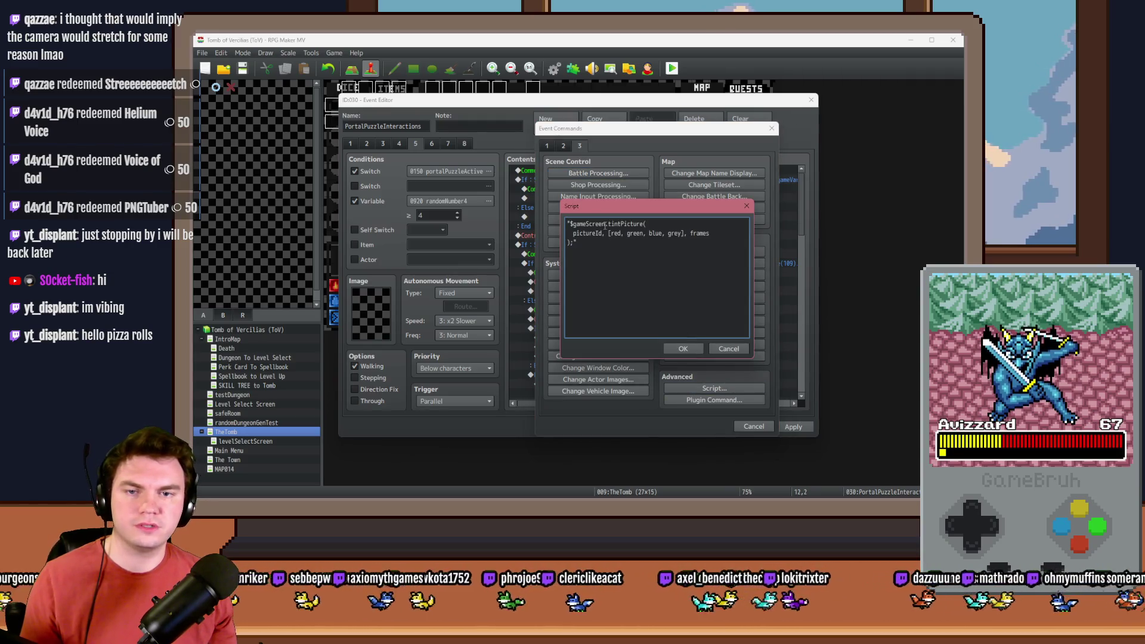
{"action": "left_click", "coordinate": [650, 224]}
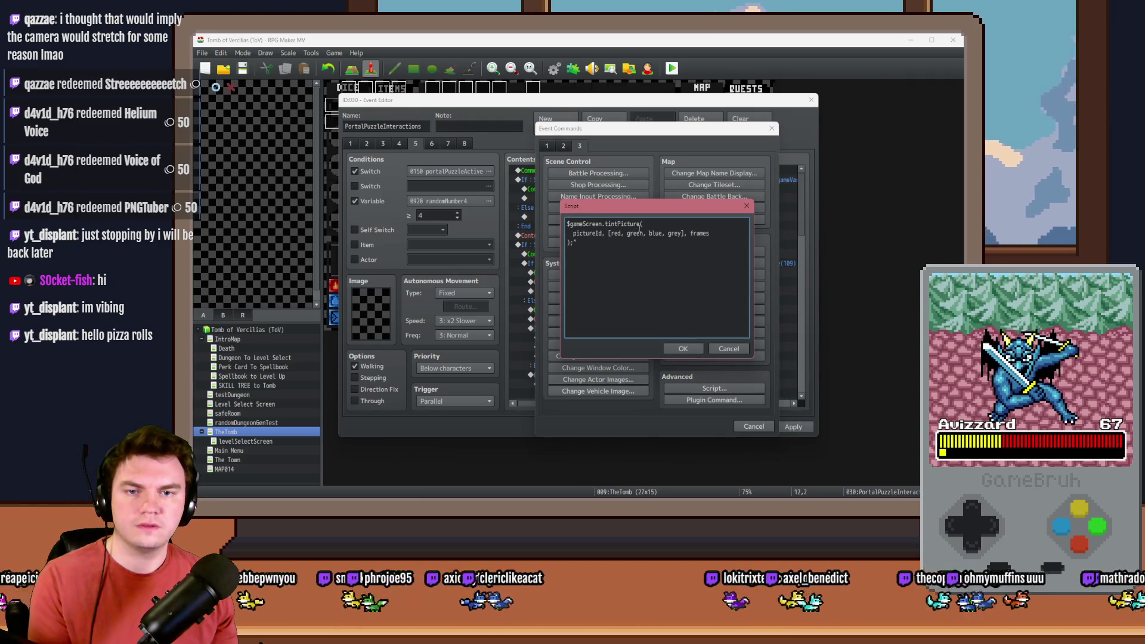
{"action": "key", "text": "Delete"}
{"action": "double_click", "coordinate": [652, 223]}
{"action": "type", "text": "1"}
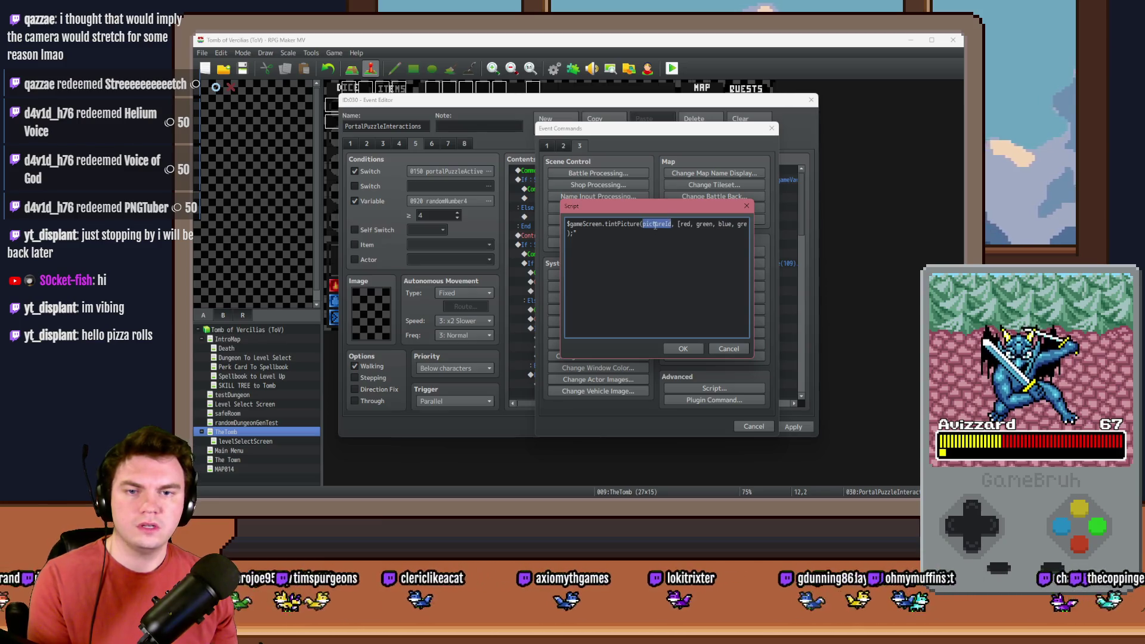
{"action": "type", "text": "01"}
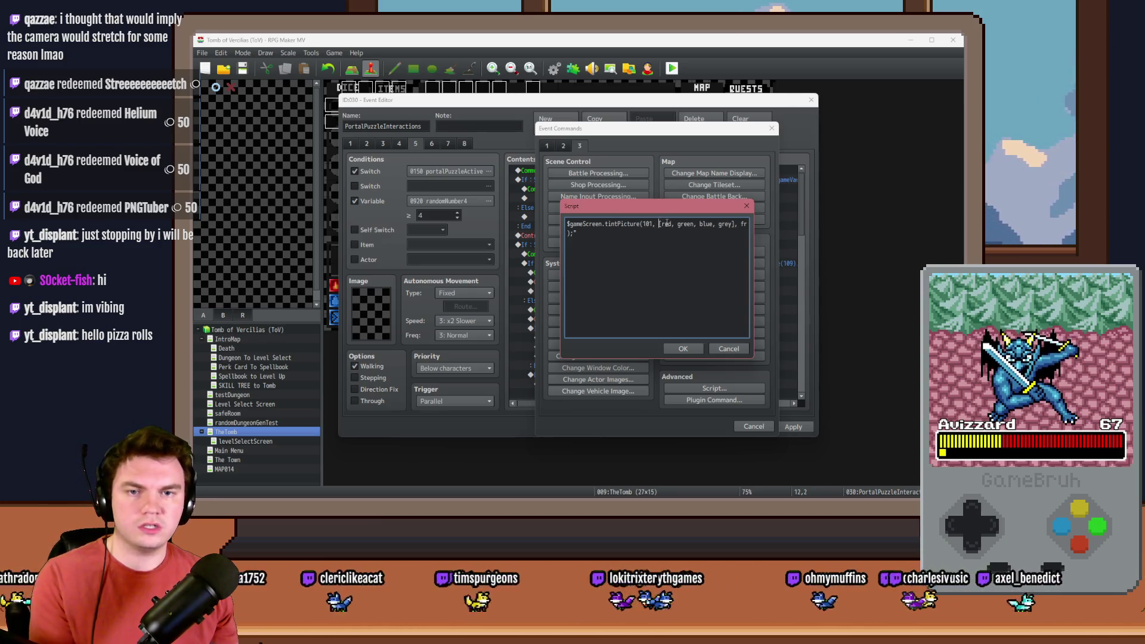
{"action": "double_click", "coordinate": [666, 223]}
{"action": "type", "text": "0"}
{"action": "double_click", "coordinate": [678, 224]}
{"action": "type", "text": "0"}
{"action": "double_click", "coordinate": [687, 224]}
{"action": "type", "text": "0"}
{"action": "double_click", "coordinate": [700, 224]}
{"action": "type", "text": "0"}
{"action": "double_click", "coordinate": [715, 224]}
{"action": "type", "text": "1"}
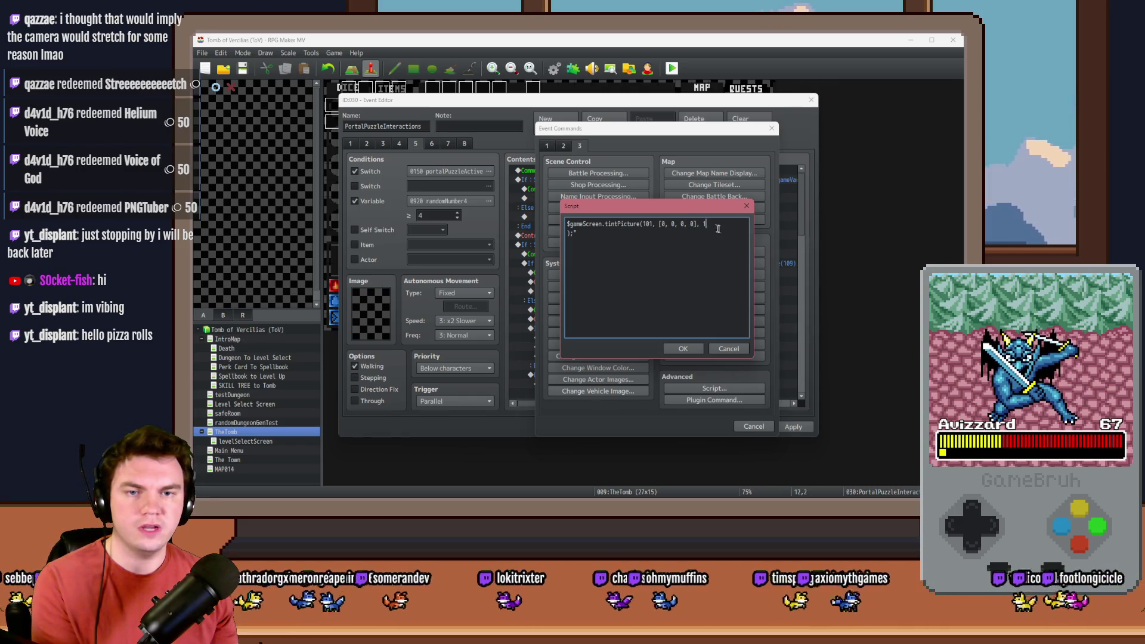
{"action": "key", "text": "Delete"}
Change the tint values to [25, 25, 25, 25] and select the whole script line.
{"action": "double_click", "coordinate": [662, 225]}
{"action": "type", "text": "25"}
{"action": "double_click", "coordinate": [676, 225]}
{"action": "type", "text": "25"}
{"action": "double_click", "coordinate": [691, 224]}
{"action": "type", "text": "25"}
{"action": "double_click", "coordinate": [701, 224]}
{"action": "type", "text": "25"}
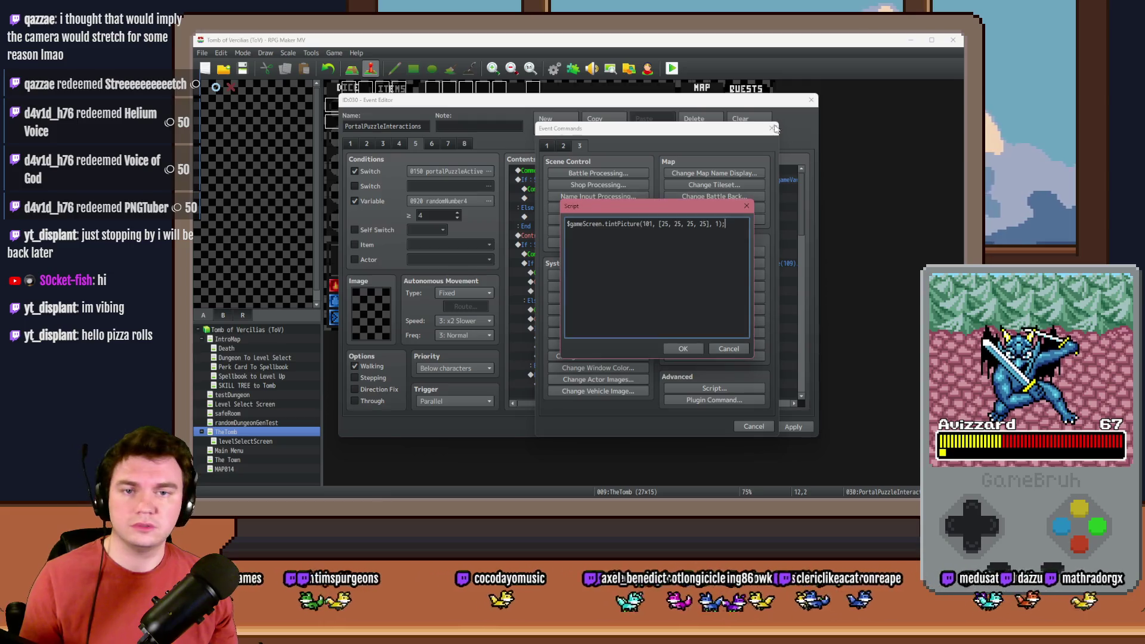
{"action": "key", "text": "ctrl+a"}
{"action": "key", "text": "ctrl+c"}
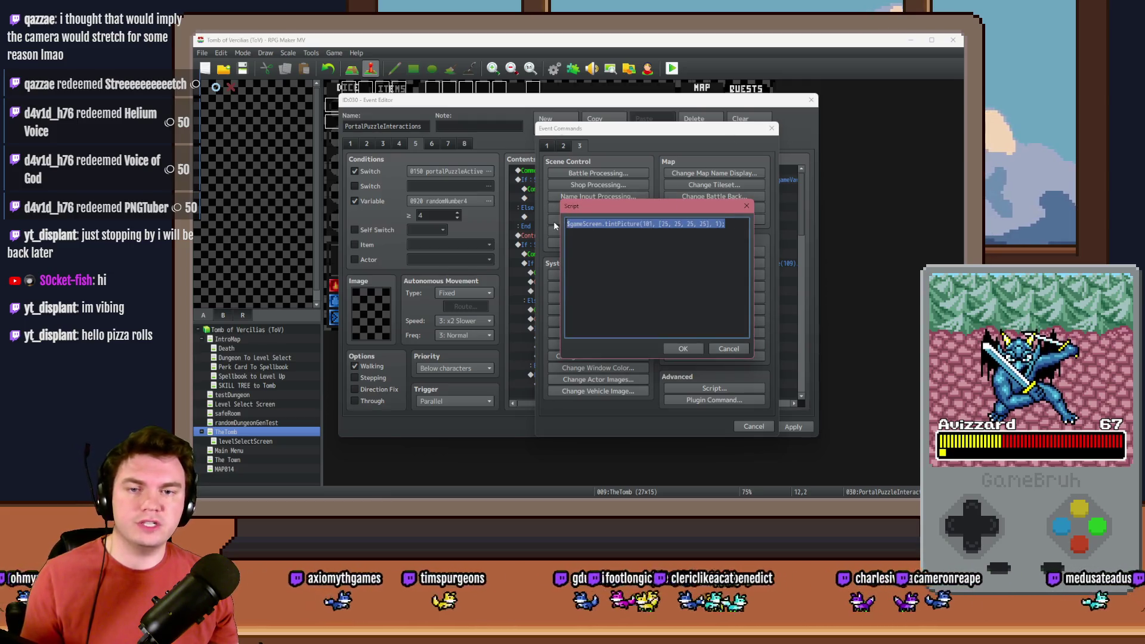
Add a second tint line for picture 102 with [0, 0, 0, 0], and zero picture 101's last tint value.
{"action": "left_click", "coordinate": [739, 223]}
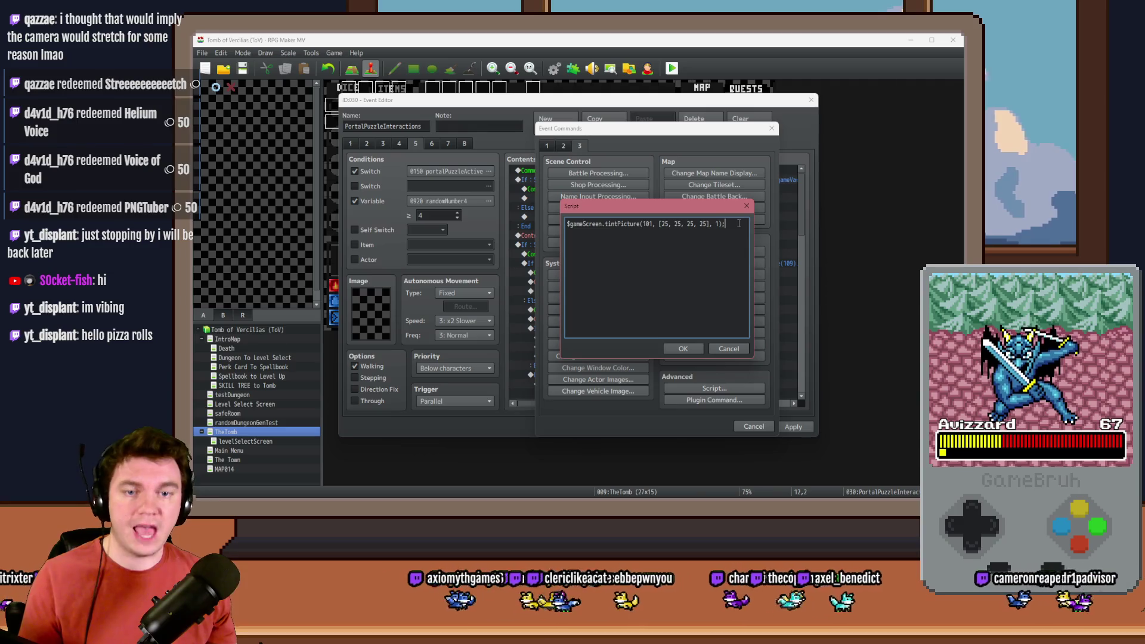
{"action": "key", "text": "ctrl+v"}
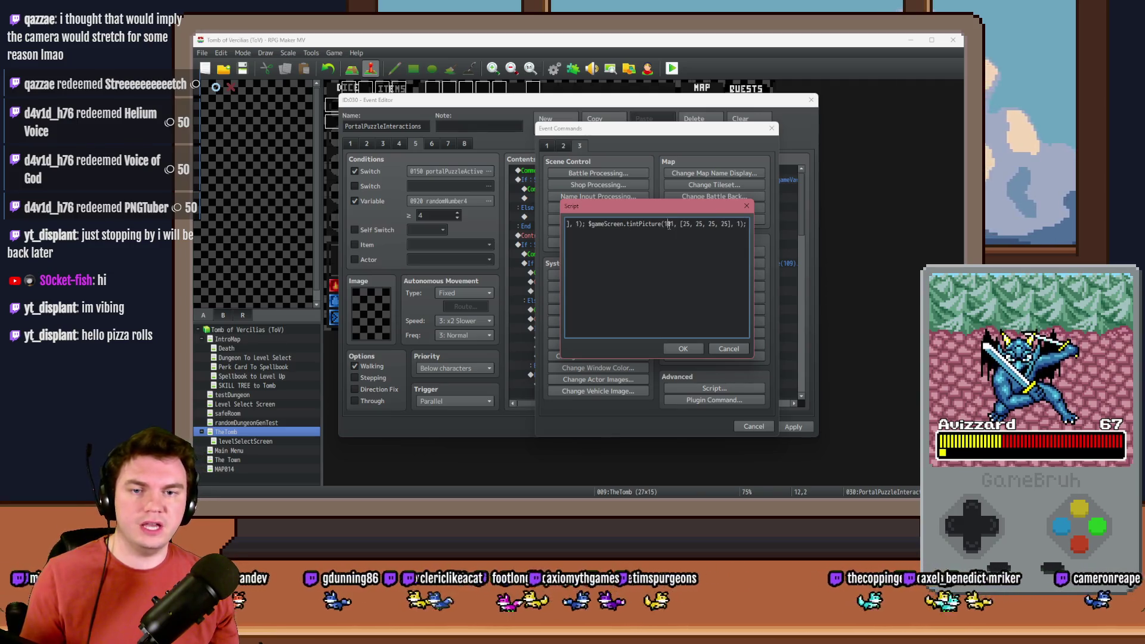
{"action": "left_click", "coordinate": [669, 225]}
{"action": "key", "text": "BackSpace"}
{"action": "type", "text": "25"}
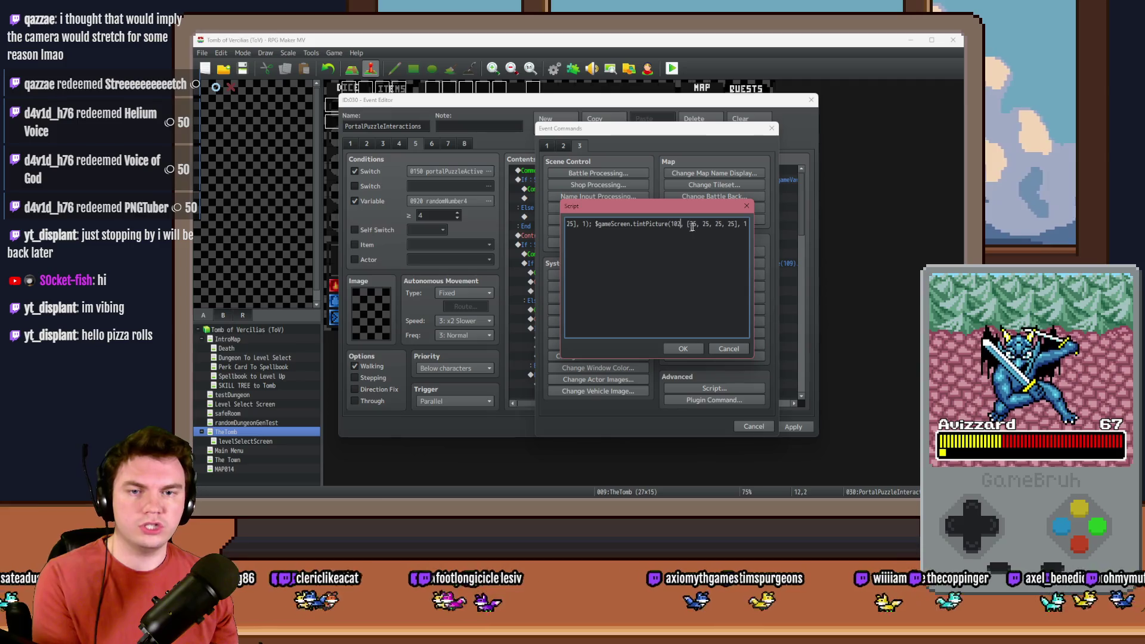
{"action": "double_click", "coordinate": [693, 224]}
{"action": "type", "text": "0"}
{"action": "double_click", "coordinate": [705, 224]}
{"action": "type", "text": "0"}
{"action": "double_click", "coordinate": [712, 224]}
{"action": "type", "text": "0"}
{"action": "double_click", "coordinate": [725, 223]}
{"action": "type", "text": "0"}
{"action": "double_click", "coordinate": [576, 224]}
{"action": "type", "text": "0"}
Remove the trailing semicolon from the second tint command.
{"action": "left_click_drag", "start_coordinate": [582, 223], "coordinate": [556, 223]}
{"action": "left_click", "coordinate": [639, 224]}
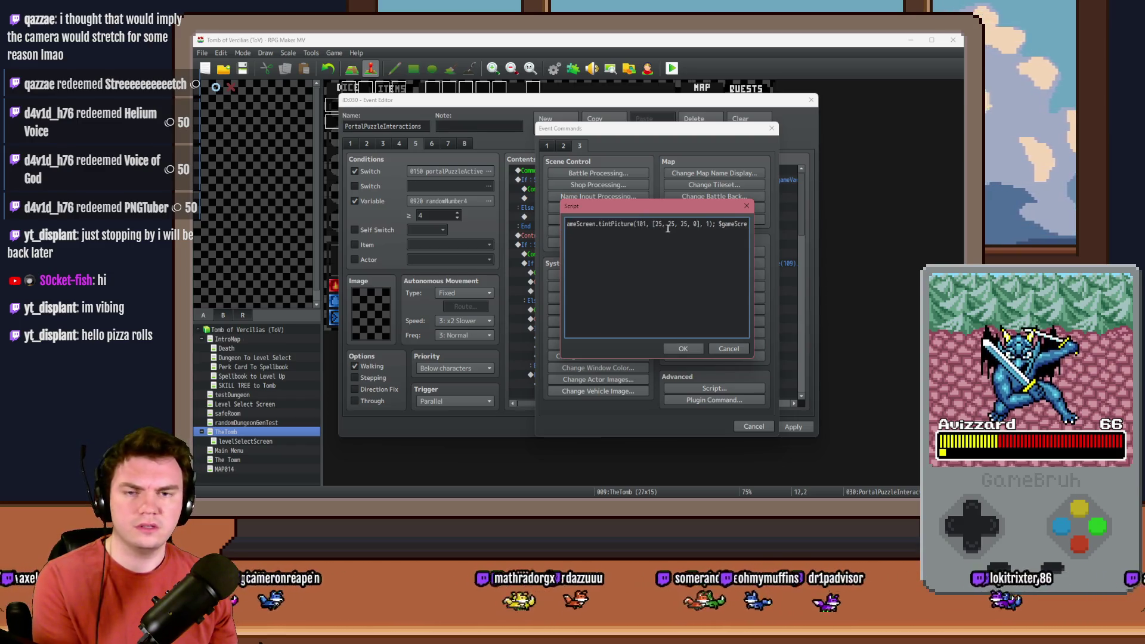
{"action": "left_click_drag", "start_coordinate": [704, 224], "coordinate": [757, 224]}
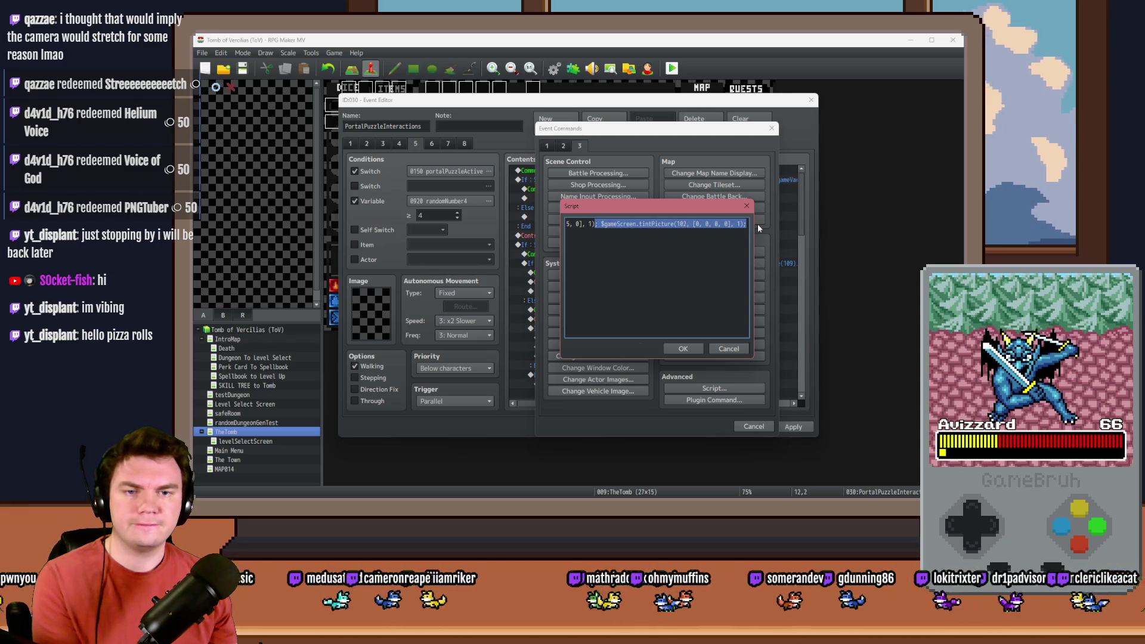
{"action": "left_click", "coordinate": [738, 225]}
{"action": "left_click_drag", "start_coordinate": [602, 224], "coordinate": [754, 225]}
{"action": "left_click", "coordinate": [743, 224]}
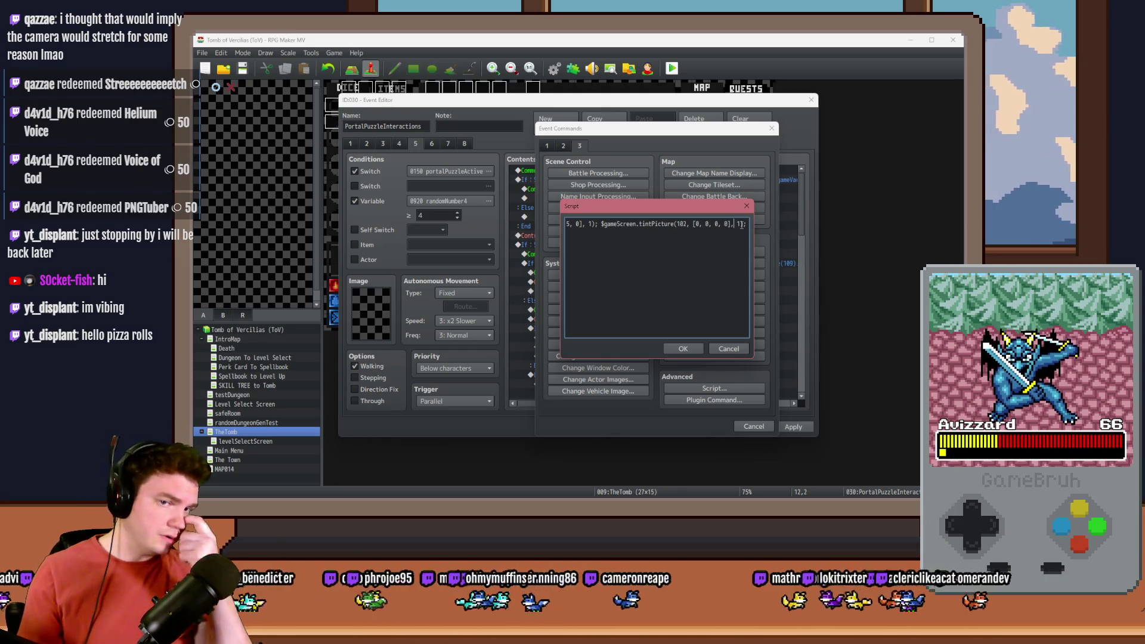
{"action": "key", "text": "BackSpace"}
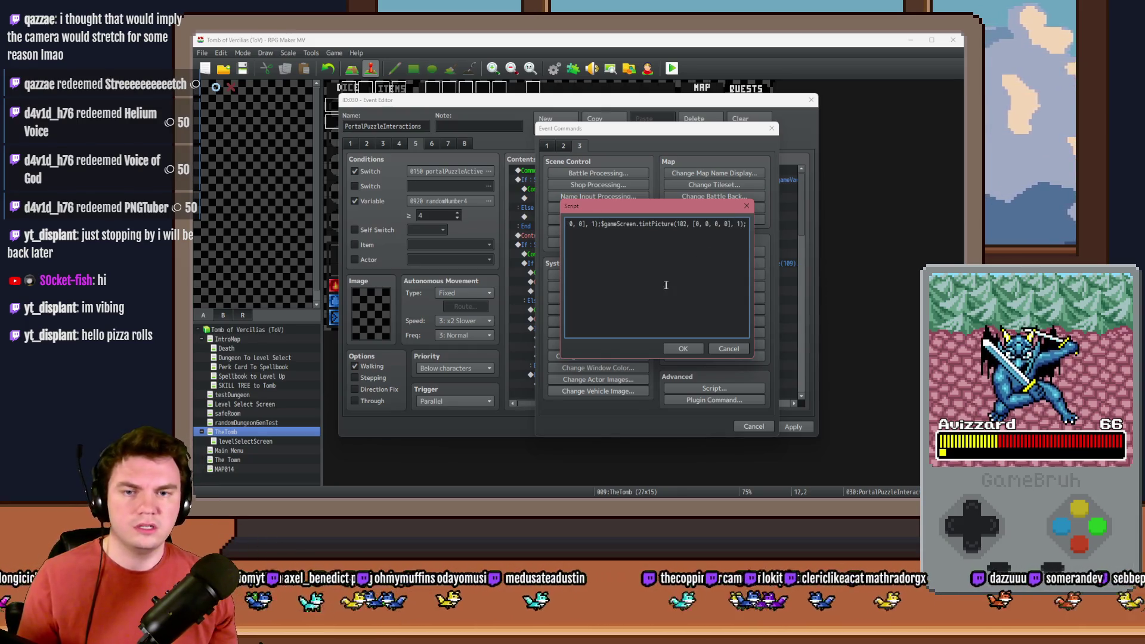
{"action": "left_click_drag", "start_coordinate": [601, 224], "coordinate": [806, 223]}
Change the second tint command's picture number, trying 103, 102, 105, 106, 107 and 108.
{"action": "double_click", "coordinate": [681, 223]}
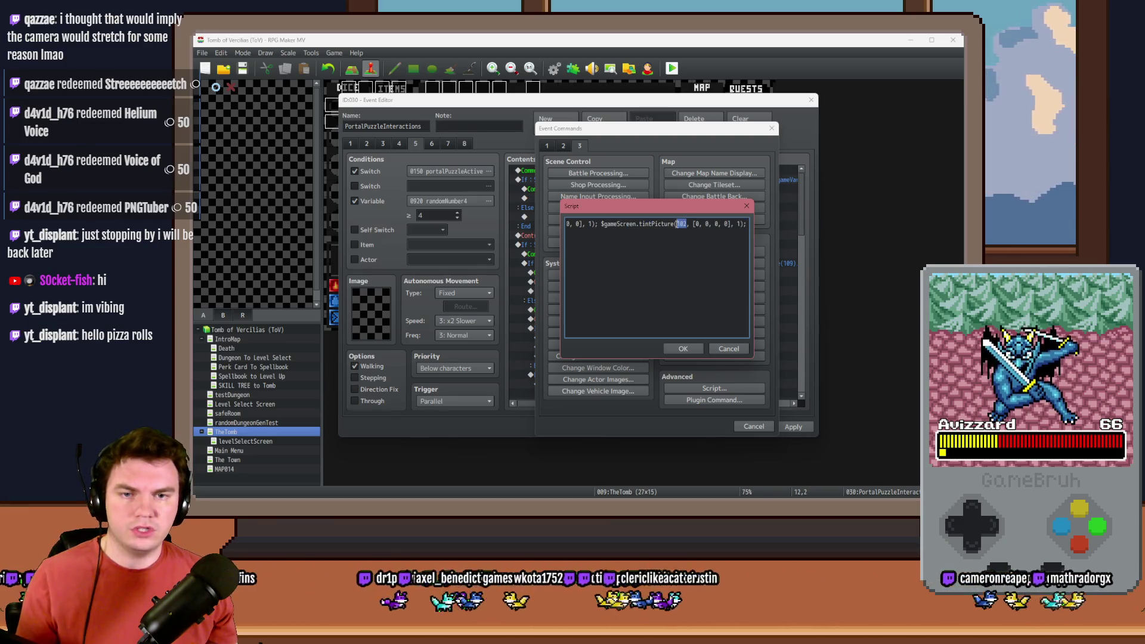
{"action": "type", "text": "103"}
{"action": "key", "text": "End"}
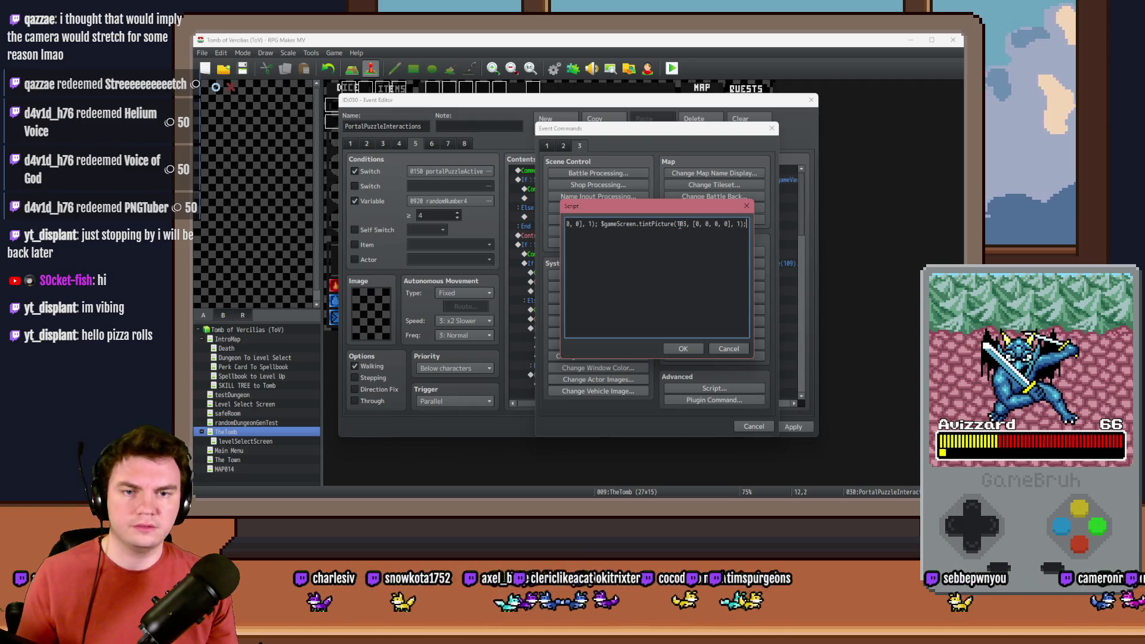
{"action": "double_click", "coordinate": [681, 224]}
{"action": "key", "text": "BackSpace"}
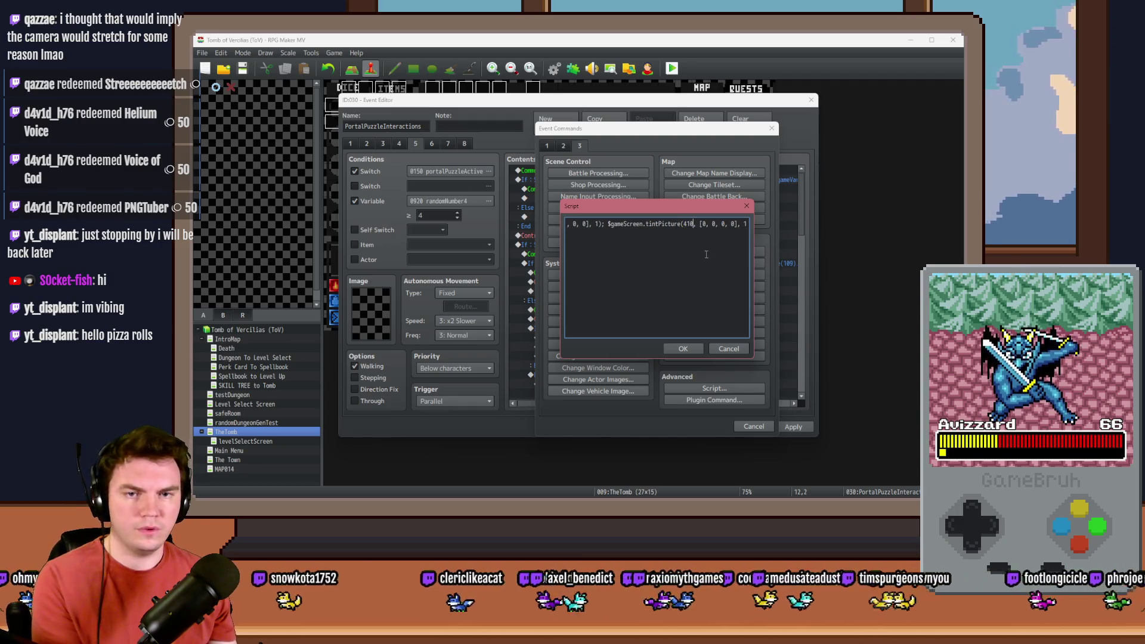
{"action": "type", "text": "102"}
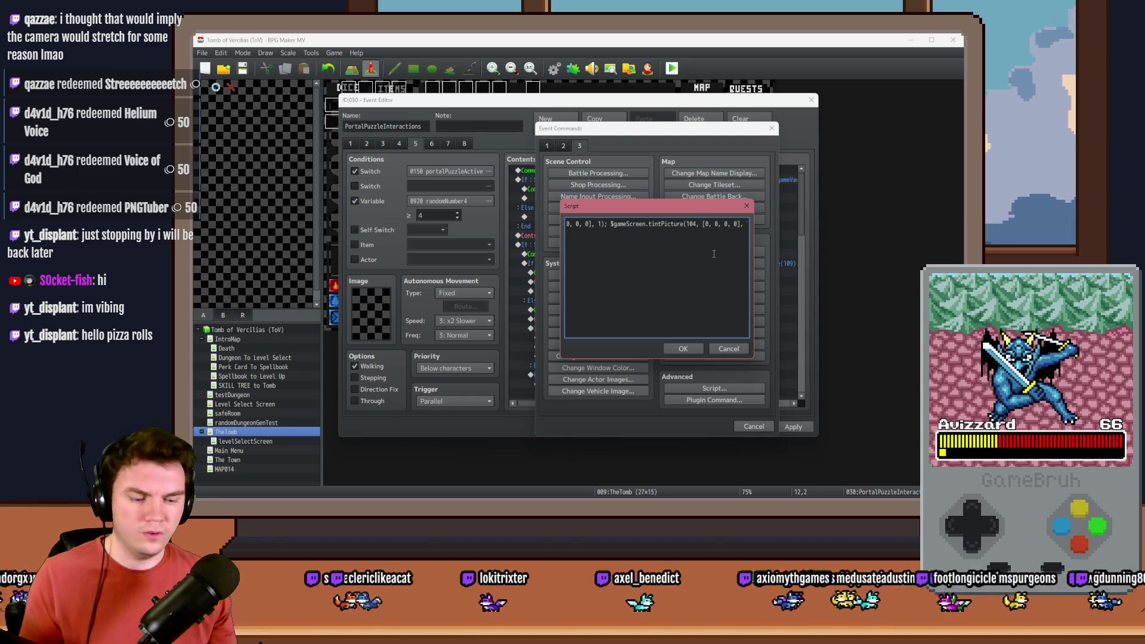
{"action": "left_click", "coordinate": [684, 224]}
{"action": "key", "text": "BackSpace"}
{"action": "type", "text": "5"}
{"action": "key", "text": "BackSpace"}
{"action": "type", "text": "6"}
{"action": "key", "text": "End"}
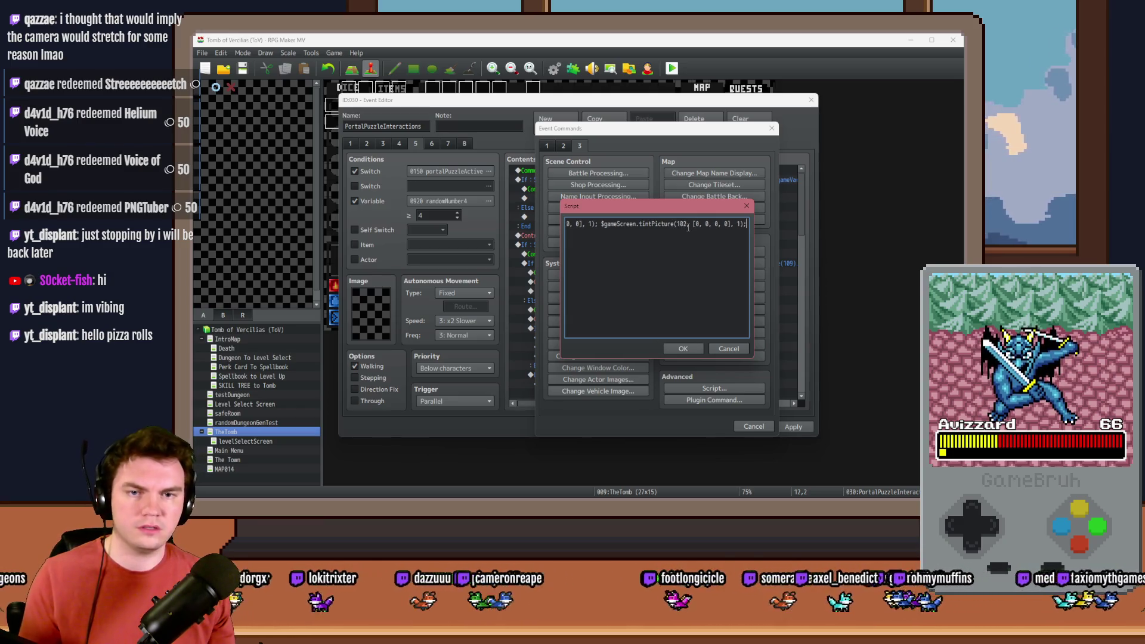
{"action": "left_click", "coordinate": [685, 223]}
{"action": "key", "text": "BackSpace"}
{"action": "type", "text": "7"}
{"action": "key", "text": "End"}
{"action": "key", "text": "BackSpace"}
{"action": "key", "text": "BackSpace"}
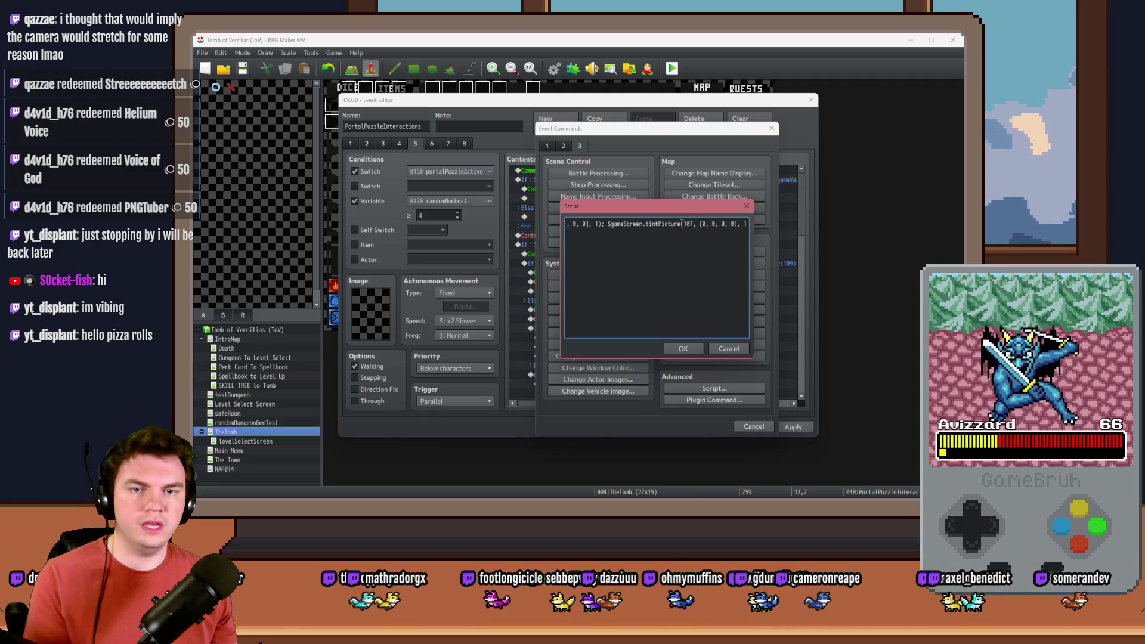
{"action": "key", "text": "BackSpace"}
{"action": "type", "text": "8"}
{"action": "key", "text": "End"}
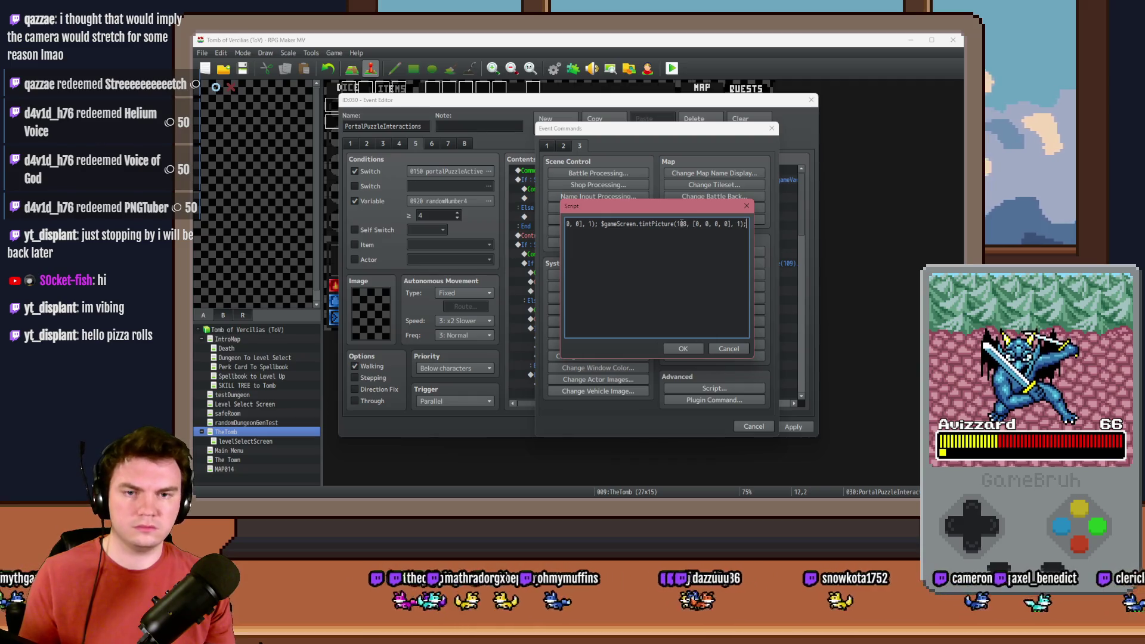
Edit the second command's picture number again, ending on 12, and confirm the script.
{"action": "left_click", "coordinate": [683, 224]}
{"action": "key", "text": "BackSpace"}
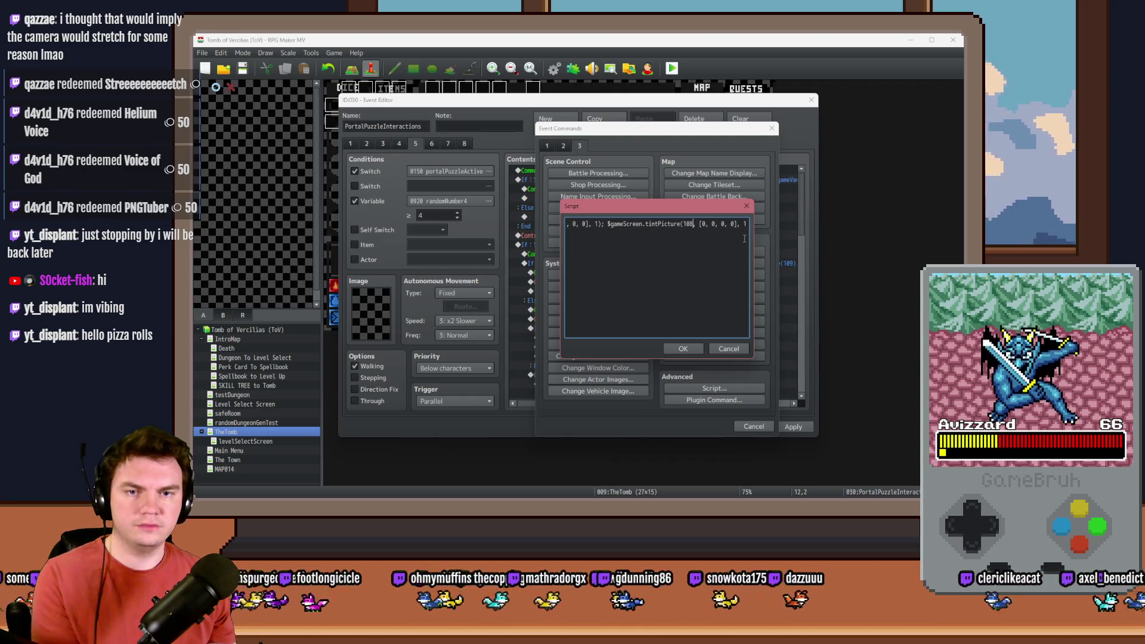
{"action": "type", "text": "2"}
{"action": "key", "text": "End"}
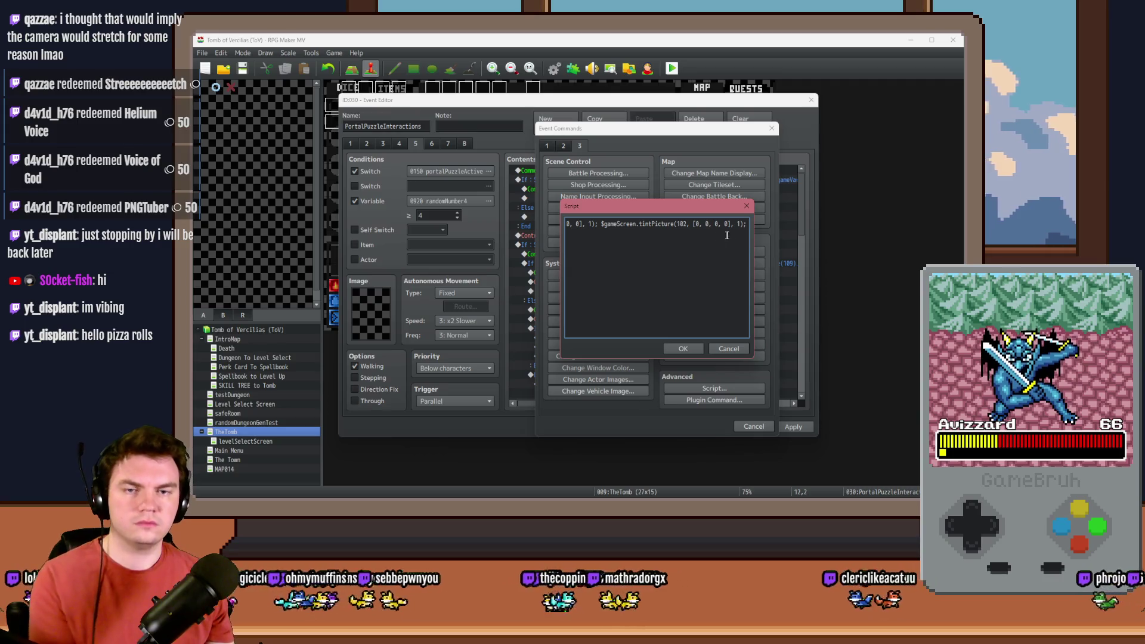
{"action": "left_click", "coordinate": [685, 224]}
{"action": "key", "text": "BackSpace"}
{"action": "key", "text": "BackSpace"}
{"action": "type", "text": "10"}
{"action": "key", "text": "End"}
{"action": "left_click", "coordinate": [687, 225]}
{"action": "key", "text": "BackSpace"}
{"action": "type", "text": "1"}
{"action": "key", "text": "End"}
{"action": "left_click", "coordinate": [685, 224]}
{"action": "key", "text": "BackSpace"}
{"action": "key", "text": "BackSpace"}
{"action": "type", "text": "12"}
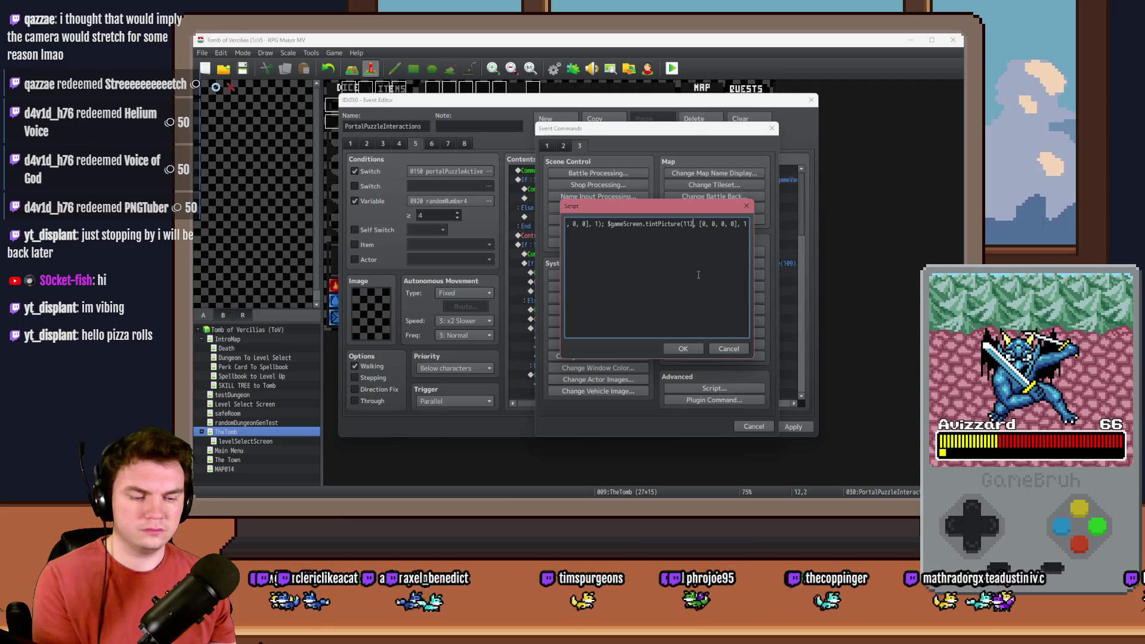
{"action": "left_click", "coordinate": [686, 349]}
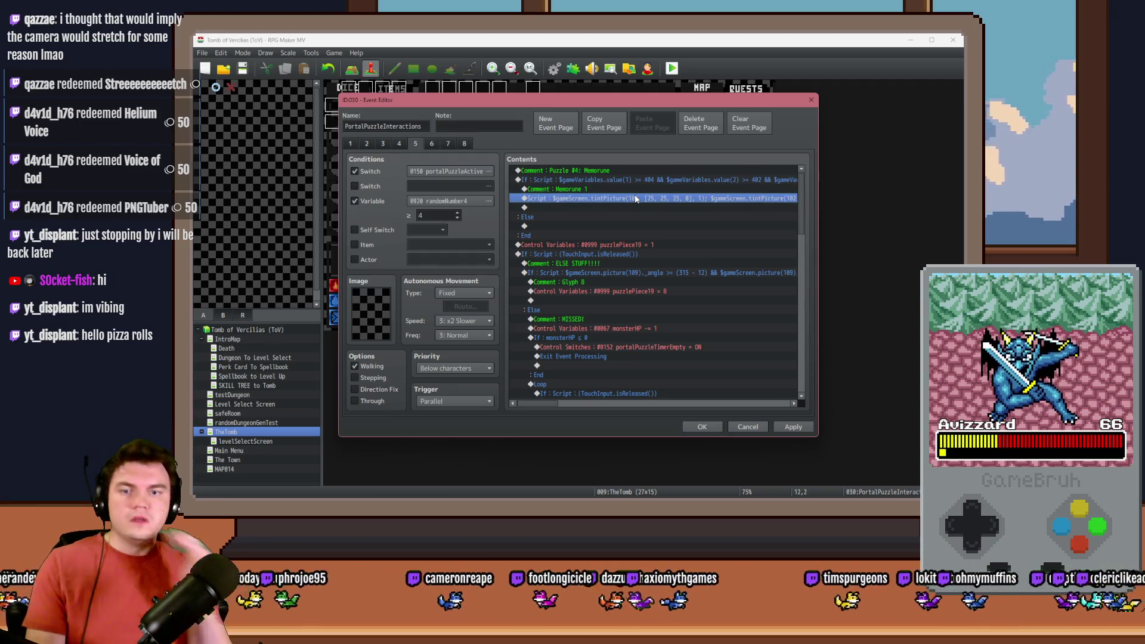
Add a Conditional Branch with Script TouchInput.isReleased() below the tint script.
{"action": "double_click", "coordinate": [632, 254]}
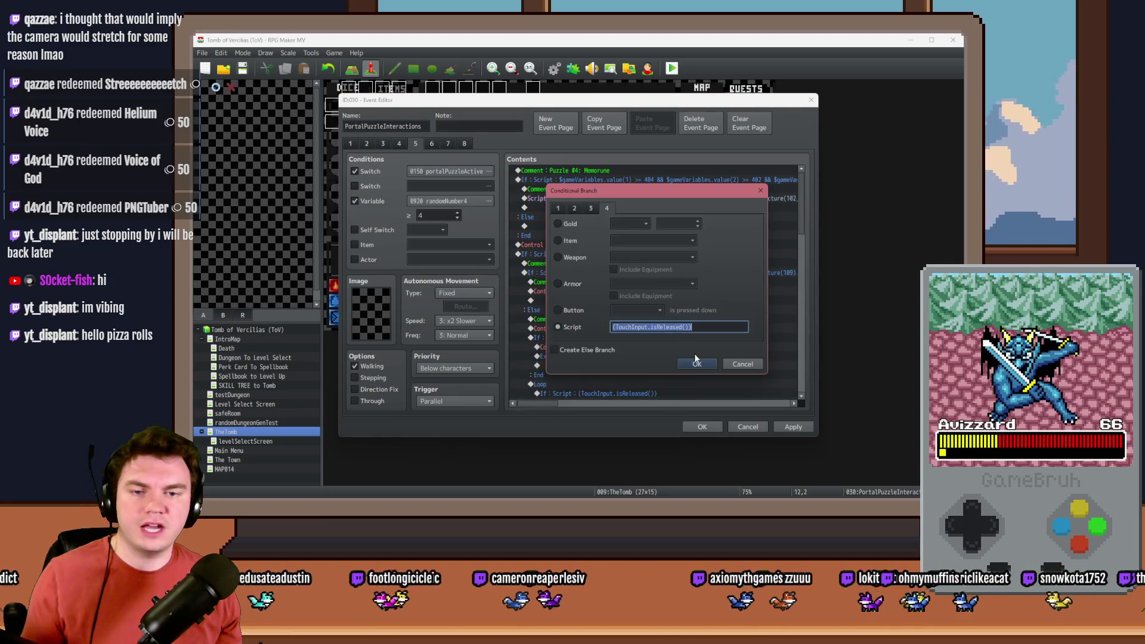
{"action": "left_click", "coordinate": [697, 364]}
{"action": "double_click", "coordinate": [567, 202]}
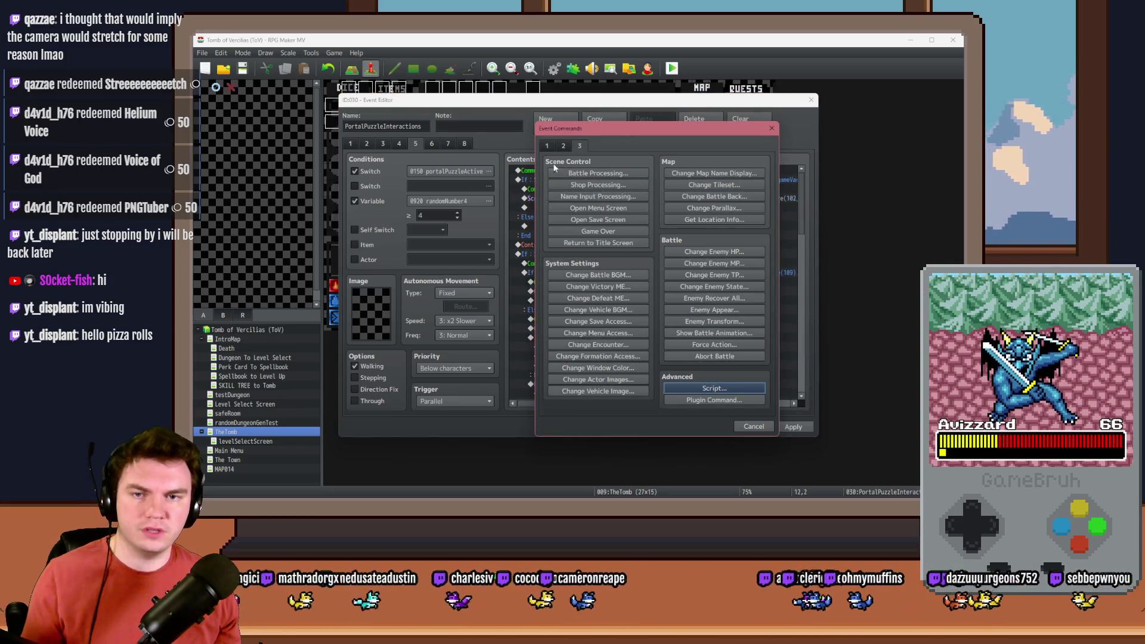
{"action": "left_click", "coordinate": [547, 146]}
{"action": "left_click", "coordinate": [598, 318]}
{"action": "left_click", "coordinate": [557, 327]}
{"action": "type", "text": "(TouchInput.isReleased())"}
{"action": "left_click", "coordinate": [697, 364]}
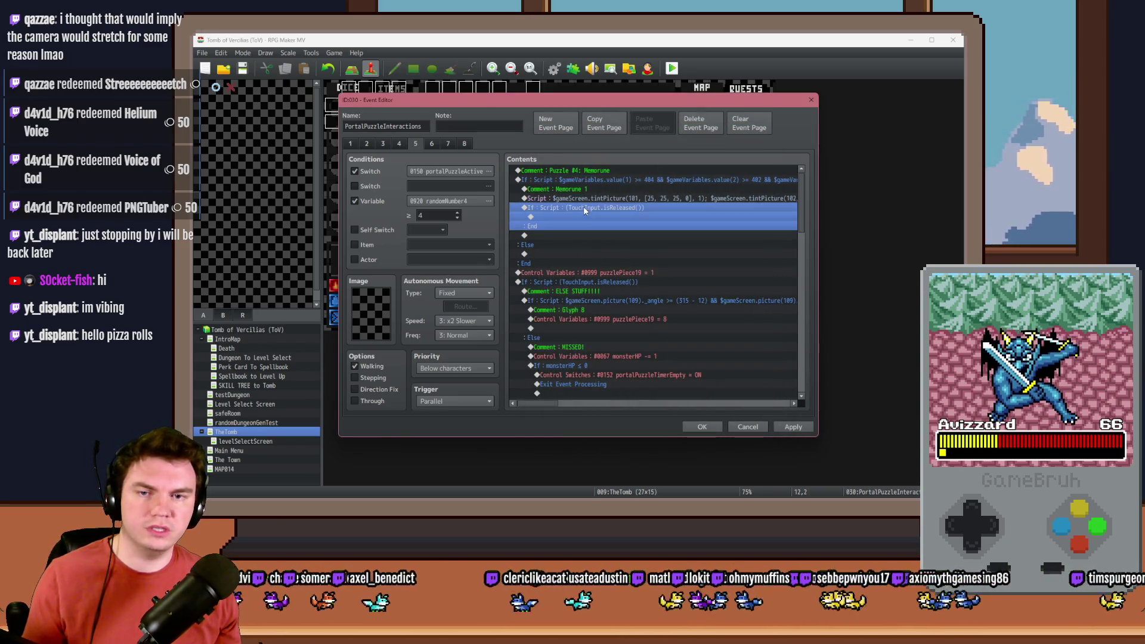
Move the Control Variables #0999 puzzlePiece19 = 1 line into the new branch.
{"action": "left_click", "coordinate": [608, 272]}
{"action": "key", "text": "Delete"}
{"action": "left_click", "coordinate": [581, 218]}
{"action": "key", "text": "ctrl+v"}
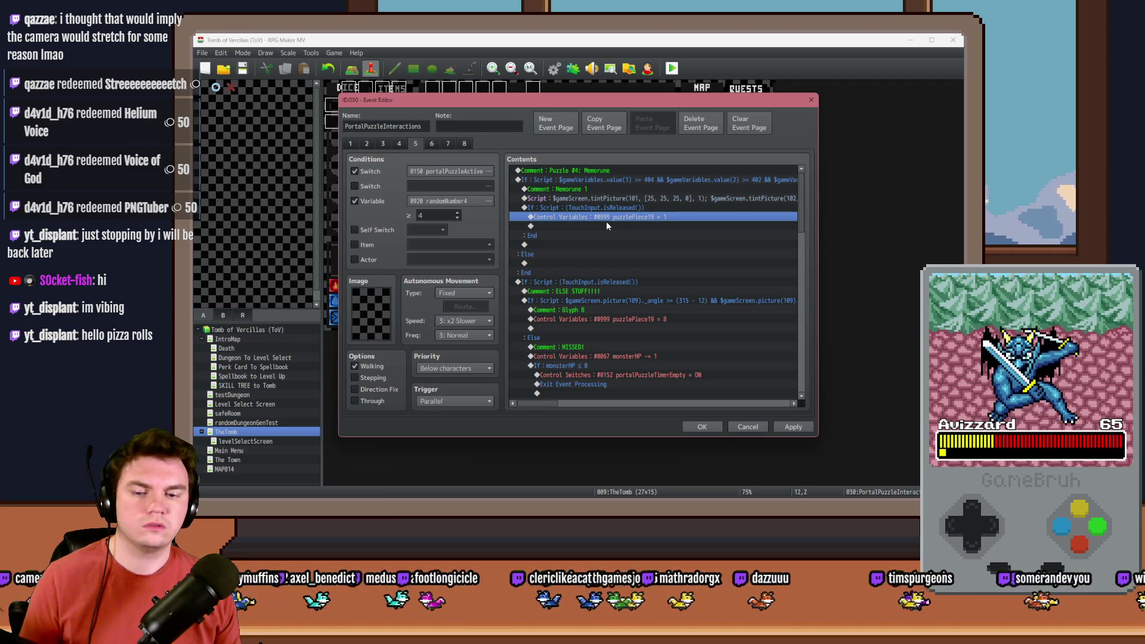
{"action": "left_click", "coordinate": [619, 210]}
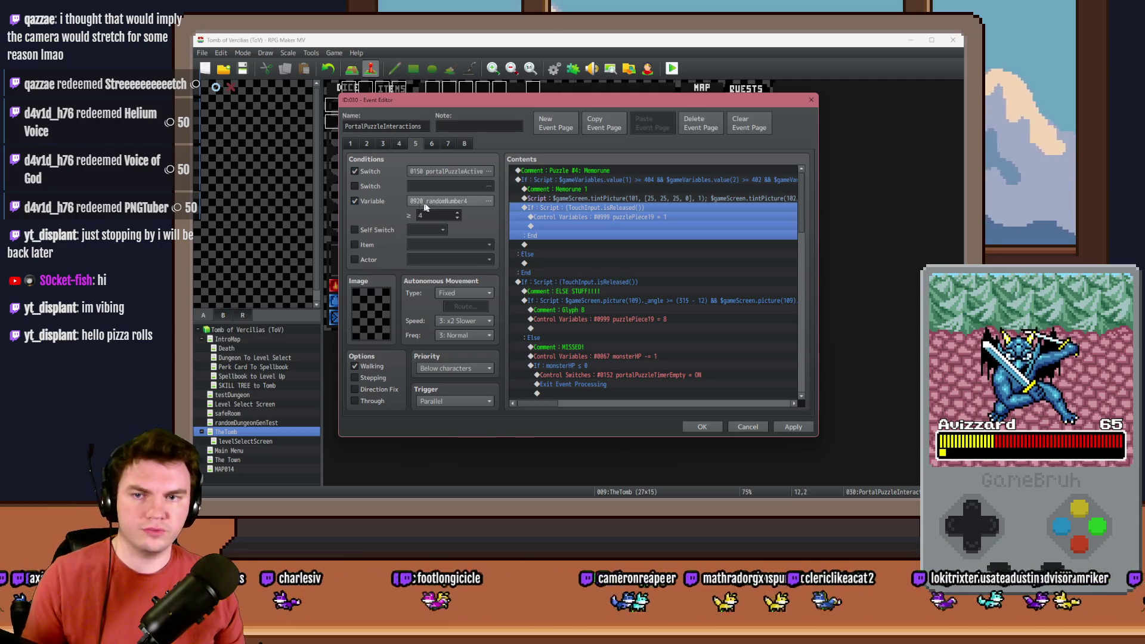
Switch the assignment to variable 0998 puzzlePiece18, keeping Set Constant 1.
{"action": "double_click", "coordinate": [586, 217]}
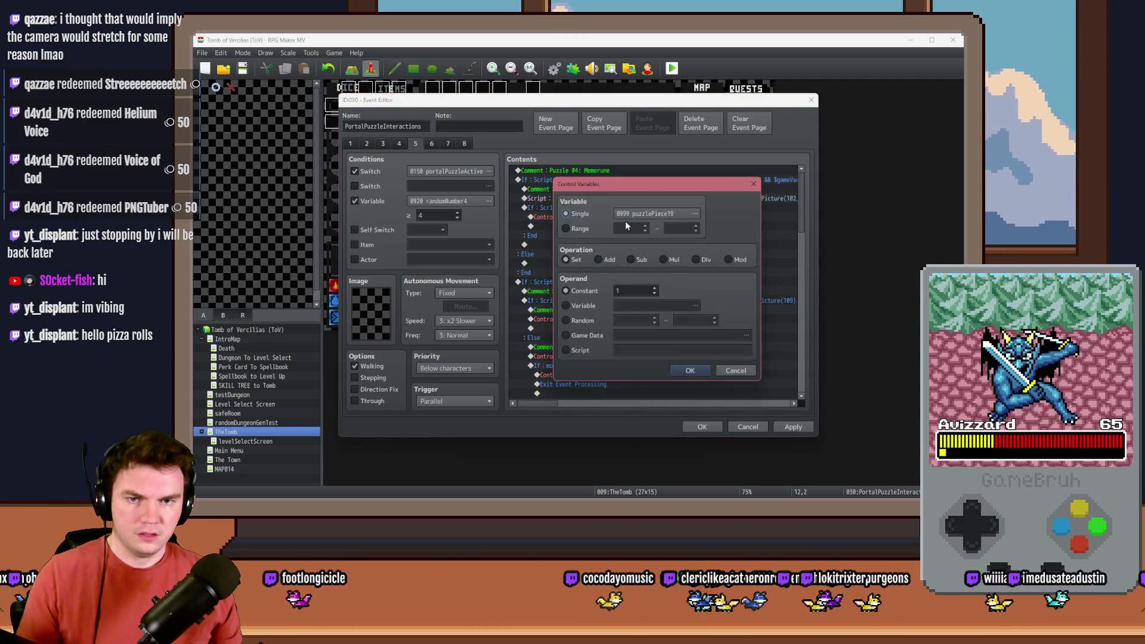
{"action": "left_click", "coordinate": [636, 216]}
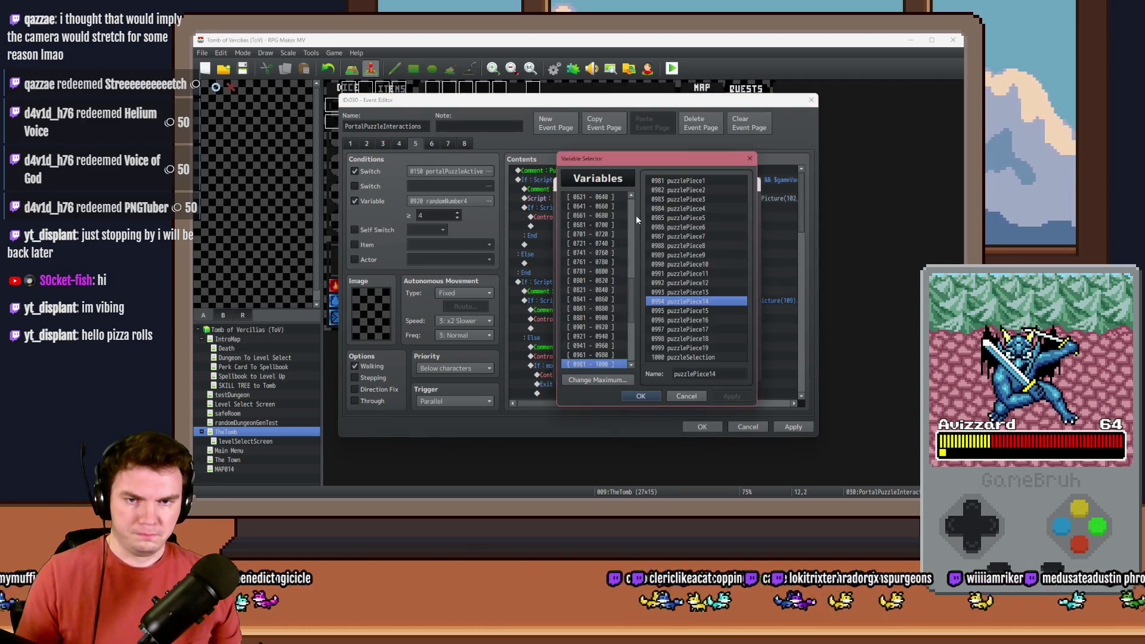
{"action": "left_click", "coordinate": [690, 181]}
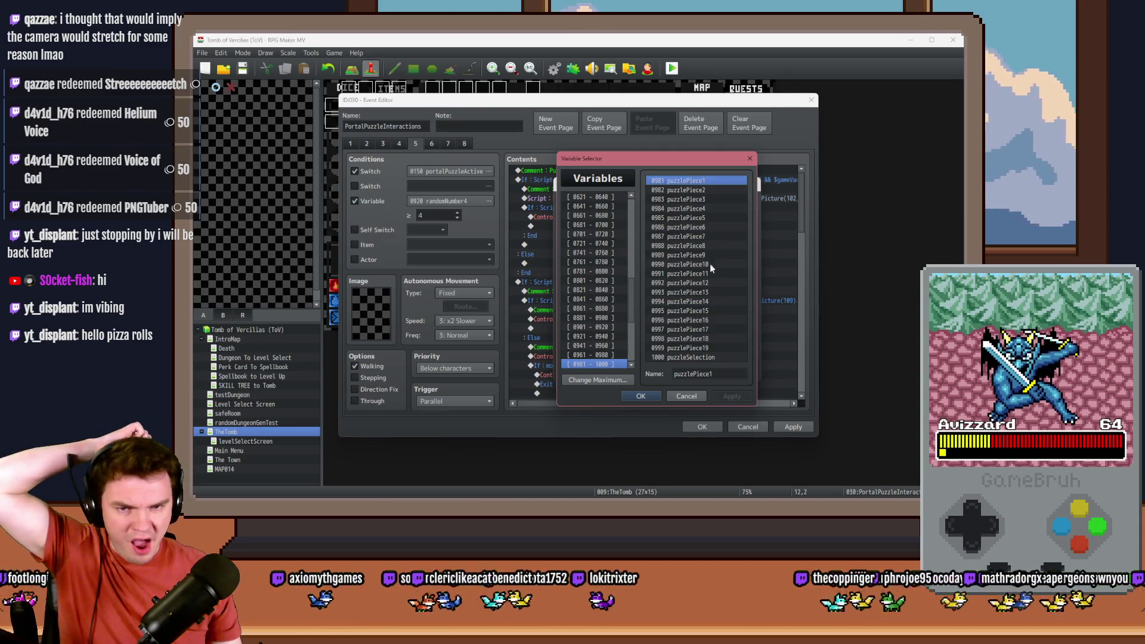
{"action": "left_click", "coordinate": [715, 282]}
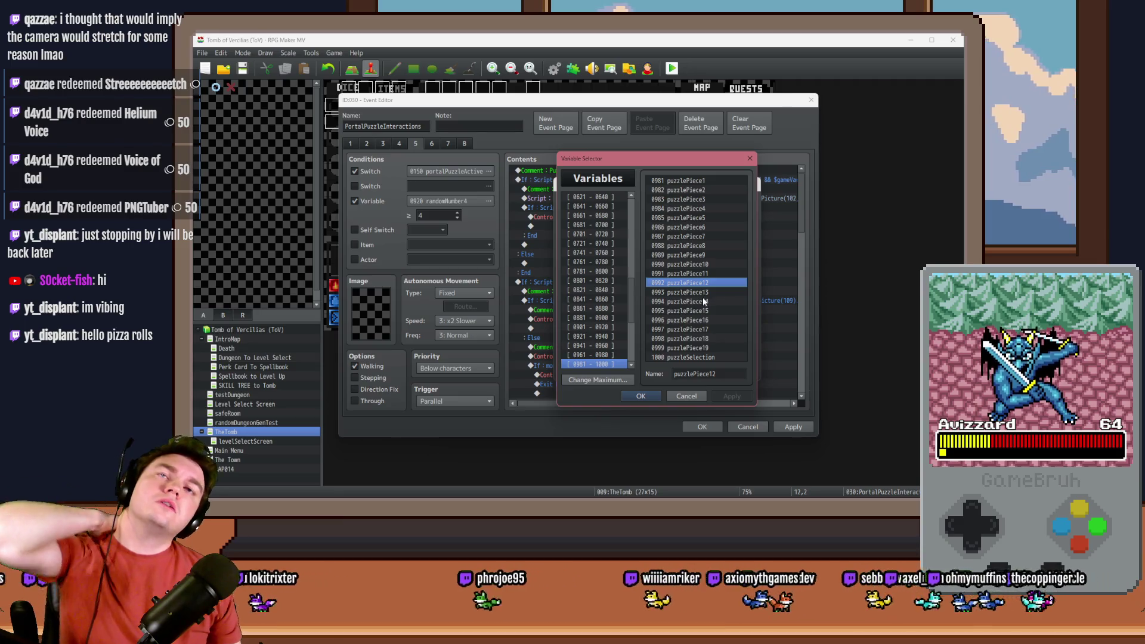
{"action": "left_click", "coordinate": [711, 330]}
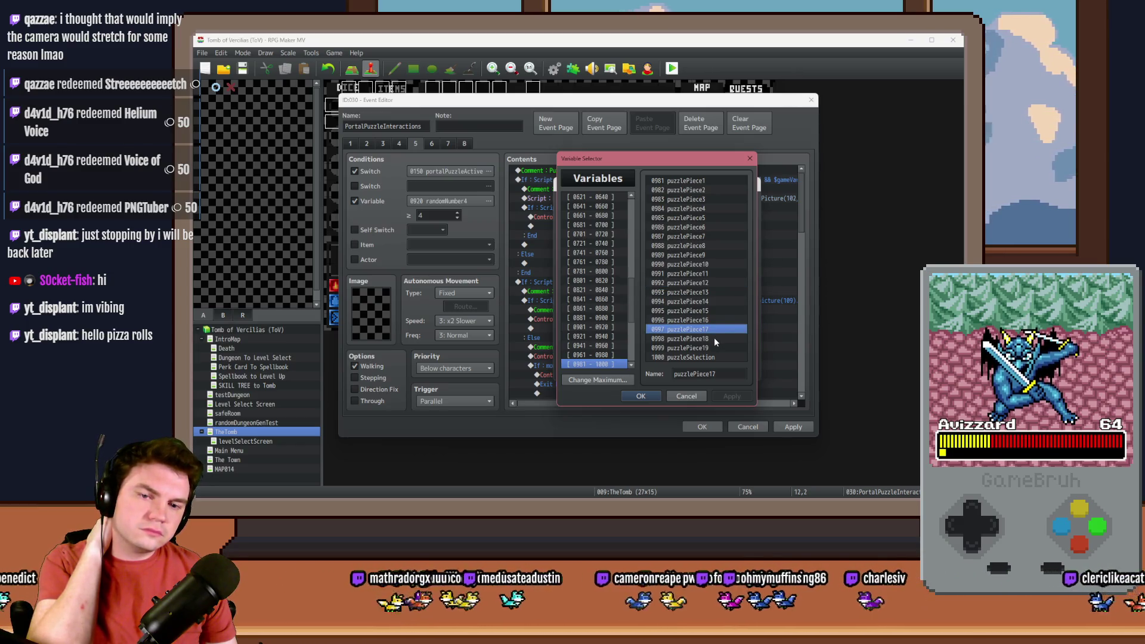
{"action": "left_click", "coordinate": [716, 339]}
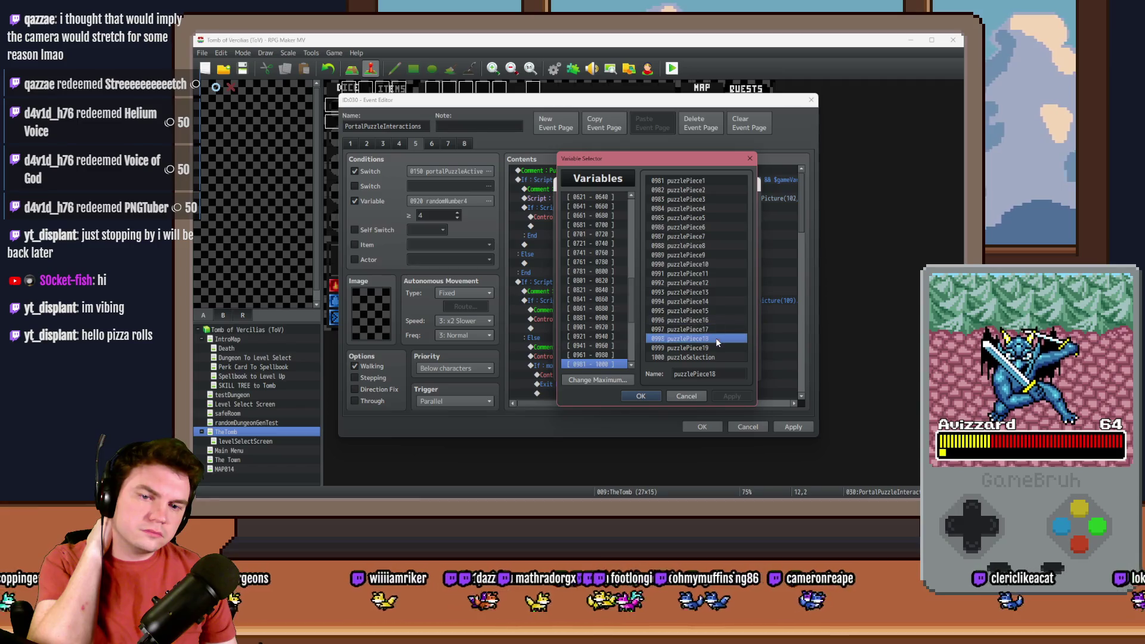
{"action": "double_click", "coordinate": [716, 339]}
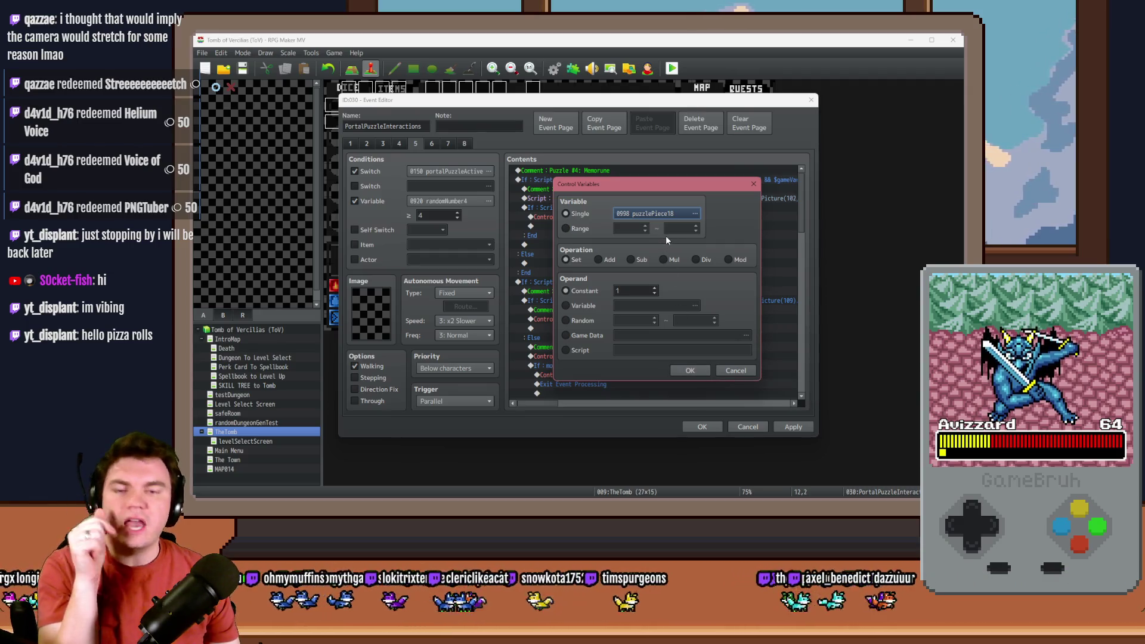
{"action": "left_click", "coordinate": [684, 371]}
{"action": "left_click", "coordinate": [685, 371]}
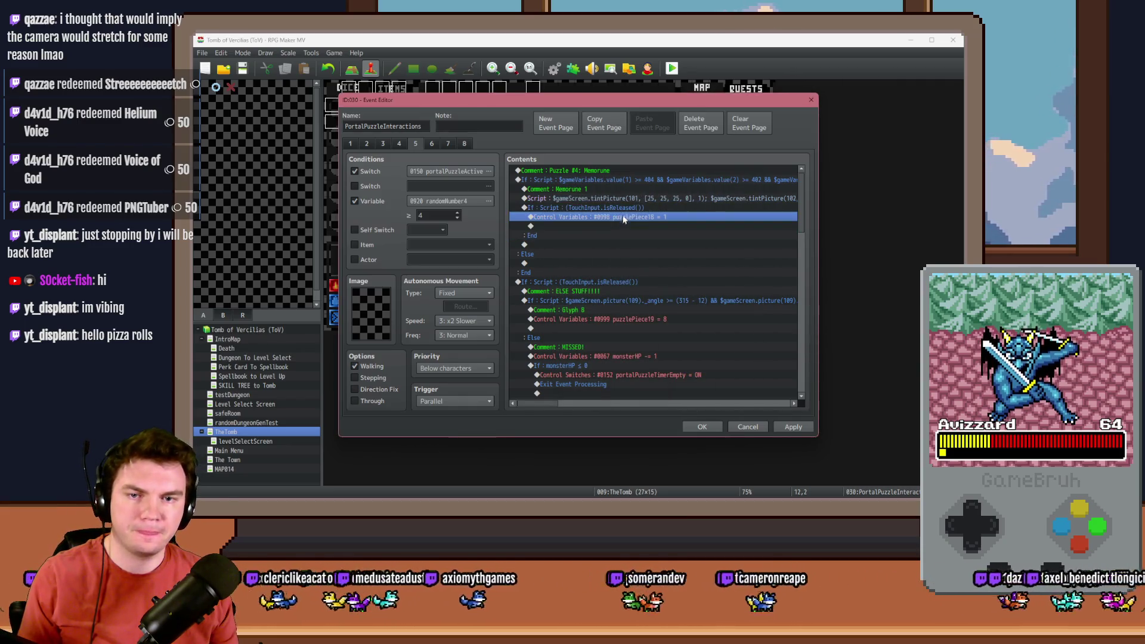
{"action": "double_click", "coordinate": [628, 220]}
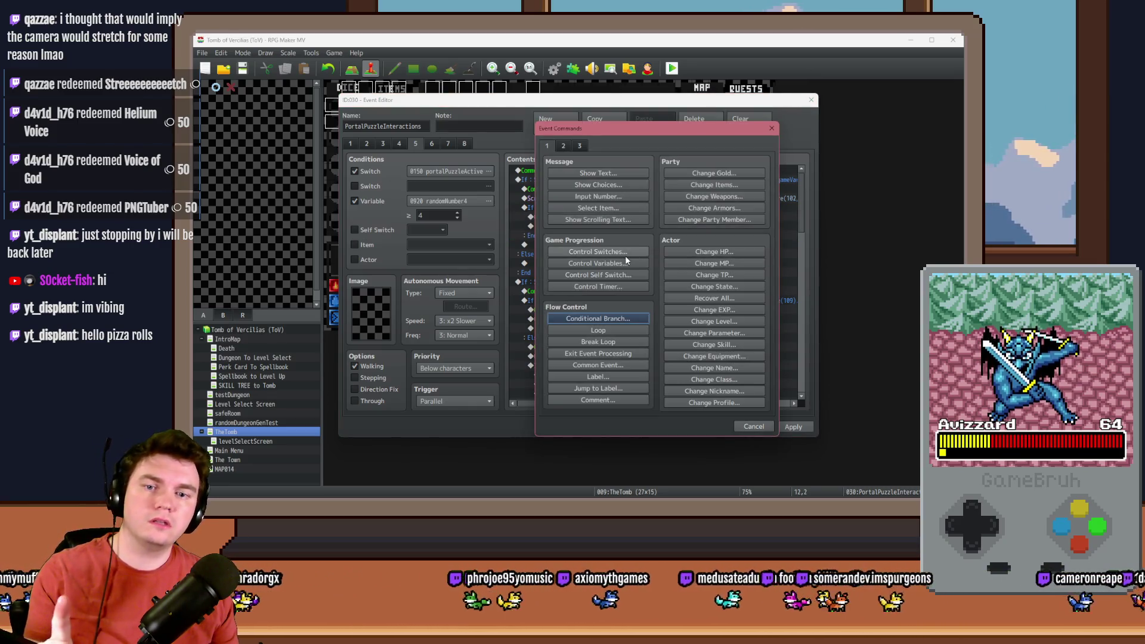
Add a Conditional Branch on puzzlePiece18 = 0 with an Else branch.
{"action": "left_click", "coordinate": [617, 316]}
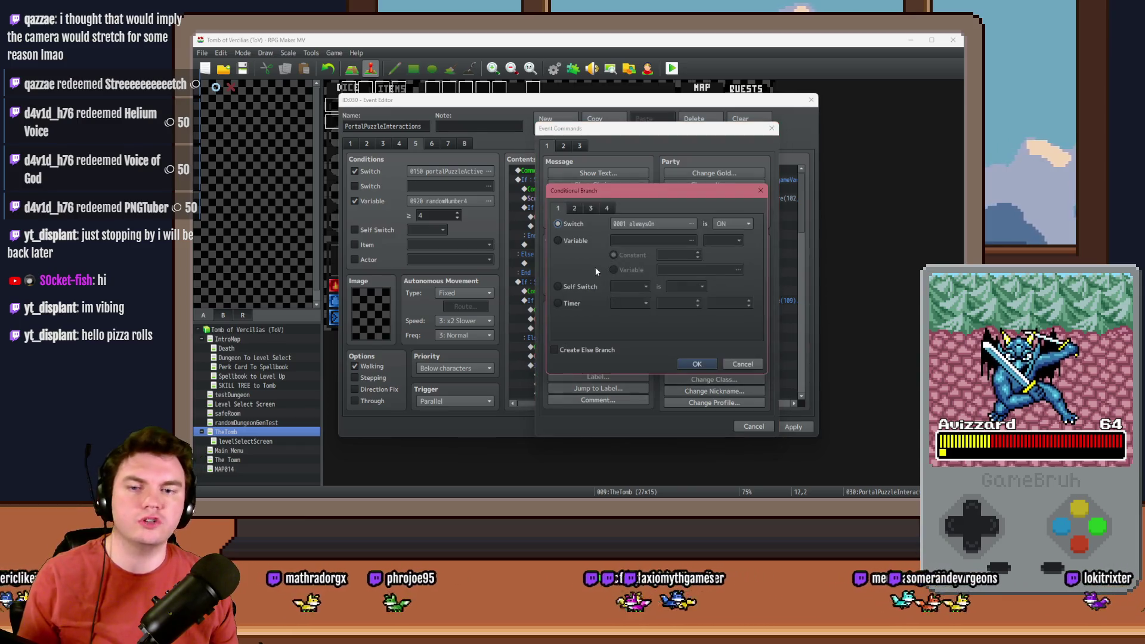
{"action": "left_click", "coordinate": [634, 239]}
{"action": "left_click", "coordinate": [634, 239]}
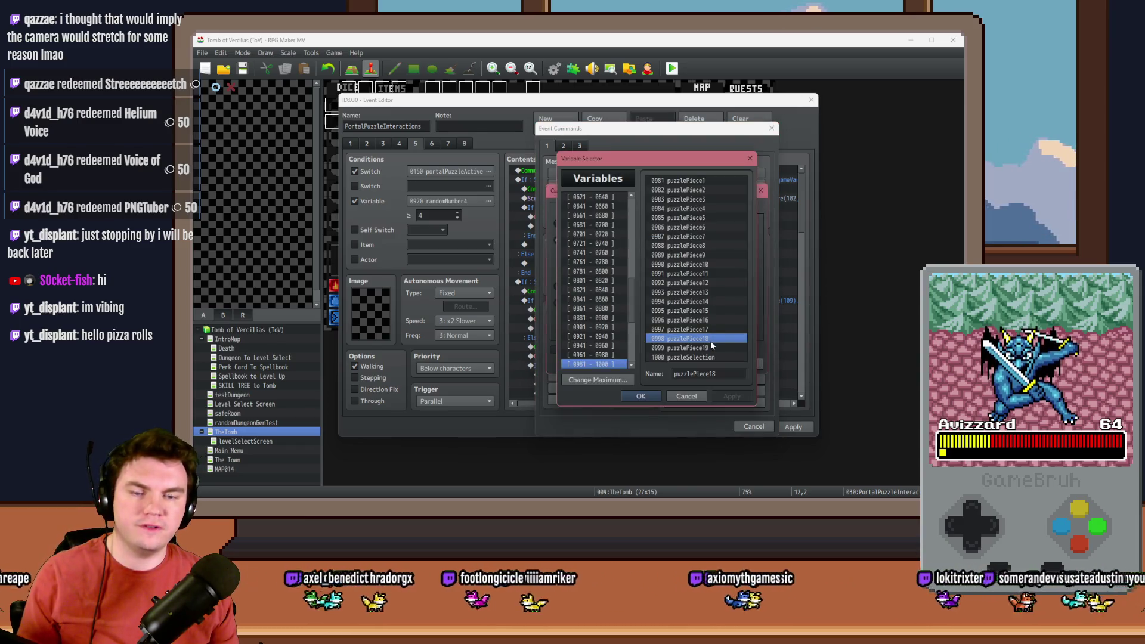
{"action": "double_click", "coordinate": [711, 341]}
{"action": "left_click", "coordinate": [718, 241]}
{"action": "left_click", "coordinate": [716, 252]}
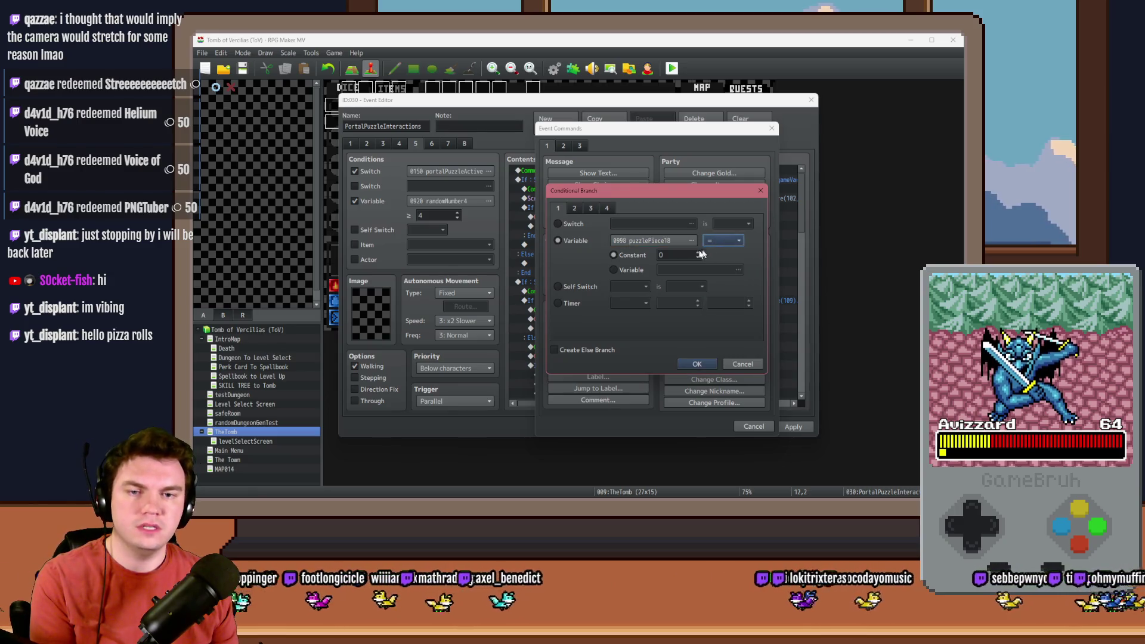
{"action": "left_click", "coordinate": [604, 351]}
{"action": "left_click", "coordinate": [699, 364]}
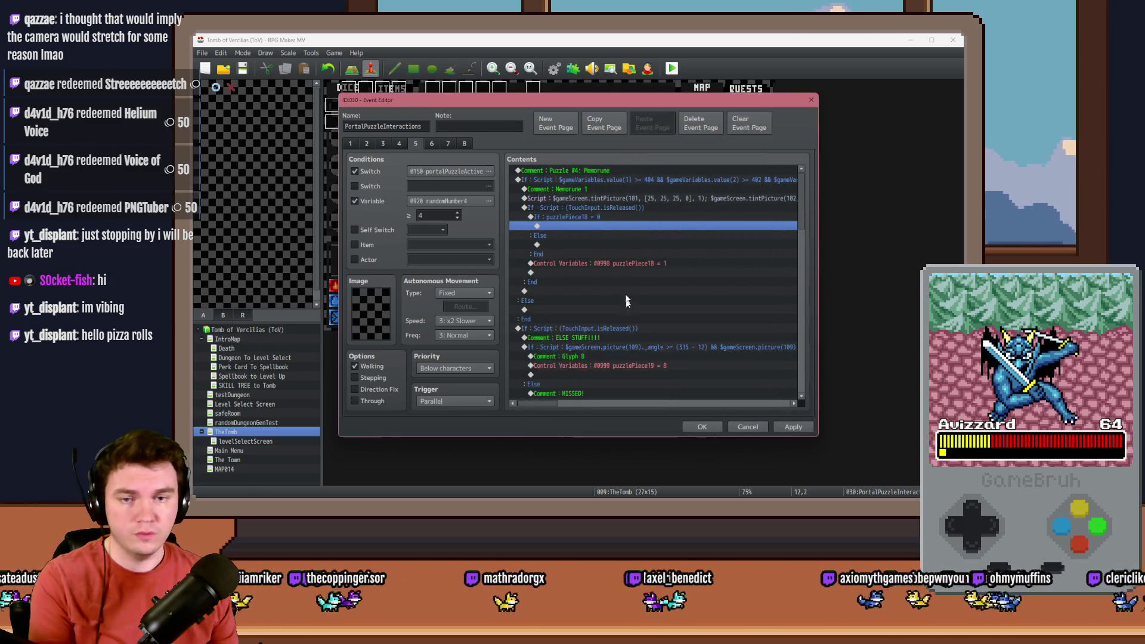
Put the puzzlePiece18 = 1 assignment in the If, and a puzzlePiece19 = 1 copy under Else.
{"action": "left_click", "coordinate": [593, 226]}
{"action": "key", "text": "ctrl+v"}
{"action": "left_click", "coordinate": [582, 254]}
{"action": "key", "text": "ctrl+v"}
{"action": "double_click", "coordinate": [582, 254]}
{"action": "left_click", "coordinate": [646, 216]}
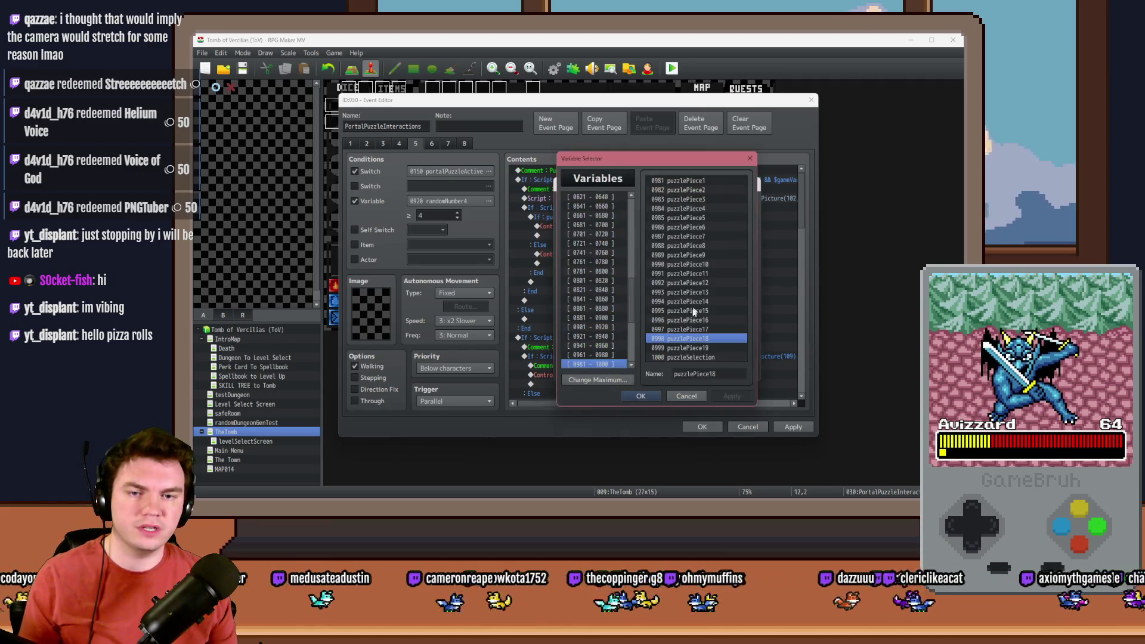
{"action": "double_click", "coordinate": [695, 343]}
{"action": "left_click", "coordinate": [690, 370]}
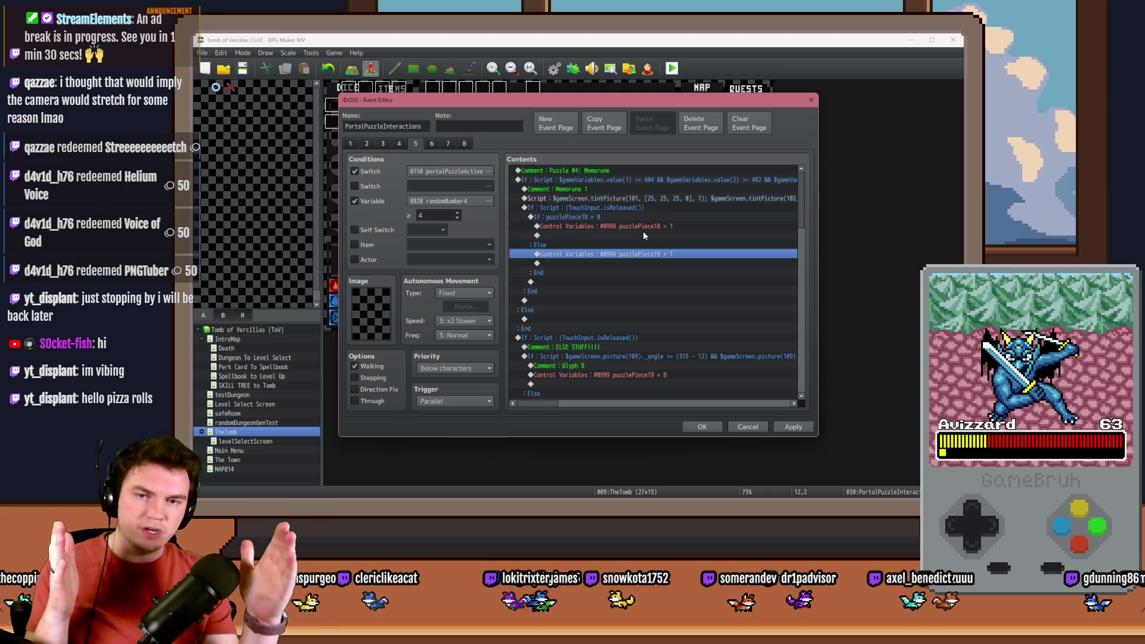
{"action": "key", "text": "Page_Down"}
{"action": "key", "text": "Page_Down"}
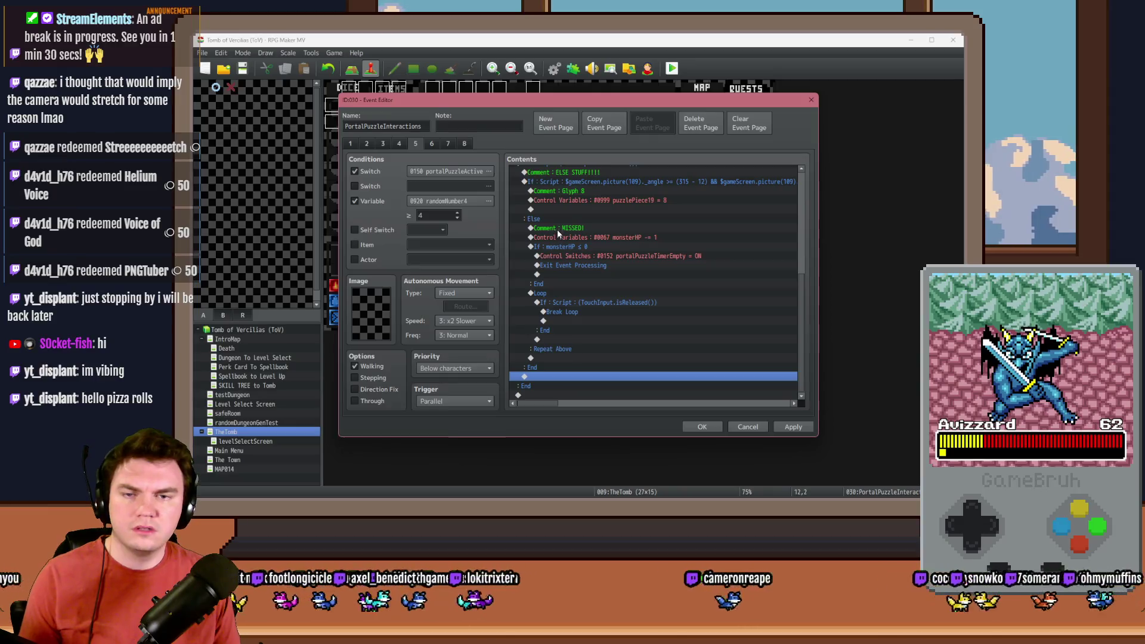
Delete the old second TouchInput.isReleased() block with the Glyph 8 and MISSED checks.
{"action": "left_click", "coordinate": [583, 192]}
{"action": "scroll", "coordinate": [585, 209], "scroll_direction": "up", "scroll_amount": 1}
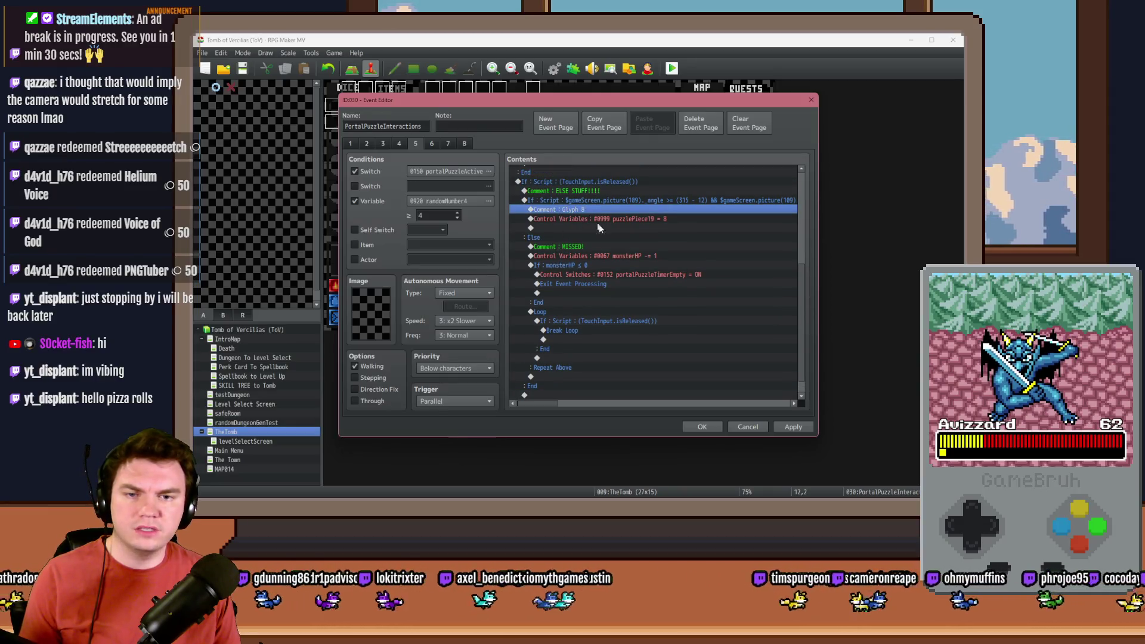
{"action": "scroll", "coordinate": [625, 273], "scroll_direction": "down", "scroll_amount": 1}
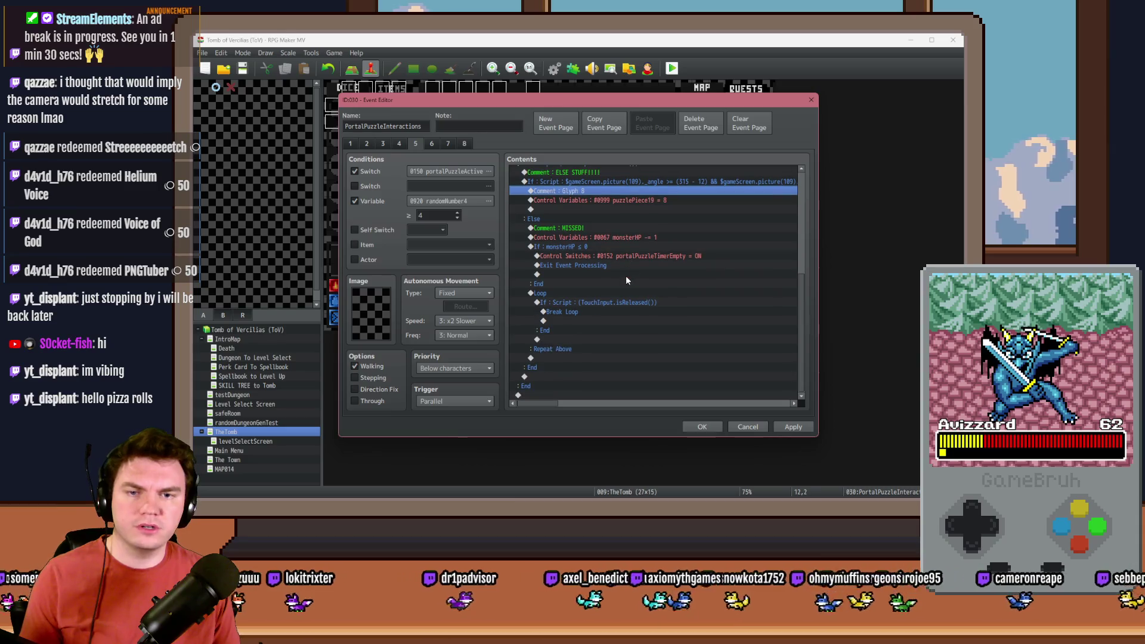
{"action": "scroll", "coordinate": [621, 203], "scroll_direction": "up", "scroll_amount": 2}
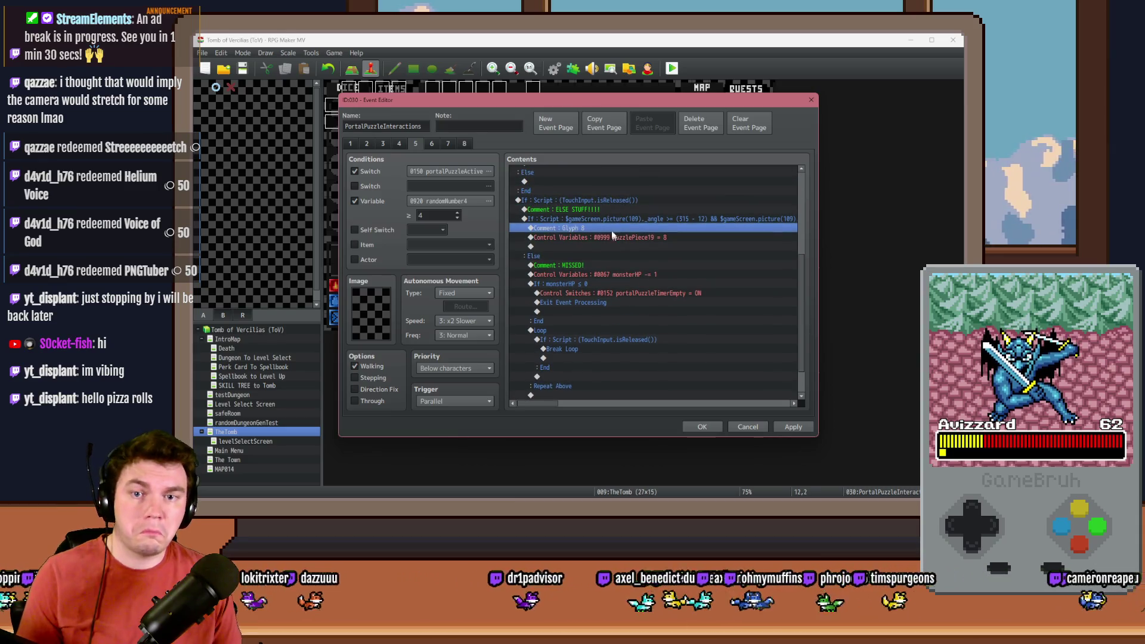
{"action": "left_click", "coordinate": [610, 200]}
{"action": "scroll", "coordinate": [595, 271], "scroll_direction": "up", "scroll_amount": 8}
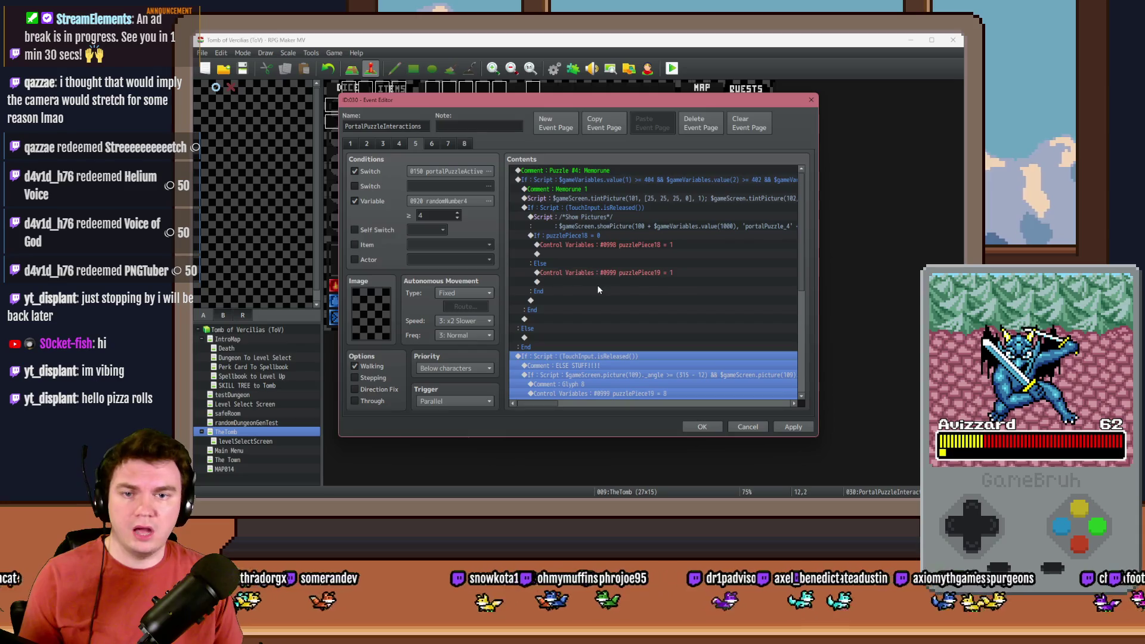
{"action": "key", "text": "Delete"}
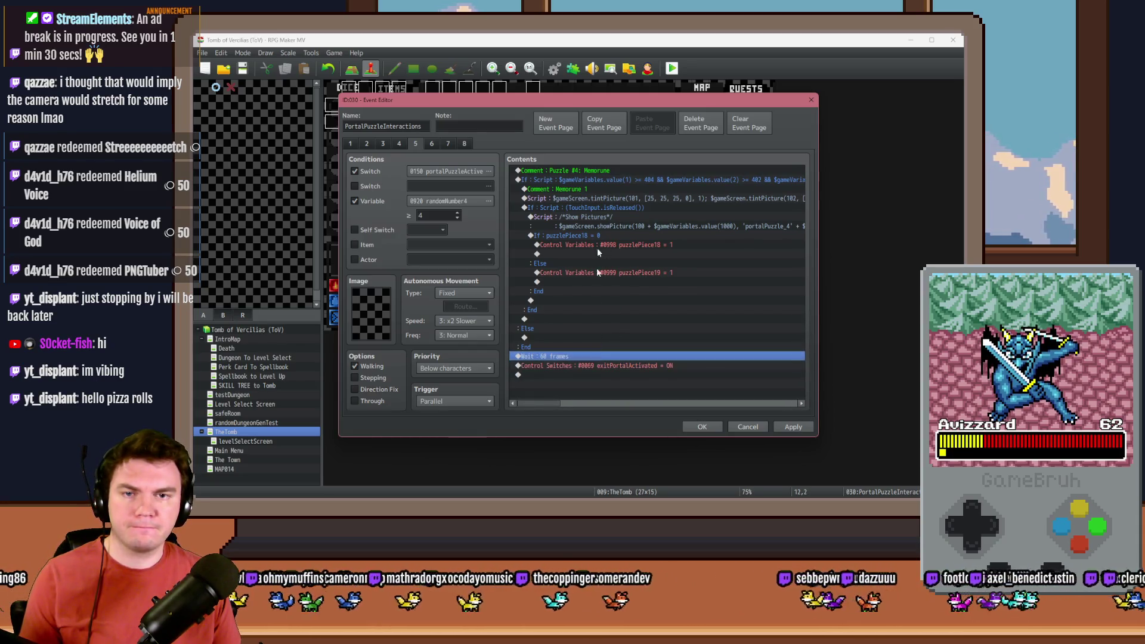
{"action": "left_click", "coordinate": [610, 182]}
{"action": "double_click", "coordinate": [588, 356]}
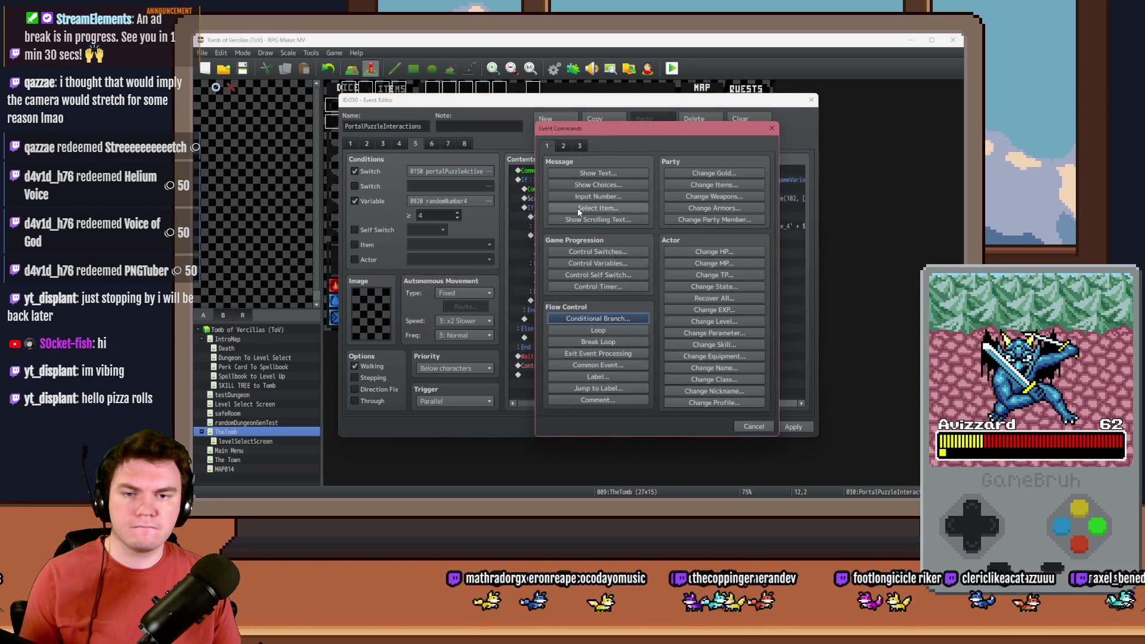
Add a Conditional Branch on Gold ≥ 9999.
{"action": "left_click", "coordinate": [592, 316]}
{"action": "left_click", "coordinate": [606, 209]}
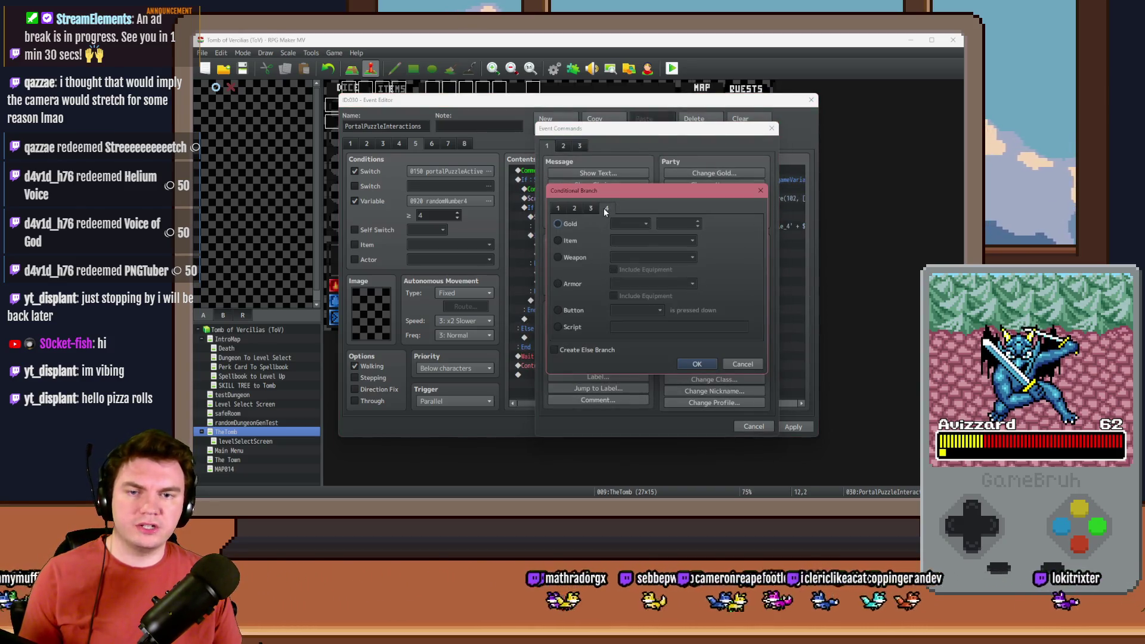
{"action": "left_click", "coordinate": [558, 224]}
{"action": "left_click", "coordinate": [677, 223]}
{"action": "type", "text": "9999"}
{"action": "left_click", "coordinate": [697, 364]}
Move the 60-frame Wait and exitPortalActivated switch lines inside the Gold branch.
{"action": "left_click_drag", "start_coordinate": [572, 377], "coordinate": [576, 388]}
{"action": "key", "text": "ctrl+x"}
{"action": "left_click", "coordinate": [576, 366]}
{"action": "key", "text": "ctrl+v"}
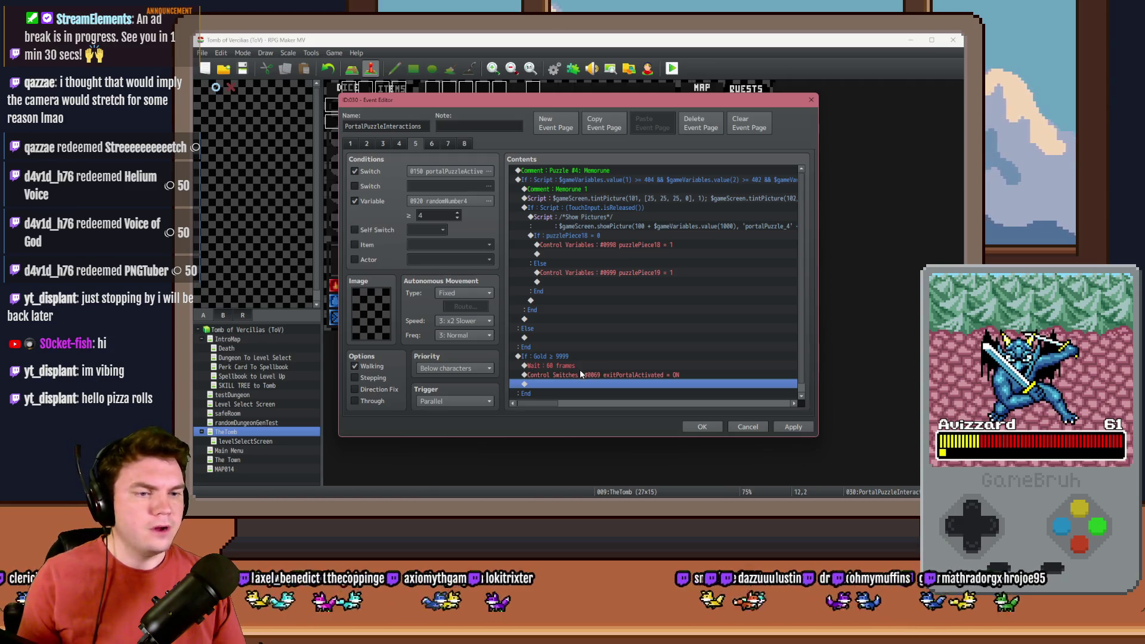
Delete the Script /*Show Pictures*/ command from the touch-release block.
{"action": "left_click", "coordinate": [606, 180]}
{"action": "left_click", "coordinate": [606, 189]}
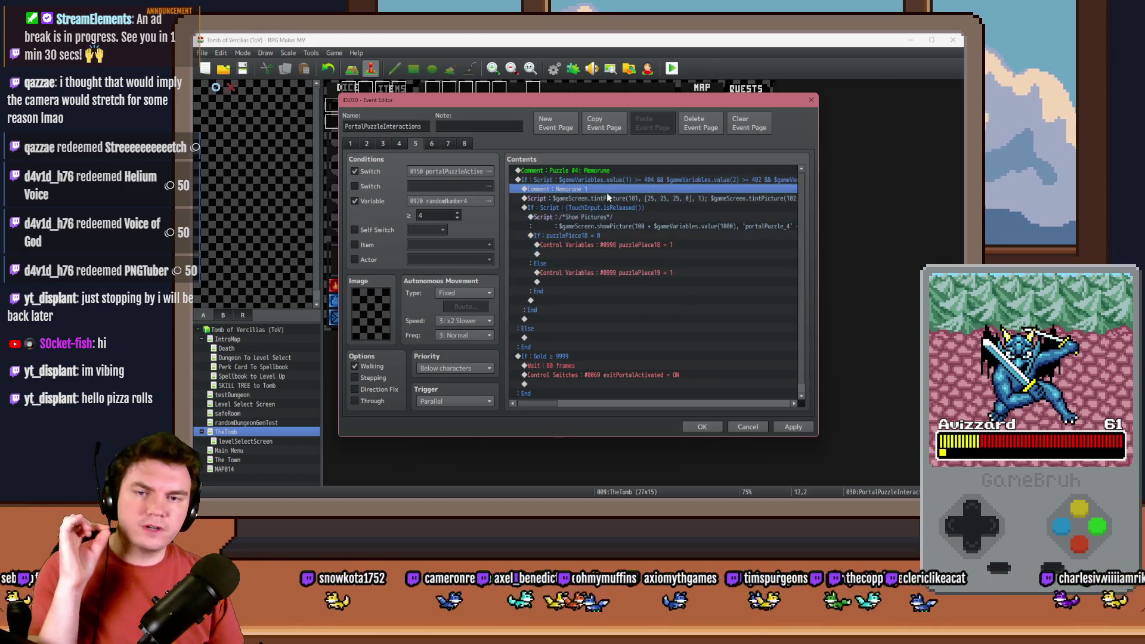
{"action": "left_click", "coordinate": [607, 198]}
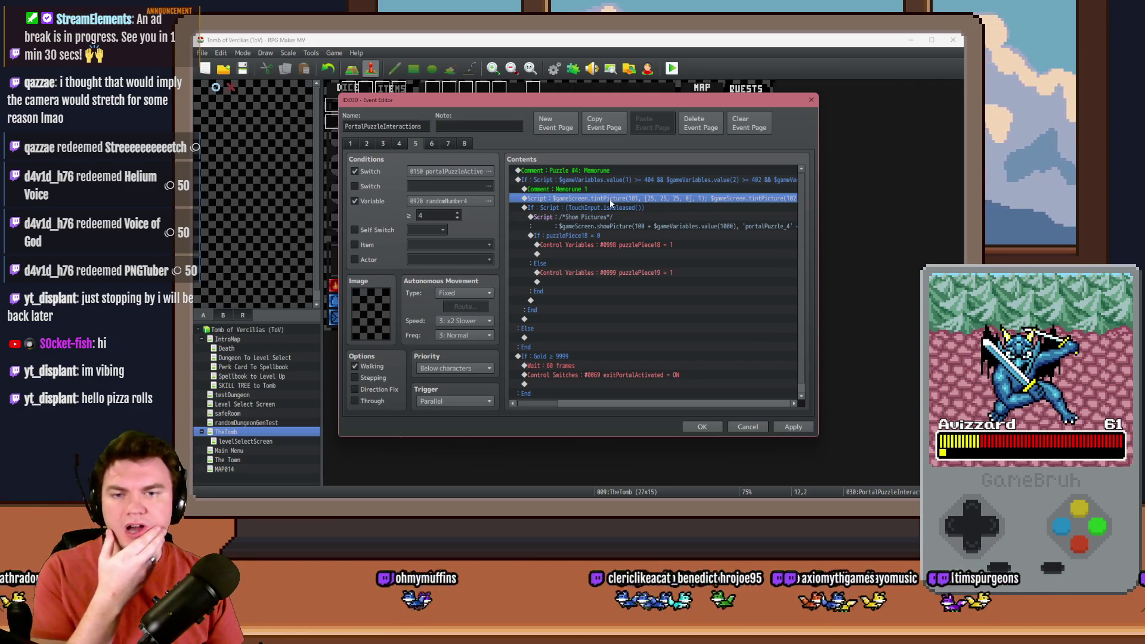
{"action": "left_click", "coordinate": [610, 206]}
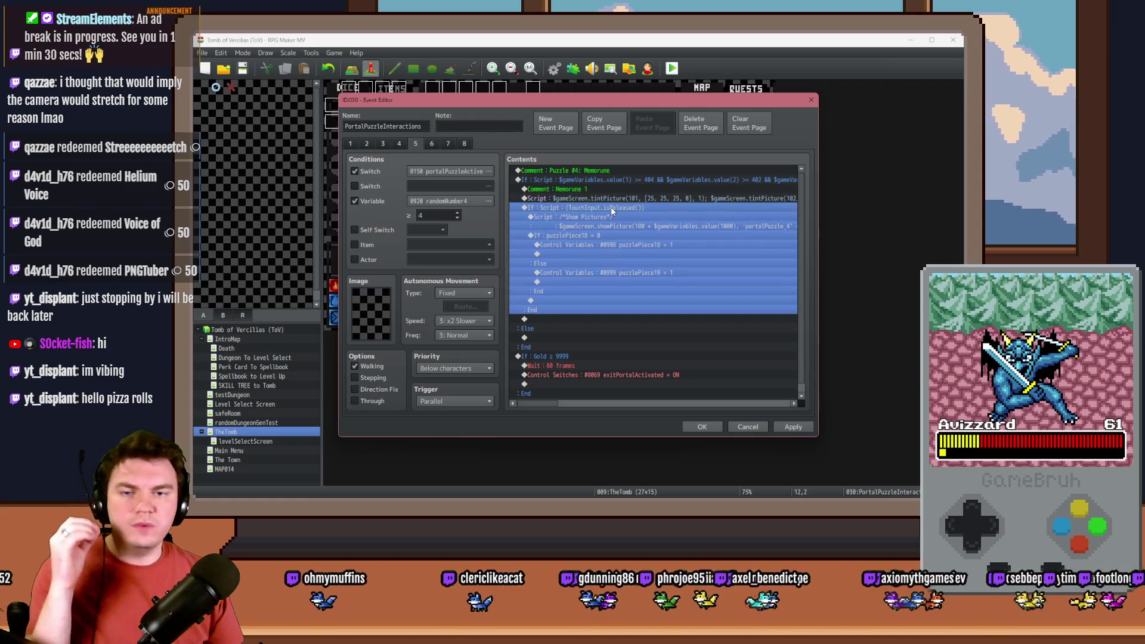
{"action": "left_click", "coordinate": [612, 217]}
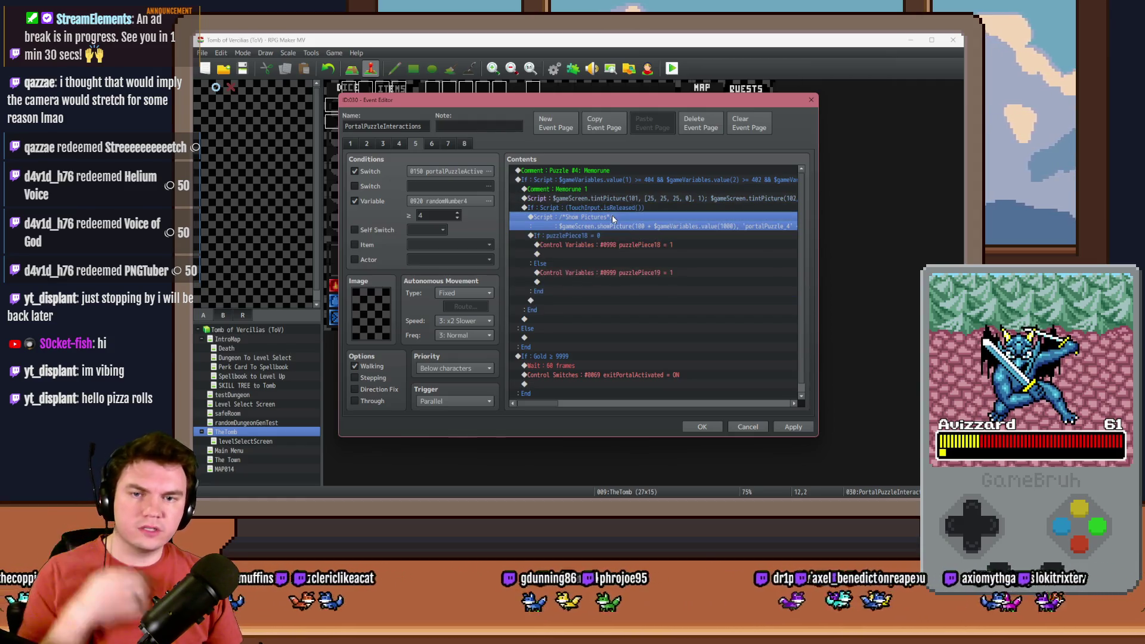
{"action": "key", "text": "Delete"}
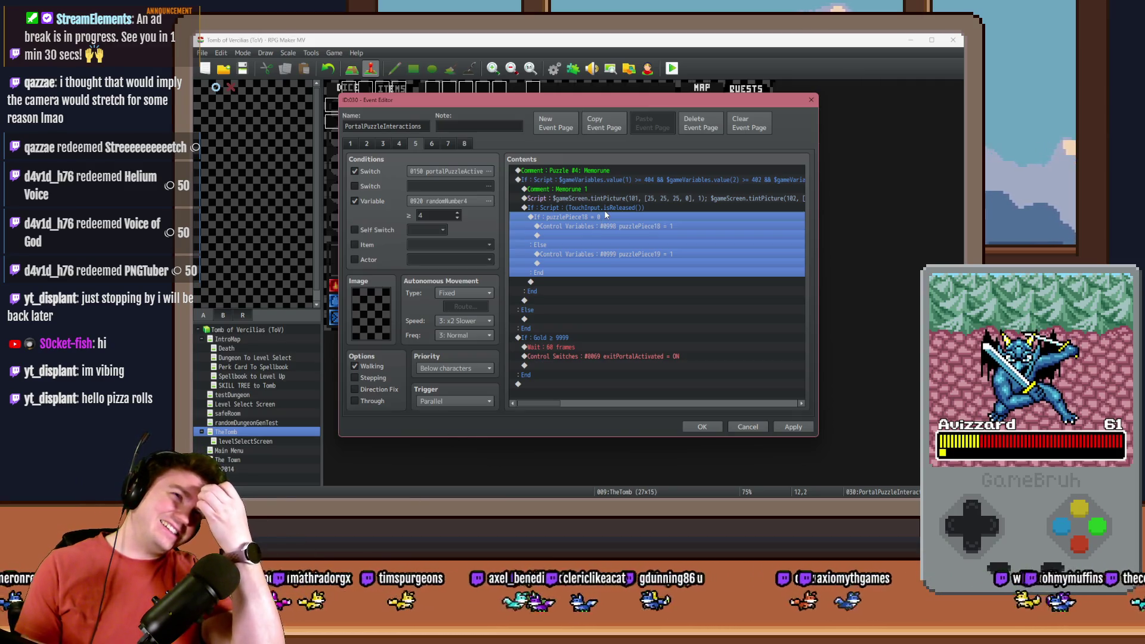
{"action": "left_click", "coordinate": [617, 227]}
{"action": "double_click", "coordinate": [610, 235]}
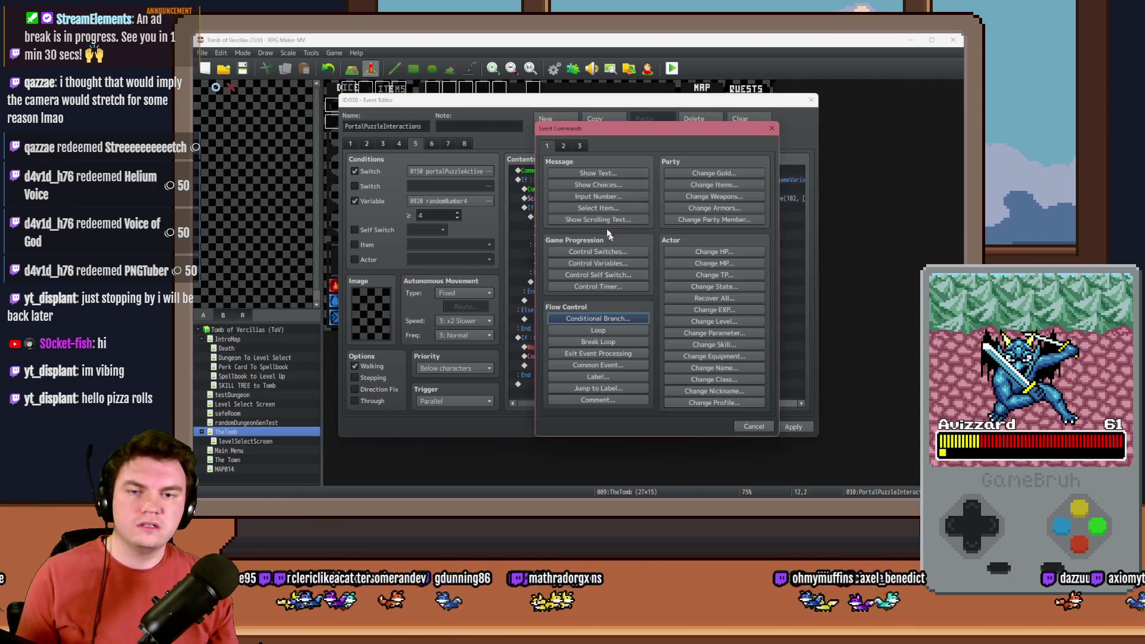
{"action": "left_click", "coordinate": [610, 389]}
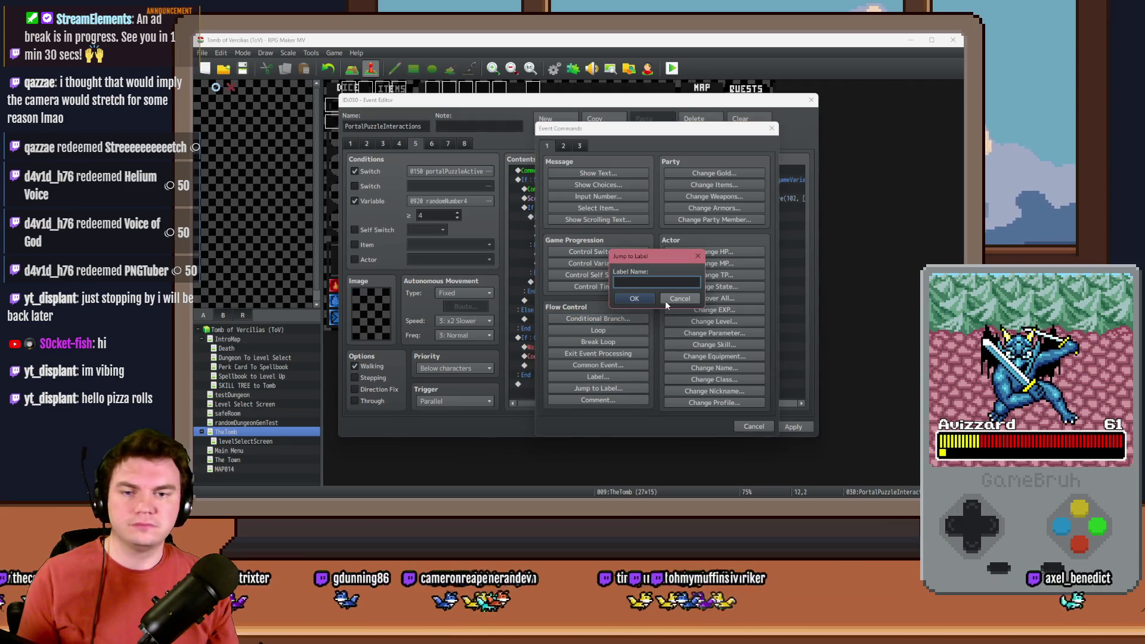
{"action": "type", "text": "flippinRune"}
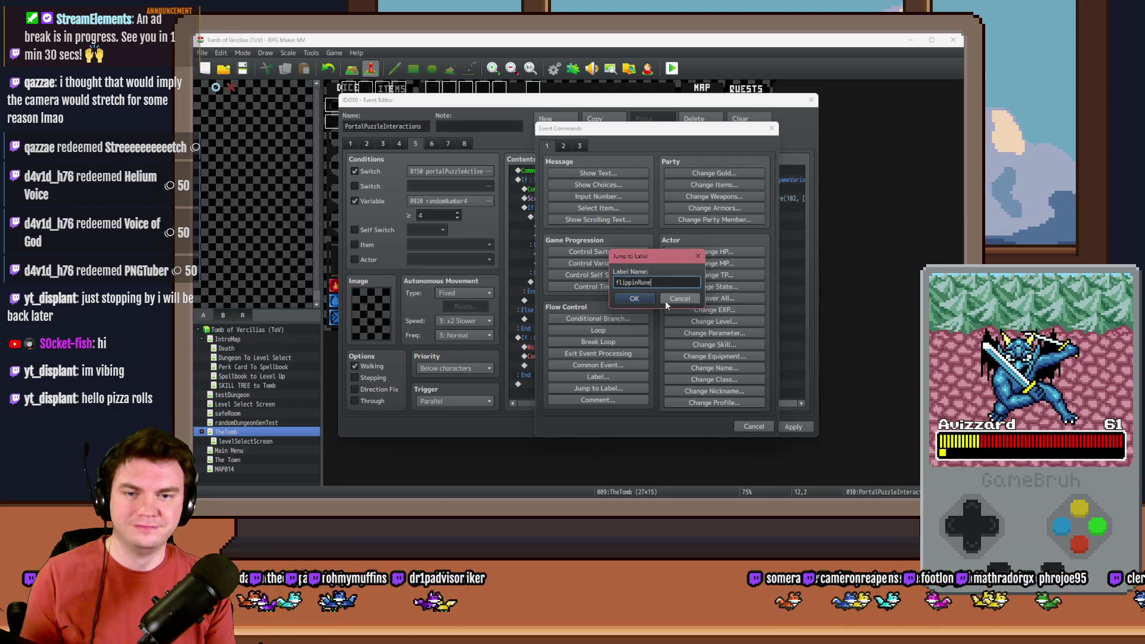
{"action": "key", "text": "Return"}
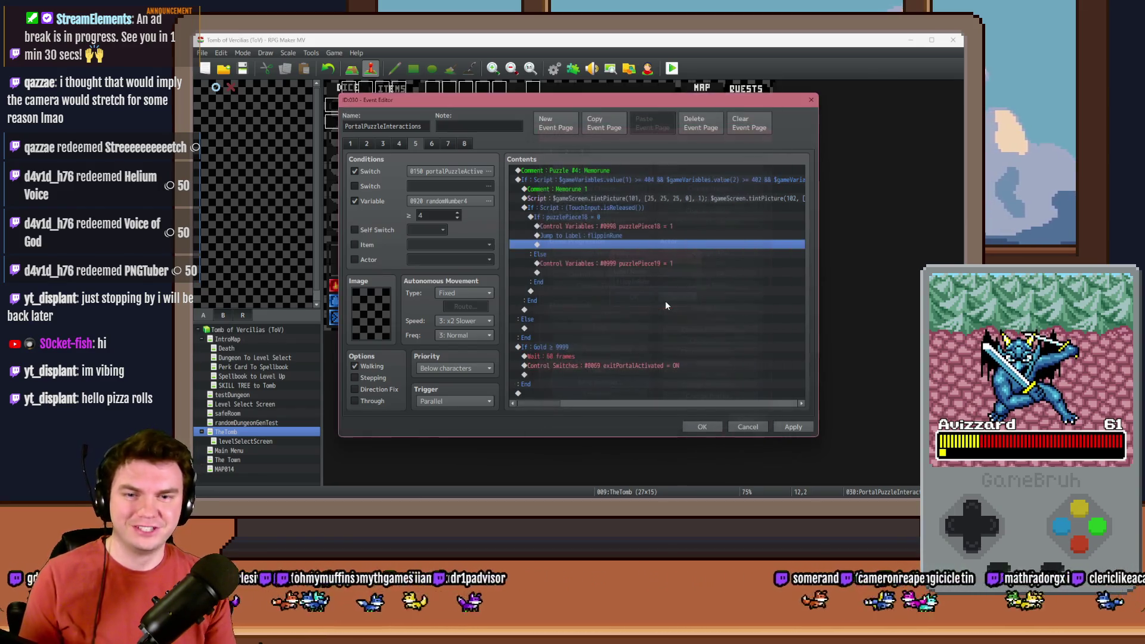
{"action": "double_click", "coordinate": [594, 235]}
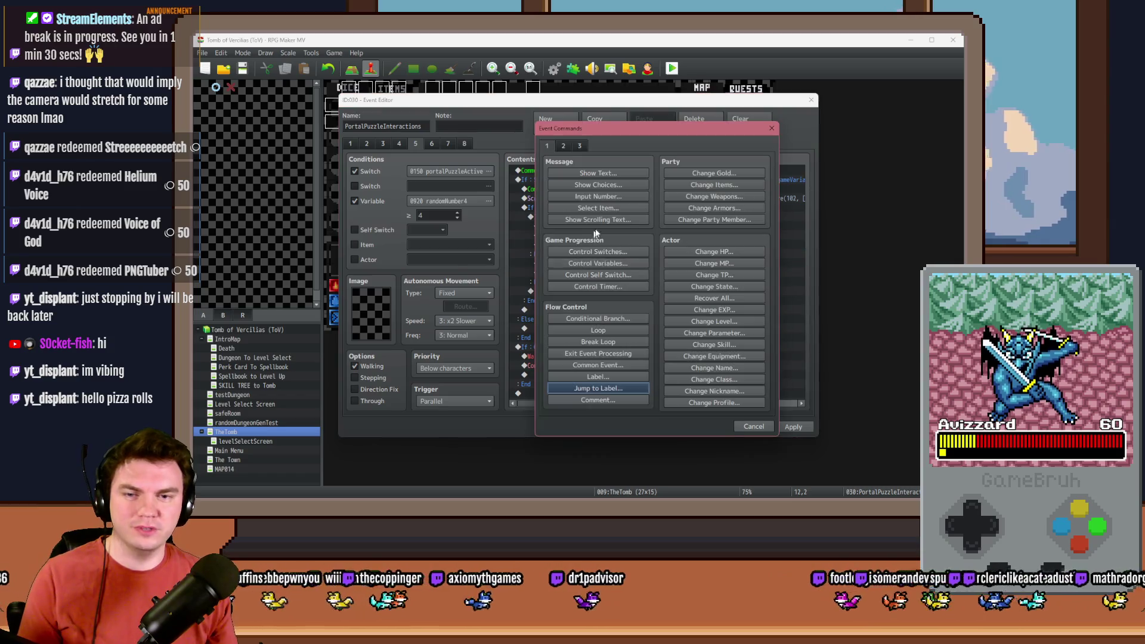
{"action": "left_click", "coordinate": [615, 388]}
{"action": "type", "text": "flippin"}
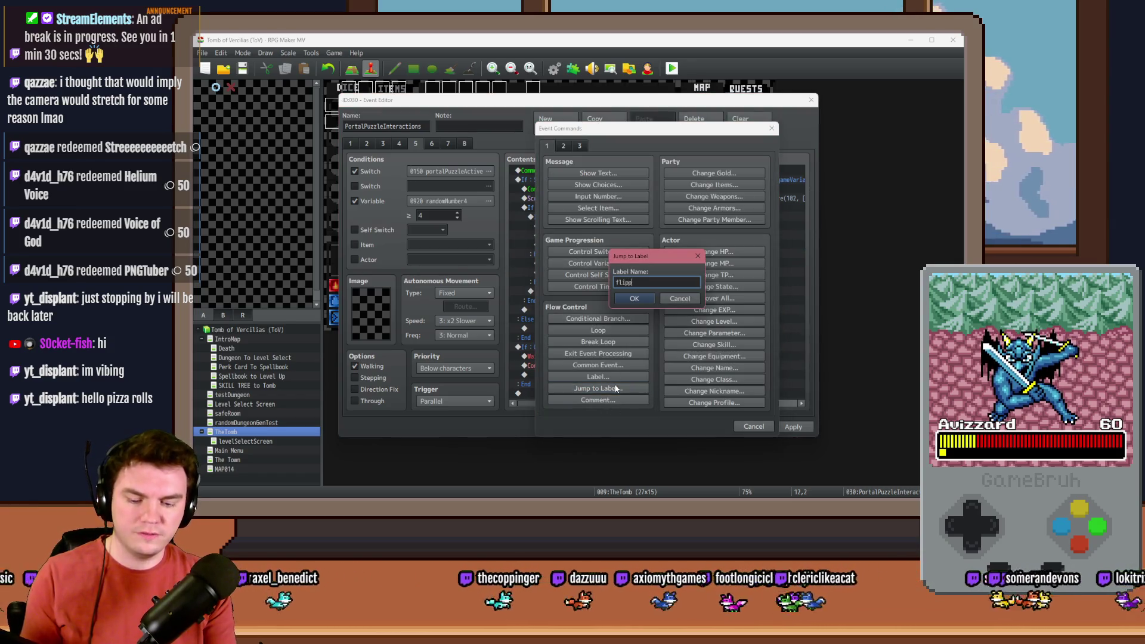
{"action": "type", "text": "Rune"}
{"action": "key", "text": "Return"}
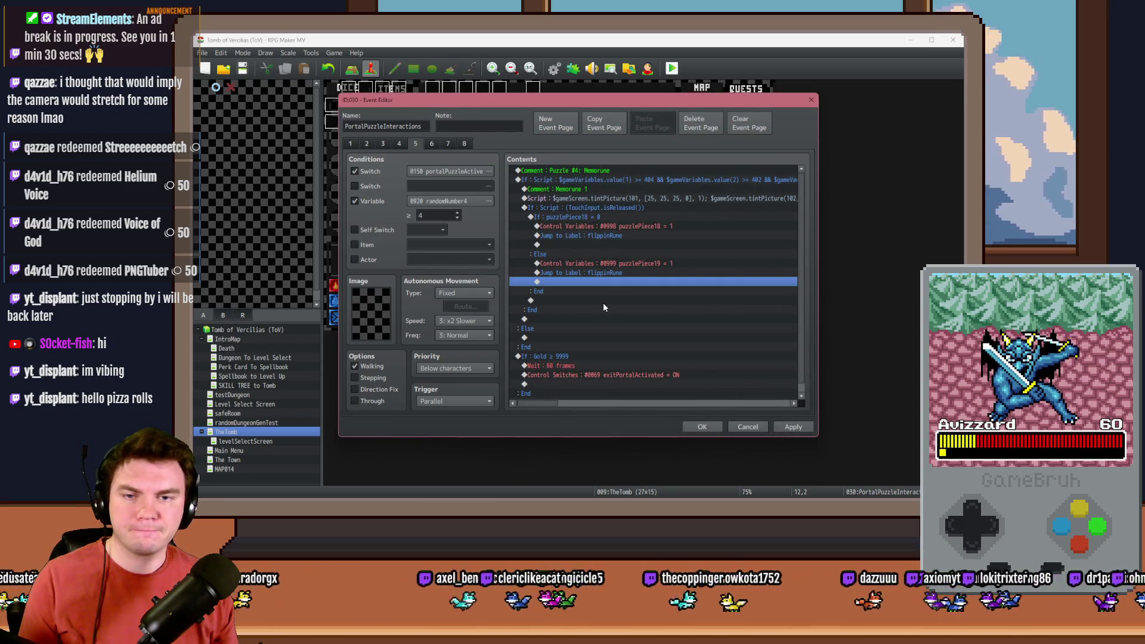
{"action": "left_click", "coordinate": [566, 349]}
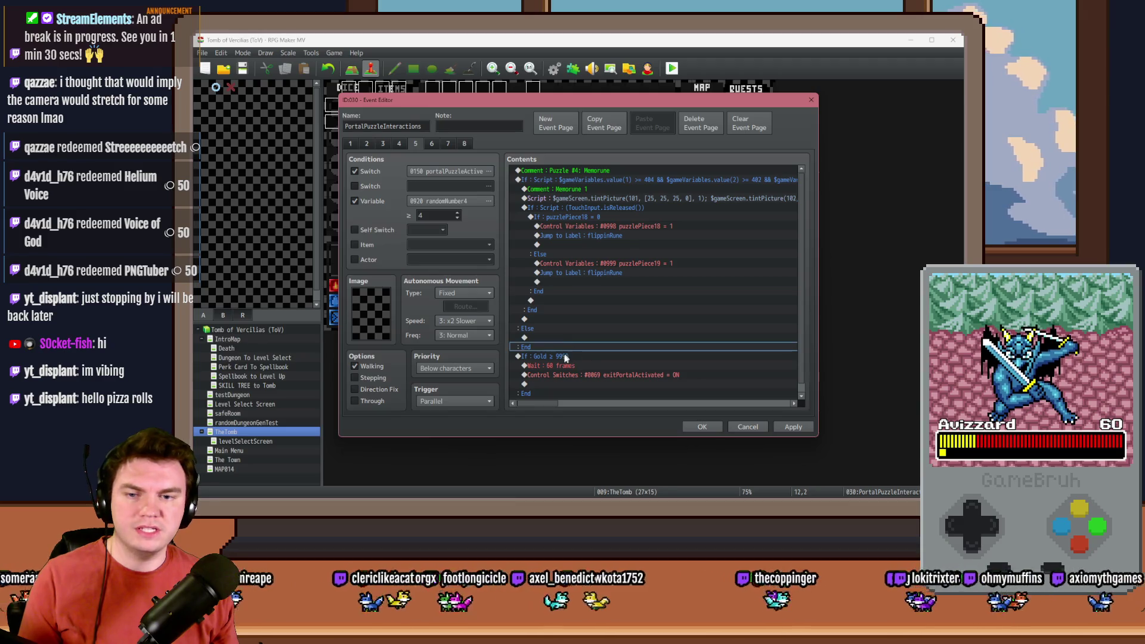
Insert a Label named flippinRune above the Wait in the Gold ≥ 9999 block.
{"action": "left_click", "coordinate": [564, 356]}
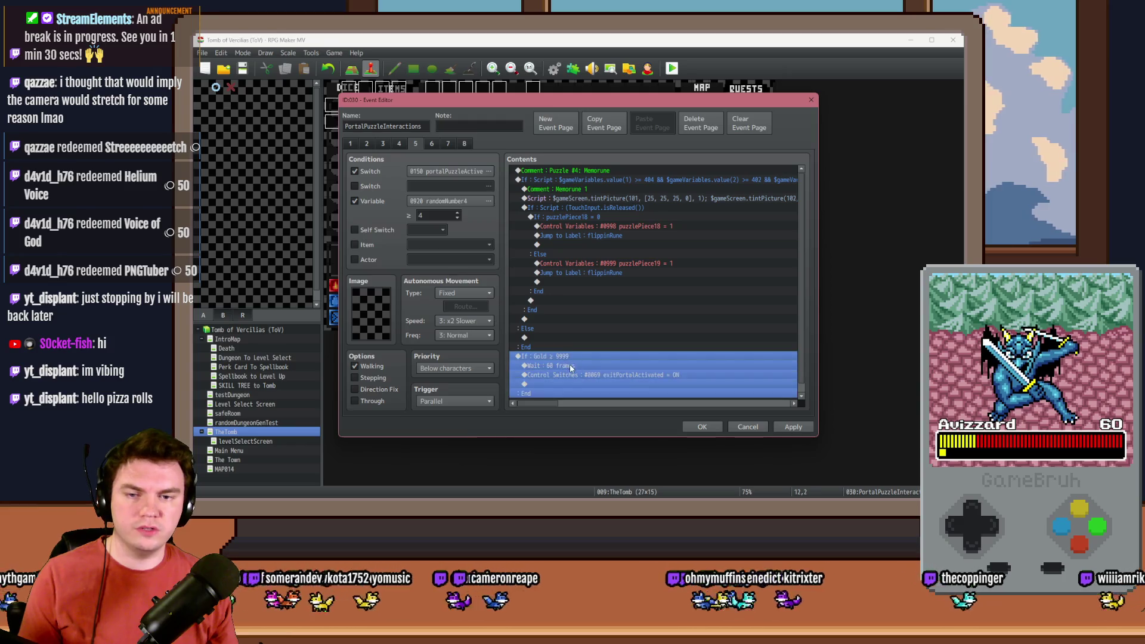
{"action": "left_click", "coordinate": [570, 366]}
{"action": "key", "text": "Insert"}
{"action": "left_click", "coordinate": [608, 377]}
{"action": "type", "text": "f"}
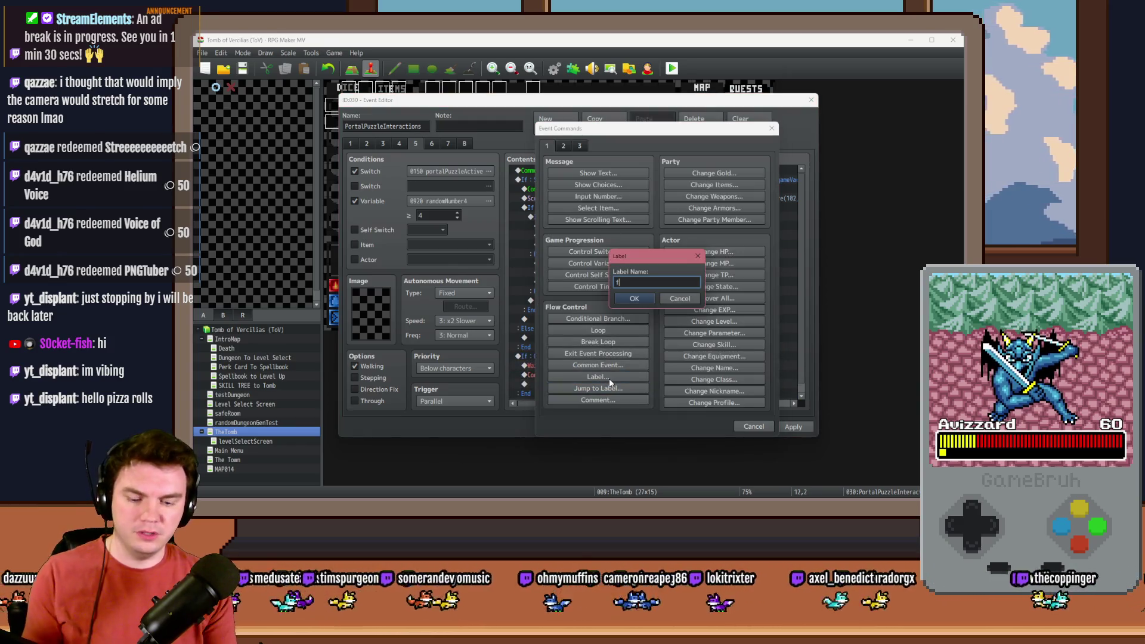
{"action": "type", "text": "lippinRune"}
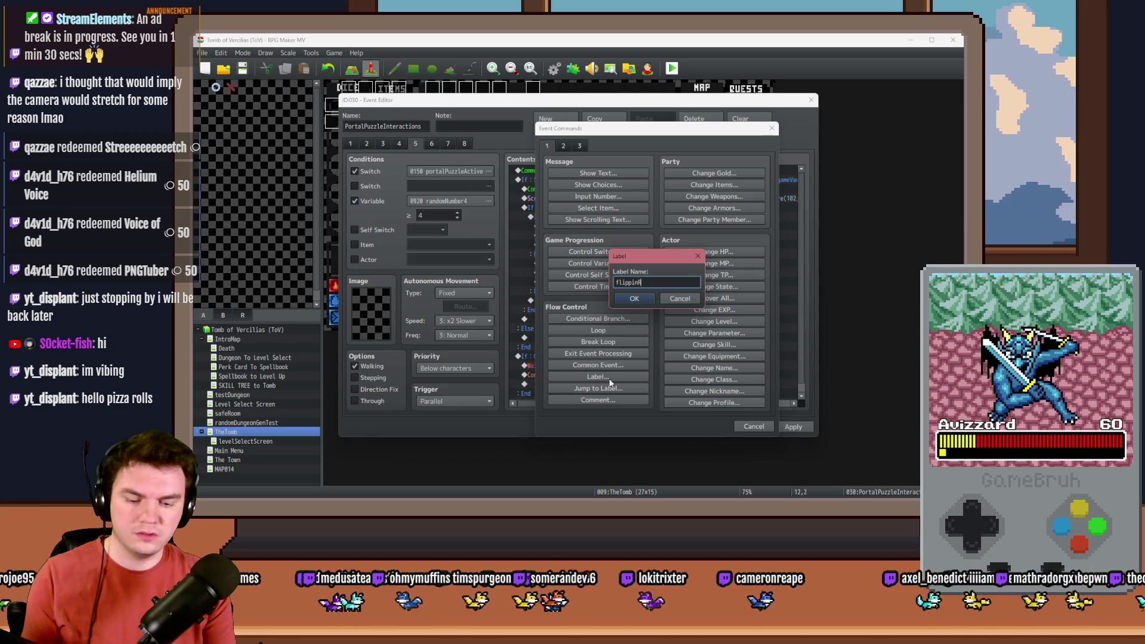
{"action": "key", "text": "Return"}
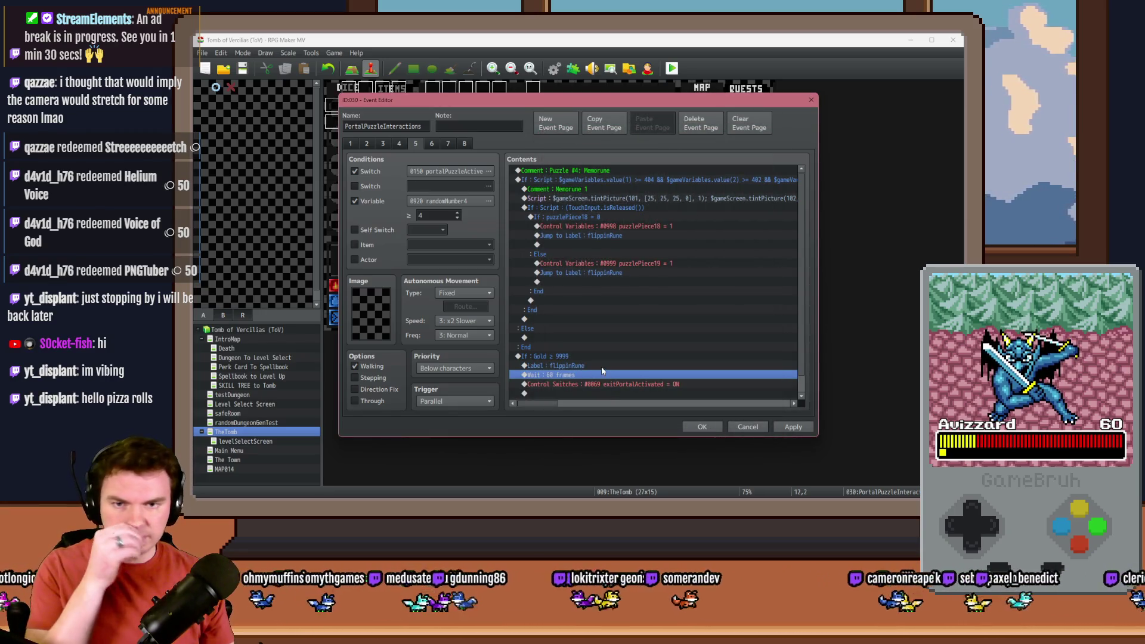
Paste the Show Pictures script command below the flippinRune label.
{"action": "scroll", "coordinate": [610, 355], "scroll_direction": "down", "scroll_amount": 1}
{"action": "left_click", "coordinate": [592, 351]}
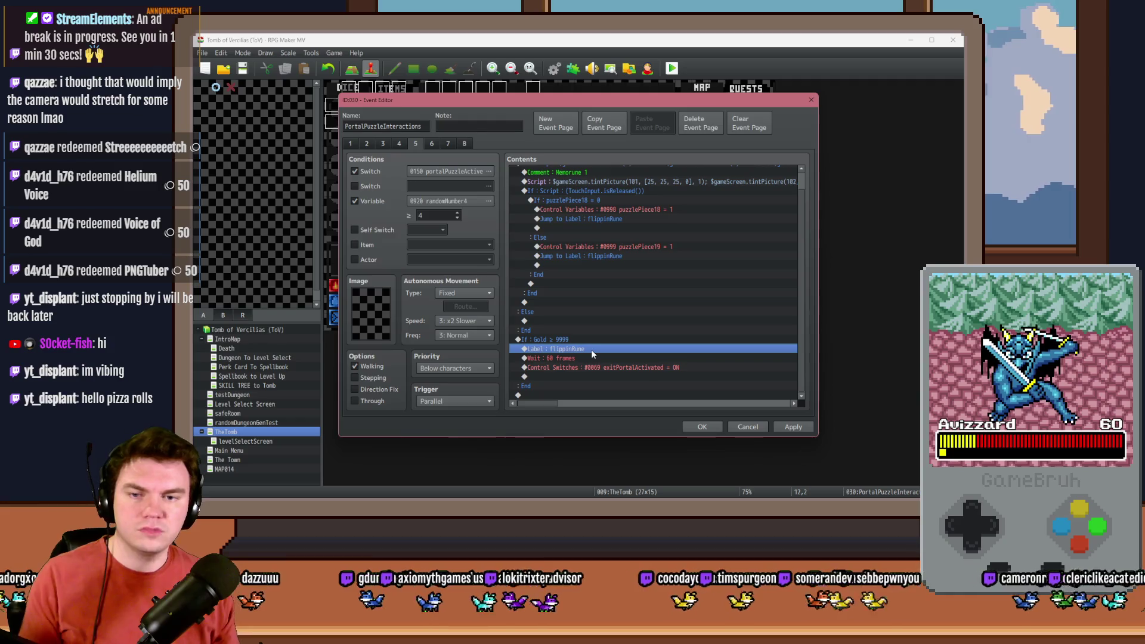
{"action": "left_click", "coordinate": [589, 340]}
{"action": "left_click", "coordinate": [587, 350]}
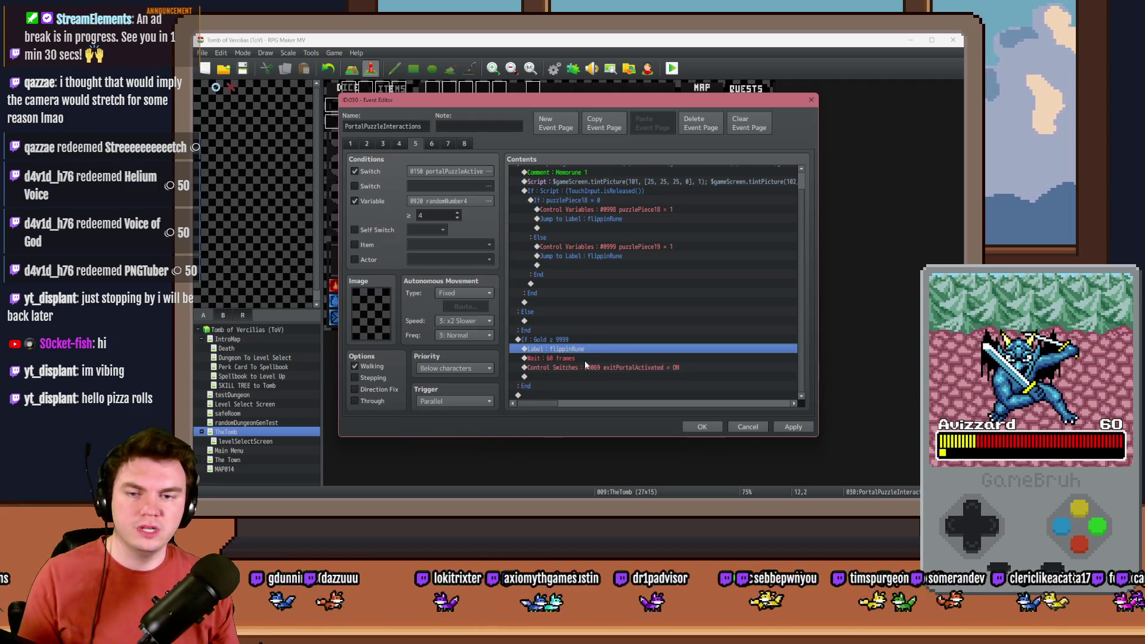
{"action": "left_click", "coordinate": [586, 356]}
{"action": "key", "text": "ctrl+v"}
{"action": "key", "text": "Up"}
{"action": "key", "text": "Up"}
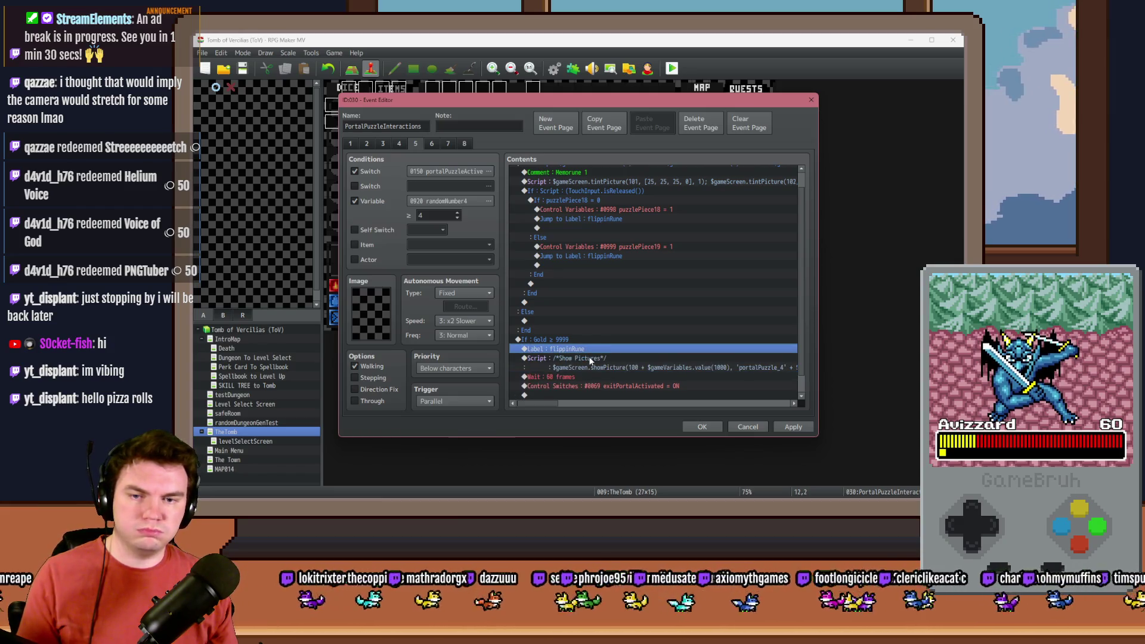
{"action": "left_click", "coordinate": [591, 360]}
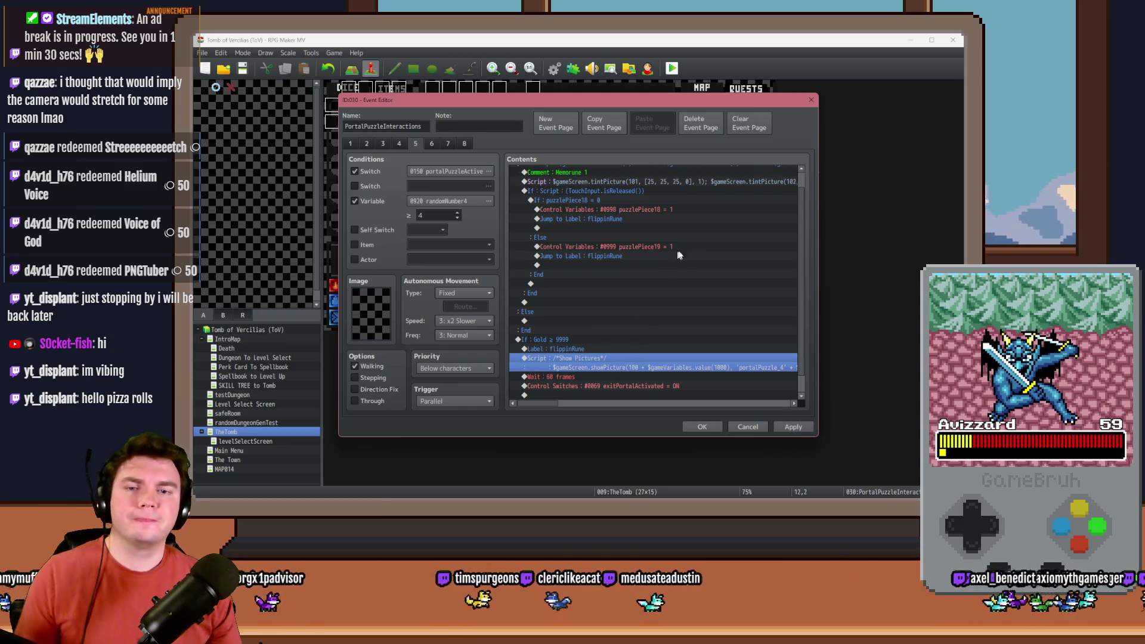
Inspect the puzzlePiece18 and puzzlePiece19 variable commands inside the existing branch.
{"action": "scroll", "coordinate": [656, 251], "scroll_direction": "up", "scroll_amount": 1}
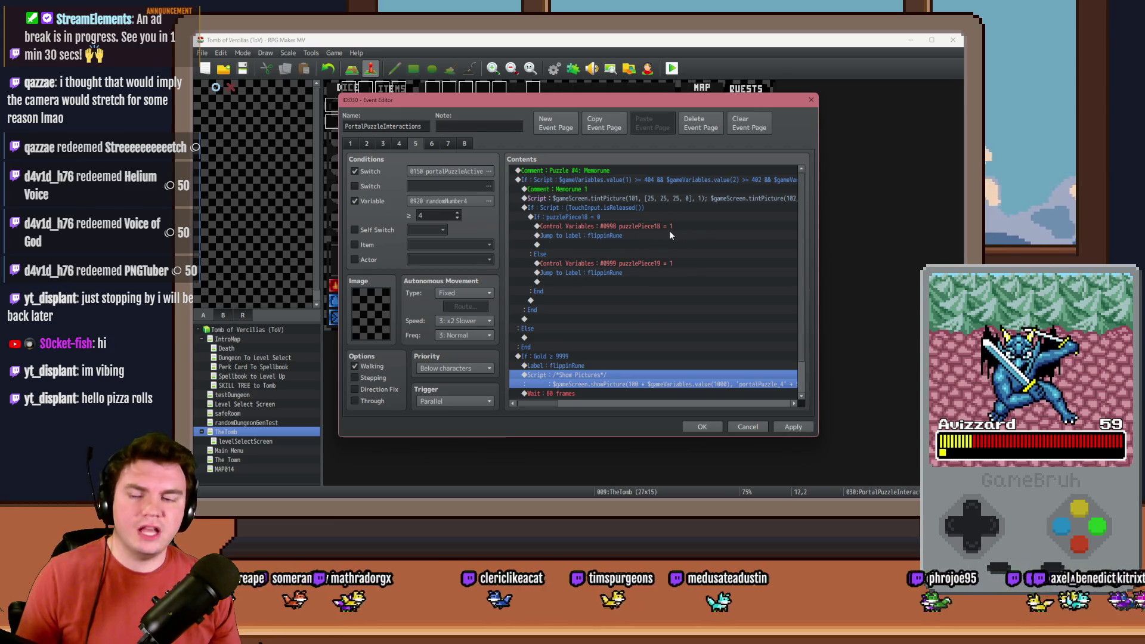
{"action": "left_click", "coordinate": [671, 226]}
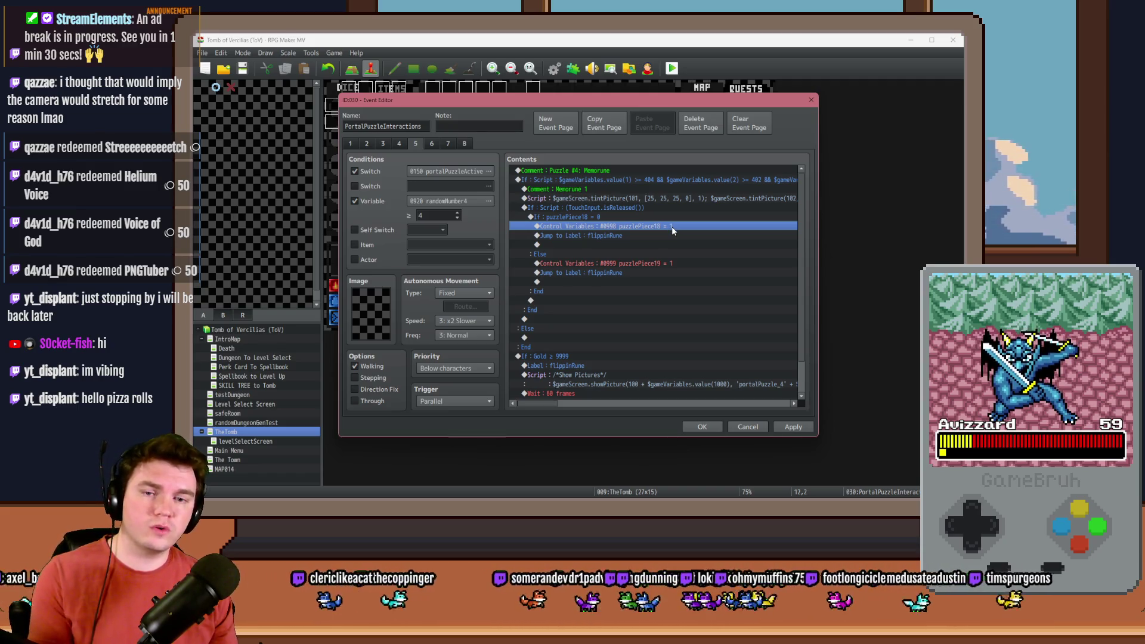
{"action": "left_click", "coordinate": [665, 264]}
{"action": "key", "text": "Up"}
{"action": "key", "text": "Up"}
{"action": "key", "text": "Up"}
{"action": "left_click", "coordinate": [660, 263]}
{"action": "left_click", "coordinate": [664, 226]}
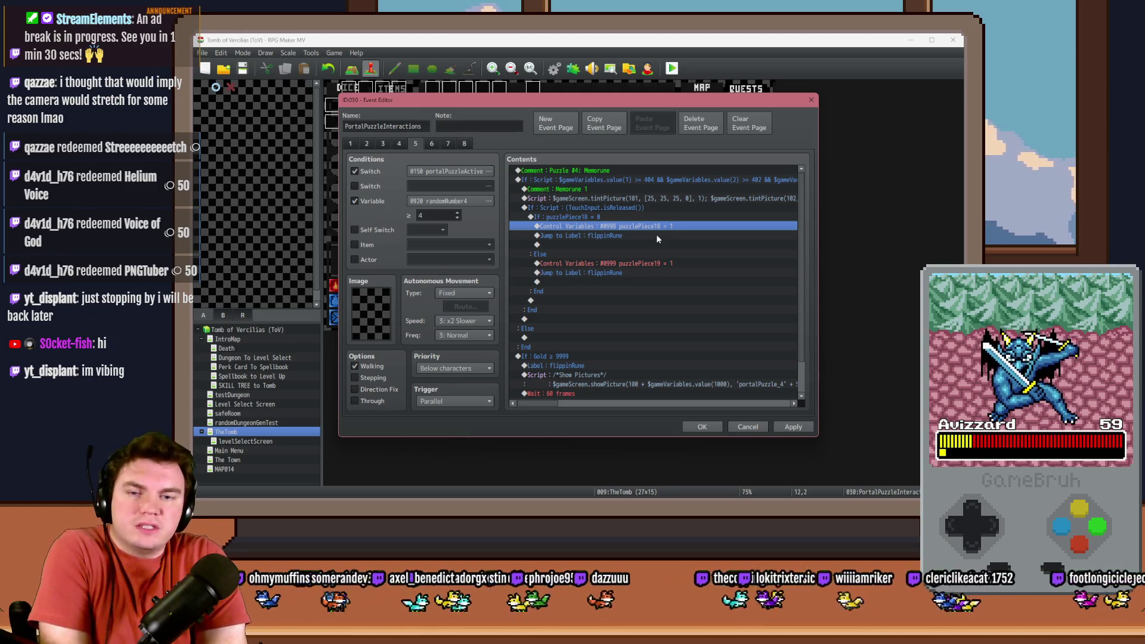
Copy the puzzlePiece18 = 0 branch and paste it directly under the flippinRune label.
{"action": "left_click", "coordinate": [643, 219]}
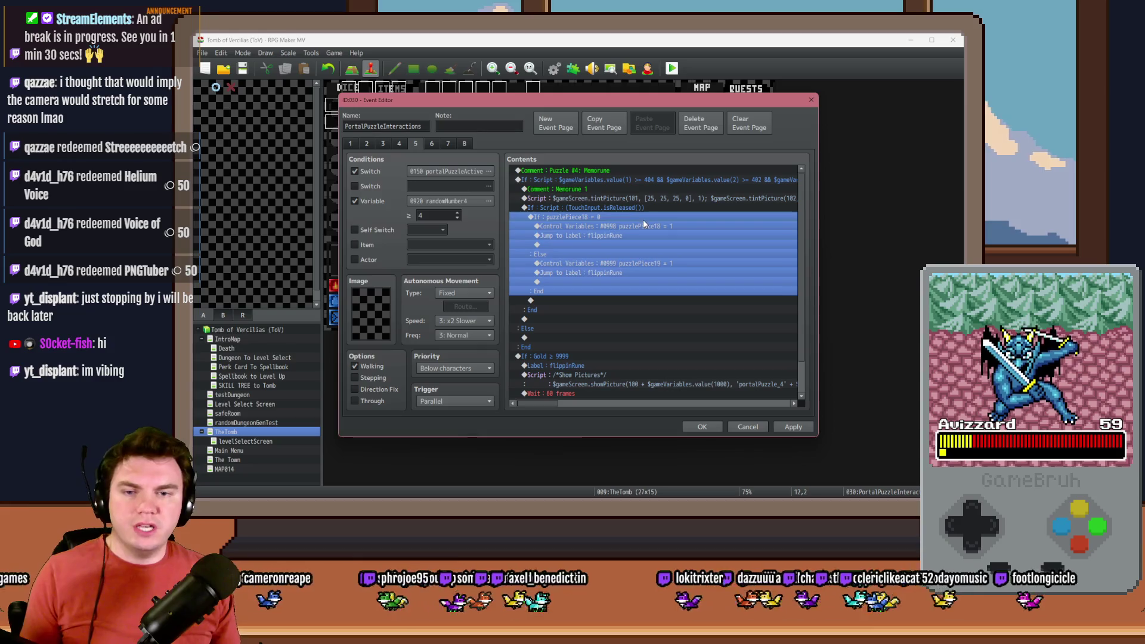
{"action": "scroll", "coordinate": [618, 252], "scroll_direction": "down", "scroll_amount": 2}
{"action": "key", "text": "ctrl+c"}
{"action": "left_click", "coordinate": [587, 329]}
{"action": "left_click", "coordinate": [604, 341]}
{"action": "key", "text": "ctrl+v"}
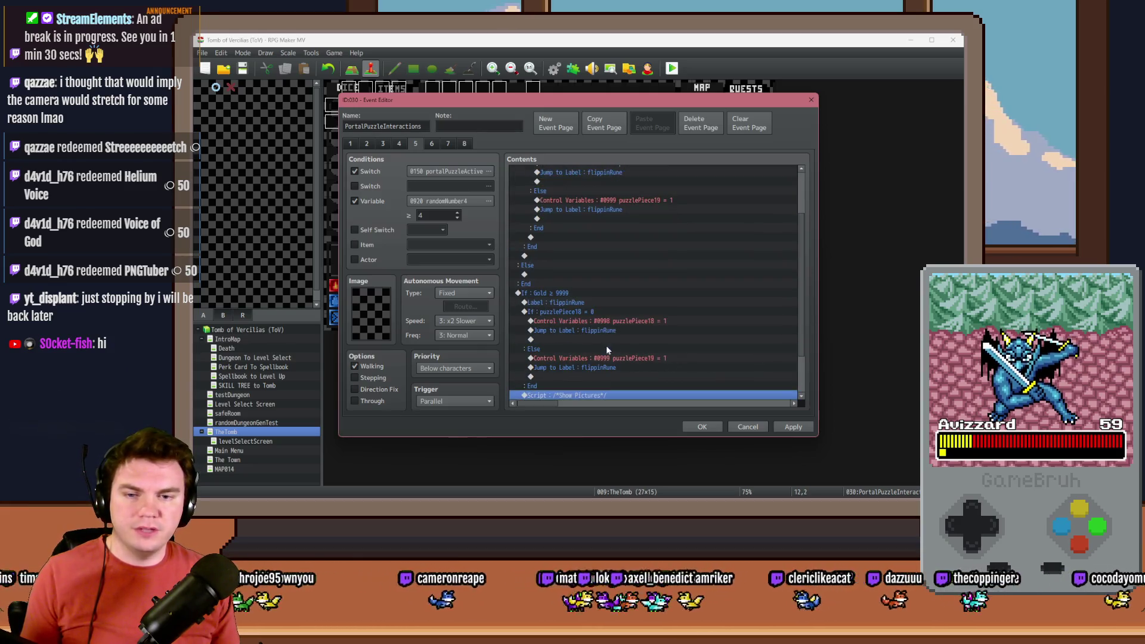
{"action": "left_click", "coordinate": [610, 321]}
{"action": "left_click", "coordinate": [607, 313]}
Delete the variable and jump commands from both cases of the copied branch.
{"action": "left_click", "coordinate": [611, 321]}
{"action": "key", "text": "Delete"}
{"action": "key", "text": "Delete"}
{"action": "left_click", "coordinate": [610, 340]}
{"action": "key", "text": "Delete"}
{"action": "key", "text": "Delete"}
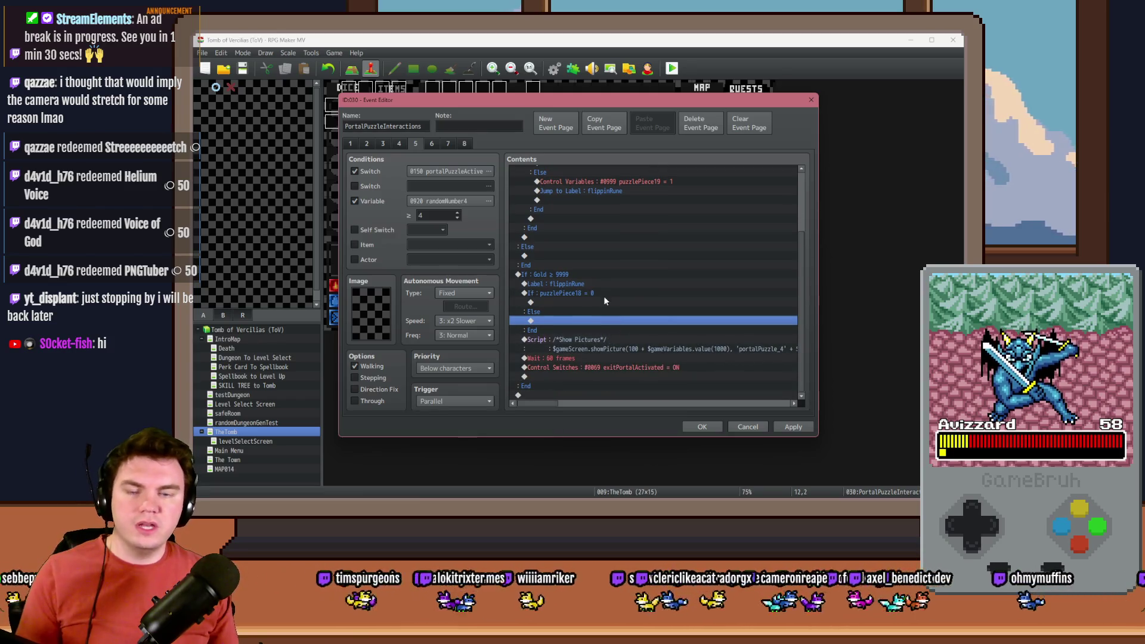
Change the copied branch's condition to test variable puzzlePiece19 = 0.
{"action": "left_click", "coordinate": [604, 296]}
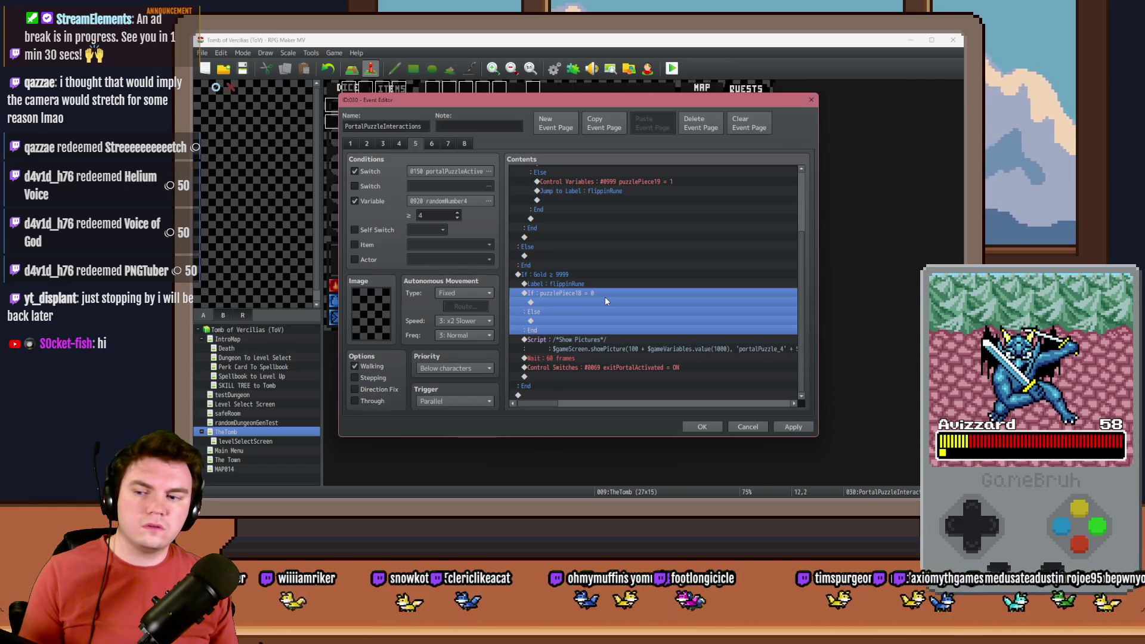
{"action": "double_click", "coordinate": [605, 296]}
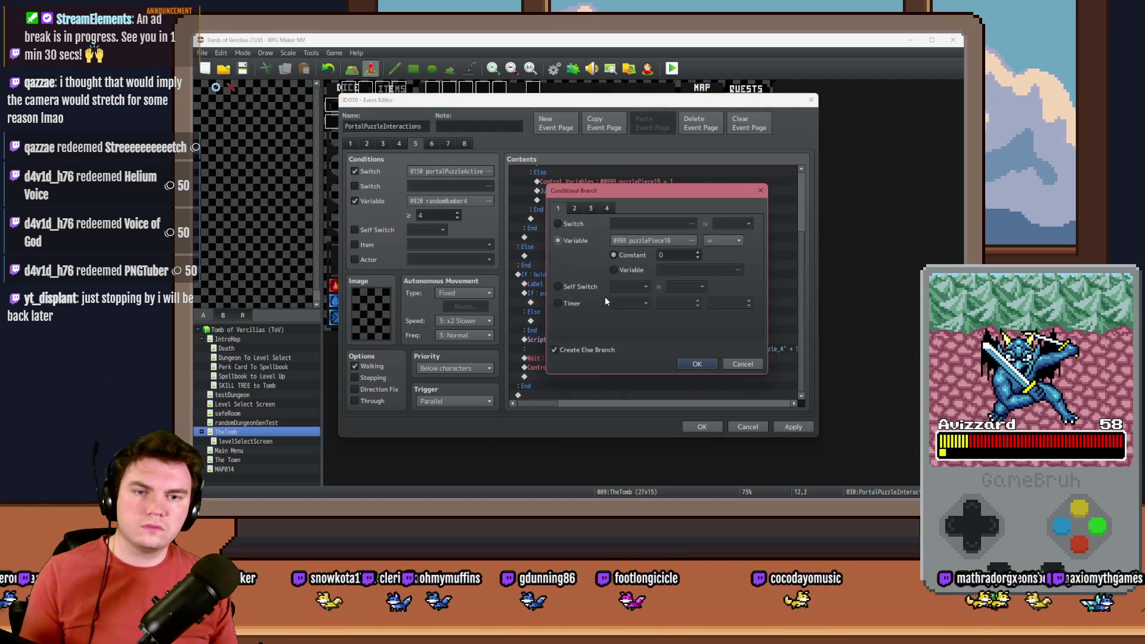
{"action": "left_click", "coordinate": [671, 244]}
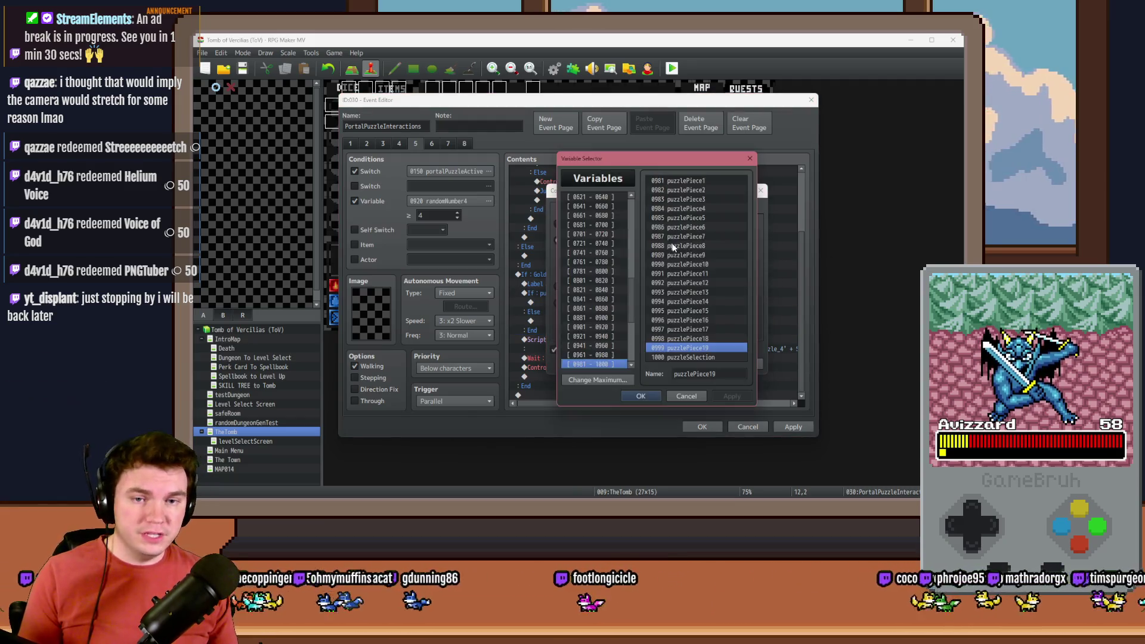
{"action": "double_click", "coordinate": [715, 347]}
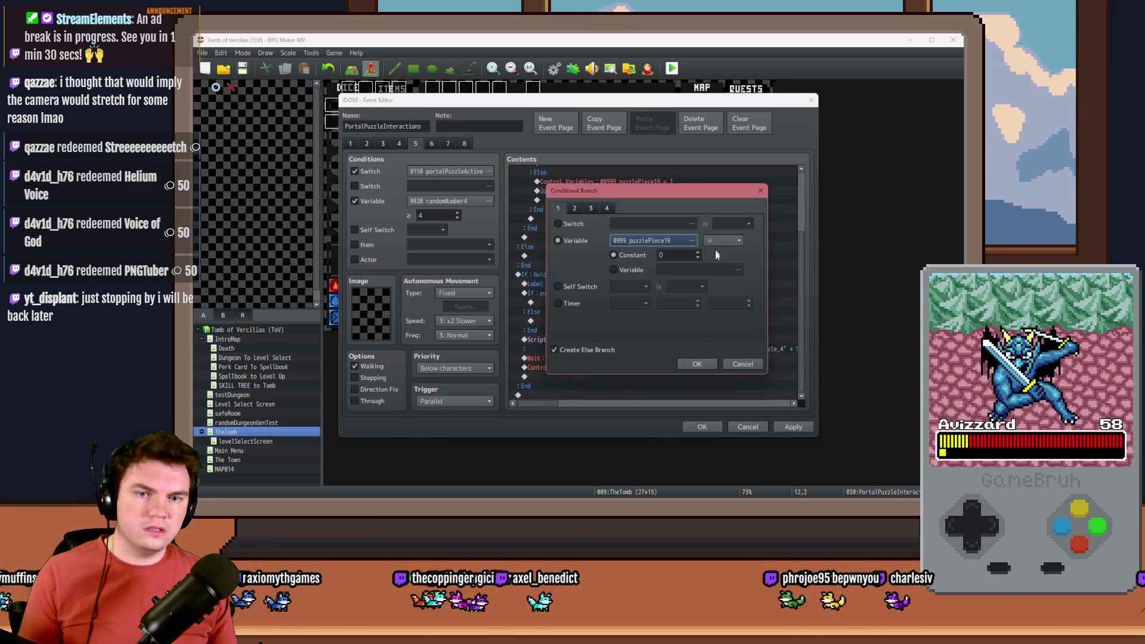
{"action": "left_click", "coordinate": [698, 364]}
{"action": "scroll", "coordinate": [598, 349], "scroll_direction": "down", "scroll_amount": 2}
{"action": "left_click", "coordinate": [606, 302]}
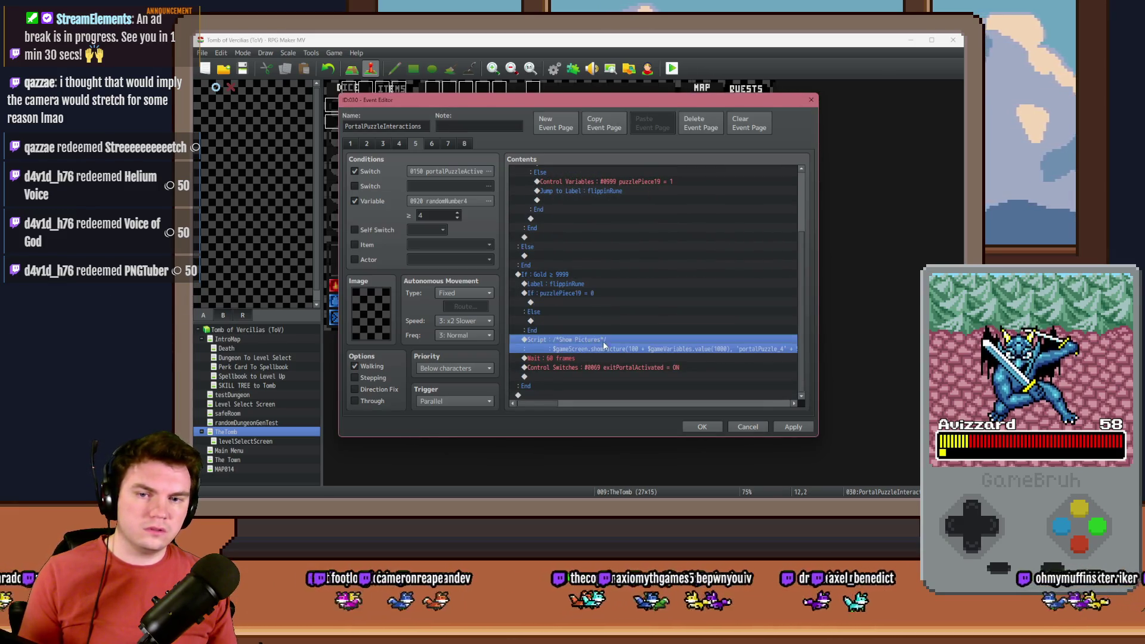
{"action": "left_click", "coordinate": [607, 290]}
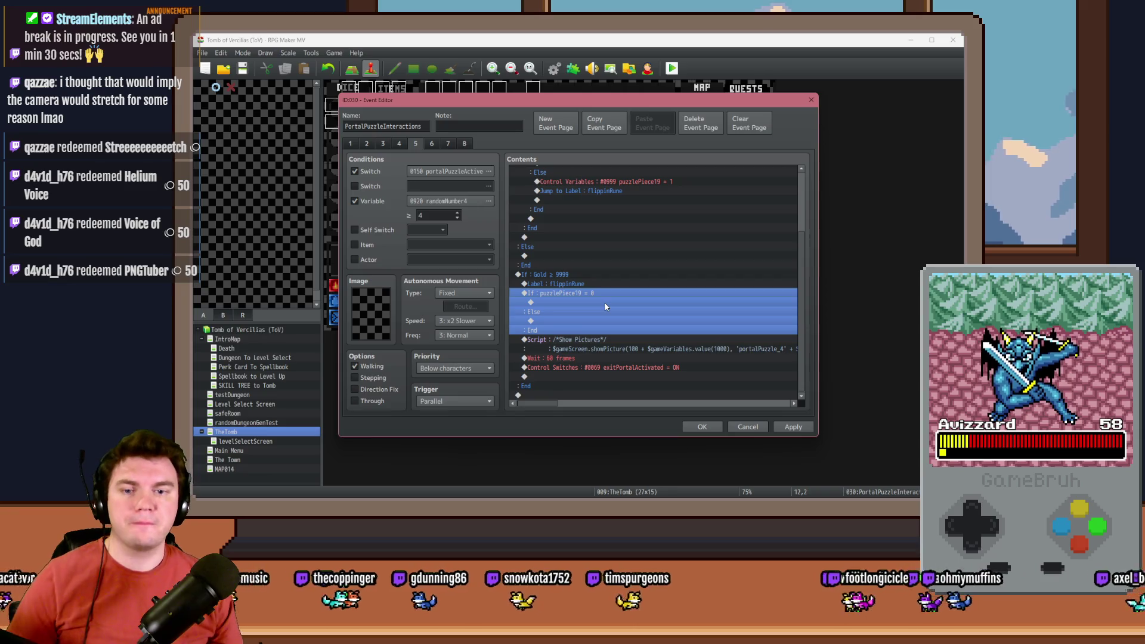
Switch the branch condition to puzzlePiece19 ≠ 0, then back to puzzlePiece19 = 0.
{"action": "double_click", "coordinate": [599, 306]}
{"action": "left_click", "coordinate": [724, 240]}
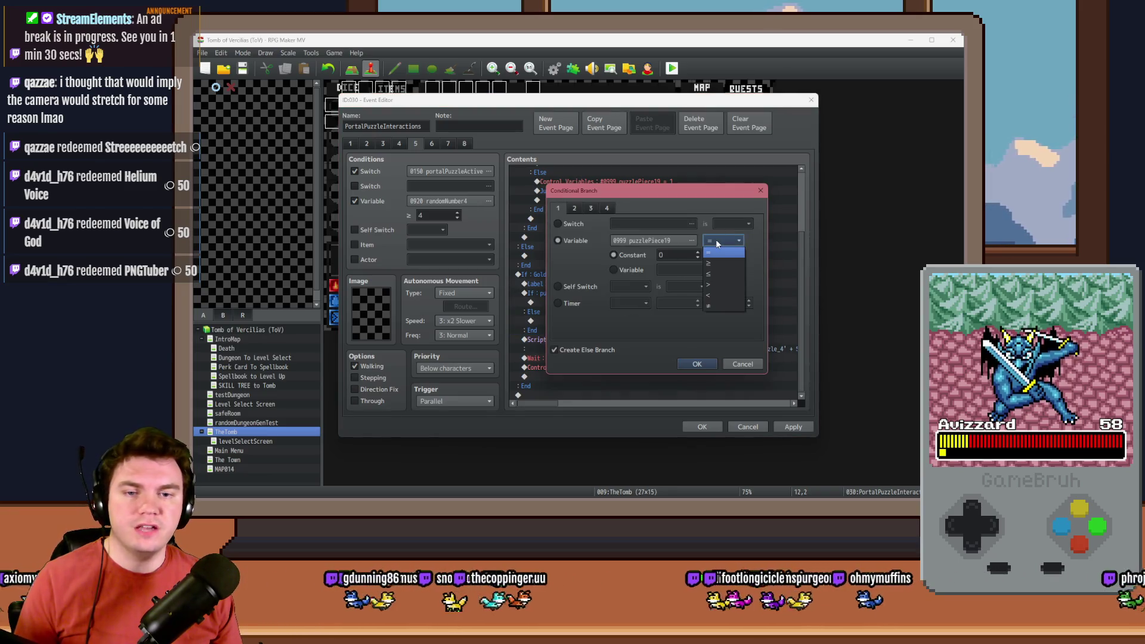
{"action": "left_click", "coordinate": [717, 307]}
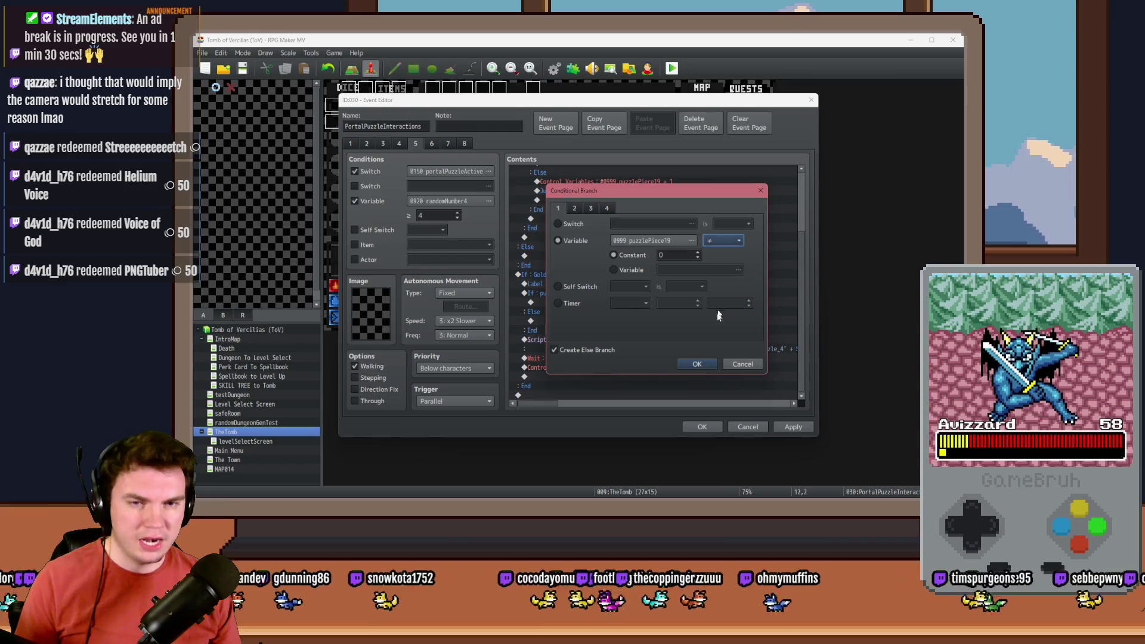
{"action": "left_click", "coordinate": [703, 365]}
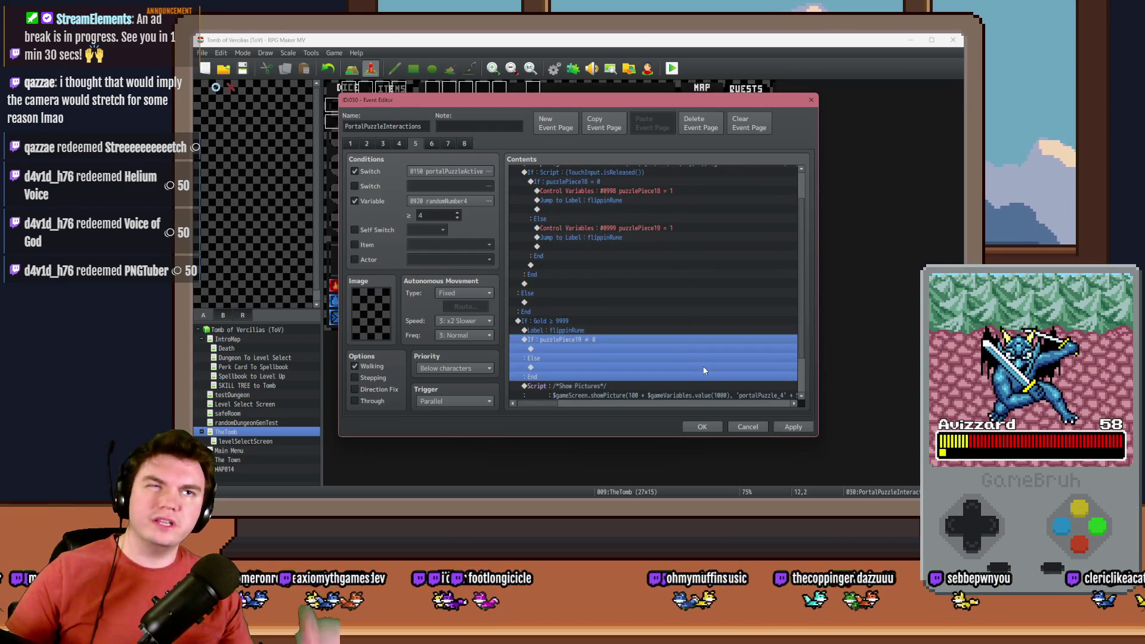
{"action": "scroll", "coordinate": [610, 310], "scroll_direction": "down", "scroll_amount": 2}
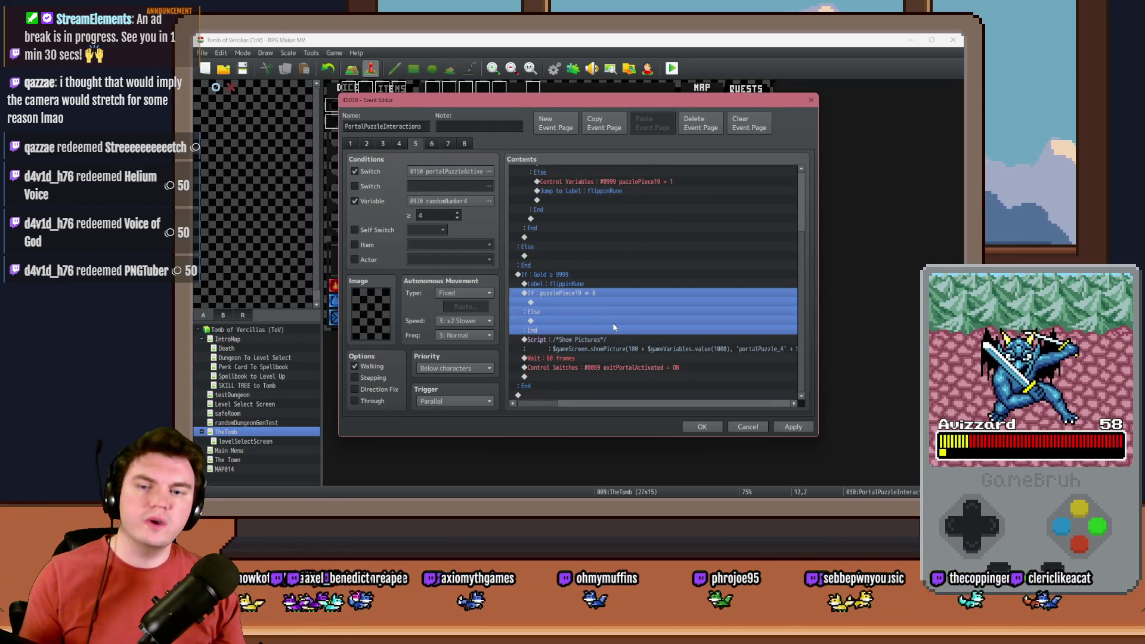
{"action": "left_click", "coordinate": [616, 345]}
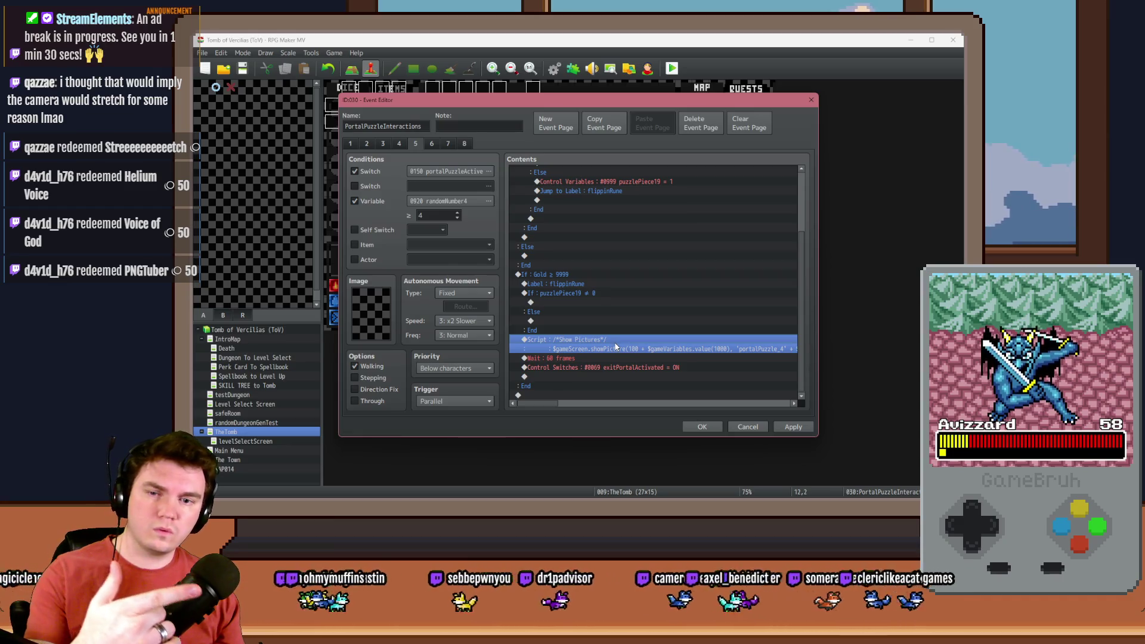
{"action": "left_click", "coordinate": [595, 322]}
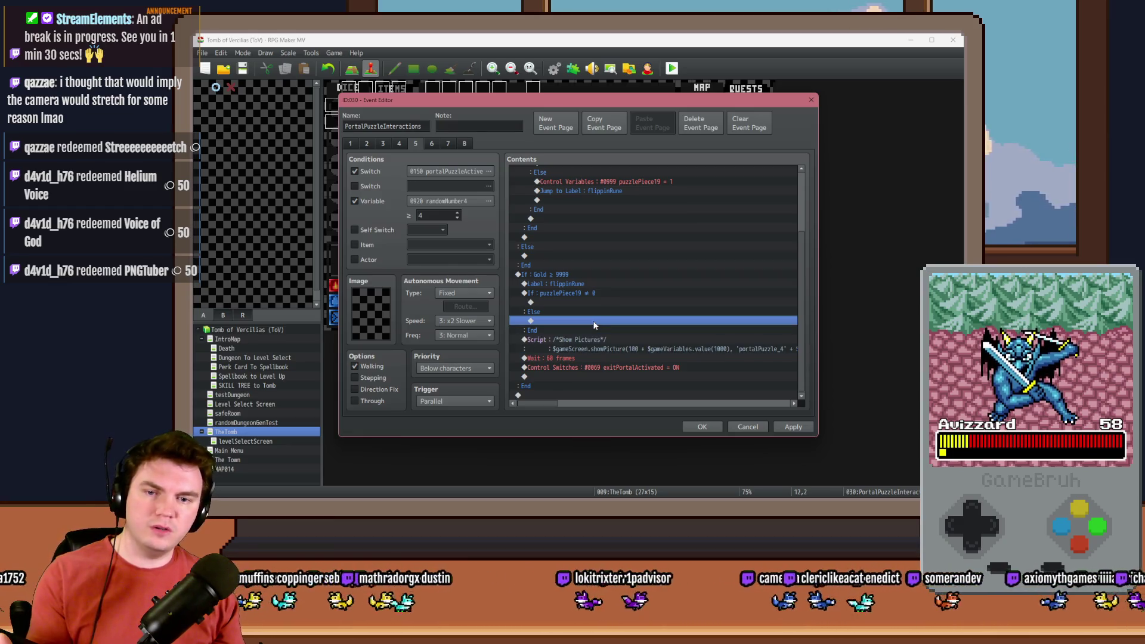
{"action": "left_click", "coordinate": [606, 295]}
{"action": "double_click", "coordinate": [605, 295]}
{"action": "left_click", "coordinate": [722, 241]}
{"action": "left_click", "coordinate": [718, 250]}
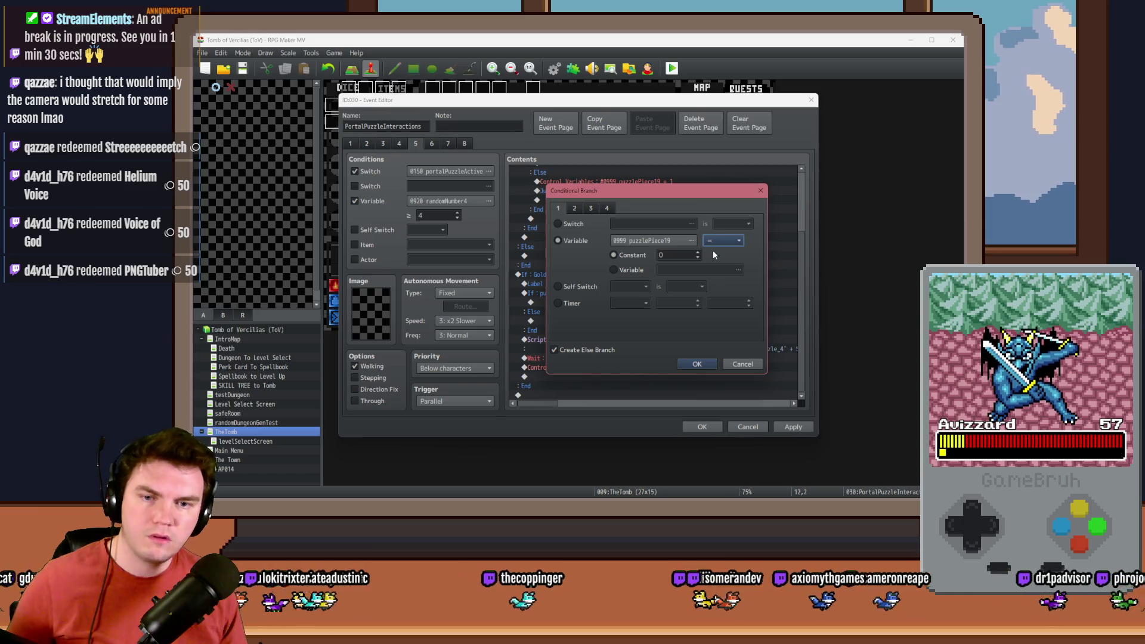
{"action": "left_click", "coordinate": [698, 364]}
Add a 'Selection 1' comment in the branch's first case.
{"action": "double_click", "coordinate": [585, 300]}
{"action": "left_click", "coordinate": [600, 401]}
{"action": "type", "text": "Selection 1"}
{"action": "key", "text": "ctrl+Return"}
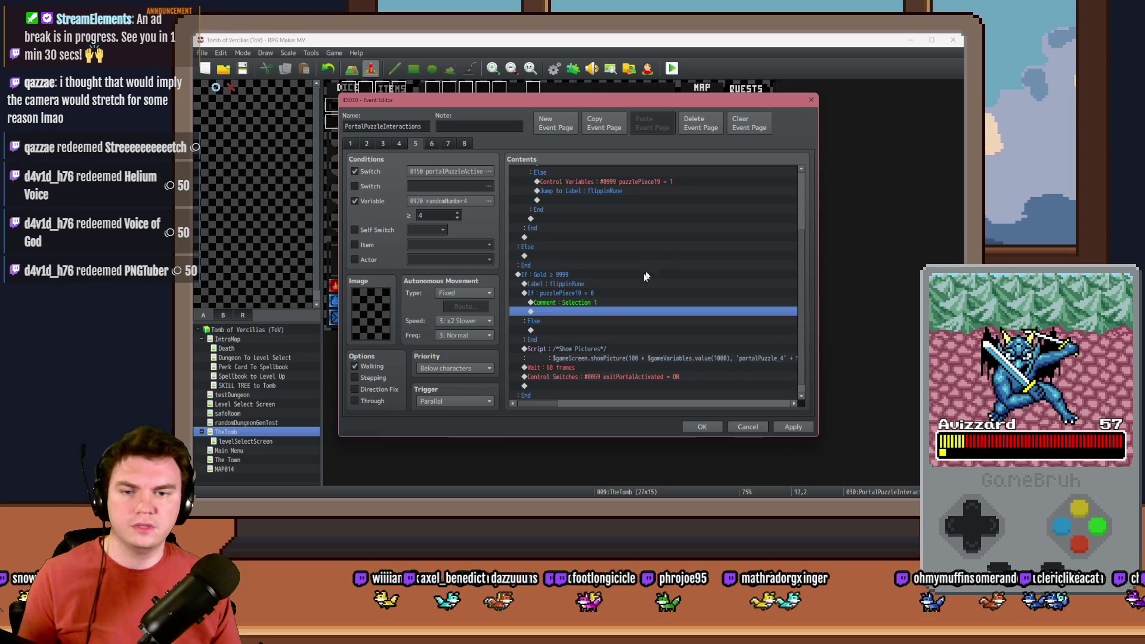
Duplicate the Selection 1 comment under Else and change it to 'Selection 2'.
{"action": "left_click", "coordinate": [596, 303]}
{"action": "key", "text": "ctrl+c"}
{"action": "left_click", "coordinate": [596, 330]}
{"action": "key", "text": "ctrl+v"}
{"action": "double_click", "coordinate": [602, 331]}
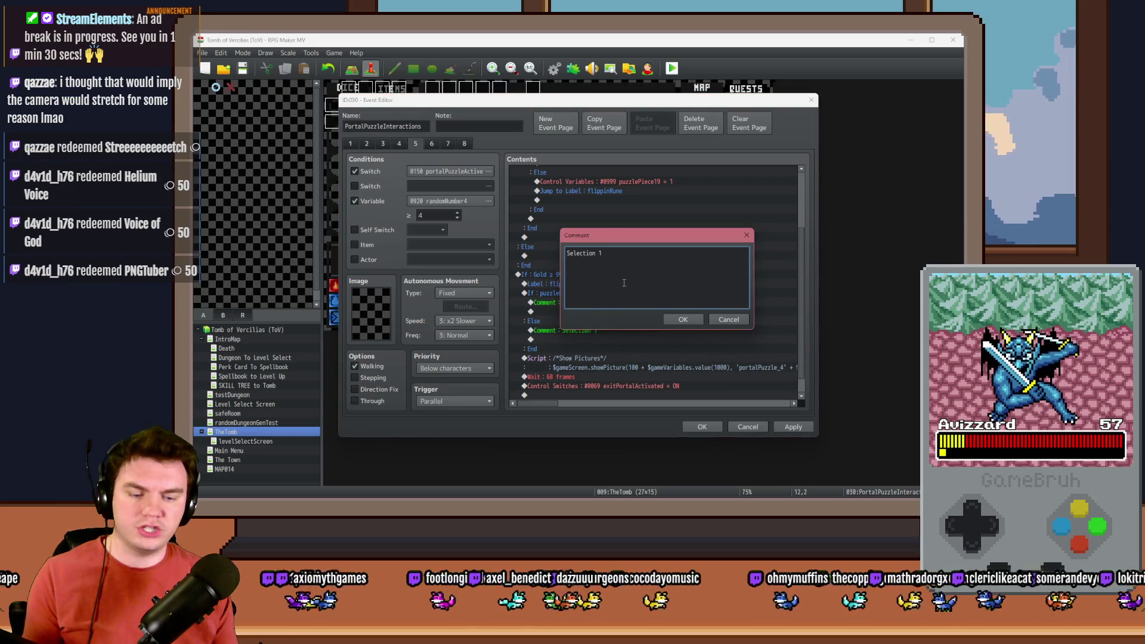
{"action": "key", "text": "BackSpace"}
{"action": "type", "text": "2"}
{"action": "key", "text": "ctrl+Return"}
Move the Show Pictures script under Selection 1 and open it in the script editor.
{"action": "left_click", "coordinate": [607, 340]}
{"action": "key", "text": "ctrl+x"}
{"action": "left_click", "coordinate": [601, 310]}
{"action": "key", "text": "ctrl+v"}
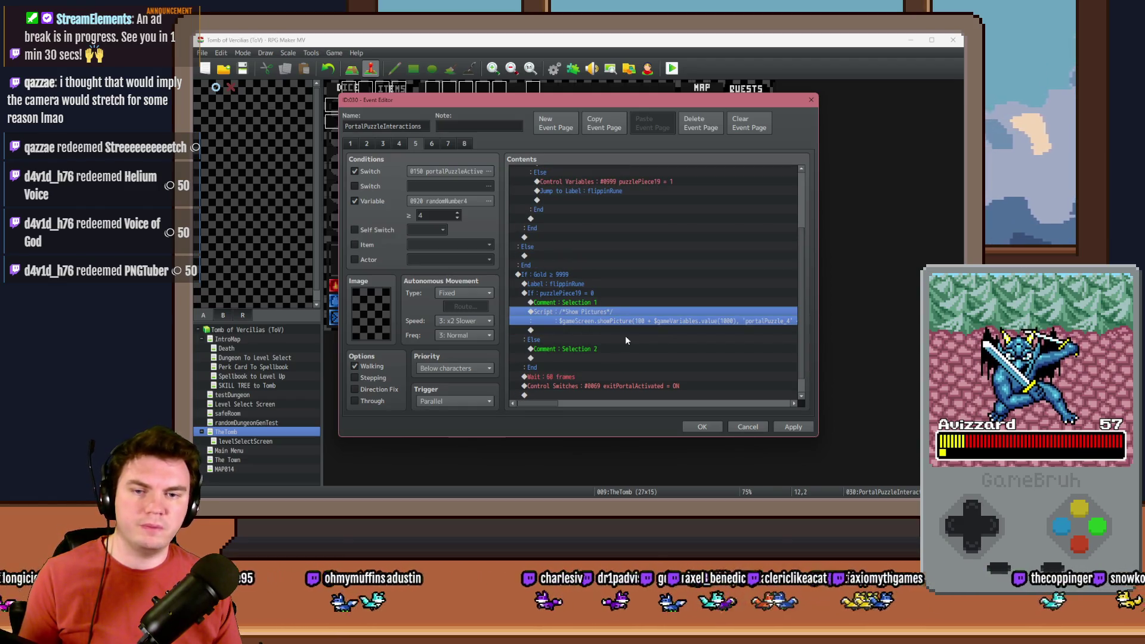
{"action": "key", "text": "Return"}
{"action": "left_click_drag", "start_coordinate": [661, 205], "coordinate": [661, 276]}
{"action": "key", "text": "shift+Home"}
{"action": "left_click", "coordinate": [653, 305]}
{"action": "mouse_move", "coordinate": [671, 278]}
{"action": "left_mouse_down"}
{"action": "mouse_move", "coordinate": [670, 346]}
{"action": "mouse_move", "coordinate": [667, 334]}
{"action": "left_mouse_up"}
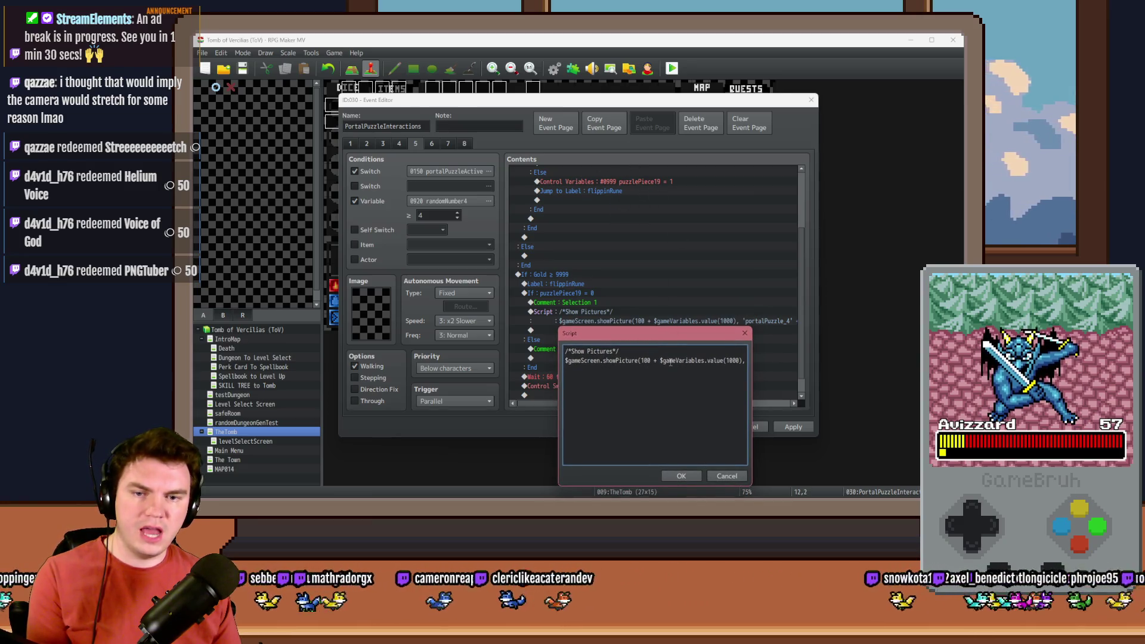
Change value(1000) to value(998) and append the '+ $gameVariables.value(980 + ...' rune lookup to the picture name.
{"action": "double_click", "coordinate": [732, 361]}
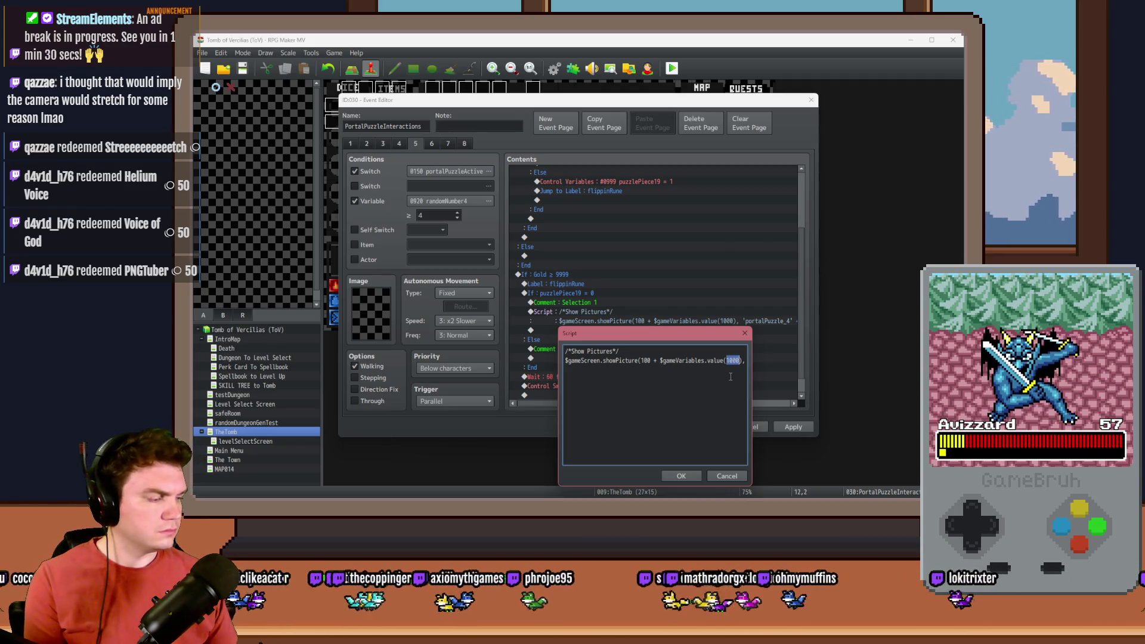
{"action": "type", "text": "998"}
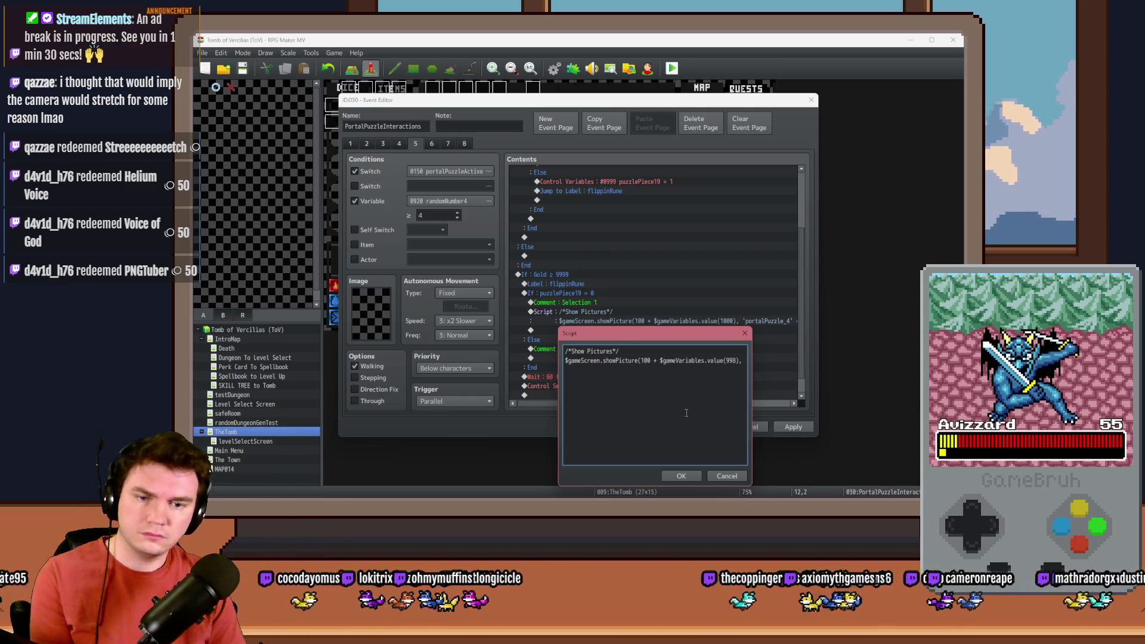
{"action": "key", "text": "Right"}
{"action": "key", "text": "Right"}
{"action": "key", "text": "Right"}
{"action": "type", "text": "+ $gameVa"}
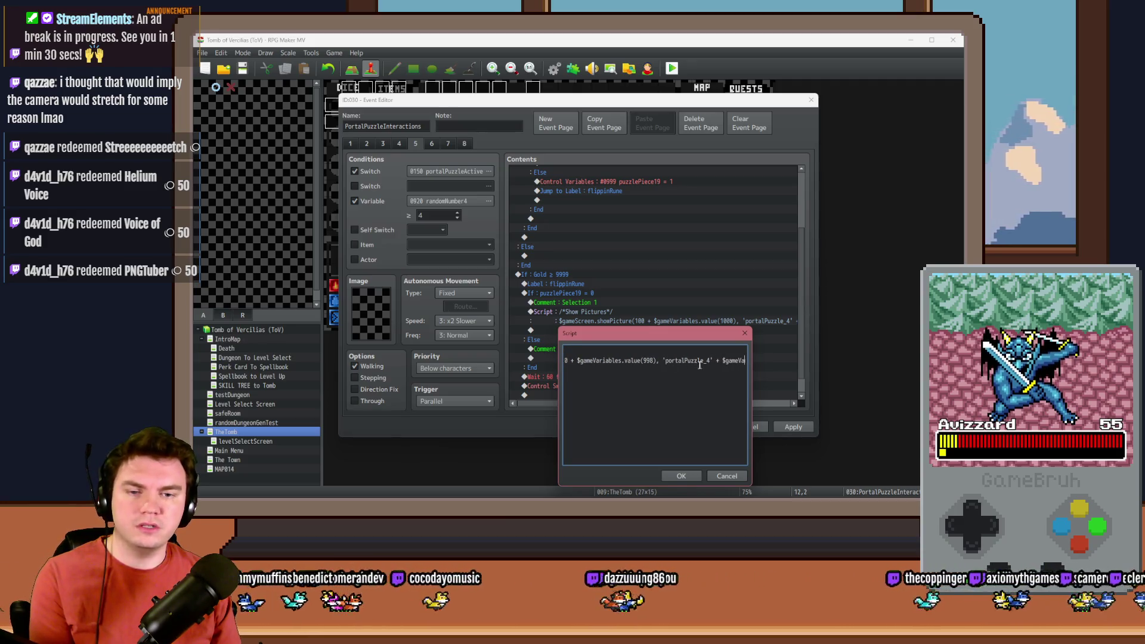
{"action": "type", "text": "riables.value(980 + $gameVariables"}
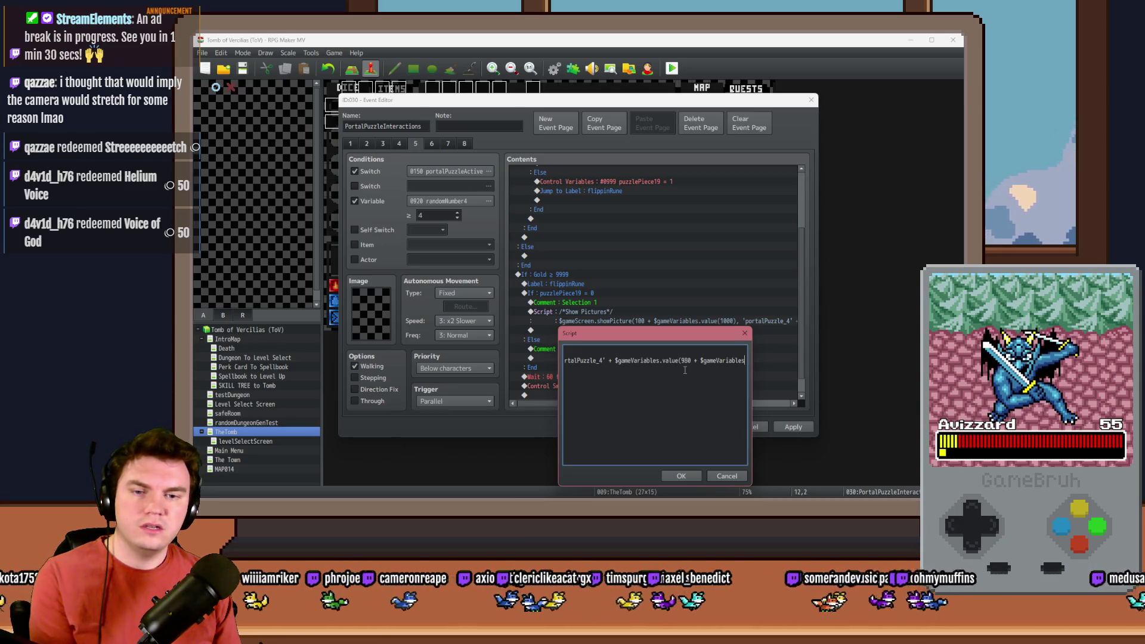
{"action": "key", "text": "Right"}
{"action": "key", "text": "Right"}
{"action": "key", "text": "Right"}
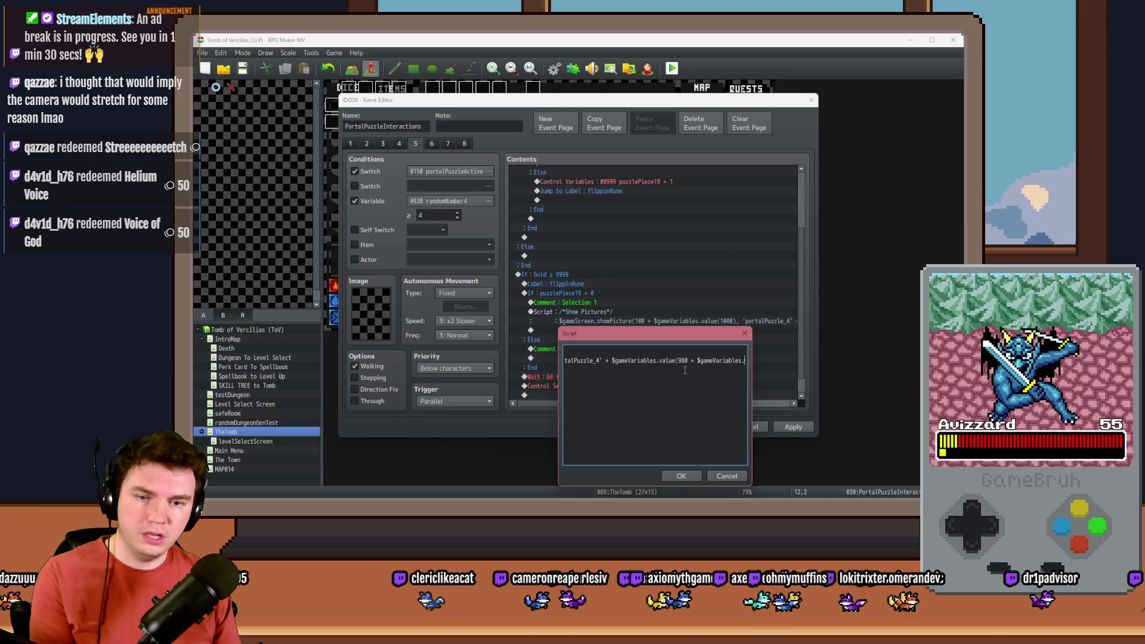
{"action": "double_click", "coordinate": [701, 361]}
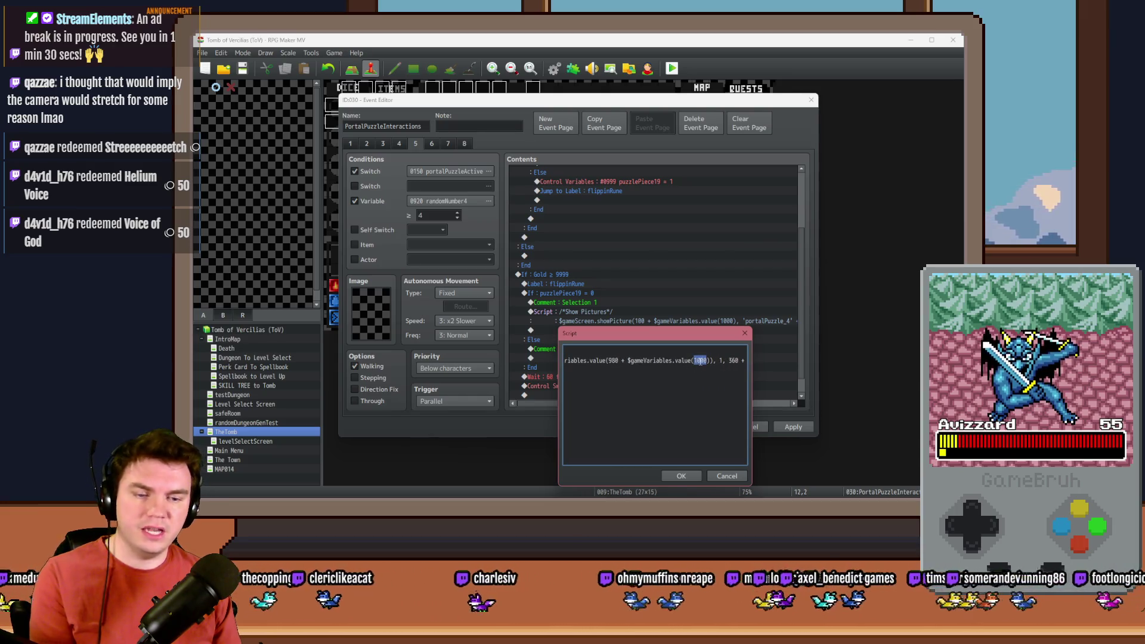
{"action": "type", "text": "998"}
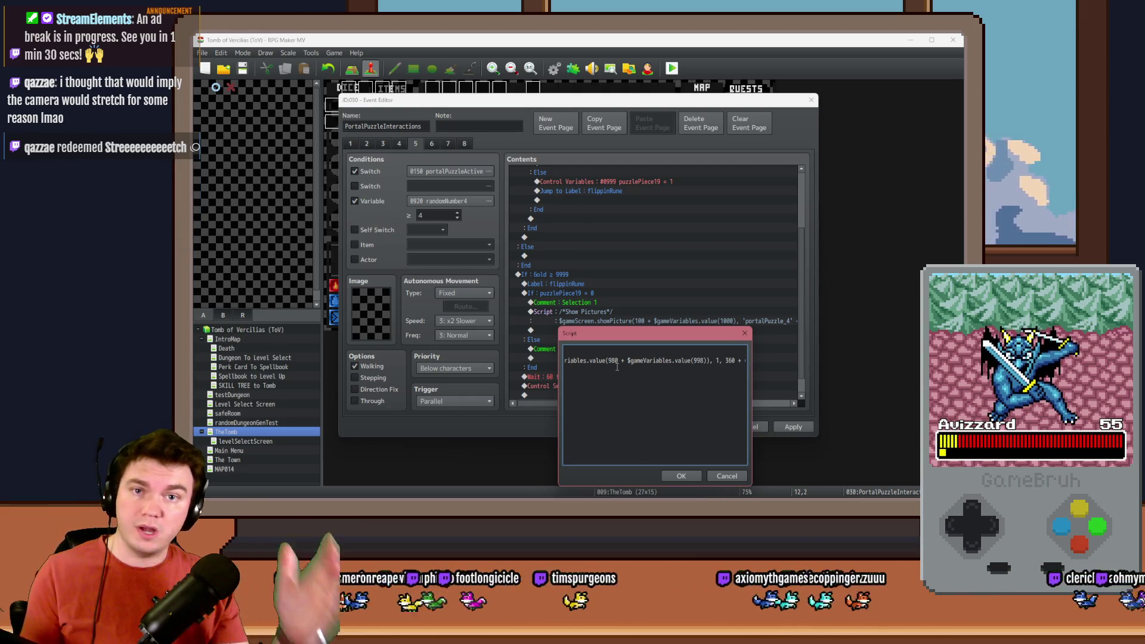
Replace the old x position formula with $gameScreen.picture.
{"action": "key", "text": "Right"}
{"action": "key", "text": "Right"}
{"action": "key", "text": "Right"}
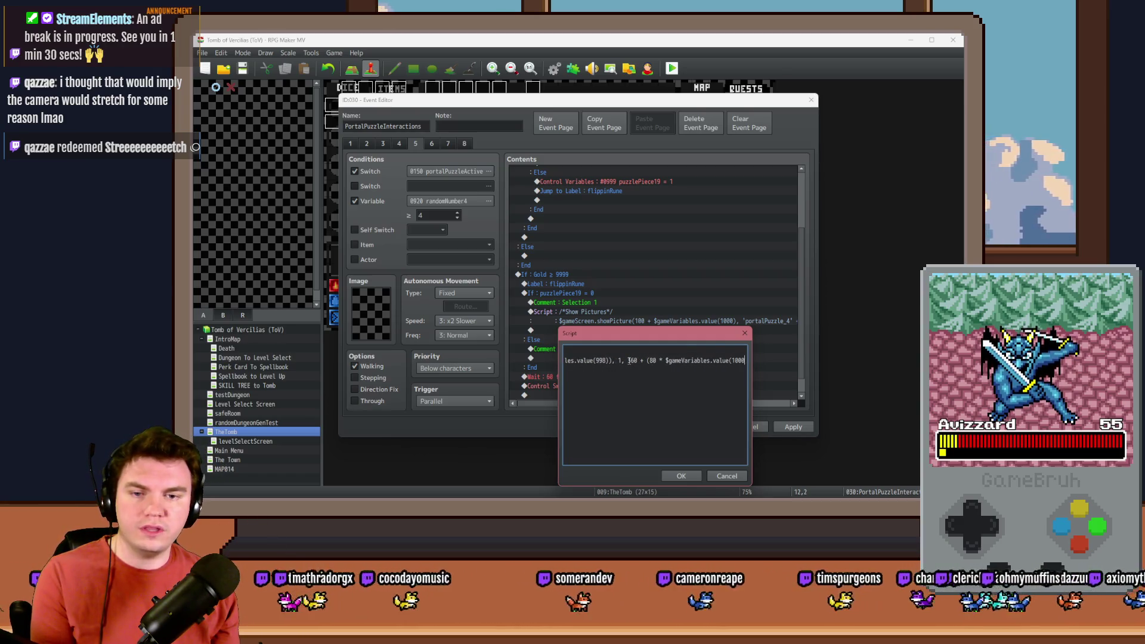
{"action": "left_click_drag", "start_coordinate": [629, 361], "coordinate": [729, 361]}
{"action": "key", "text": "Delete"}
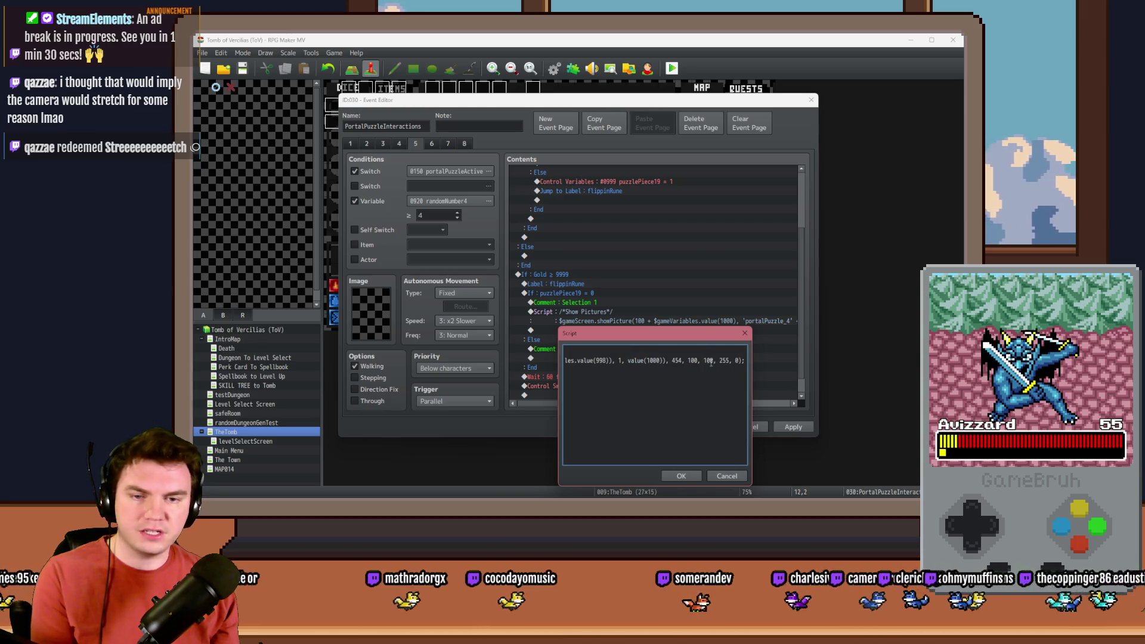
{"action": "key", "text": "Delete"}
{"action": "key", "text": "Delete"}
{"action": "key", "text": "Delete"}
{"action": "type", "text": "$gameScreen.picture"}
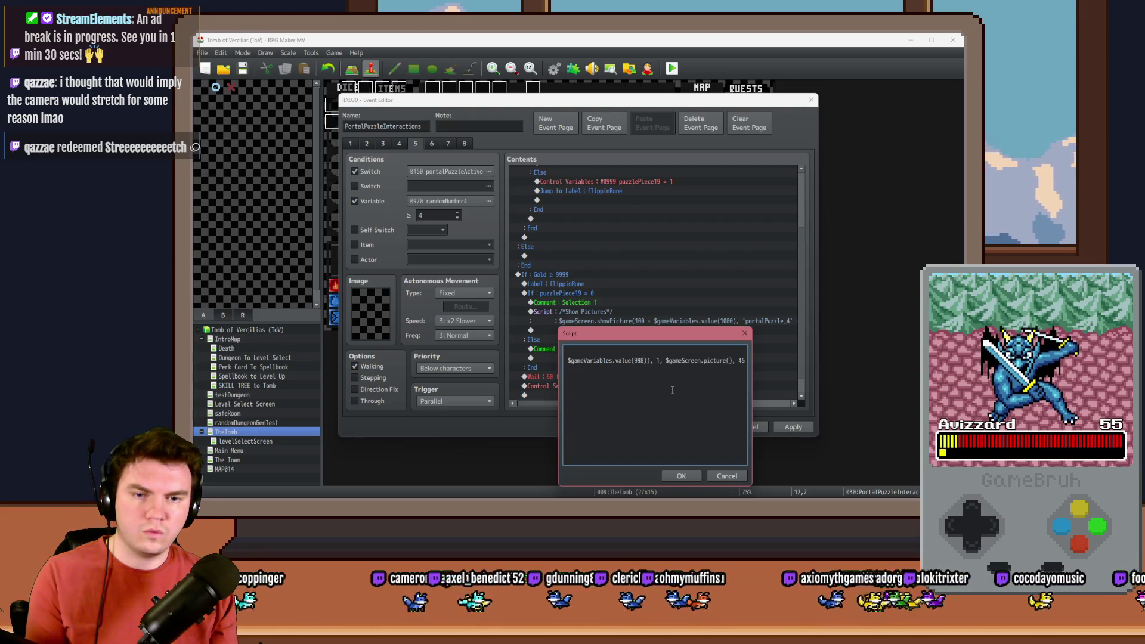
{"action": "triple_click", "coordinate": [648, 361]}
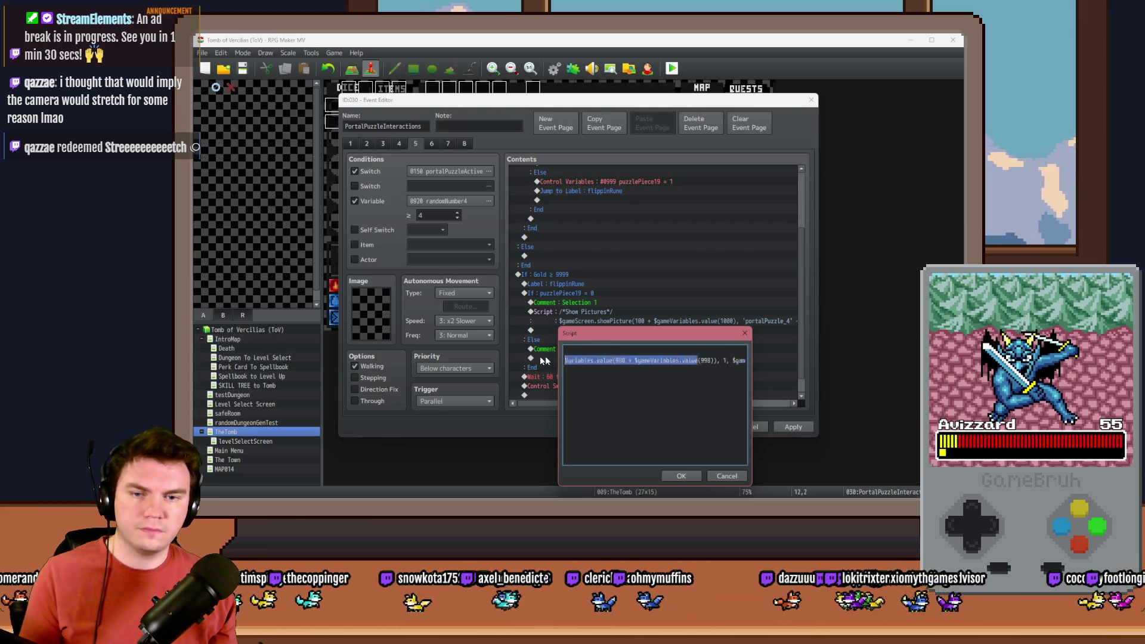
Put '100 + $gameVariables.value(998)' inside $gameScreen.picture() and add ._x for the x coordinate.
{"action": "double_click", "coordinate": [646, 360]}
{"action": "double_click", "coordinate": [680, 360]}
{"action": "triple_click", "coordinate": [680, 360]}
{"action": "left_click_drag", "start_coordinate": [641, 360], "coordinate": [565, 361]}
{"action": "triple_click", "coordinate": [657, 360]}
{"action": "left_click_drag", "start_coordinate": [641, 360], "coordinate": [738, 362]}
{"action": "key", "text": "ctrl+v"}
{"action": "left_click", "coordinate": [708, 360]}
{"action": "left_click_drag", "start_coordinate": [678, 361], "coordinate": [761, 360]}
{"action": "left_click", "coordinate": [679, 362]}
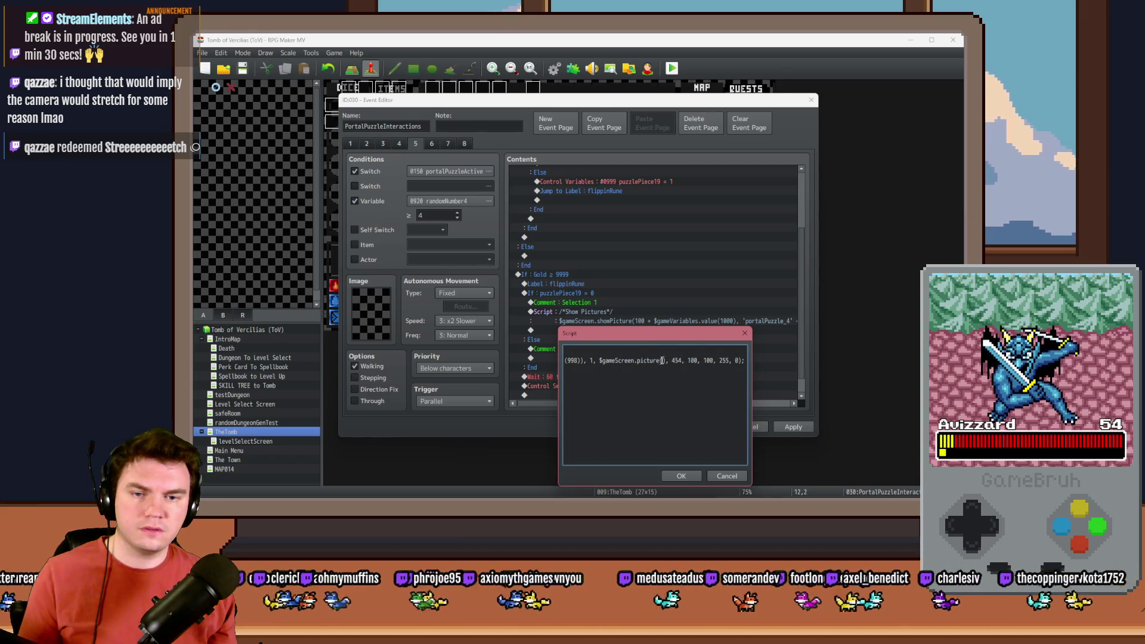
{"action": "key", "text": "ctrl+v"}
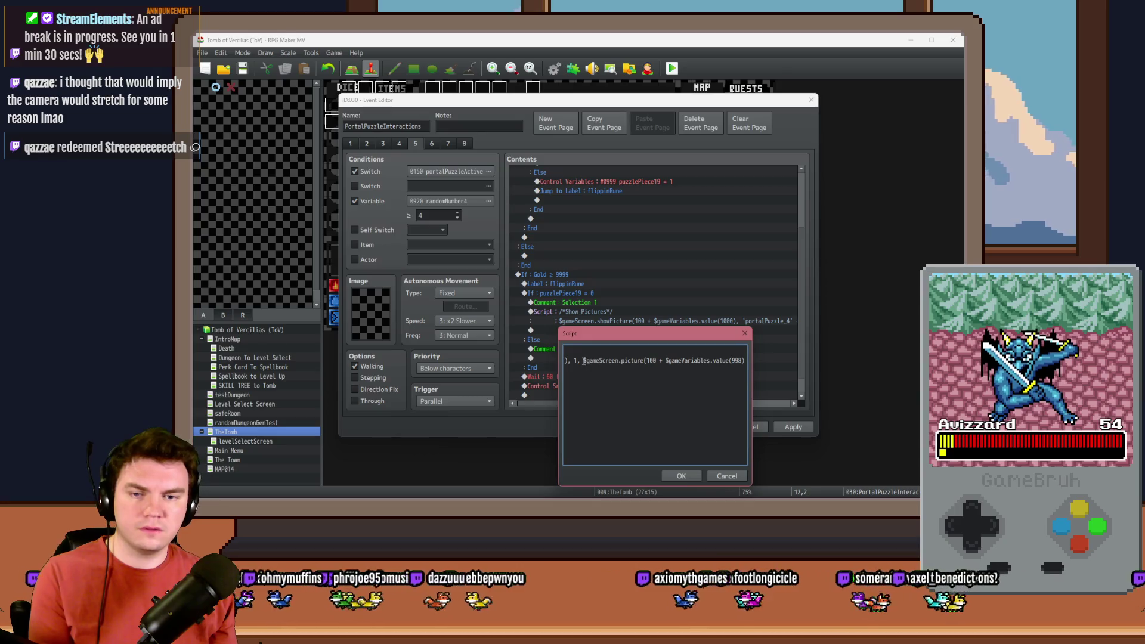
{"action": "type", "text": ")._"}
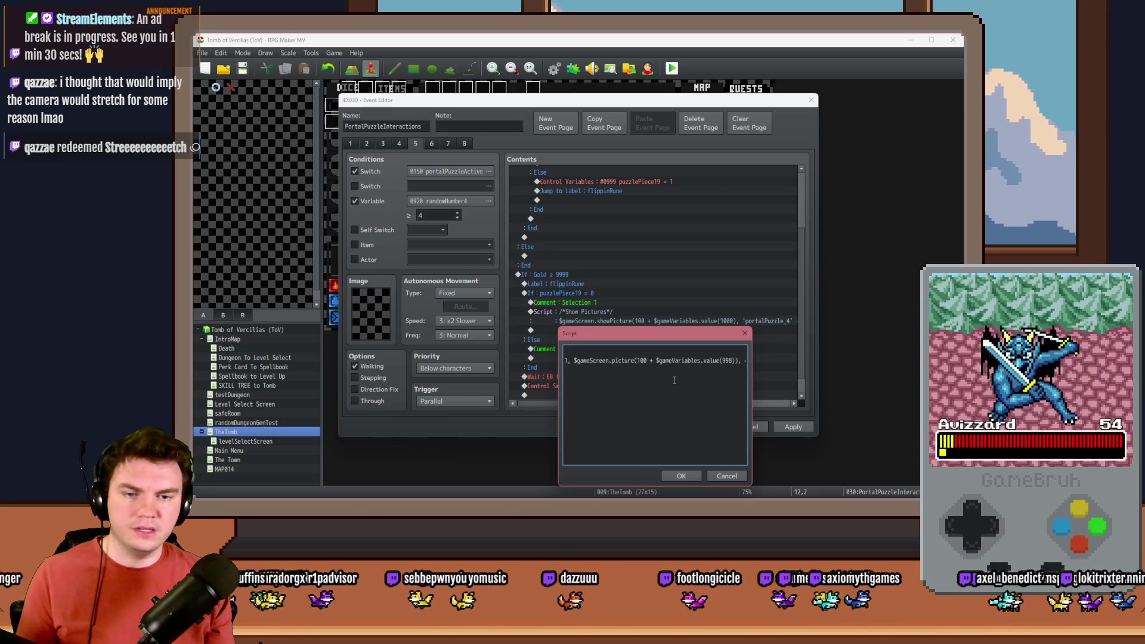
{"action": "type", "text": "x"}
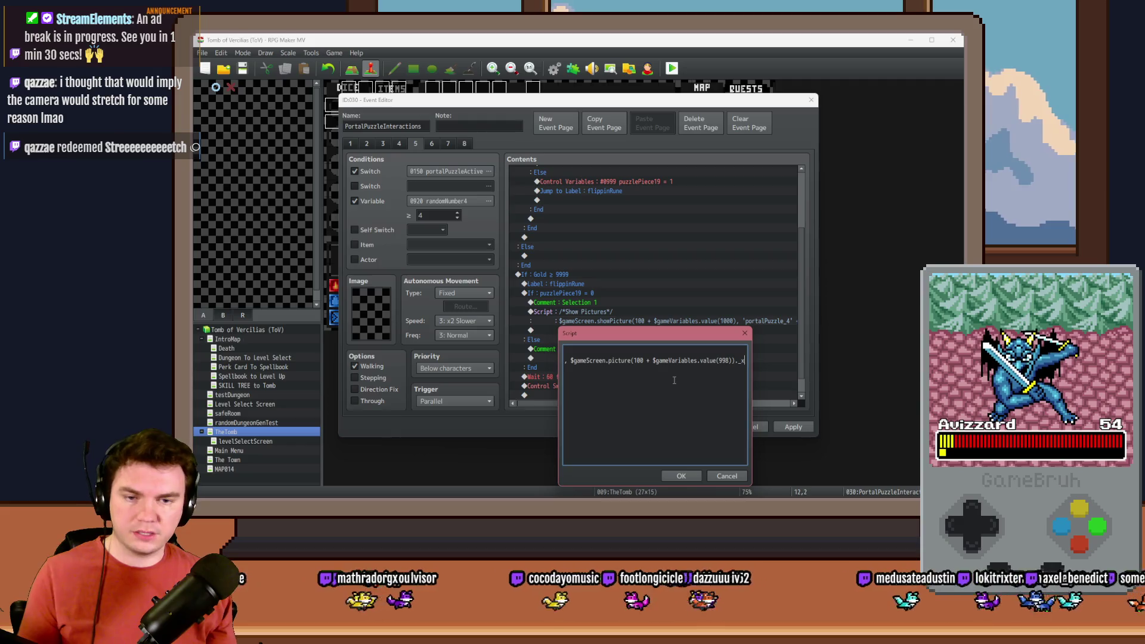
Make the y coordinate use ._y and confirm the script with OK.
{"action": "mouse_move", "coordinate": [571, 361]}
{"action": "left_mouse_down"}
{"action": "mouse_move", "coordinate": [745, 365]}
{"action": "mouse_move", "coordinate": [671, 362]}
{"action": "left_mouse_up"}
{"action": "key", "text": "Left"}
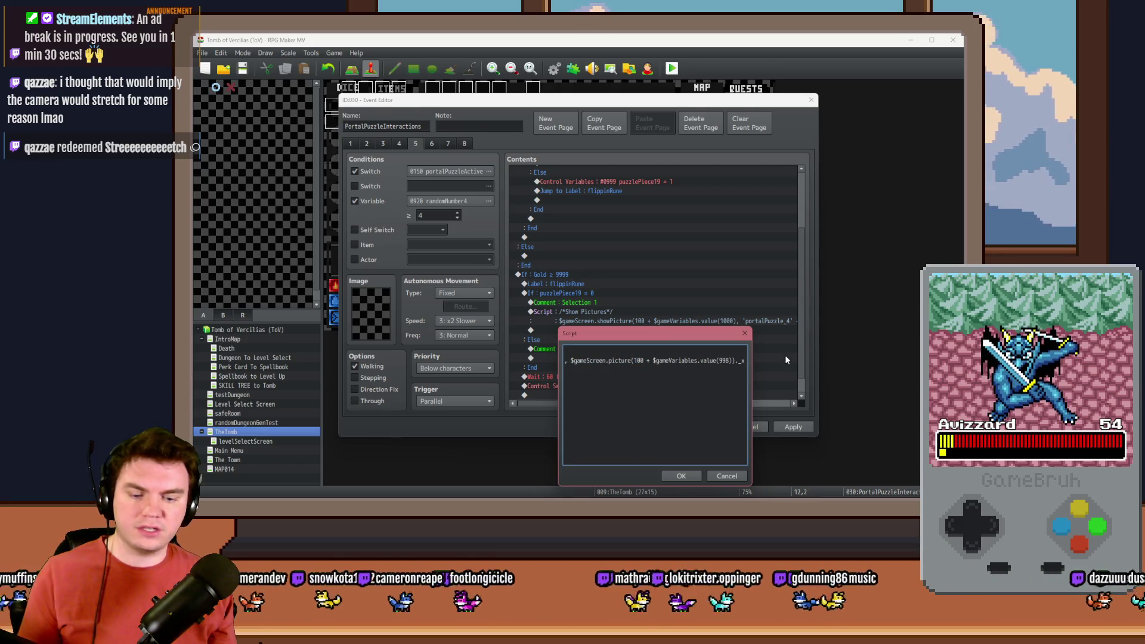
{"action": "type", "text": "y"}
{"action": "key", "text": "Right"}
{"action": "key", "text": "Right"}
{"action": "key", "text": "Right"}
{"action": "key", "text": "Right"}
{"action": "key", "text": "Right"}
{"action": "key", "text": "Right"}
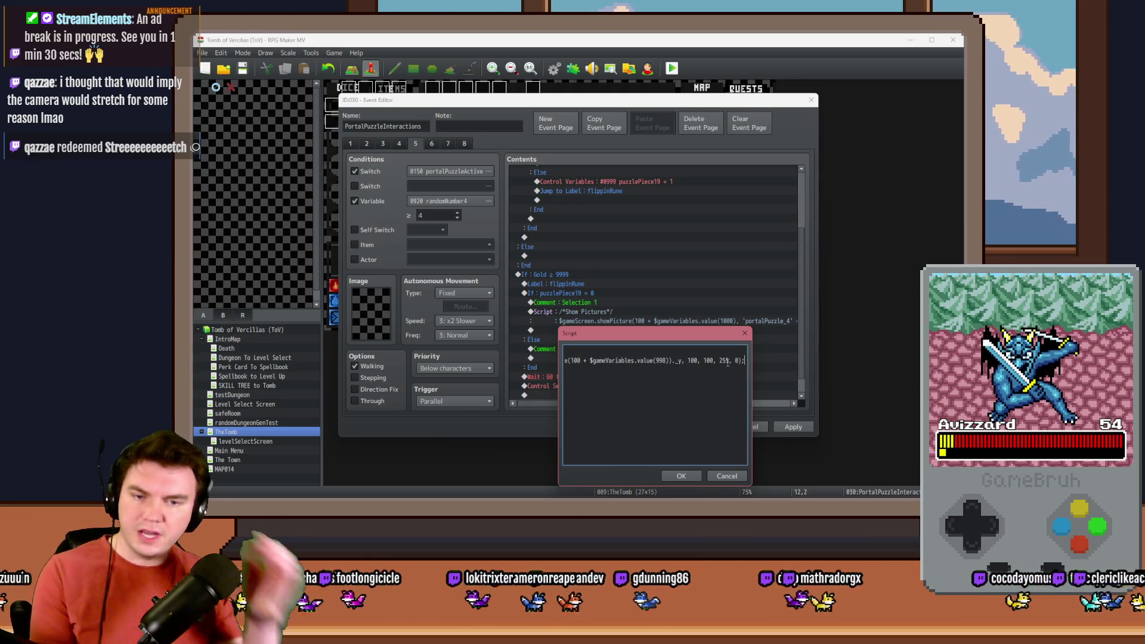
{"action": "left_click", "coordinate": [681, 477]}
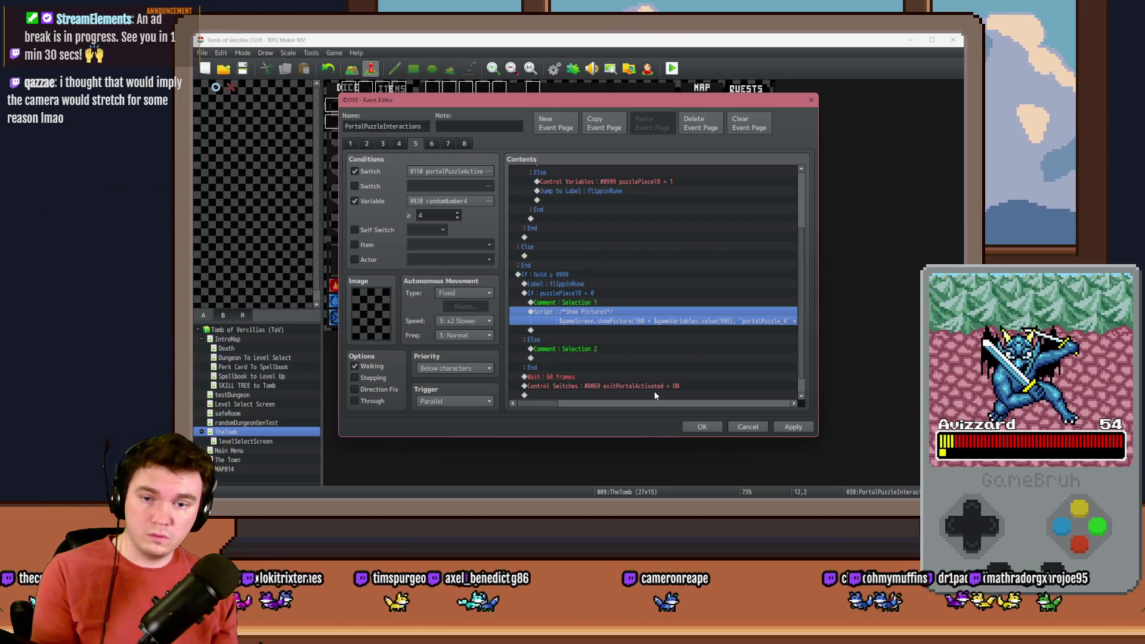
Duplicate the 60-frame wait as several 999-frame waits, then apply and close the event.
{"action": "double_click", "coordinate": [566, 376]}
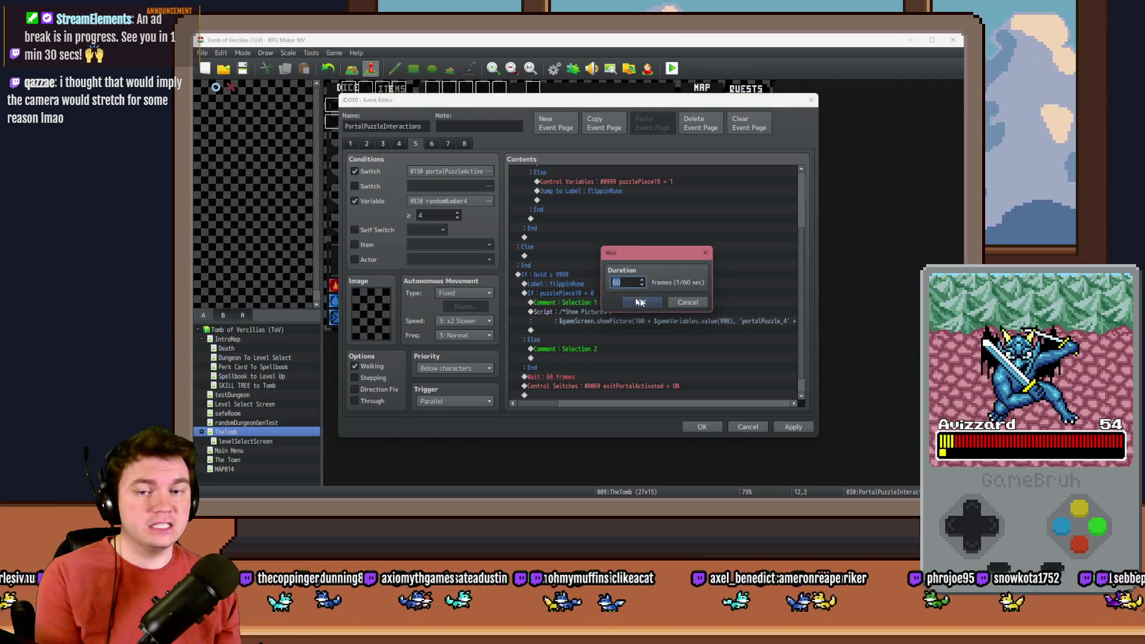
{"action": "left_click", "coordinate": [640, 302]}
{"action": "key", "text": "ctrl+c"}
{"action": "key", "text": "ctrl+v"}
{"action": "key", "text": "Return"}
{"action": "type", "text": "999"}
{"action": "key", "text": "Return"}
{"action": "key", "text": "ctrl+c"}
{"action": "key", "text": "ctrl+v"}
{"action": "key", "text": "ctrl+v"}
{"action": "key", "text": "ctrl+v"}
{"action": "key", "text": "ctrl+v"}
{"action": "key", "text": "ctrl+v"}
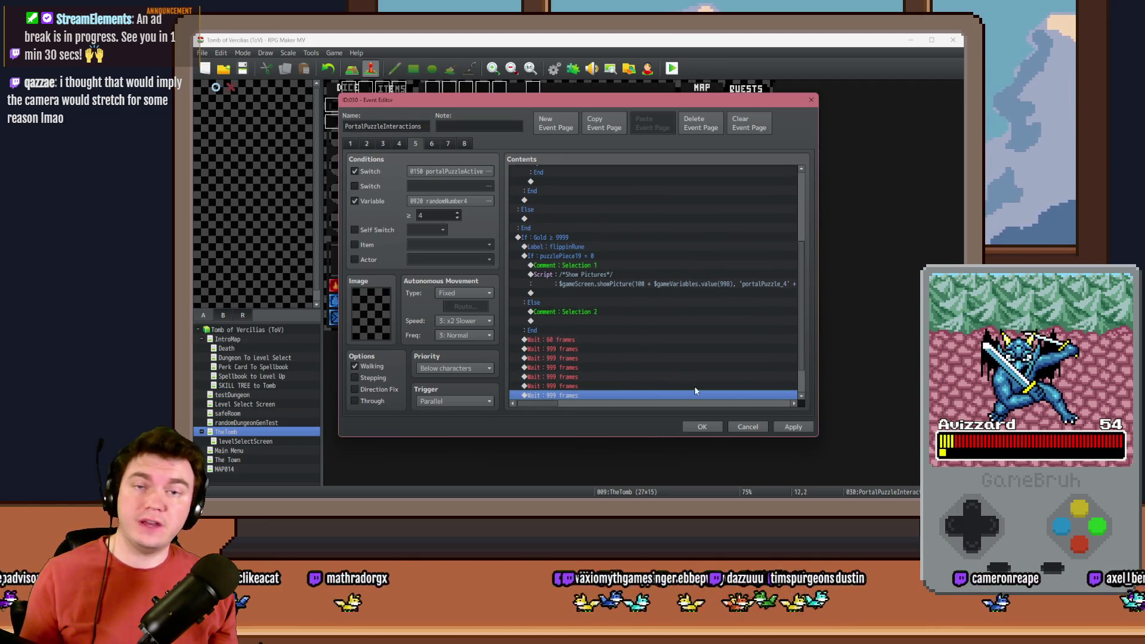
{"action": "left_click", "coordinate": [788, 427]}
{"action": "left_click", "coordinate": [703, 428]}
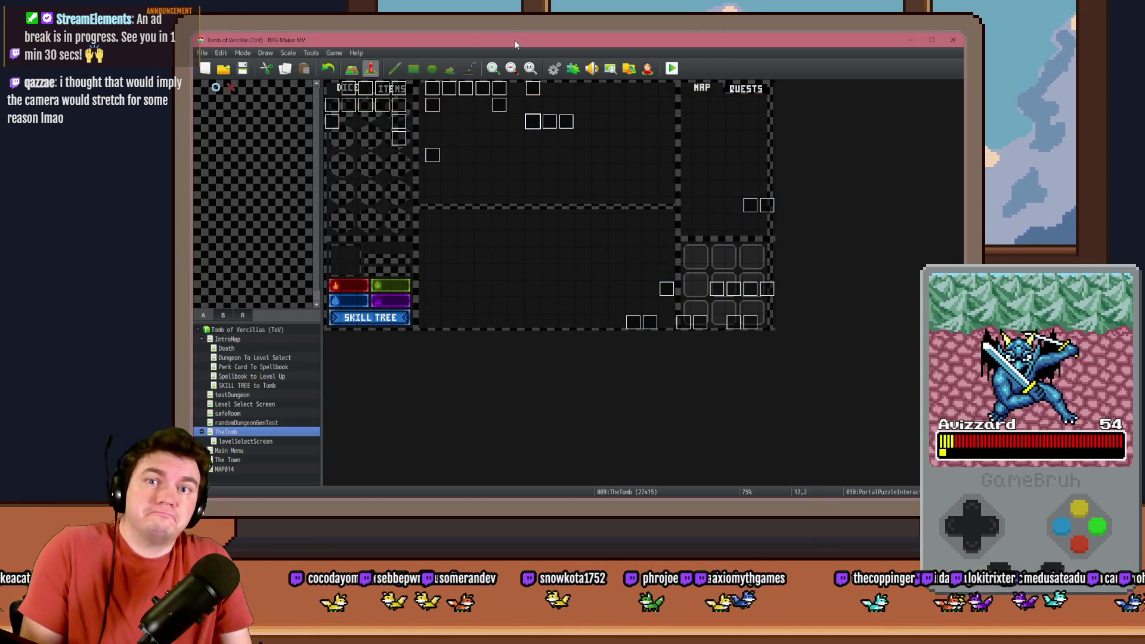
Playtest, pick the dagger perk, flip the top-left rune tile and check the PUZZLEPIECE variables.
{"action": "left_click", "coordinate": [672, 68]}
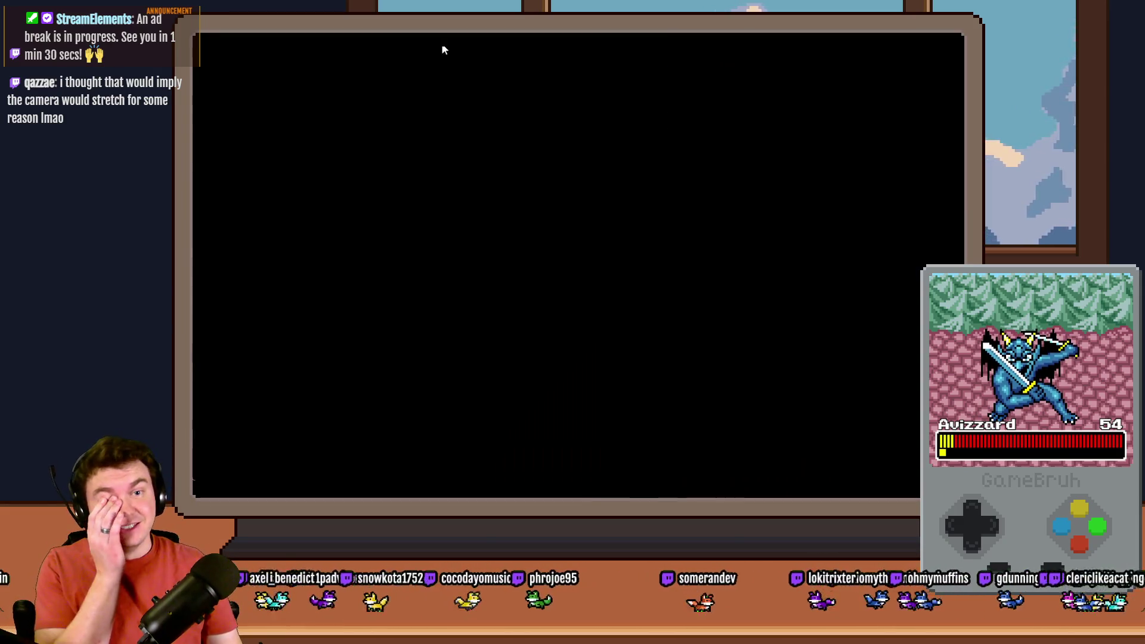
{"action": "left_click", "coordinate": [610, 219]}
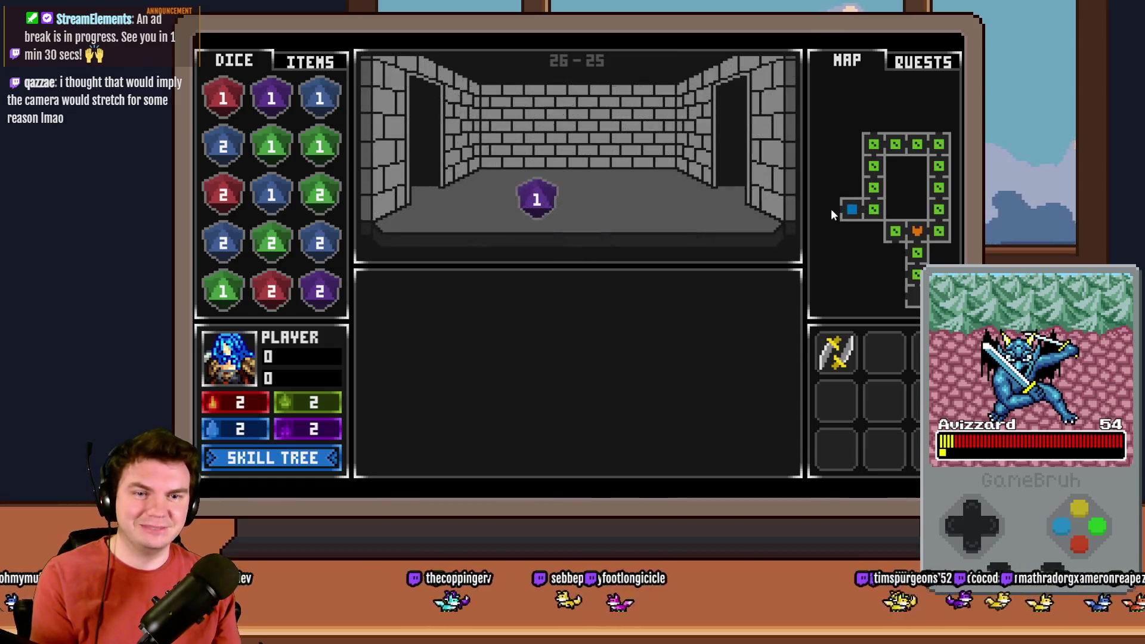
{"action": "left_click", "coordinate": [630, 362]}
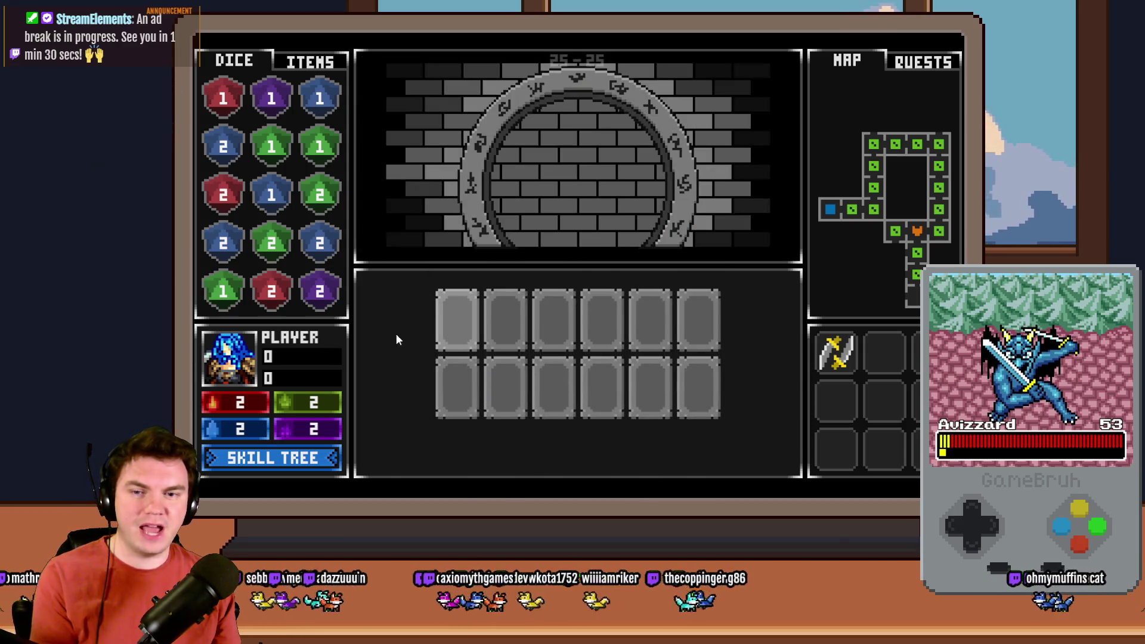
{"action": "left_click", "coordinate": [462, 335]}
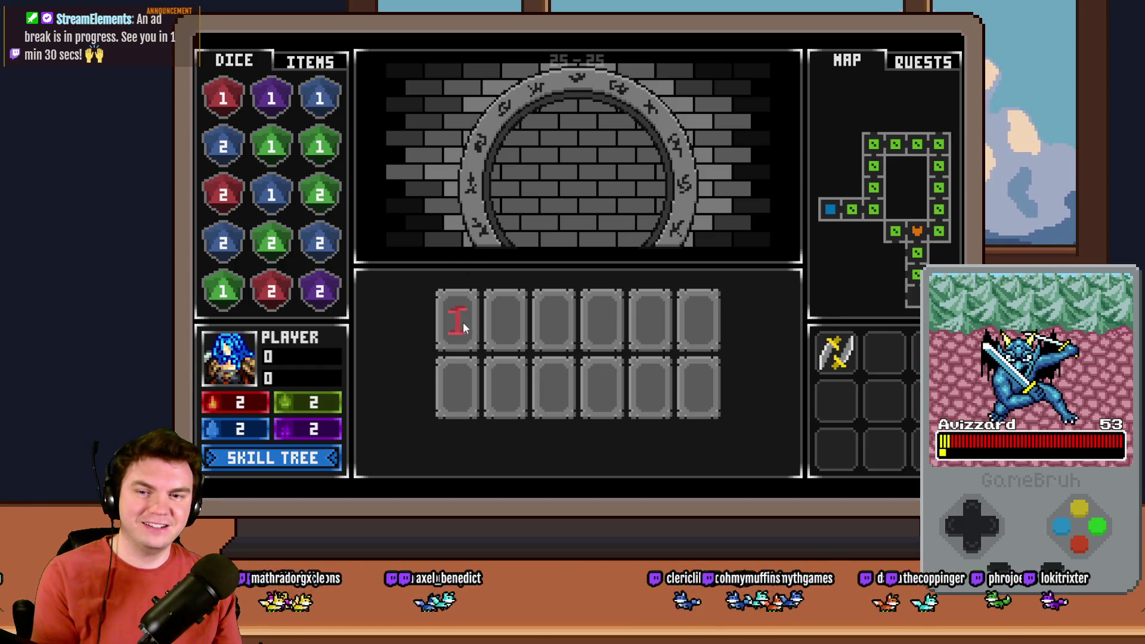
{"action": "key", "text": "F1"}
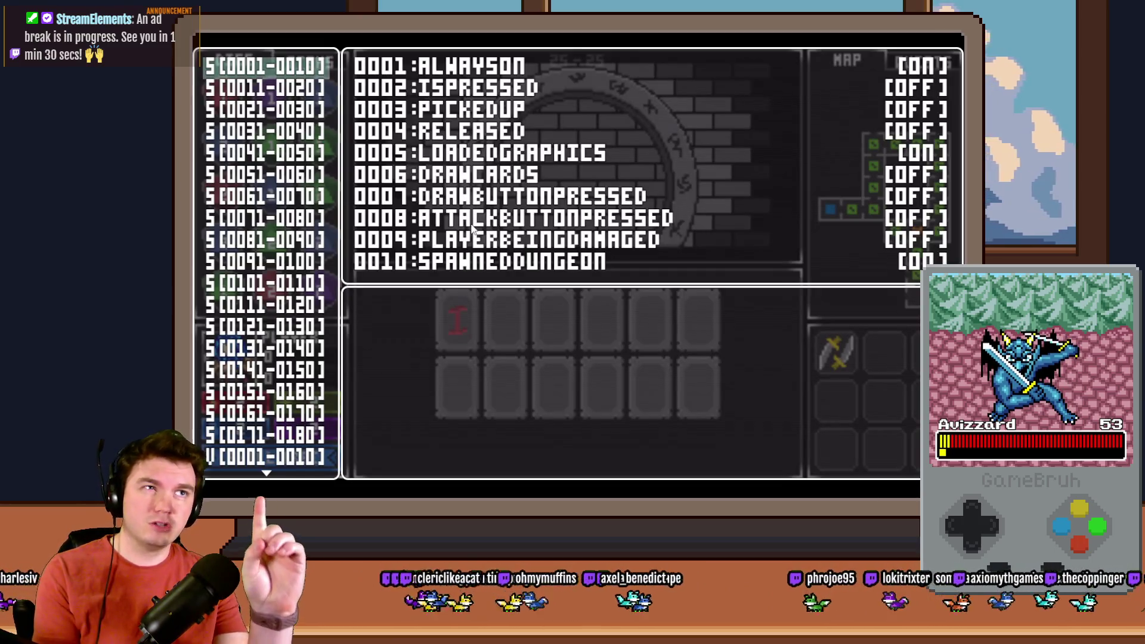
{"action": "key", "text": "Up"}
{"action": "key", "text": "Up"}
{"action": "key", "text": "Up"}
{"action": "key", "text": "Up"}
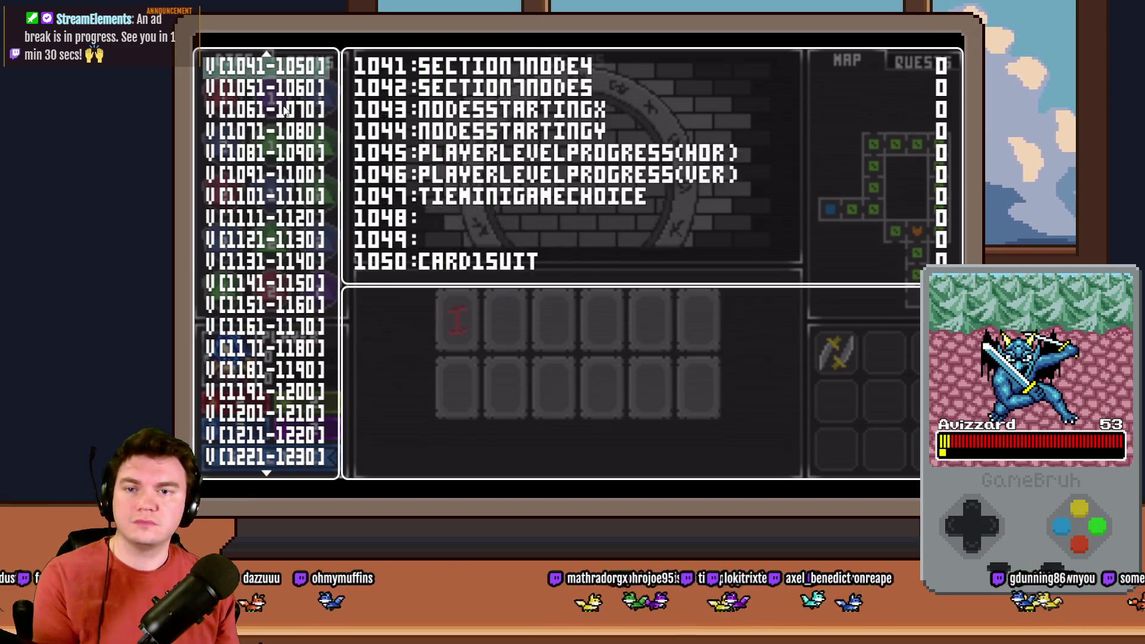
{"action": "key", "text": "Up"}
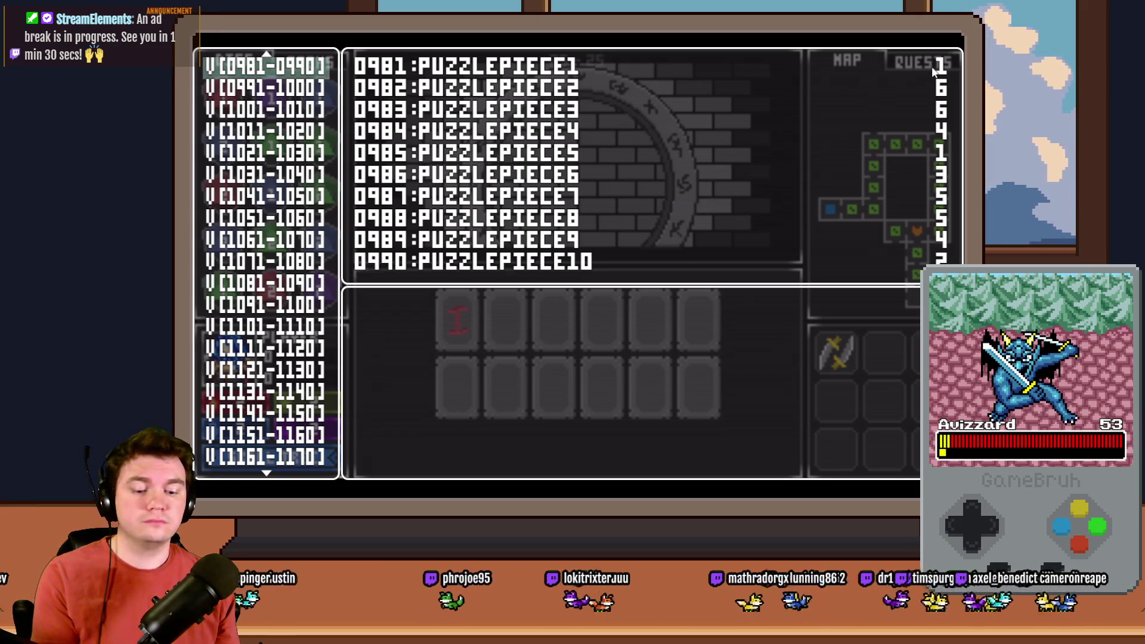
{"action": "key", "text": "Escape"}
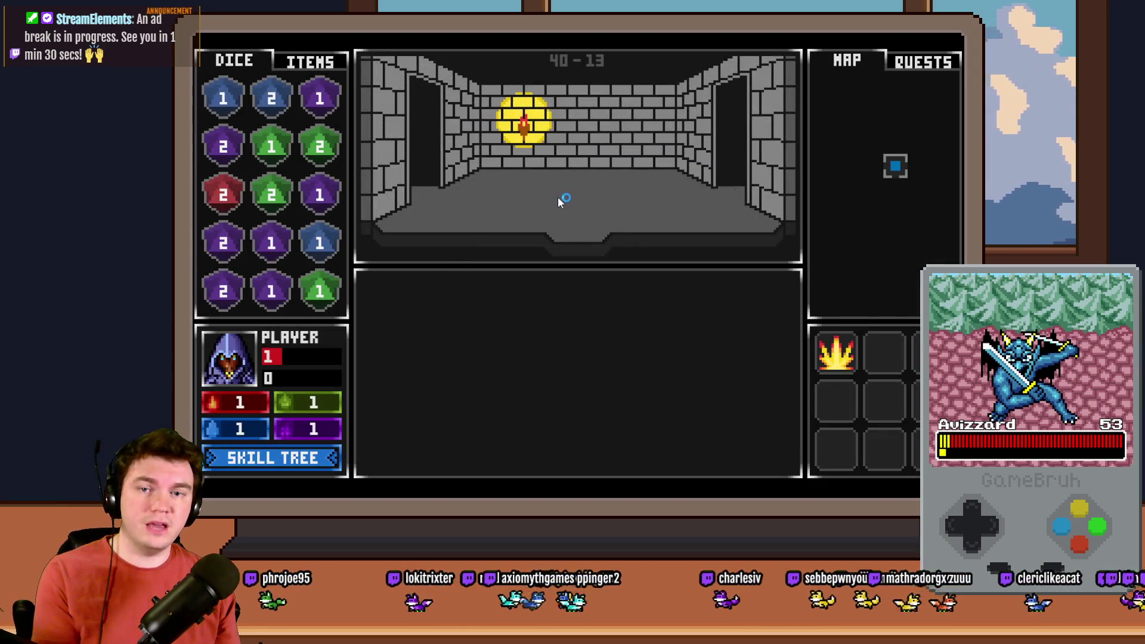
Walk back to the rune portal ring, flip the first tile and inspect PUZZLEPIECE1-10 in the F9 debug list.
{"action": "key", "text": "Up"}
{"action": "key", "text": "Up"}
{"action": "key", "text": "Up"}
{"action": "key", "text": "Up"}
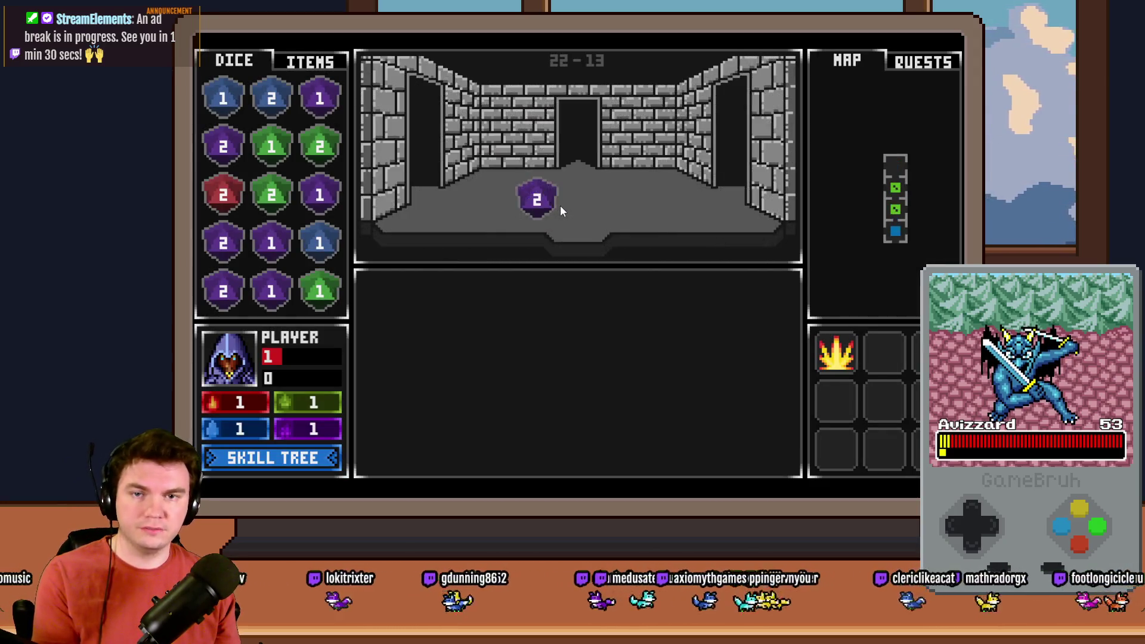
{"action": "key", "text": "Up"}
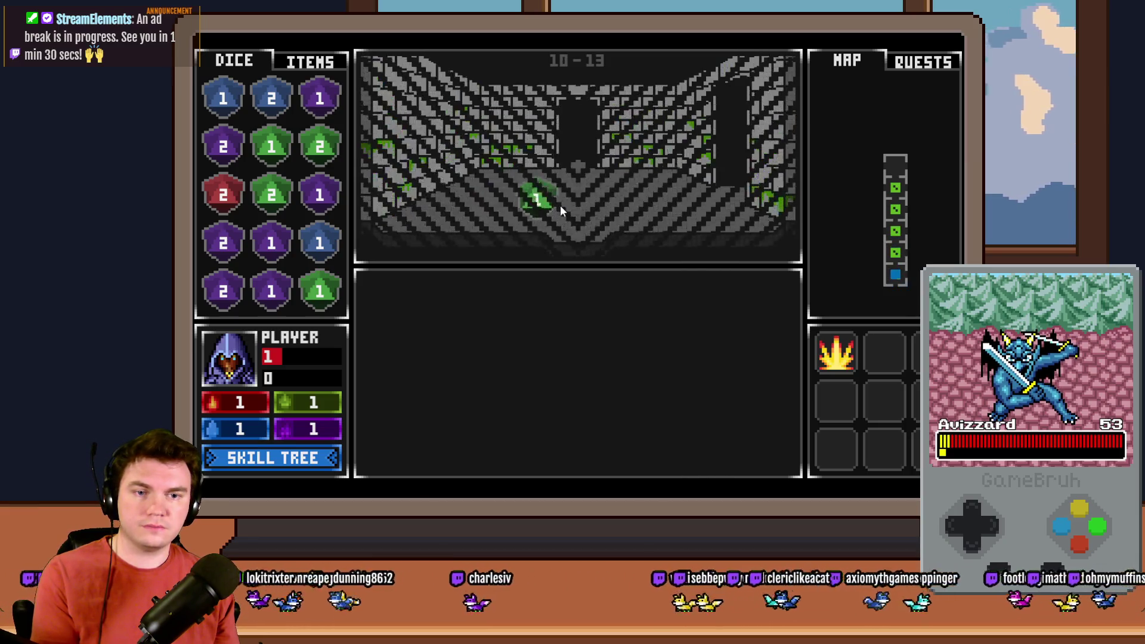
{"action": "key", "text": "Up"}
{"action": "key", "text": "Up"}
{"action": "key", "text": "Up"}
{"action": "key", "text": "Left"}
{"action": "key", "text": "Up"}
{"action": "key", "text": "Right"}
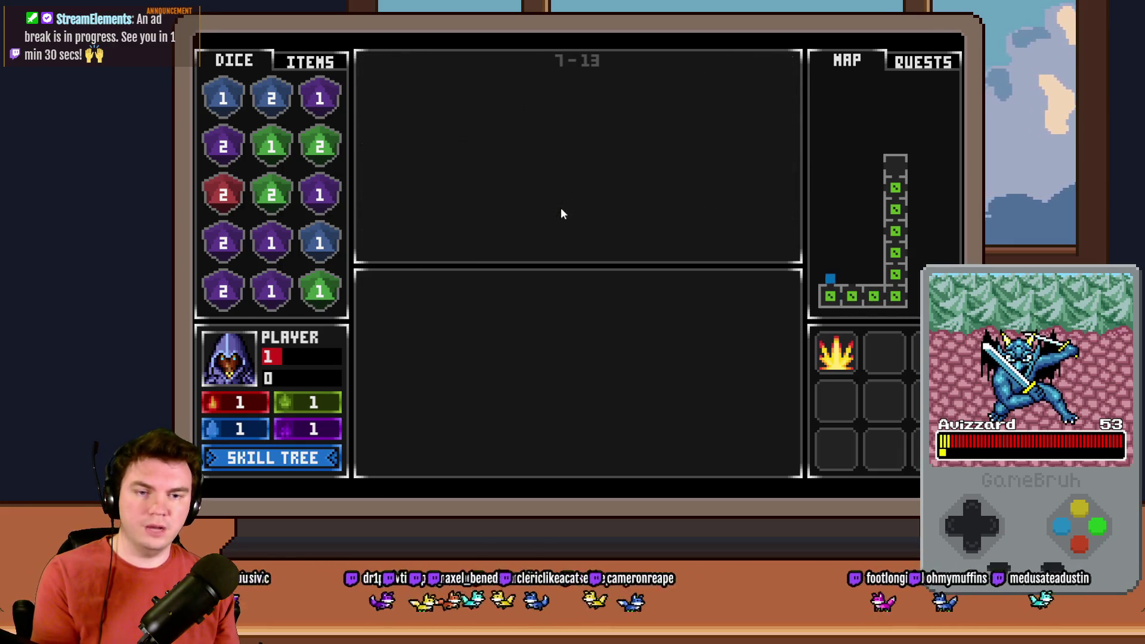
{"action": "key", "text": "Up"}
{"action": "key", "text": "Up"}
{"action": "left_click", "coordinate": [597, 361]}
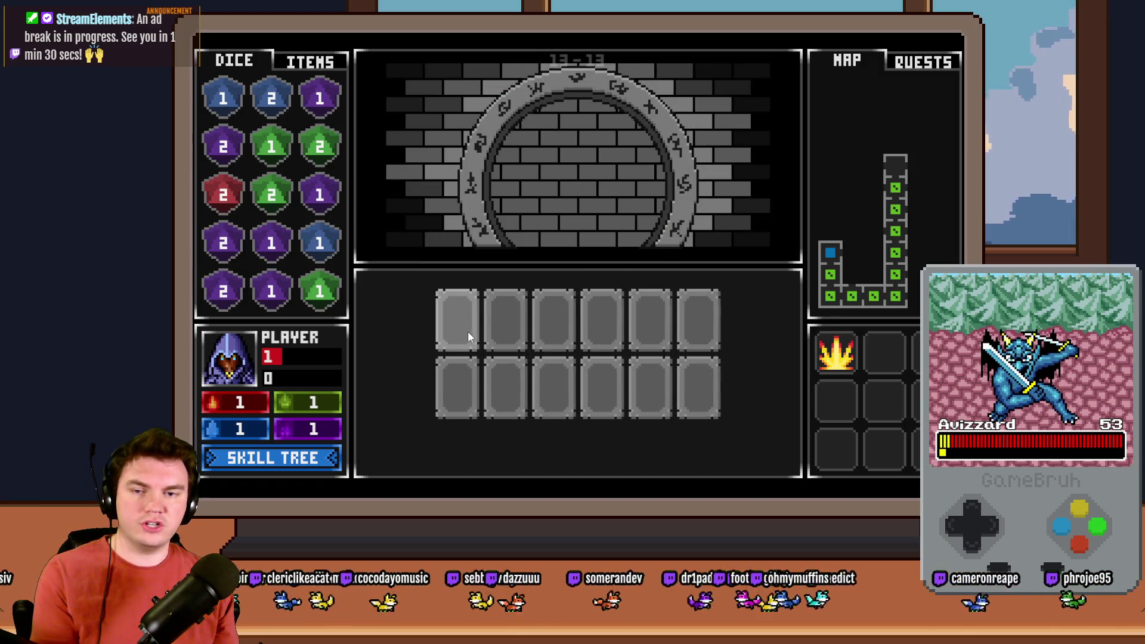
{"action": "left_click", "coordinate": [469, 338]}
{"action": "key", "text": "F9"}
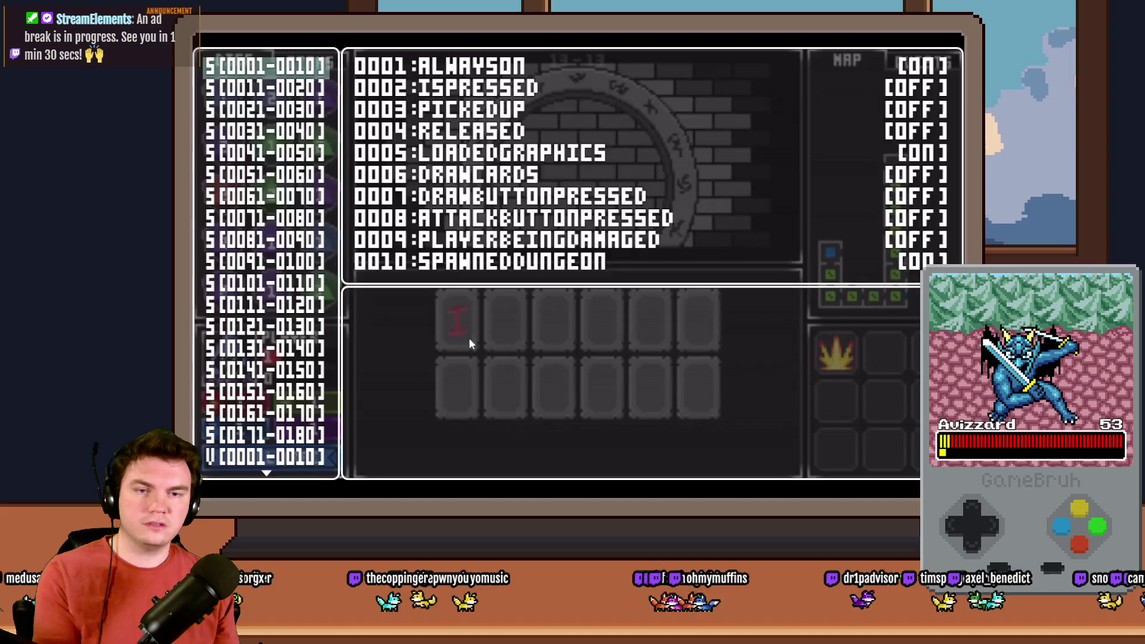
{"action": "key", "text": "Up"}
{"action": "key", "text": "Up"}
{"action": "key", "text": "Up"}
{"action": "key", "text": "Up"}
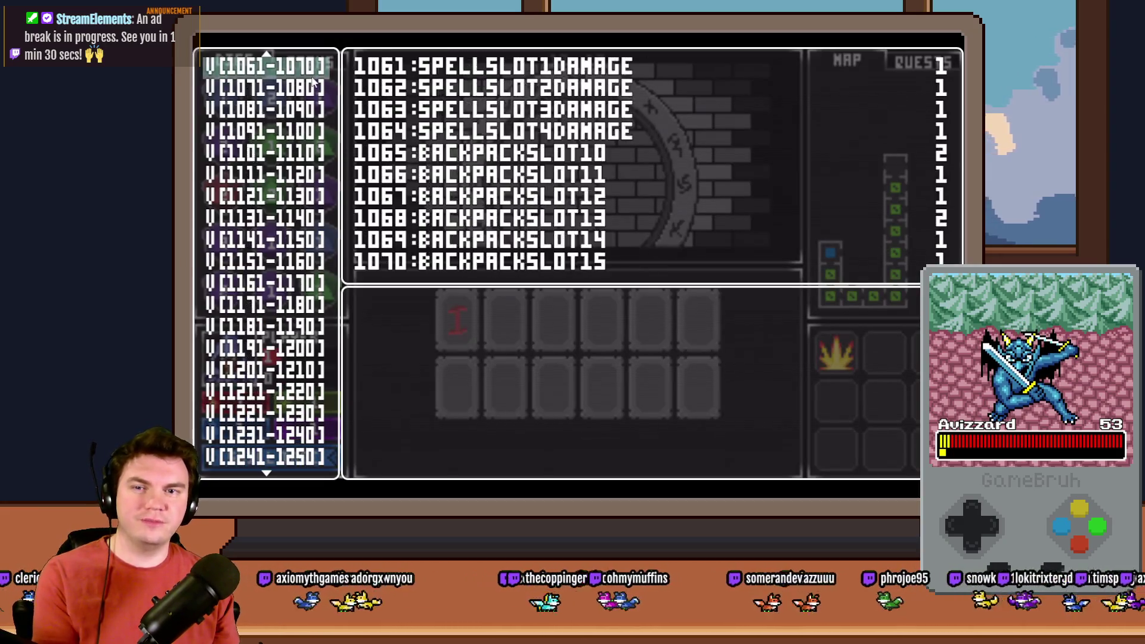
{"action": "key", "text": "Down"}
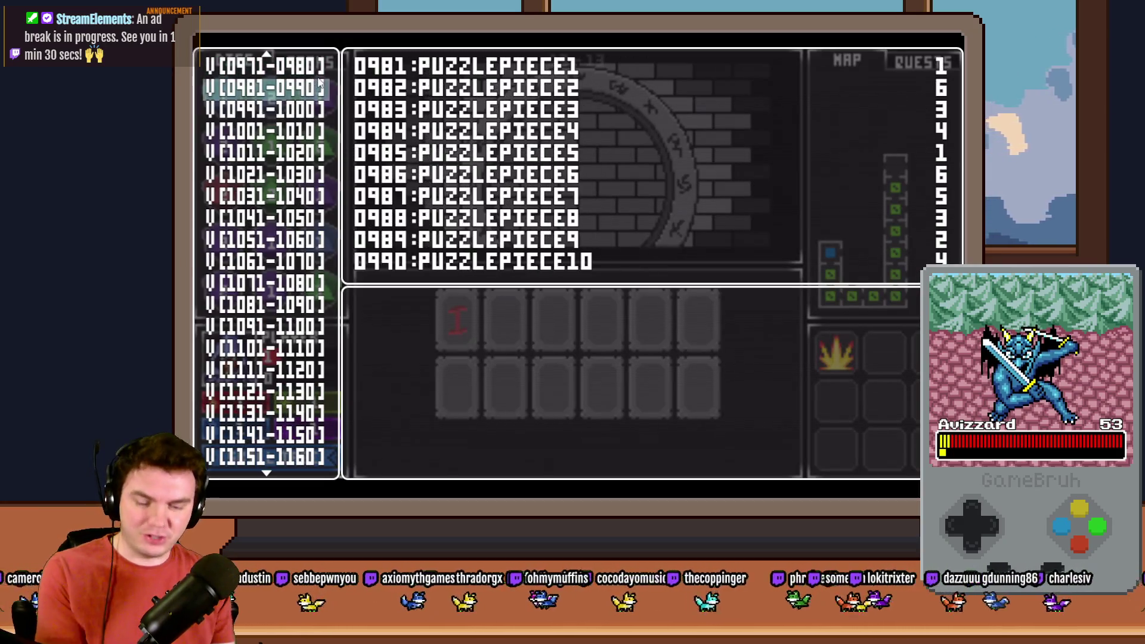
{"action": "key", "text": "Escape"}
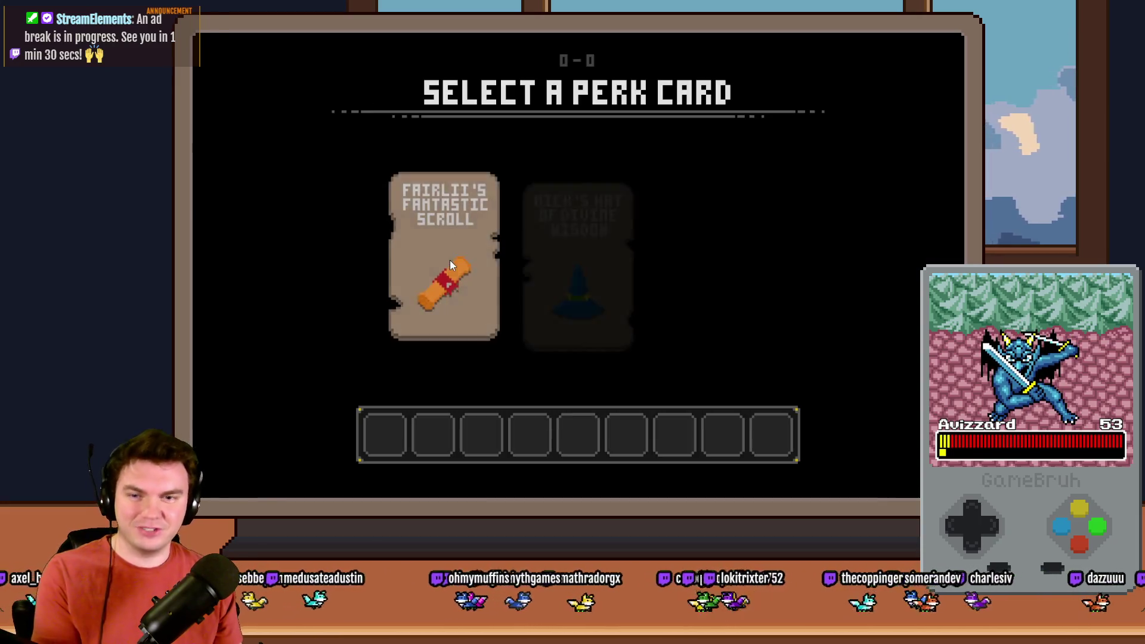
Pick the scroll perk, recheck the PUZZLEPIECE1-10 values, then end the playtest.
{"action": "left_click", "coordinate": [449, 263]}
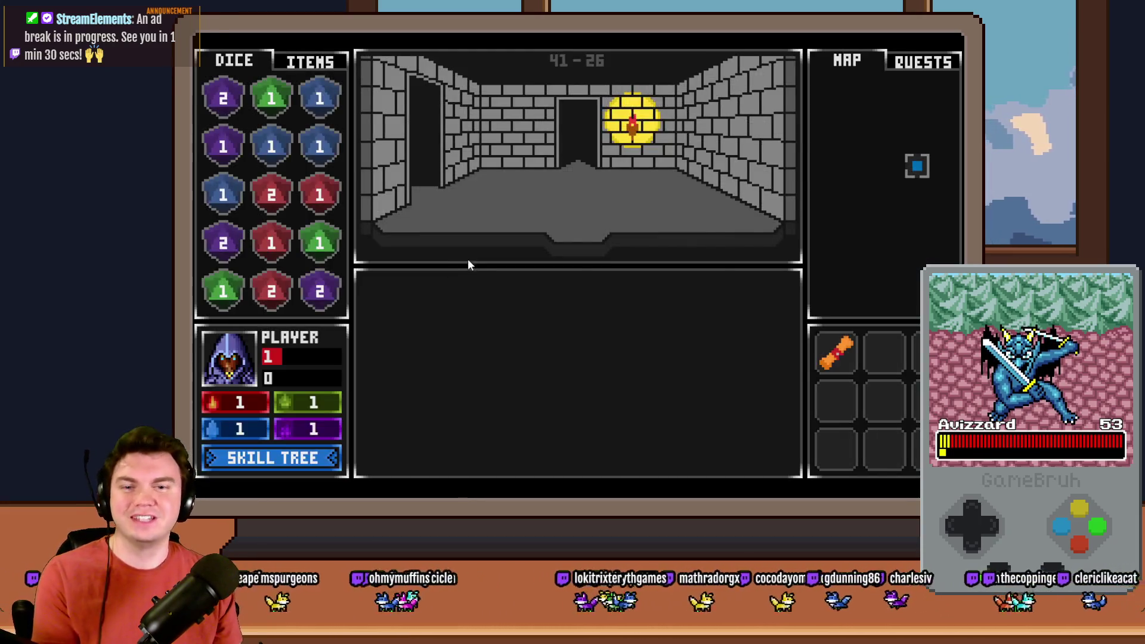
{"action": "key", "text": "Up"}
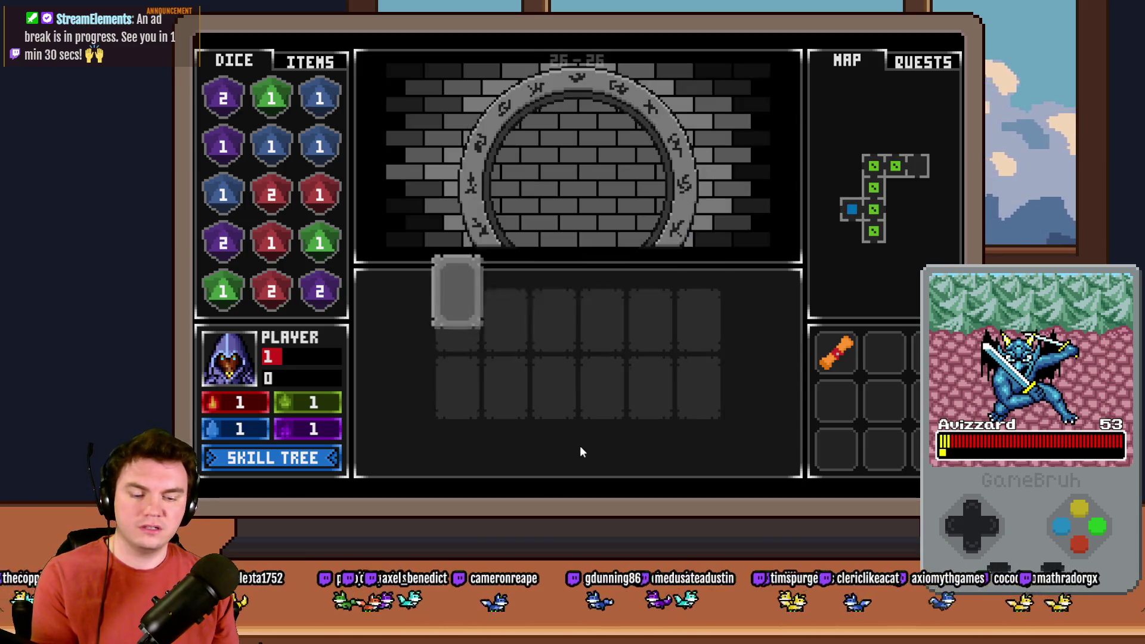
{"action": "key", "text": "F9"}
{"action": "key", "text": "Up"}
{"action": "key", "text": "Up"}
{"action": "key", "text": "Up"}
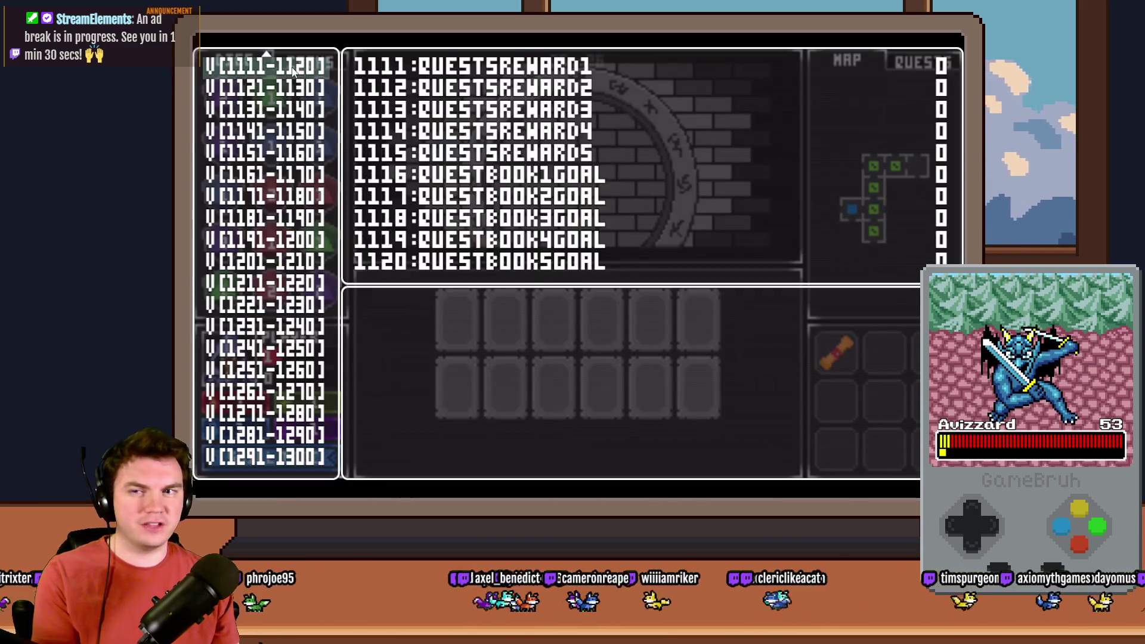
{"action": "key", "text": "Up"}
{"action": "key", "text": "Up"}
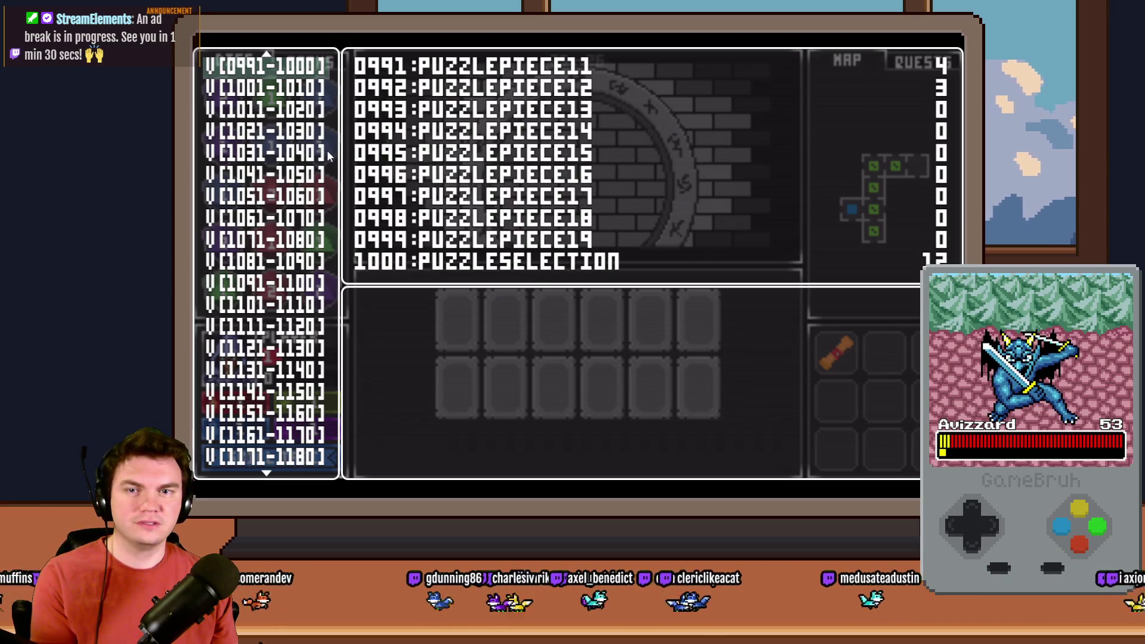
{"action": "key", "text": "Up"}
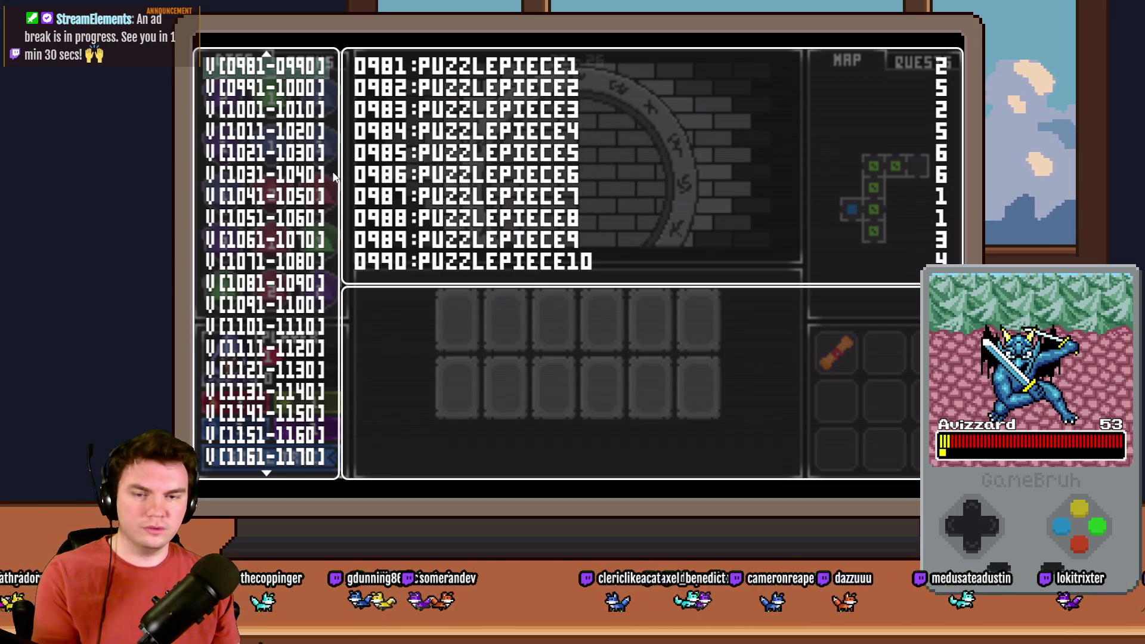
{"action": "left_click", "coordinate": [354, 226]}
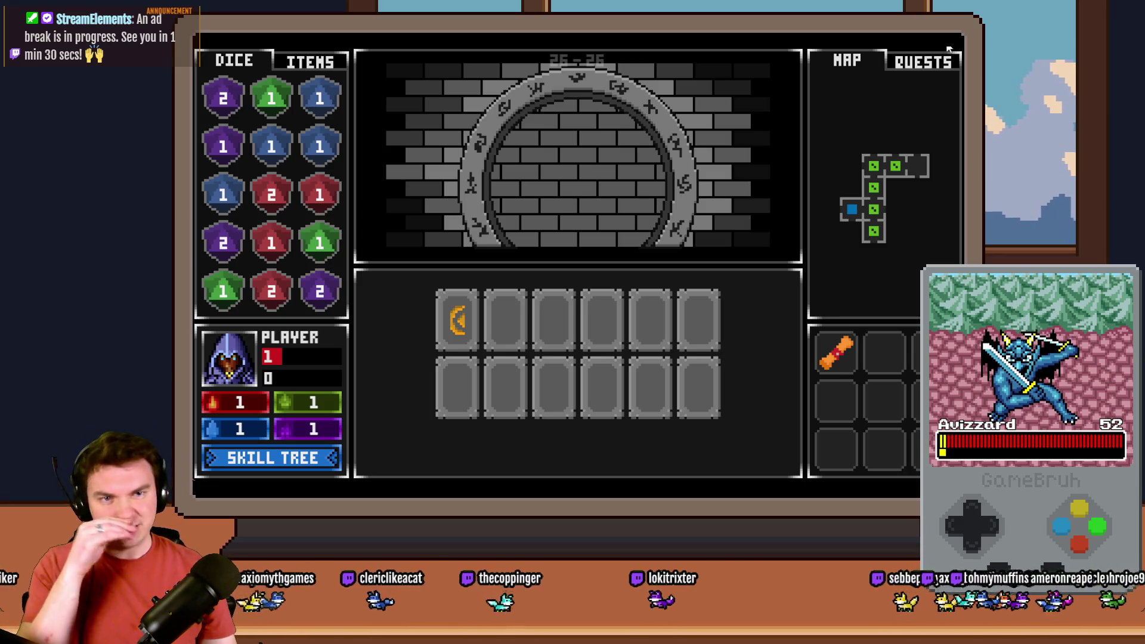
{"action": "left_click", "coordinate": [952, 26]}
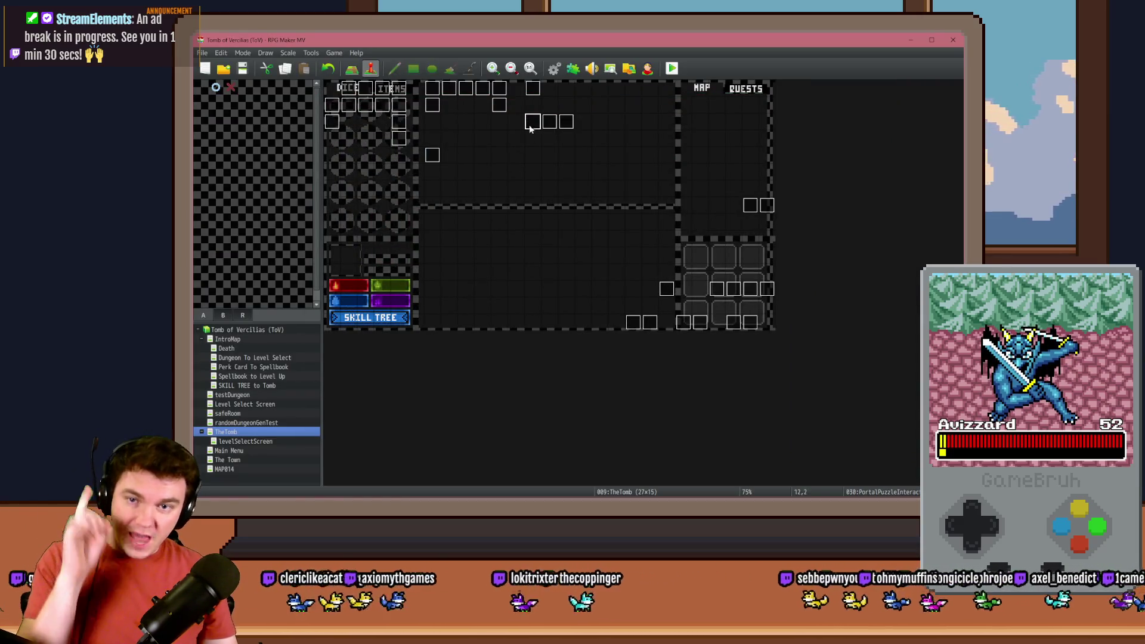
Open PortalPuzzleInteractions and review its Memorune touch-check, puzzlePiece19 and Selection 1 script commands.
{"action": "double_click", "coordinate": [531, 122]}
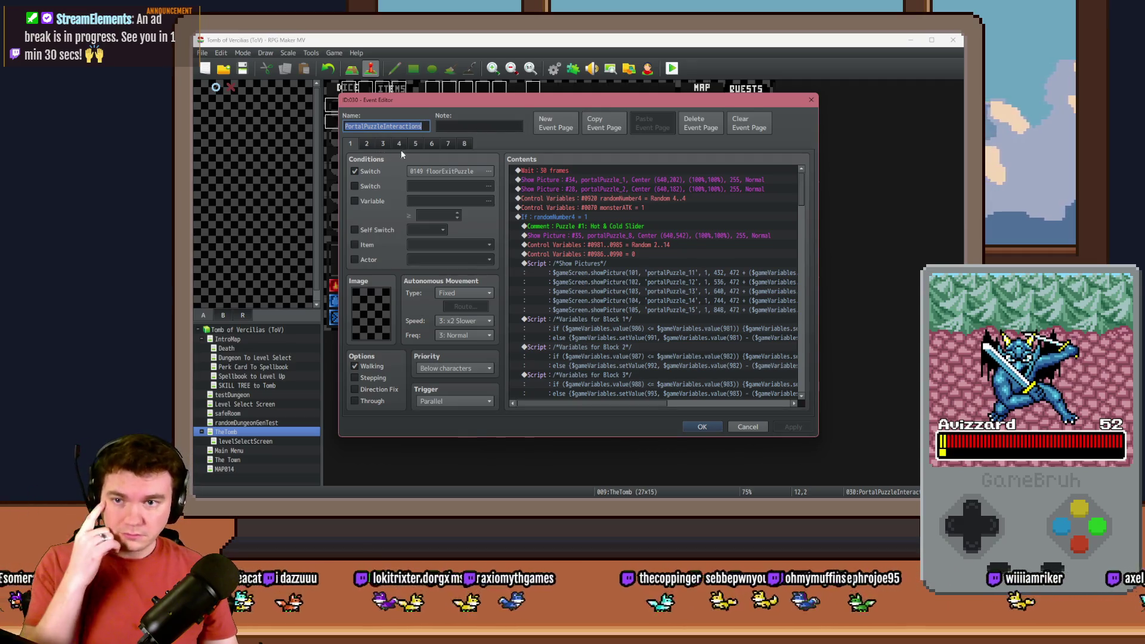
{"action": "left_click", "coordinate": [417, 144]}
{"action": "left_click_drag", "start_coordinate": [801, 190], "coordinate": [798, 223]}
{"action": "scroll", "coordinate": [595, 204], "scroll_direction": "up", "scroll_amount": 2}
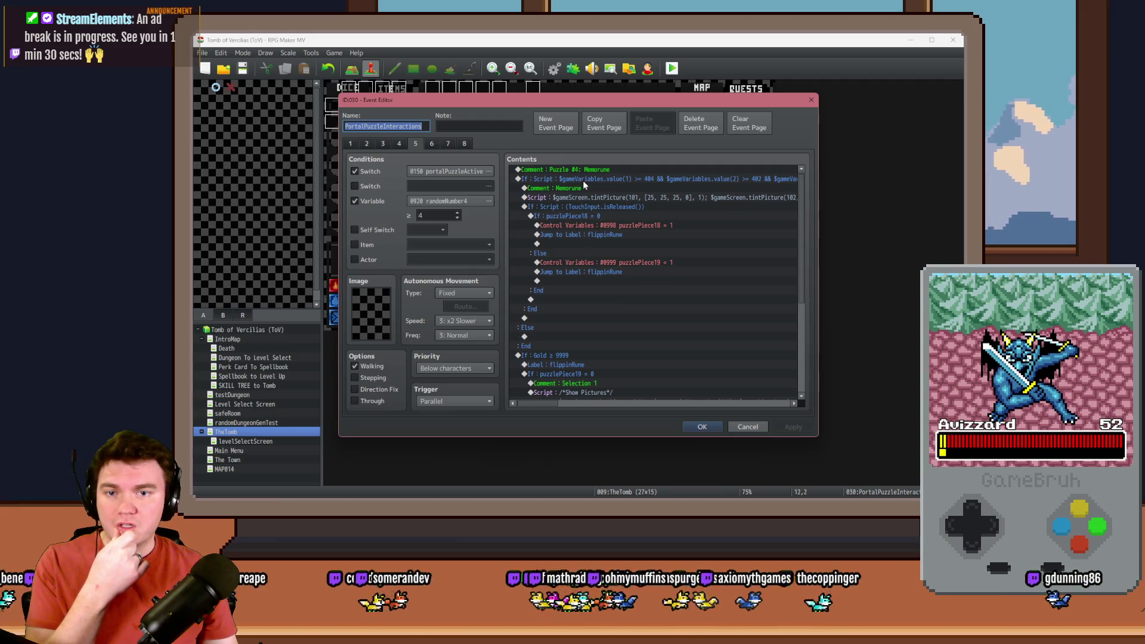
{"action": "left_click", "coordinate": [585, 181]}
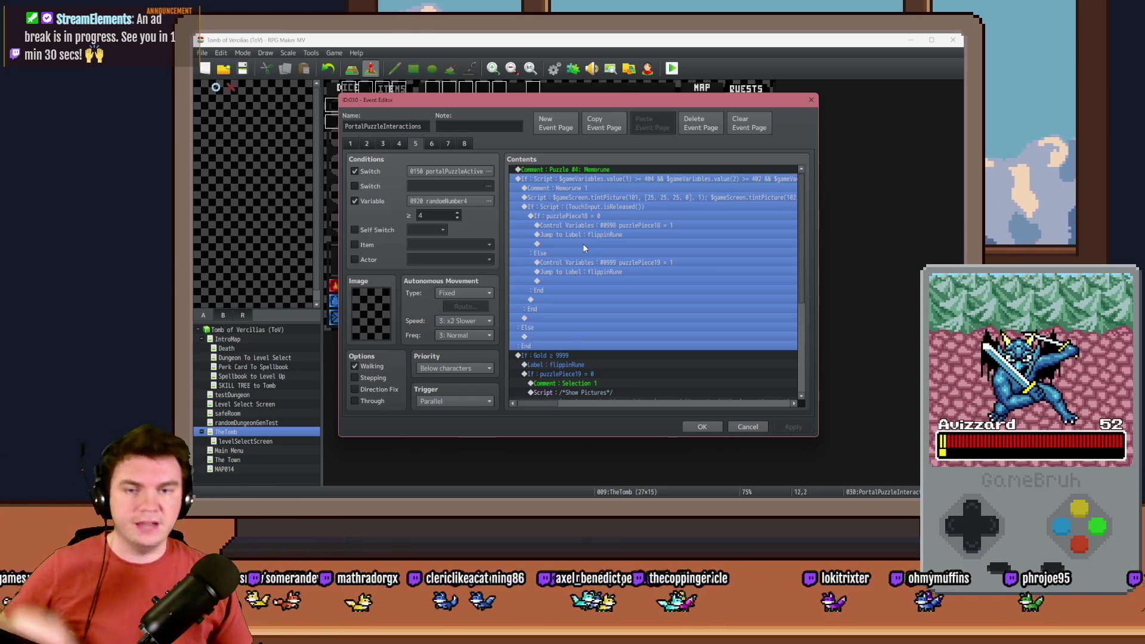
{"action": "scroll", "coordinate": [591, 239], "scroll_direction": "down", "scroll_amount": 5}
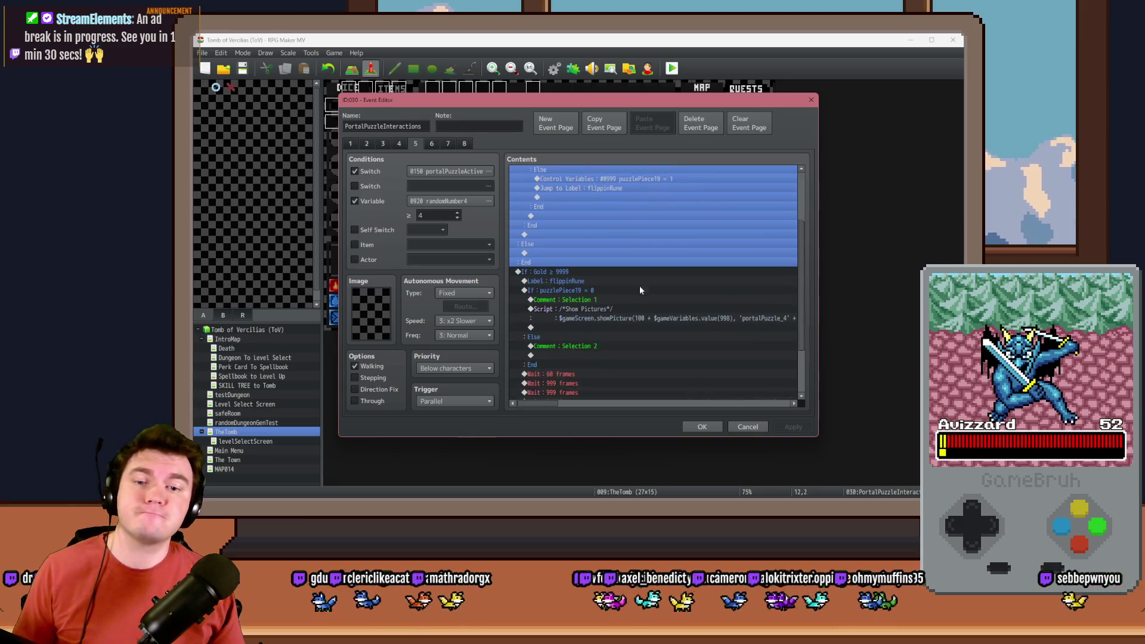
{"action": "left_click", "coordinate": [596, 225]}
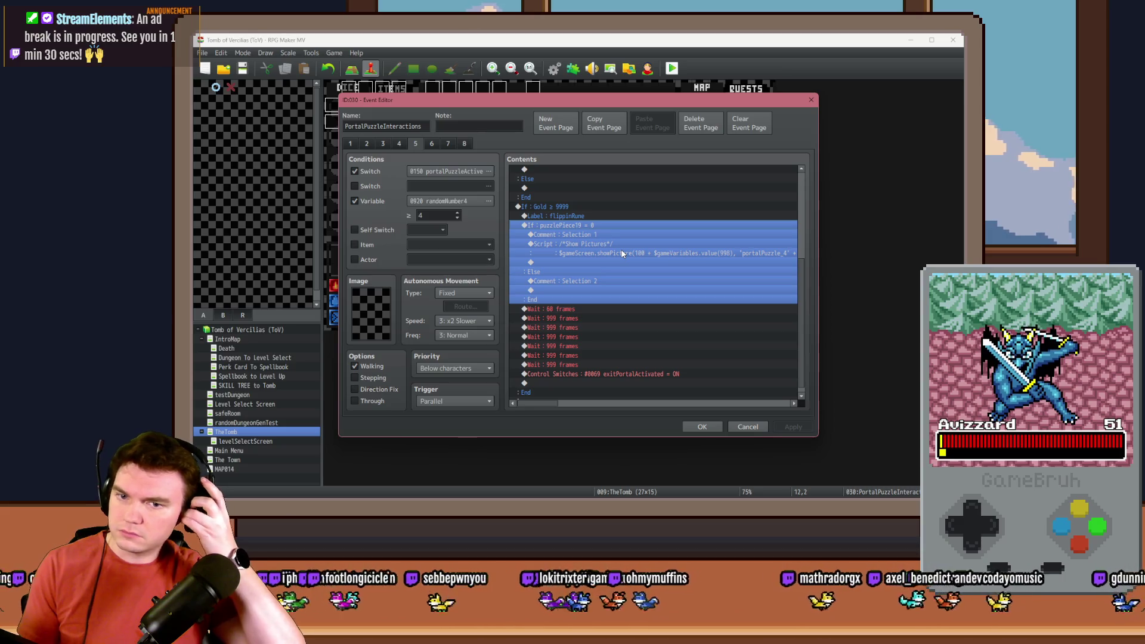
{"action": "left_click", "coordinate": [615, 241]}
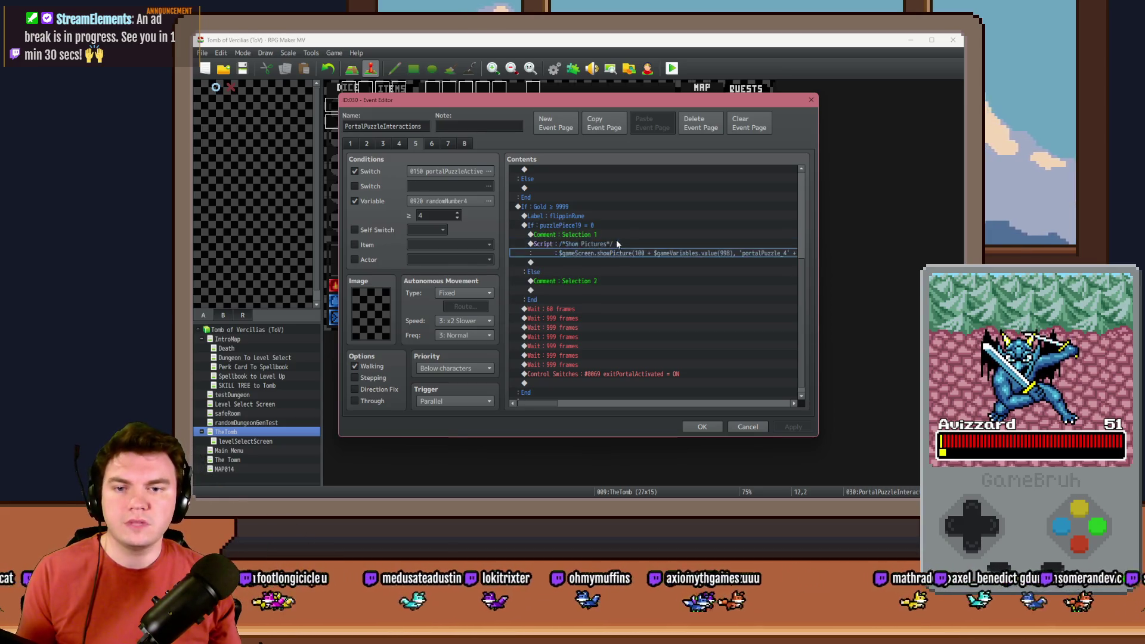
Paste the copied Show Pictures script under Selection 2.
{"action": "left_click", "coordinate": [599, 291]}
{"action": "key", "text": "ctrl+v"}
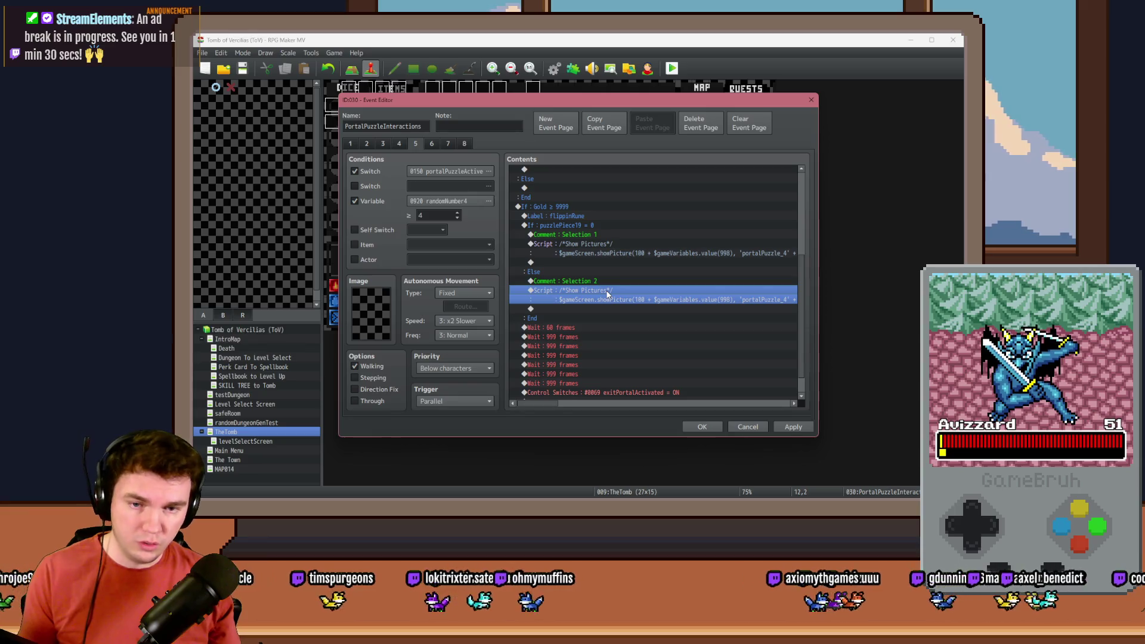
{"action": "double_click", "coordinate": [606, 290]}
Change every value(998) reference in the pasted script to value(999).
{"action": "triple_click", "coordinate": [620, 233]}
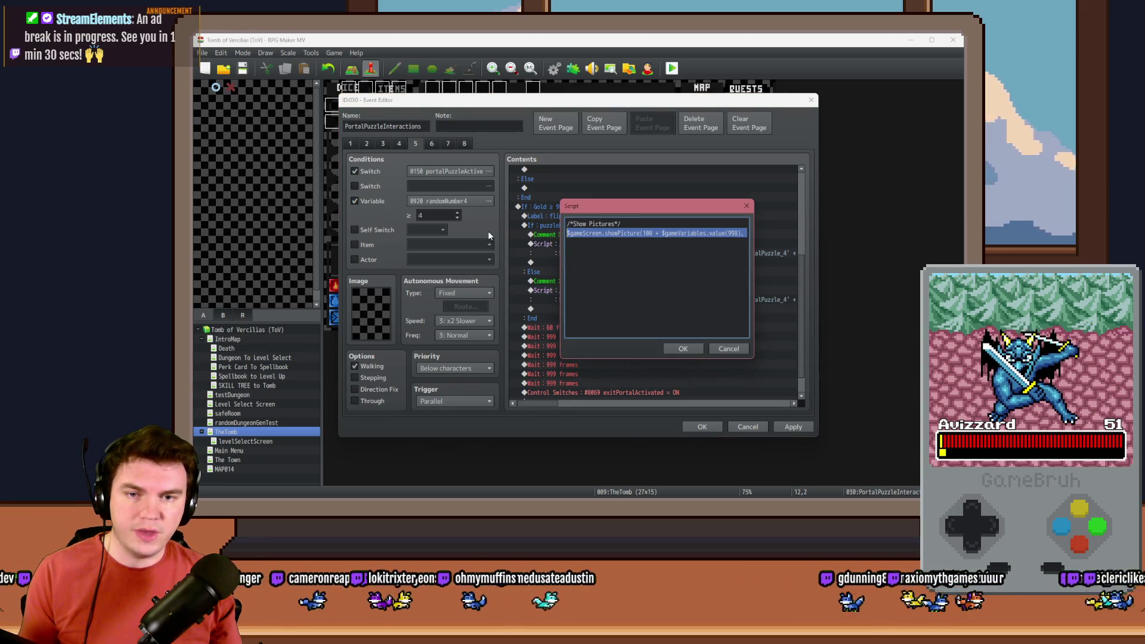
{"action": "left_click", "coordinate": [727, 233]}
{"action": "key", "text": "BackSpace"}
{"action": "type", "text": "9"}
{"action": "key", "text": "Right"}
{"action": "key", "text": "Right"}
{"action": "key", "text": "Right"}
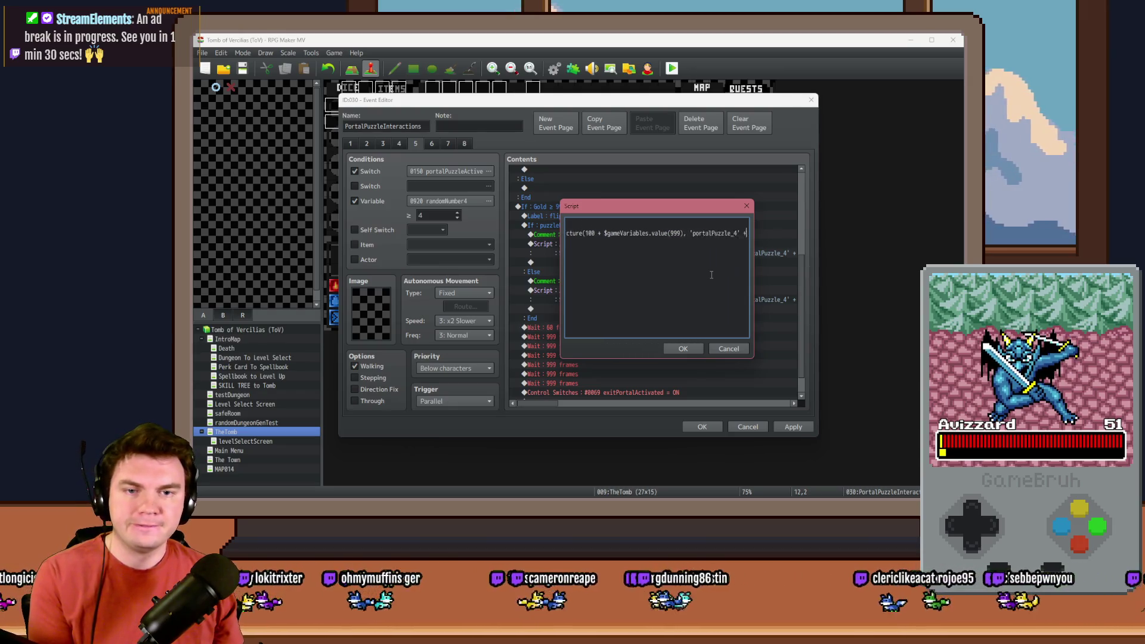
{"action": "key", "text": "Right"}
{"action": "key", "text": "Right"}
{"action": "key", "text": "Right"}
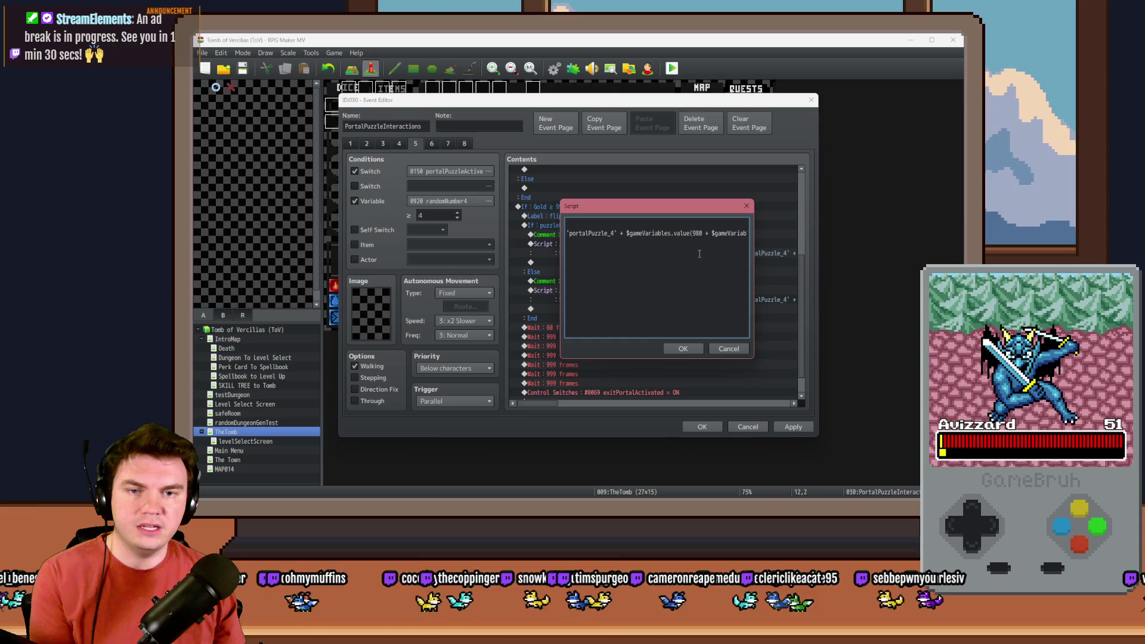
{"action": "key", "text": "Right"}
{"action": "key", "text": "Right"}
{"action": "key", "text": "Right"}
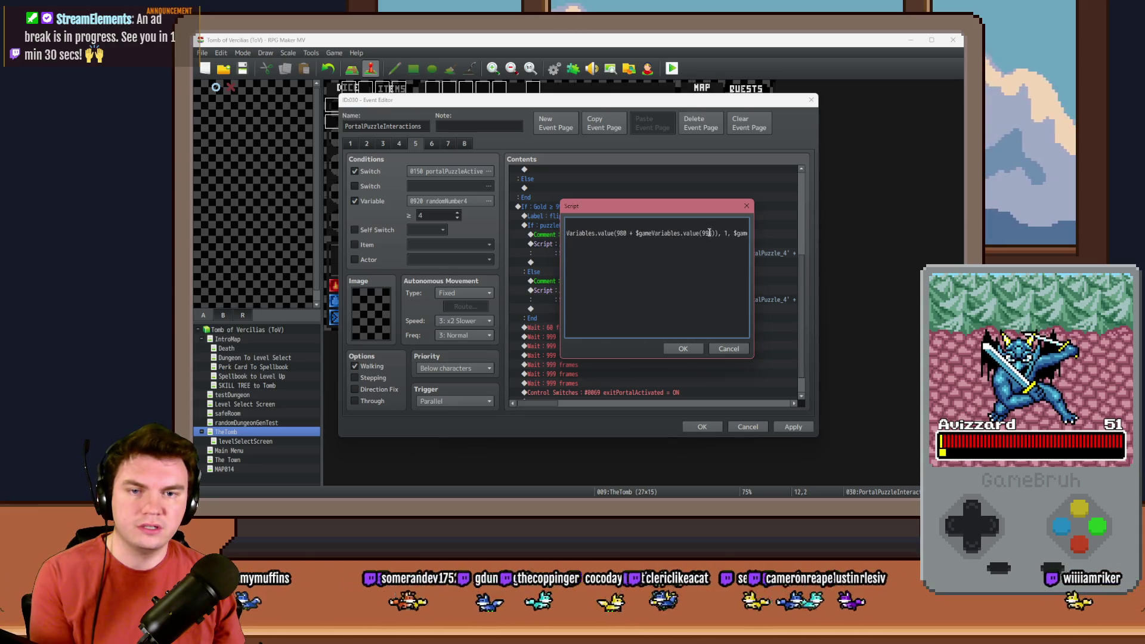
{"action": "type", "text": "99"}
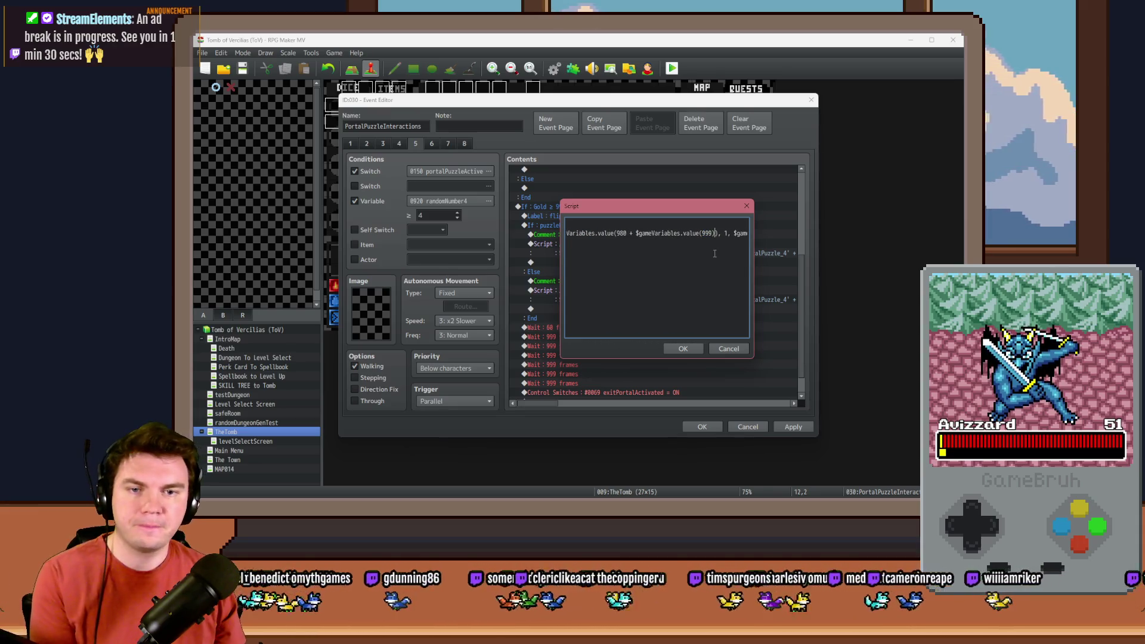
{"action": "key", "text": "Right"}
{"action": "key", "text": "Right"}
{"action": "key", "text": "Right"}
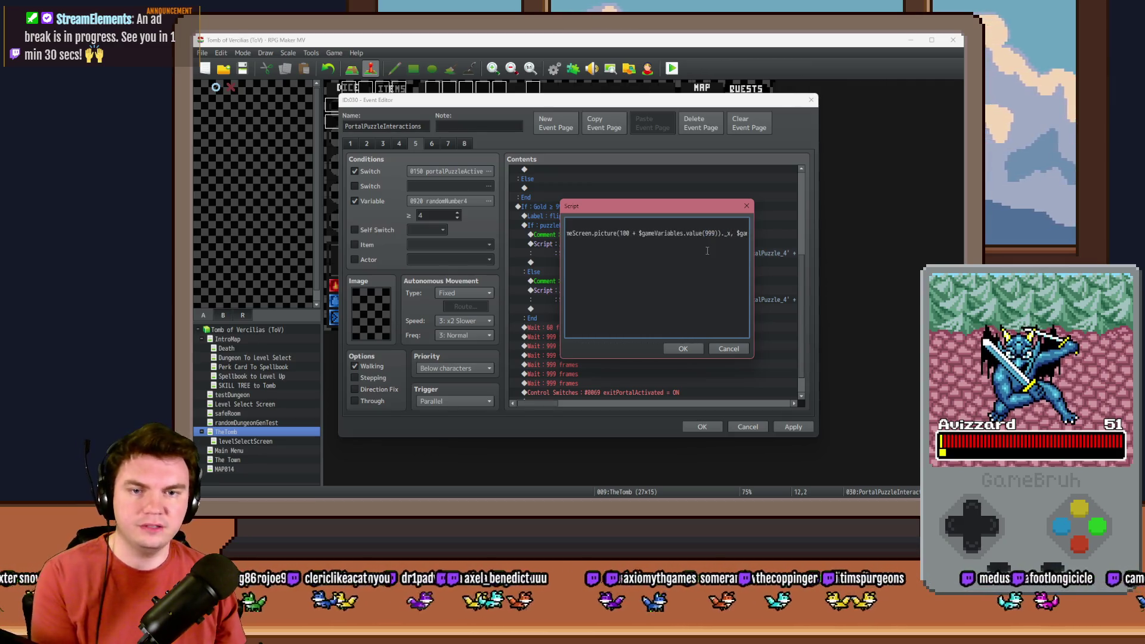
{"action": "key", "text": "Right"}
{"action": "key", "text": "Right"}
{"action": "key", "text": "Right"}
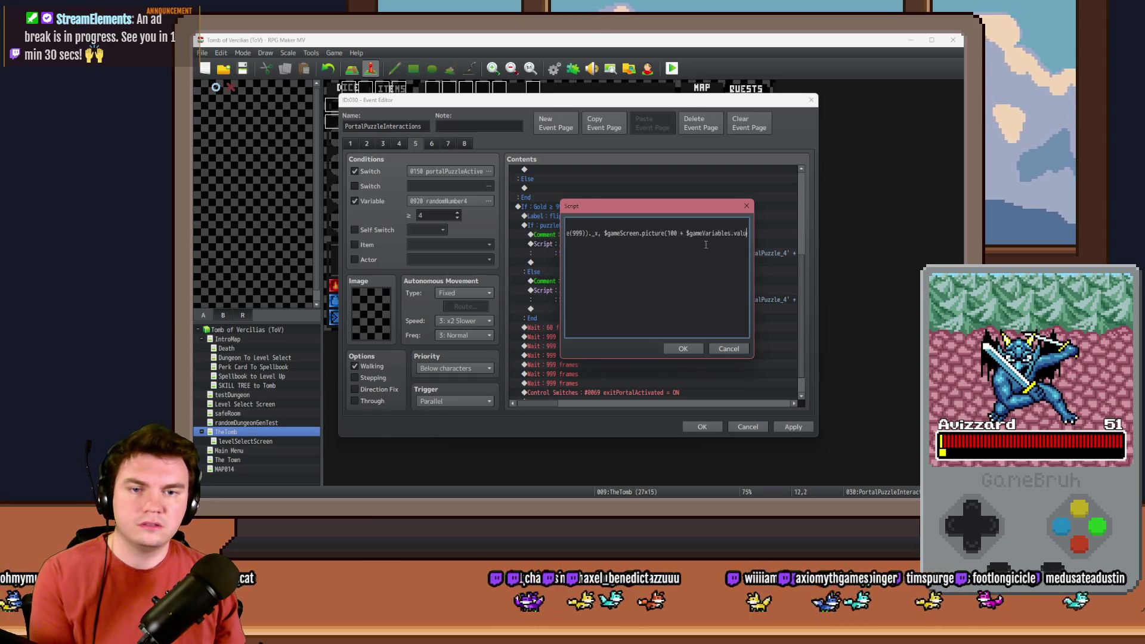
{"action": "left_click", "coordinate": [723, 233]}
{"action": "key", "text": "BackSpace"}
{"action": "type", "text": "999))._y, 100, 100, 255, 0);"}
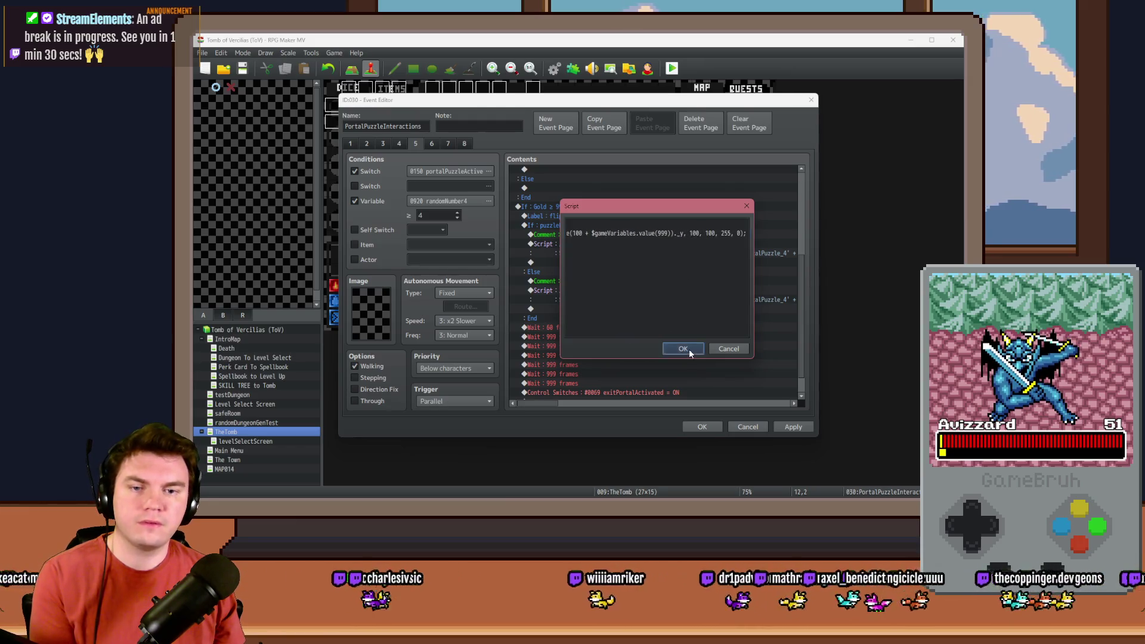
{"action": "left_click", "coordinate": [689, 350]}
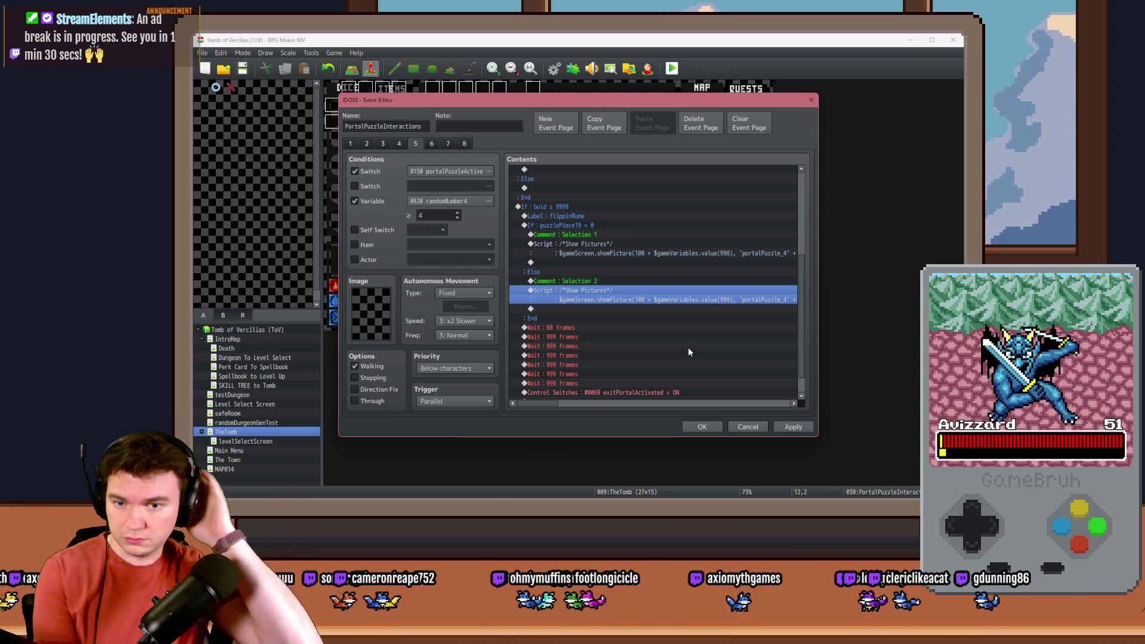
{"action": "left_click", "coordinate": [575, 318]}
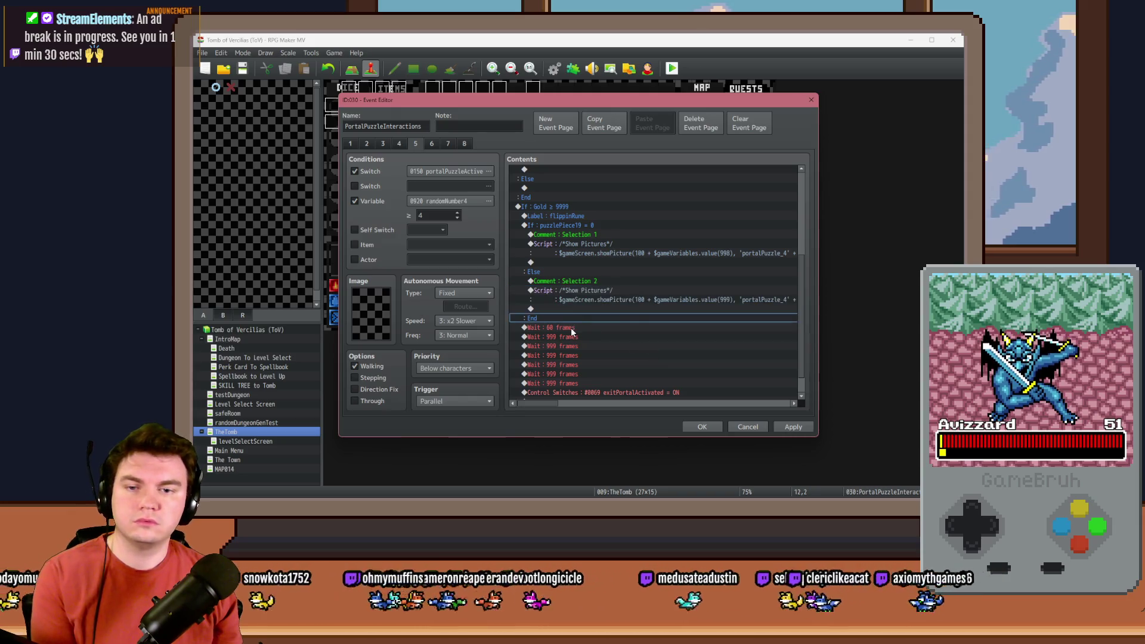
Insert a Conditional Branch on puzzlePiece19 ≠ 0 with an Else branch.
{"action": "left_click", "coordinate": [571, 327]}
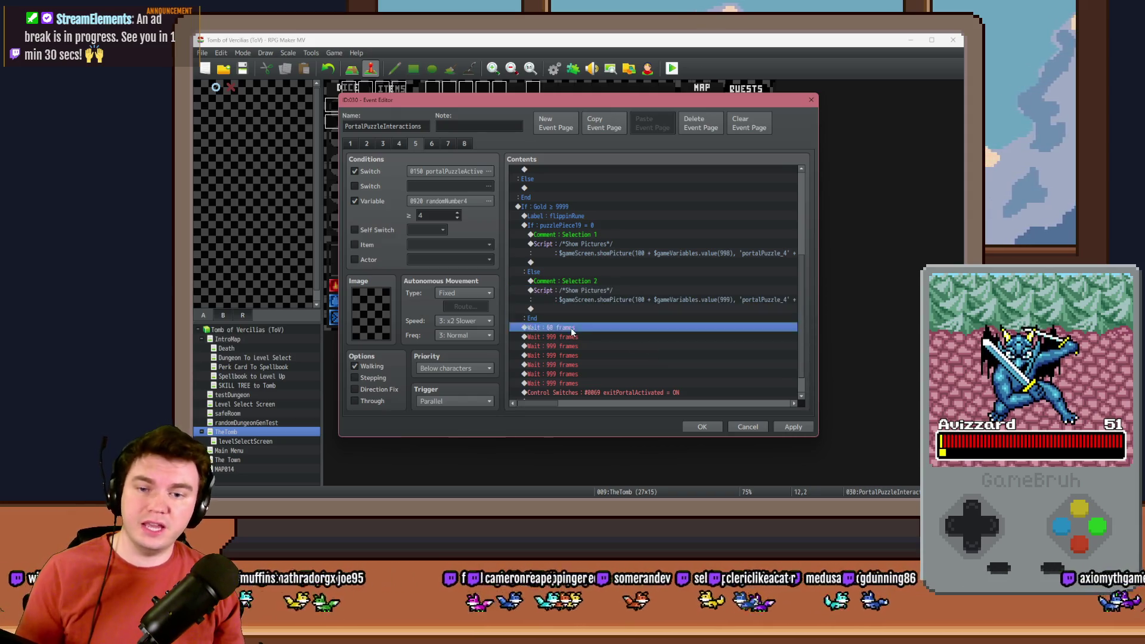
{"action": "key", "text": "Insert"}
{"action": "left_click", "coordinate": [621, 319]}
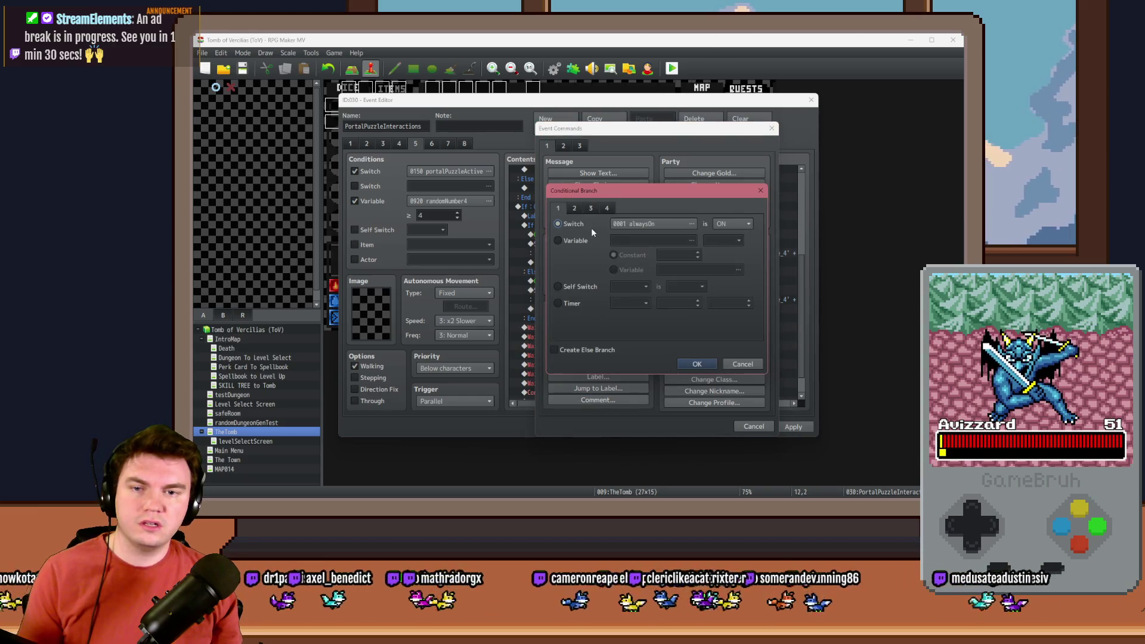
{"action": "left_click", "coordinate": [568, 242]}
{"action": "left_click", "coordinate": [636, 241]}
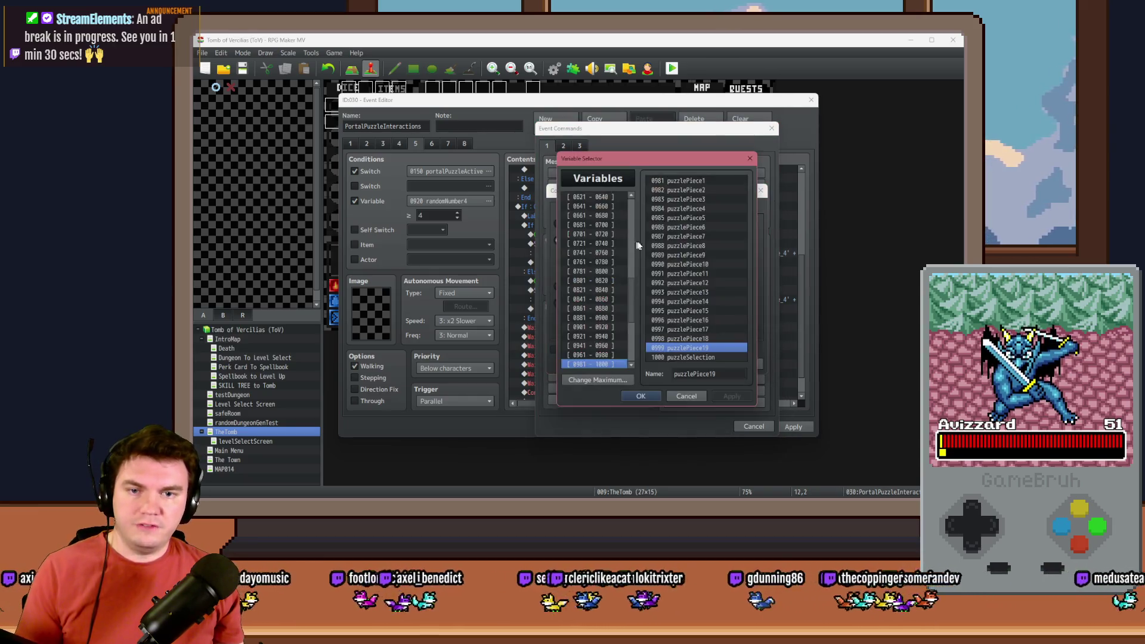
{"action": "double_click", "coordinate": [668, 350]}
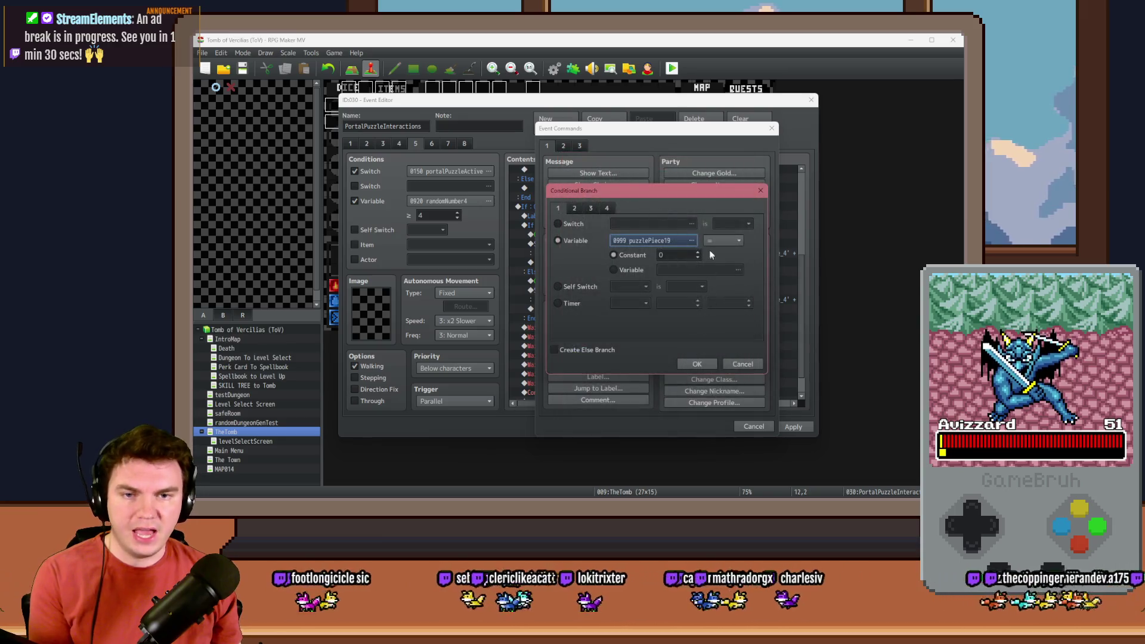
{"action": "left_click", "coordinate": [715, 241]}
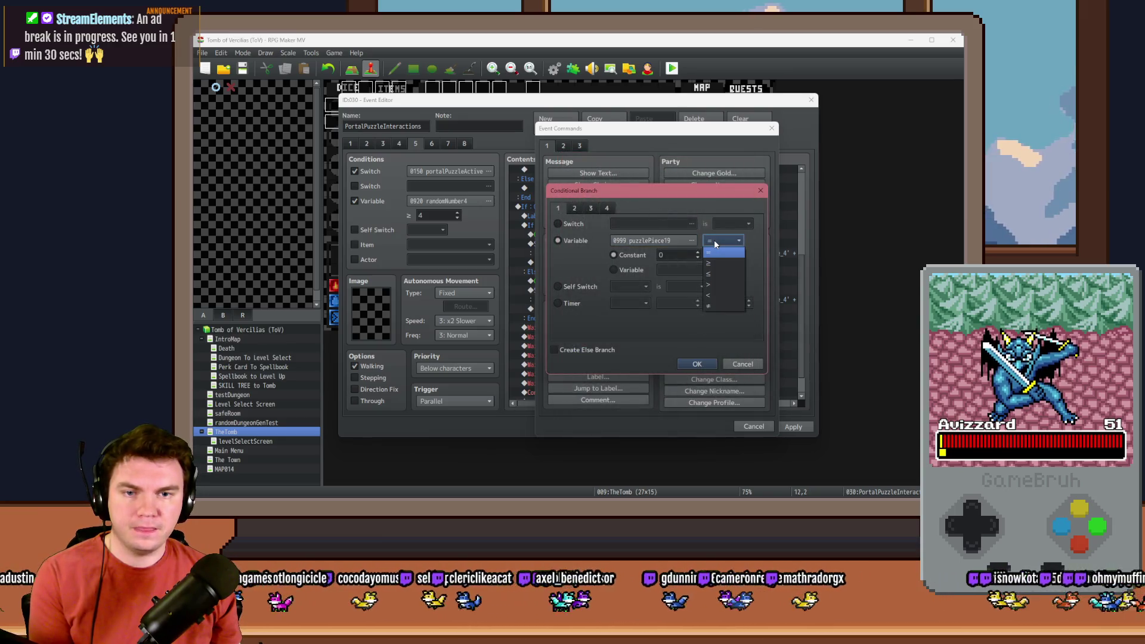
{"action": "left_click", "coordinate": [717, 306]}
{"action": "left_click", "coordinate": [604, 351]}
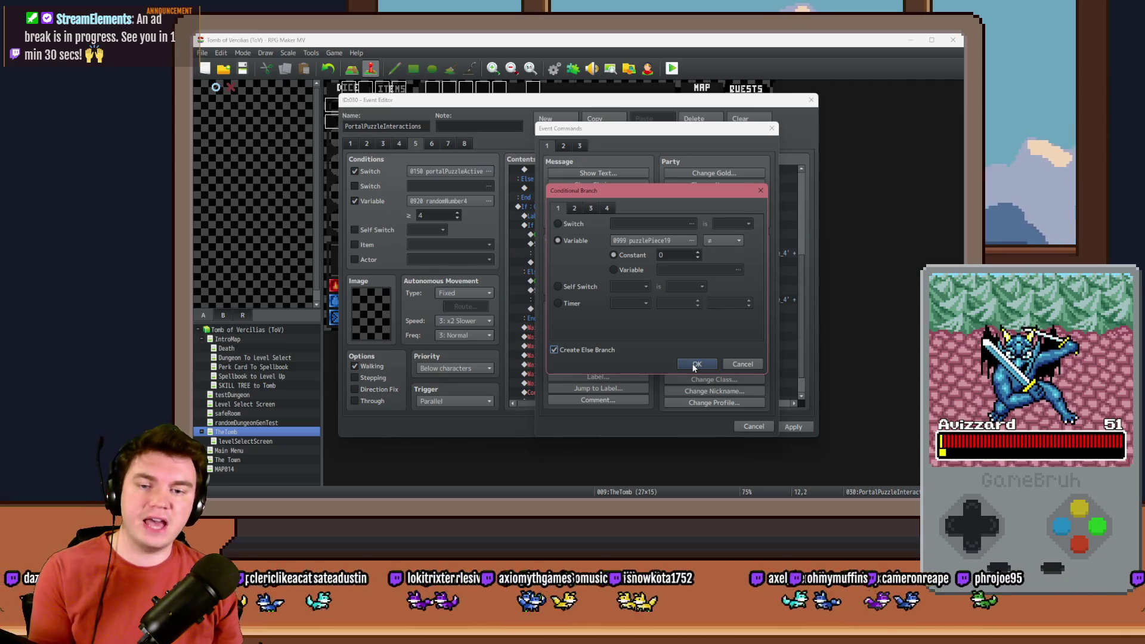
{"action": "left_click", "coordinate": [693, 363]}
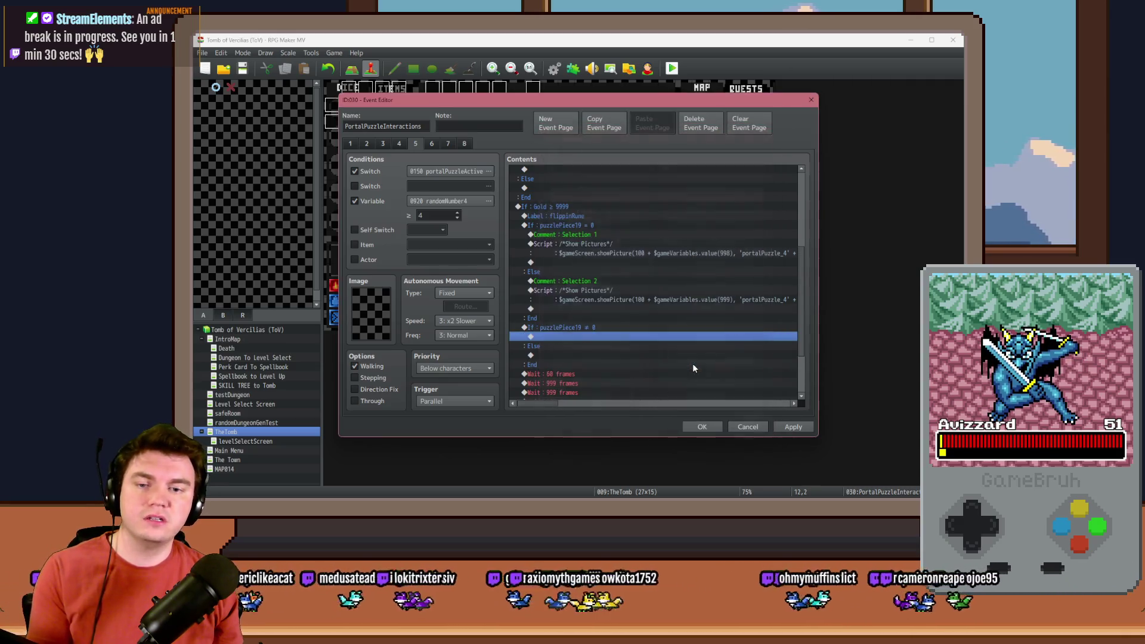
Add a 'Check Match' comment inside the If case of the new branch.
{"action": "double_click", "coordinate": [570, 336]}
{"action": "left_click", "coordinate": [591, 400]}
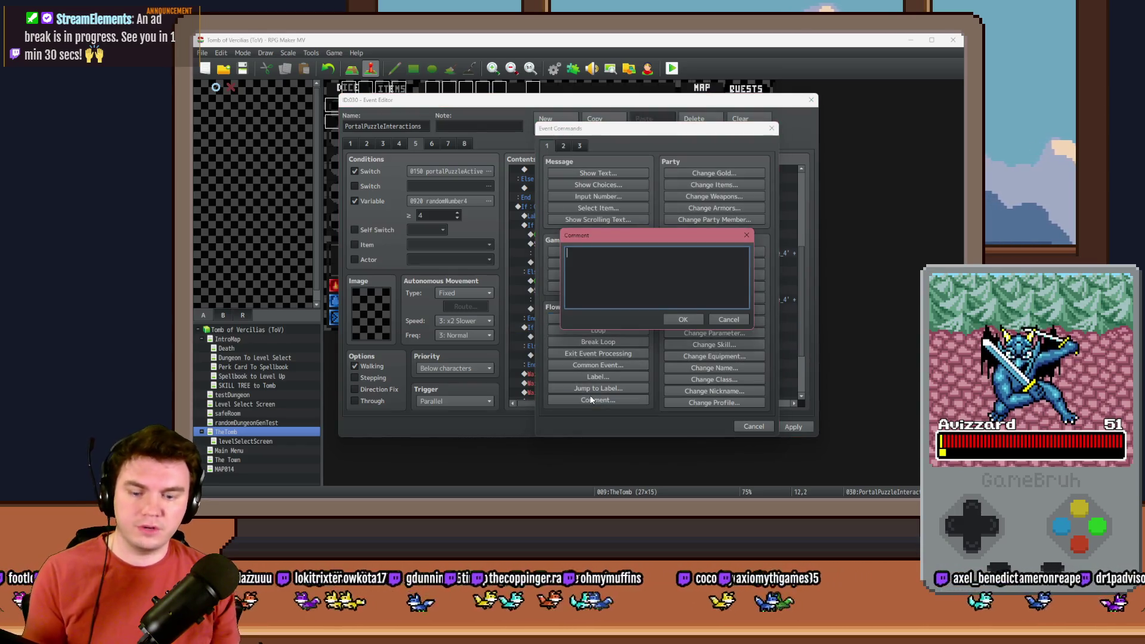
{"action": "type", "text": "Check Match"}
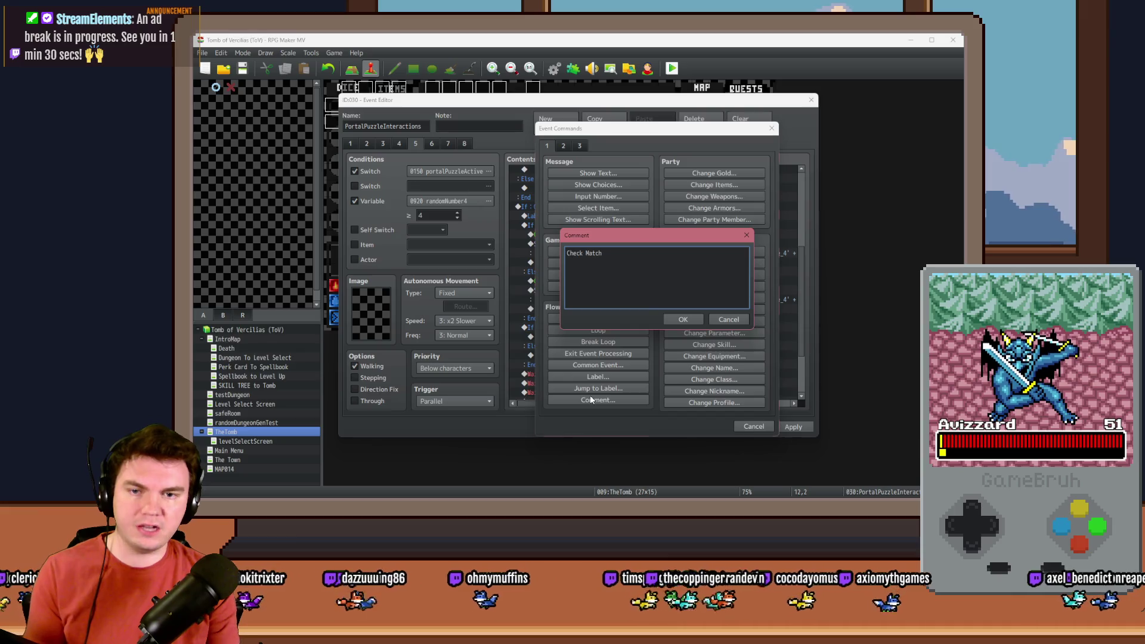
{"action": "key", "text": "ctrl+Return"}
{"action": "left_click", "coordinate": [600, 337]}
{"action": "key", "text": "ctrl+c"}
{"action": "left_click", "coordinate": [572, 364]}
{"action": "key", "text": "ctrl+v"}
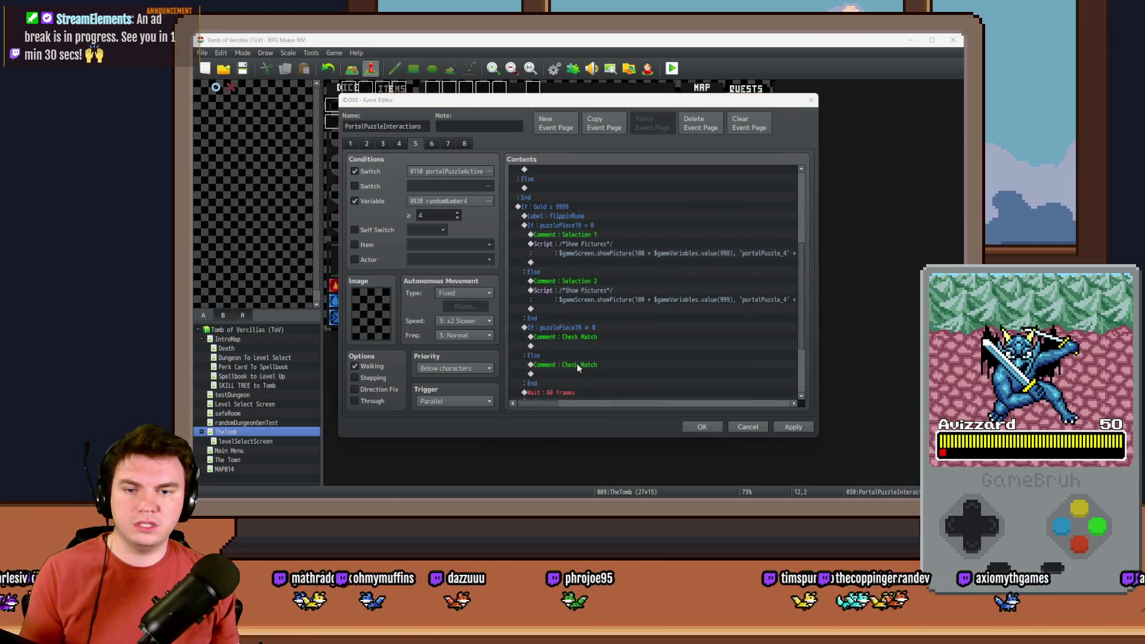
{"action": "double_click", "coordinate": [576, 366]}
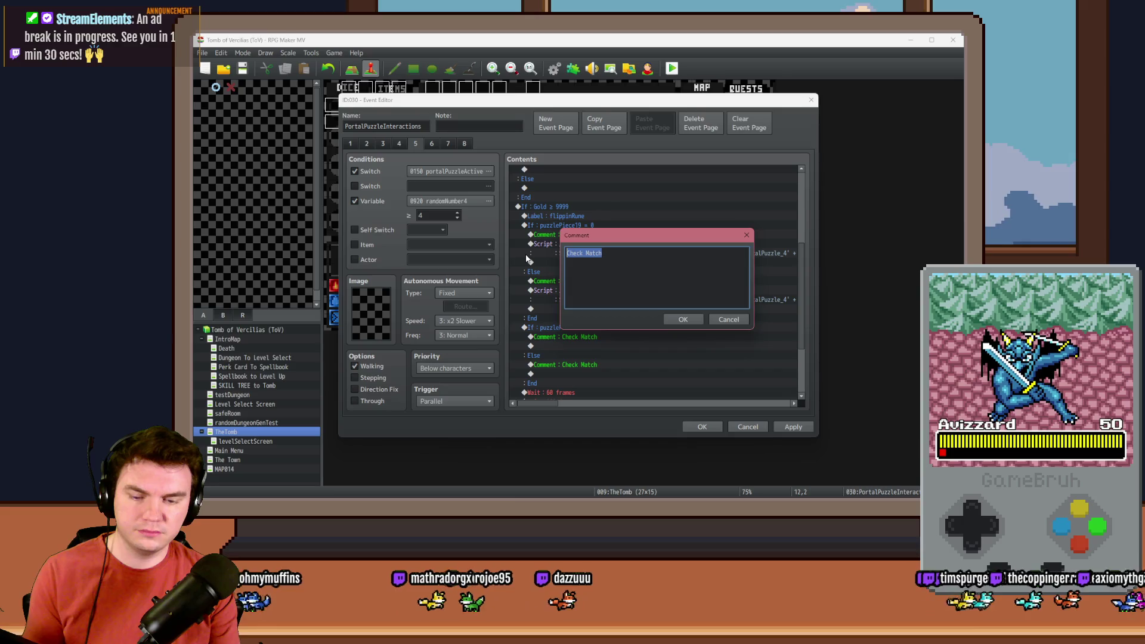
{"action": "key", "text": "Escape"}
{"action": "key", "text": "Delete"}
{"action": "double_click", "coordinate": [564, 363]}
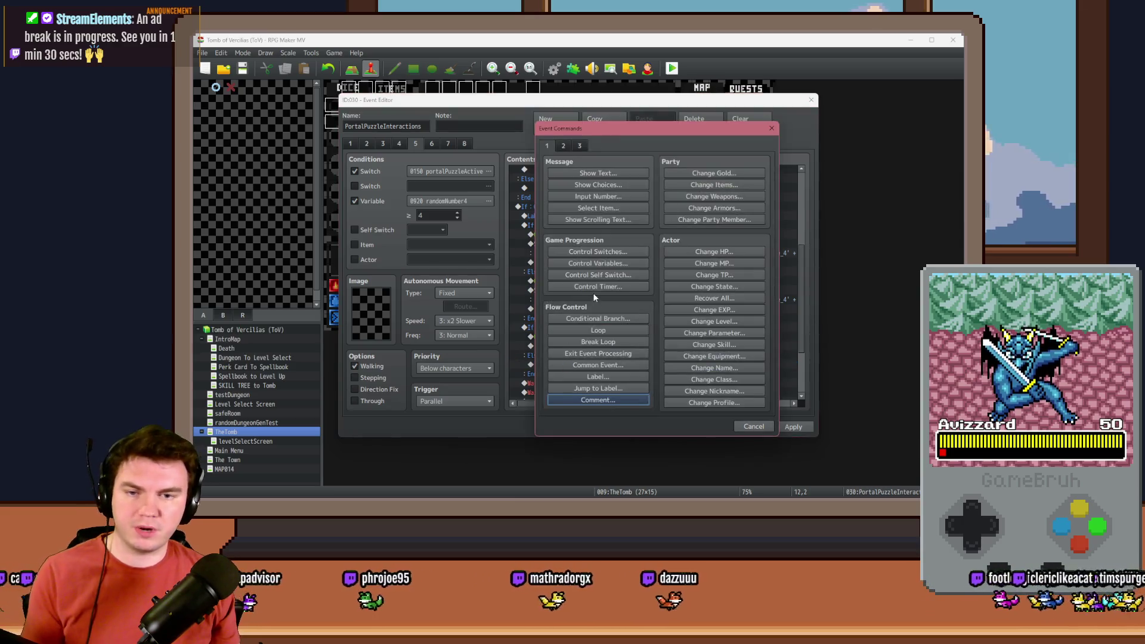
Add Exit Event Processing to the Else case of the puzzlePiece19 check.
{"action": "left_click", "coordinate": [602, 353]}
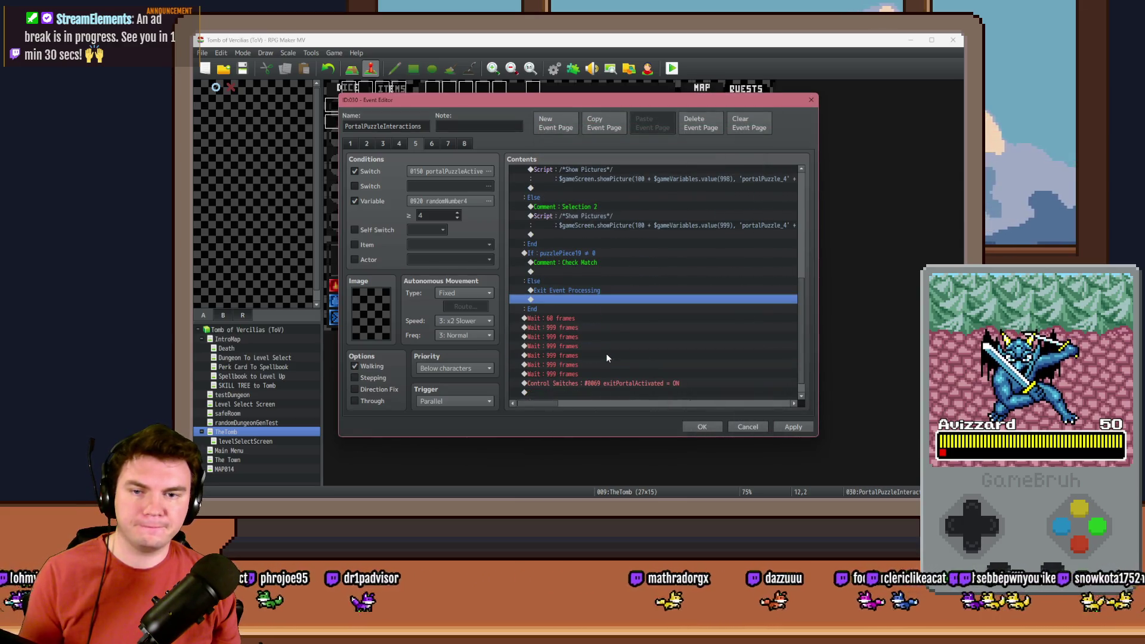
{"action": "left_click", "coordinate": [590, 262]}
{"action": "left_click", "coordinate": [590, 255]}
{"action": "key", "text": "Down"}
{"action": "key", "text": "Down"}
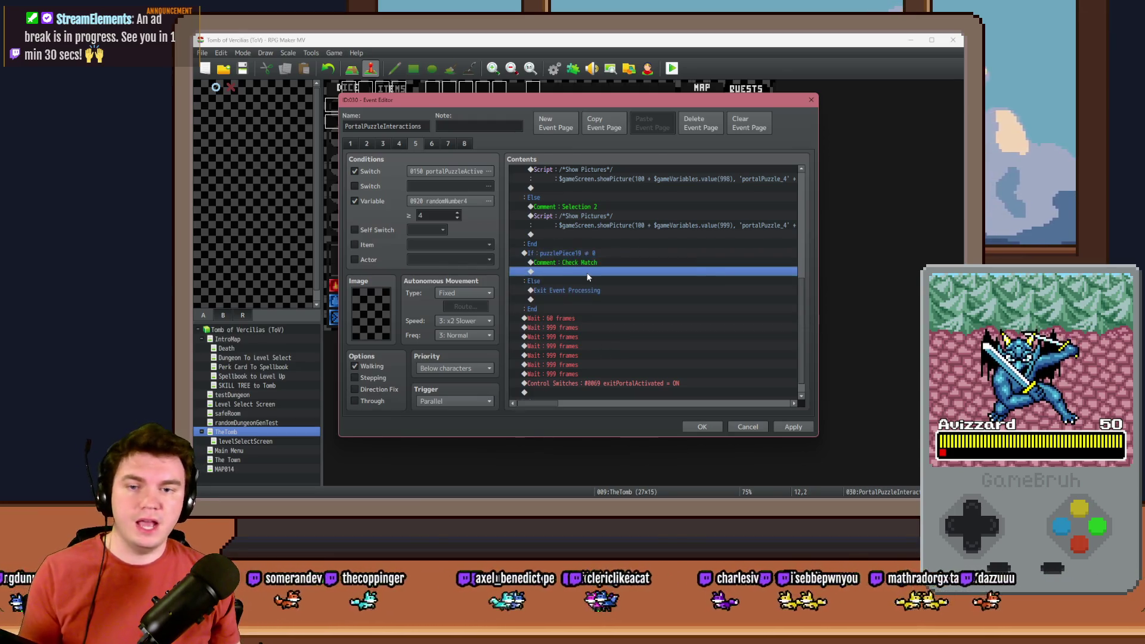
{"action": "key", "text": "Return"}
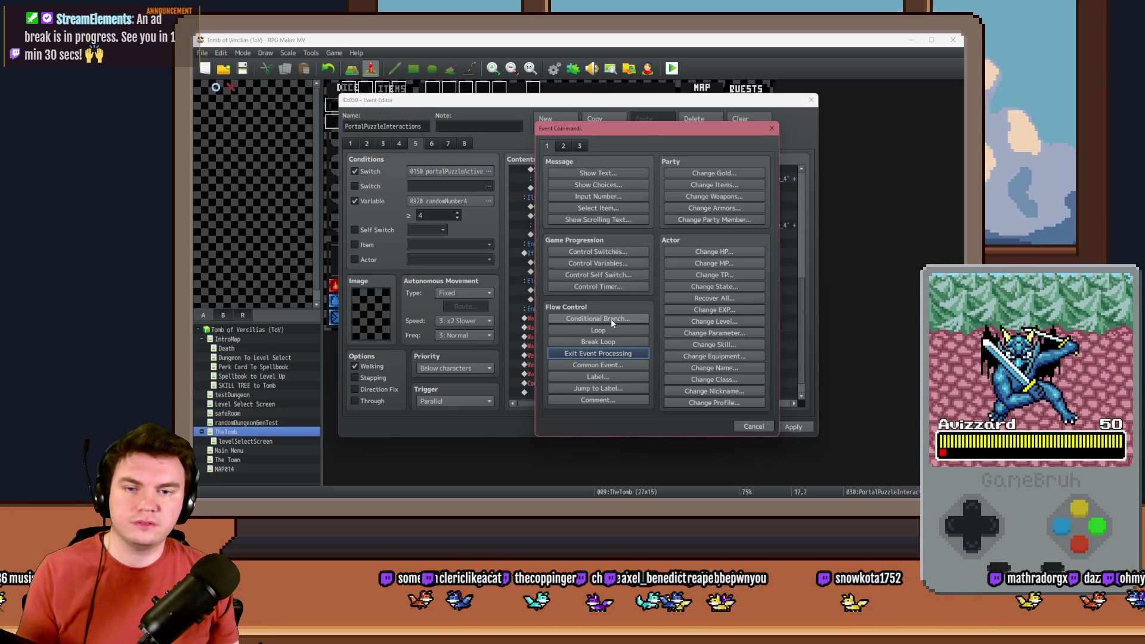
Under Check Match, insert a nested puzzlePiece18 = puzzlePiece19 branch with an Else.
{"action": "left_click", "coordinate": [611, 318]}
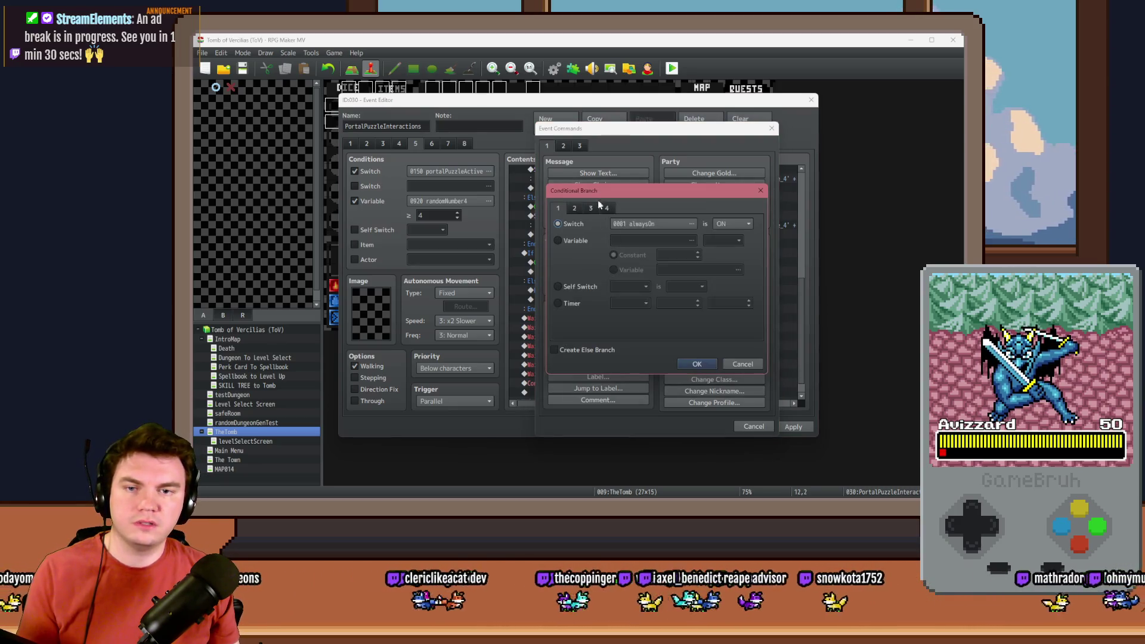
{"action": "left_click", "coordinate": [573, 240]}
{"action": "left_click", "coordinate": [693, 241]}
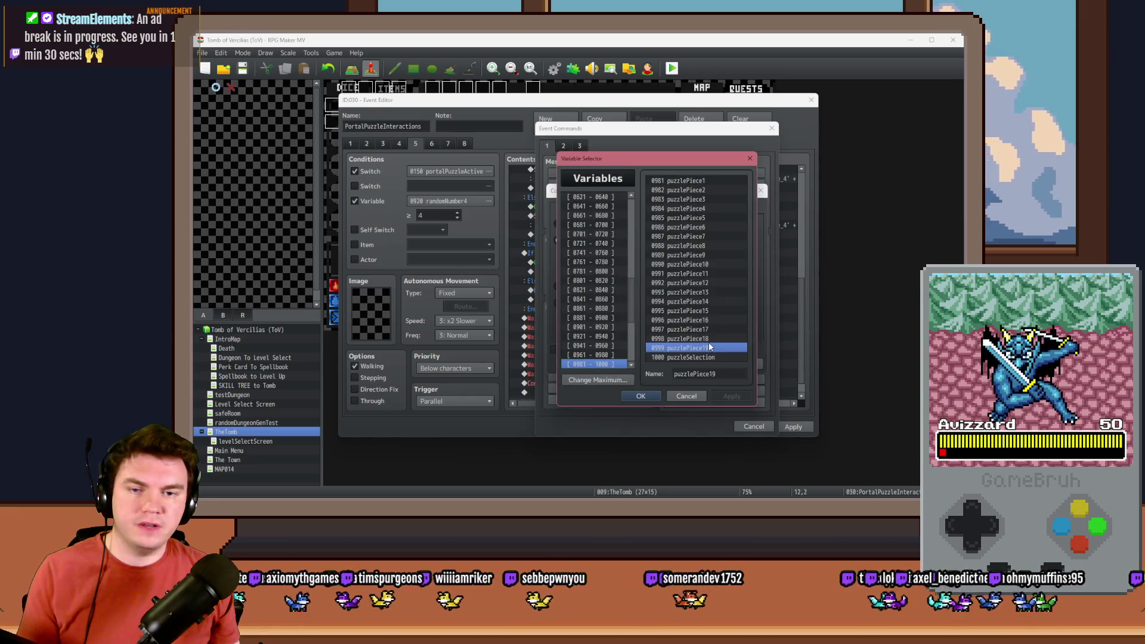
{"action": "double_click", "coordinate": [692, 338]}
{"action": "left_click", "coordinate": [701, 271]}
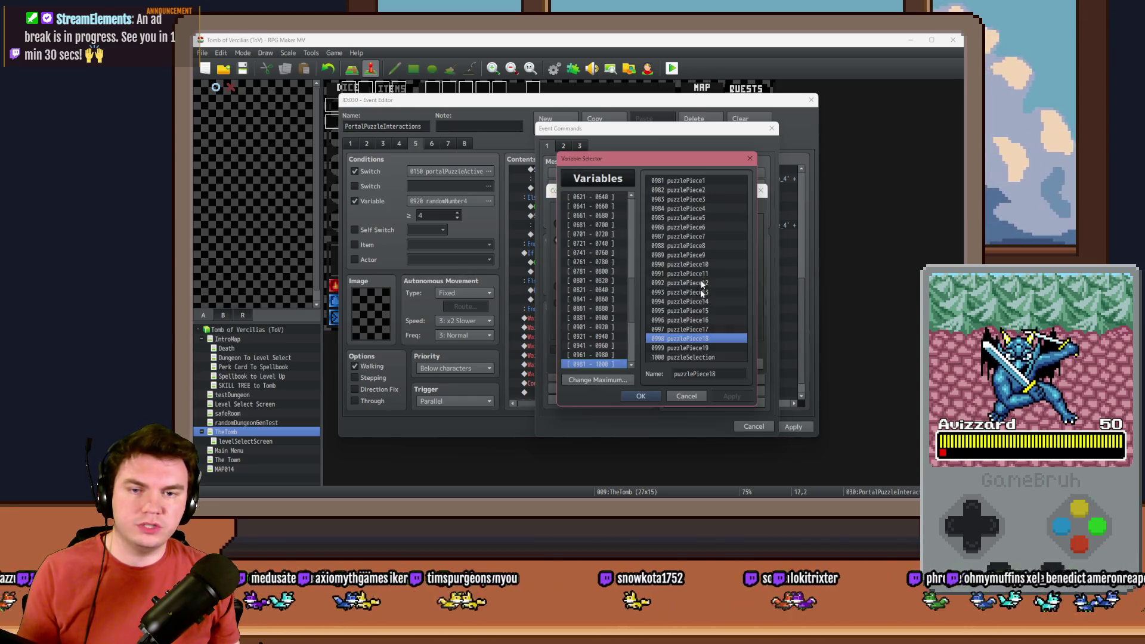
{"action": "double_click", "coordinate": [710, 348]}
{"action": "left_click", "coordinate": [697, 364]}
{"action": "double_click", "coordinate": [613, 273]}
{"action": "left_click", "coordinate": [640, 354]}
{"action": "left_click", "coordinate": [697, 364]}
Comment 'It's a match!' and 'Not a match!' in the two cases, then apply.
{"action": "left_click", "coordinate": [555, 281]}
{"action": "key", "text": "ctrl+v"}
{"action": "double_click", "coordinate": [567, 281]}
{"action": "key", "text": "ctrl+a"}
{"action": "type", "text": "It's a match!"}
{"action": "left_click", "coordinate": [683, 319]}
{"action": "key", "text": "ctrl+c"}
{"action": "left_click", "coordinate": [549, 310]}
{"action": "key", "text": "ctrl+v"}
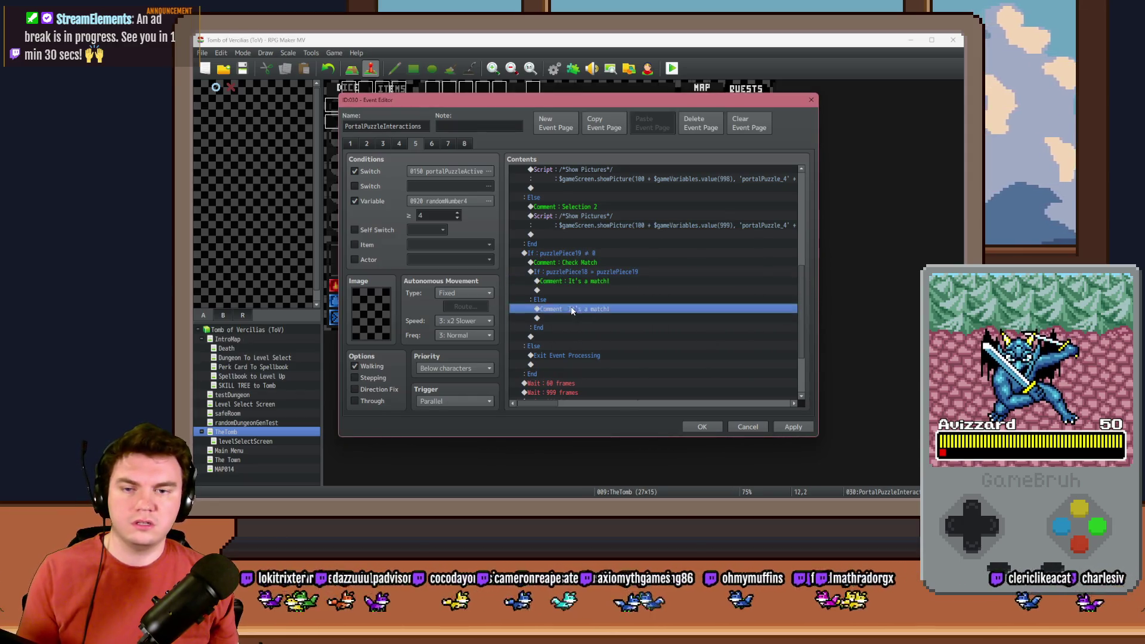
{"action": "double_click", "coordinate": [571, 309]}
{"action": "key", "text": "BackSpace"}
{"action": "key", "text": "BackSpace"}
{"action": "key", "text": "BackSpace"}
{"action": "type", "text": "Not a match!"}
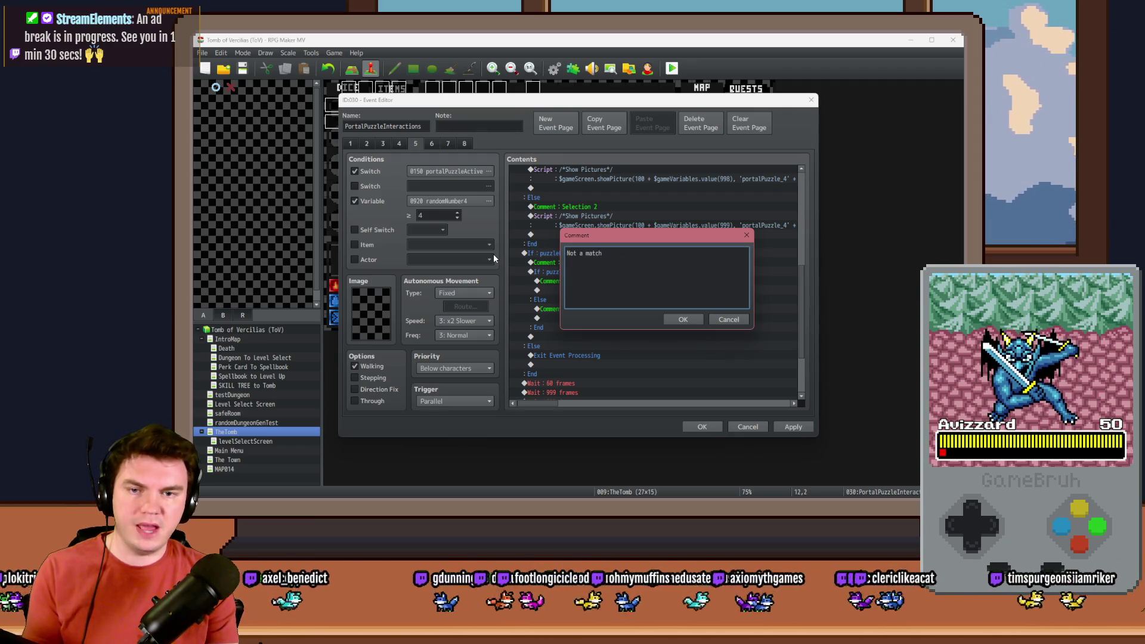
{"action": "key", "text": "ctrl+Return"}
{"action": "left_click", "coordinate": [602, 280]}
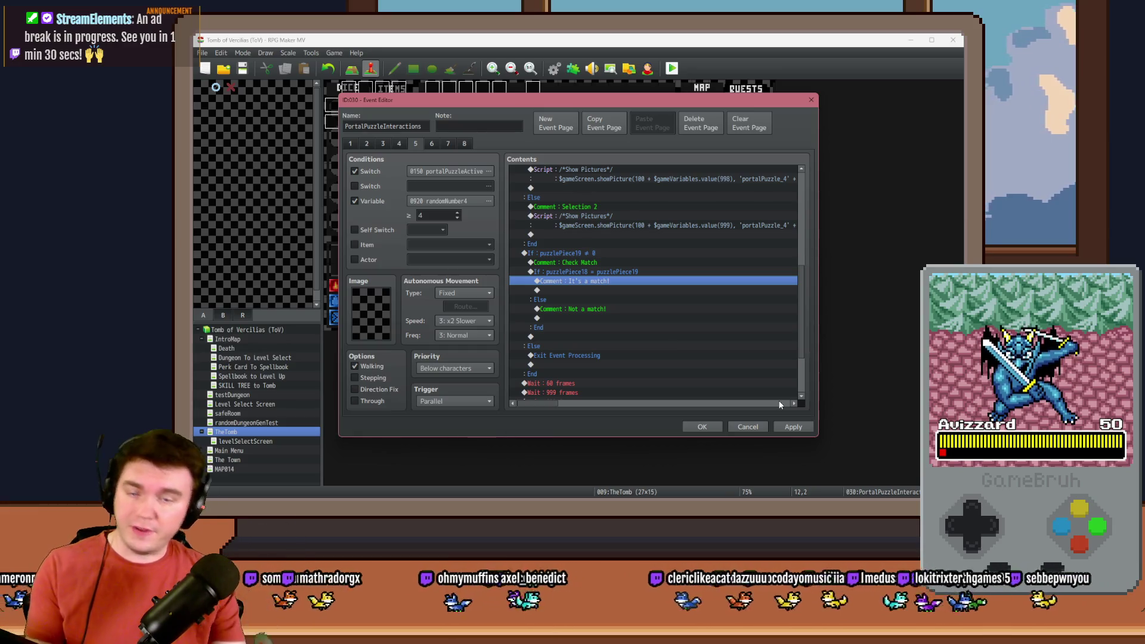
{"action": "left_click", "coordinate": [794, 427]}
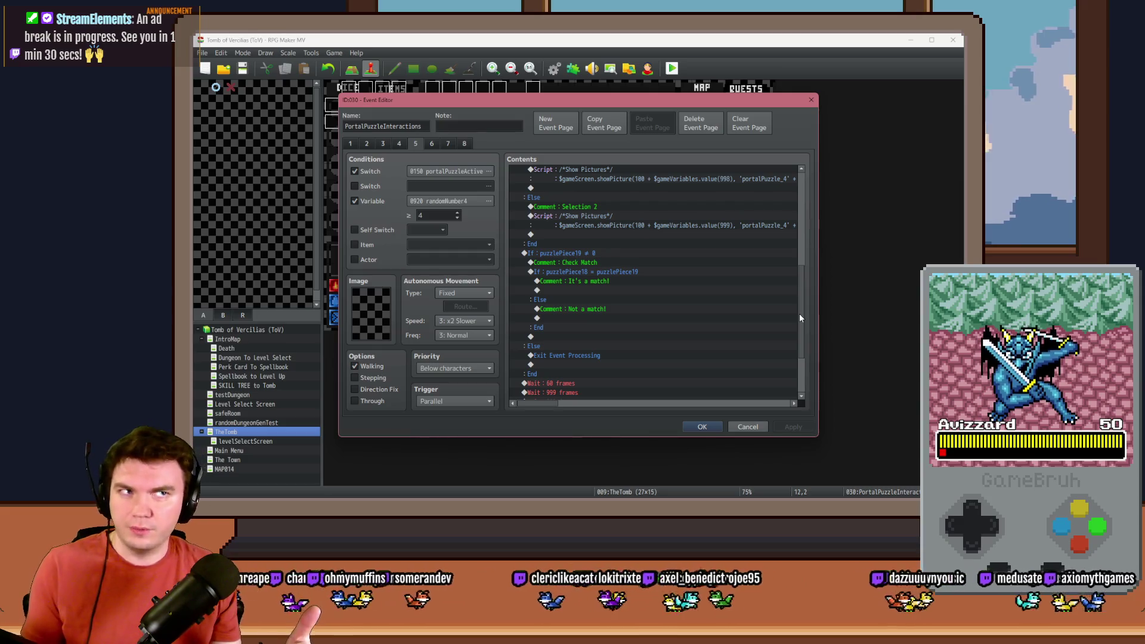
Paste a copy of the Memorune 1 block into the outer Else and retitle it Memorune 2.
{"action": "mouse_move", "coordinate": [800, 313]}
{"action": "left_mouse_down"}
{"action": "mouse_move", "coordinate": [807, 252]}
{"action": "mouse_move", "coordinate": [742, 177]}
{"action": "left_mouse_up"}
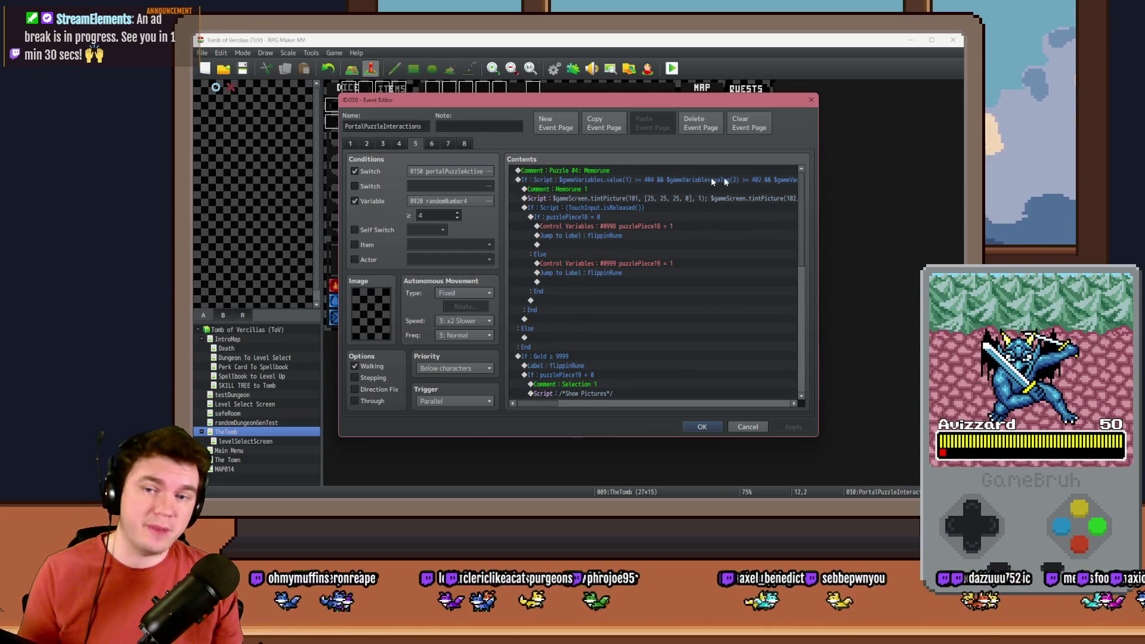
{"action": "left_click", "coordinate": [606, 181]}
{"action": "left_click", "coordinate": [614, 174]}
{"action": "left_click", "coordinate": [616, 181]}
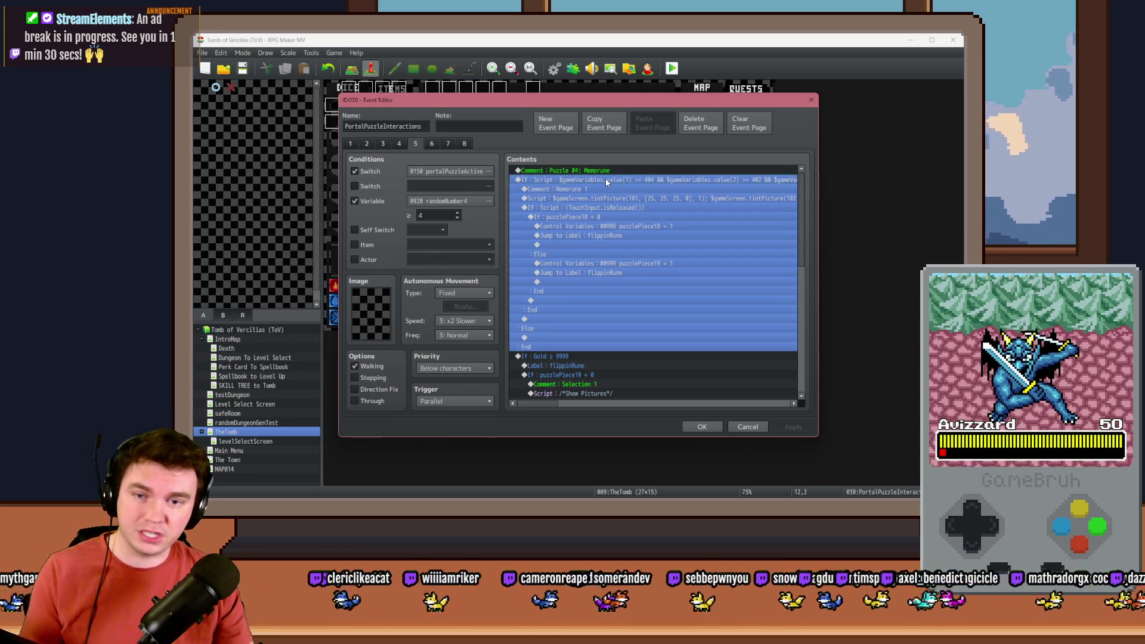
{"action": "left_click", "coordinate": [546, 338]}
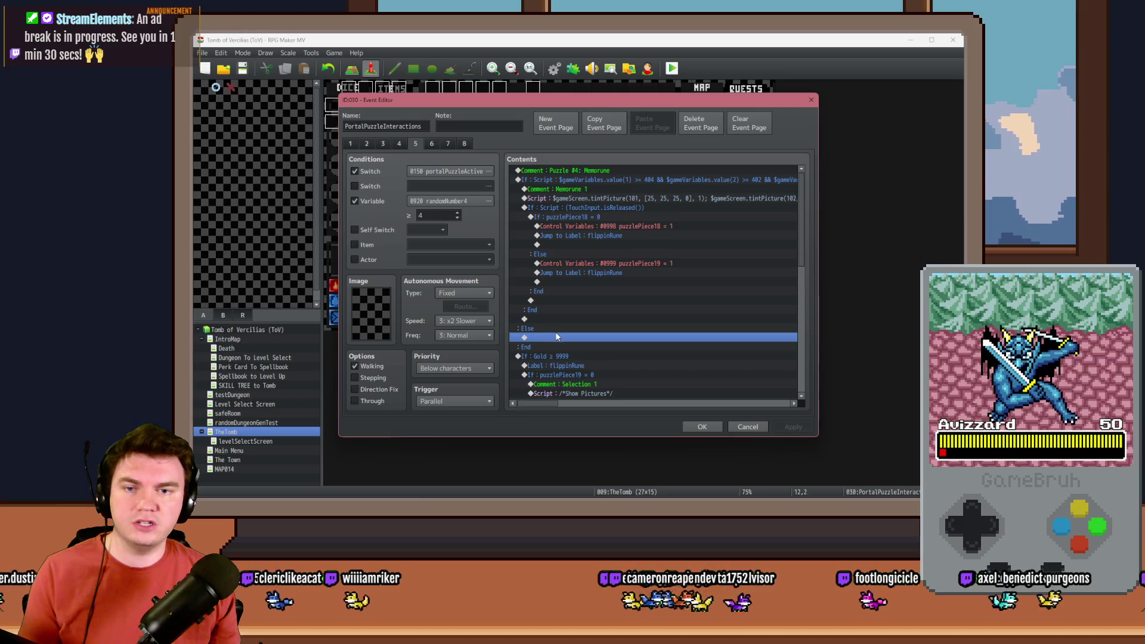
{"action": "key", "text": "ctrl+v"}
{"action": "double_click", "coordinate": [604, 229]}
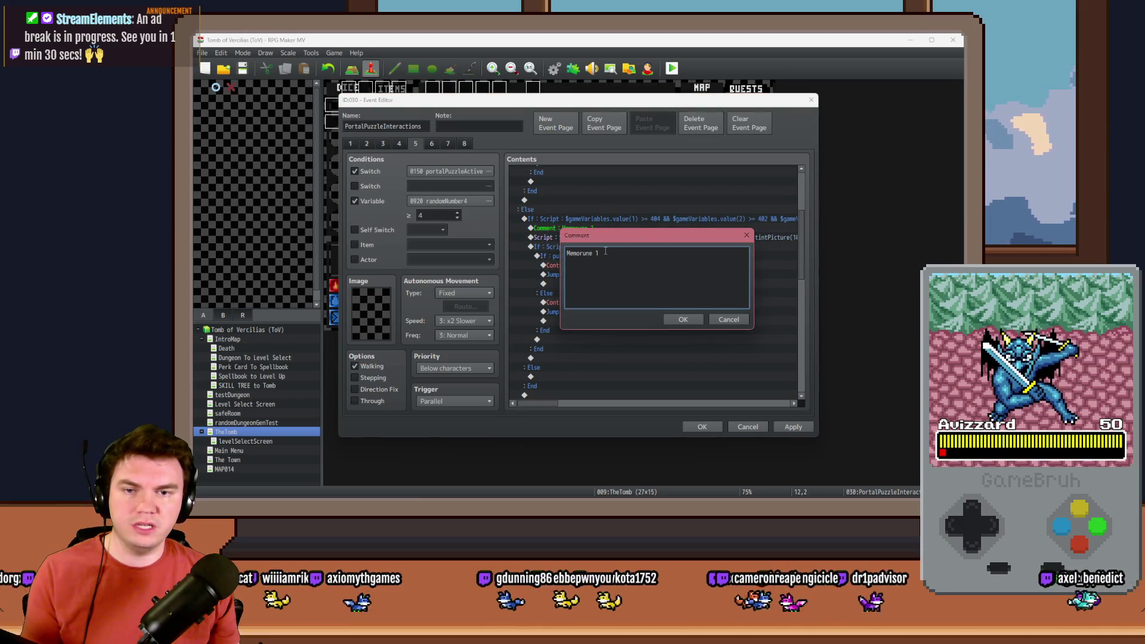
{"action": "key", "text": "BackSpace"}
{"action": "type", "text": "2"}
{"action": "key", "text": "ctrl+Return"}
{"action": "scroll", "coordinate": [621, 286], "scroll_direction": "up", "scroll_amount": 3}
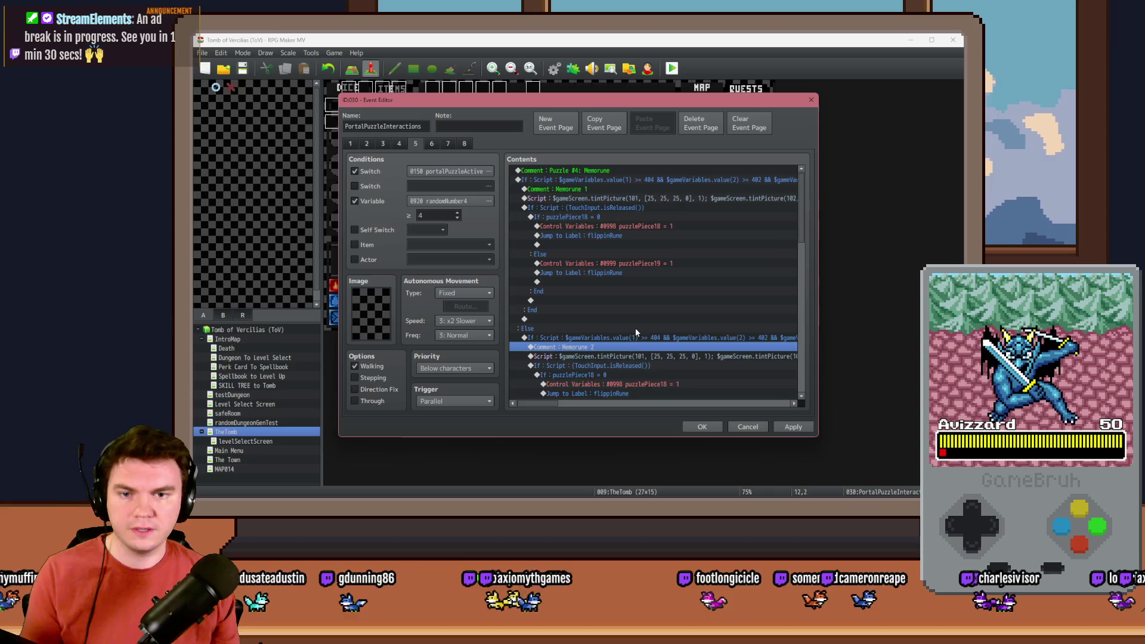
{"action": "scroll", "coordinate": [636, 329], "scroll_direction": "down", "scroll_amount": 1}
Set the script condition's lower bounds to 484 and 402, measured from the rune slot in Photoshop.
{"action": "double_click", "coordinate": [644, 292]}
{"action": "key", "text": "alt+Tab"}
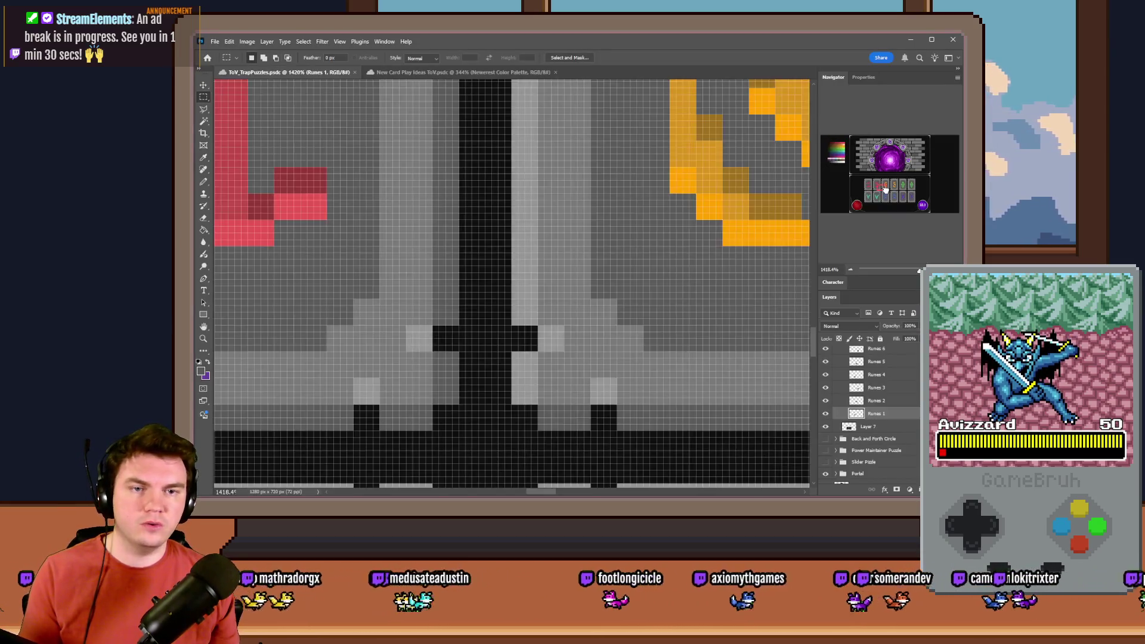
{"action": "left_click_drag", "start_coordinate": [886, 190], "coordinate": [875, 180]}
{"action": "mouse_move", "coordinate": [468, 284]}
{"action": "left_mouse_down"}
{"action": "mouse_move", "coordinate": [442, 295]}
{"action": "mouse_move", "coordinate": [206, 45]}
{"action": "mouse_move", "coordinate": [561, 209]}
{"action": "left_mouse_up"}
{"action": "key", "text": "alt+Tab"}
{"action": "double_click", "coordinate": [701, 328]}
{"action": "type", "text": "482 && $gameVa"}
{"action": "key", "text": "End"}
{"action": "key", "text": "BackSpace"}
{"action": "type", "text": "2"}
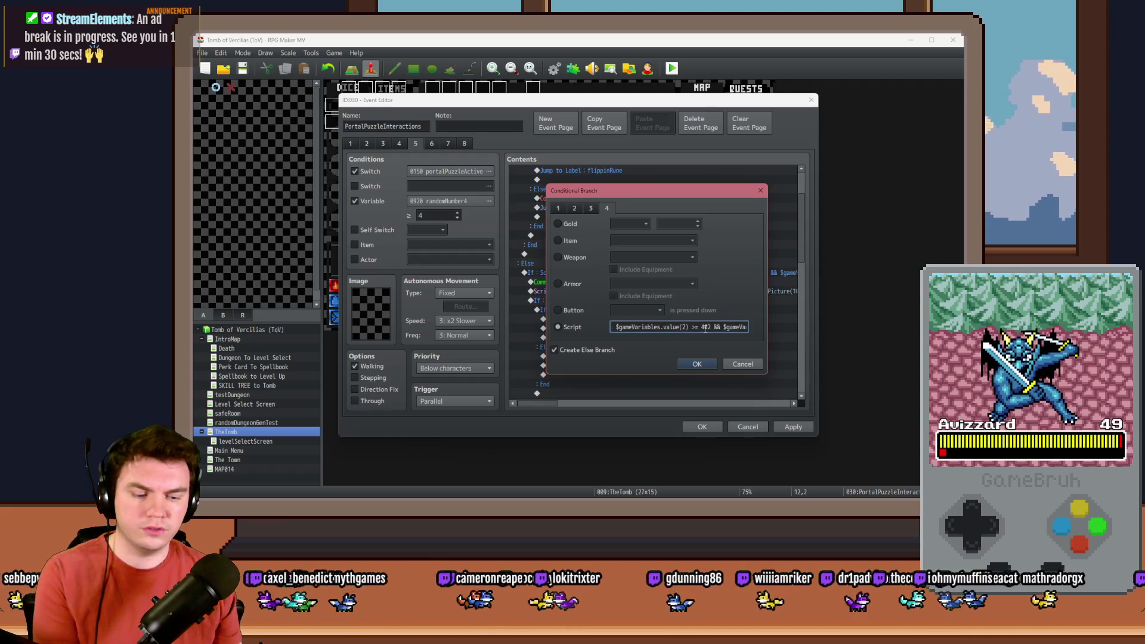
Update the remaining bound from a second Photoshop measurement and confirm the condition.
{"action": "key", "text": "alt+Tab"}
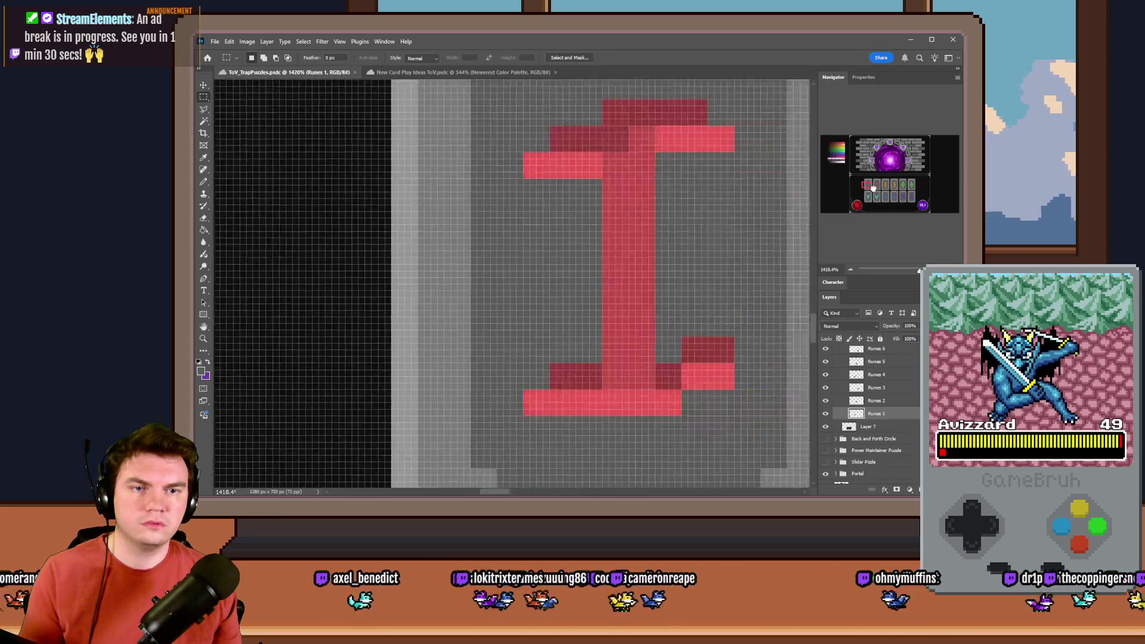
{"action": "left_click", "coordinate": [873, 187]}
{"action": "mouse_move", "coordinate": [657, 374]}
{"action": "left_mouse_down"}
{"action": "mouse_move", "coordinate": [197, 42]}
{"action": "mouse_move", "coordinate": [611, 211]}
{"action": "left_mouse_up"}
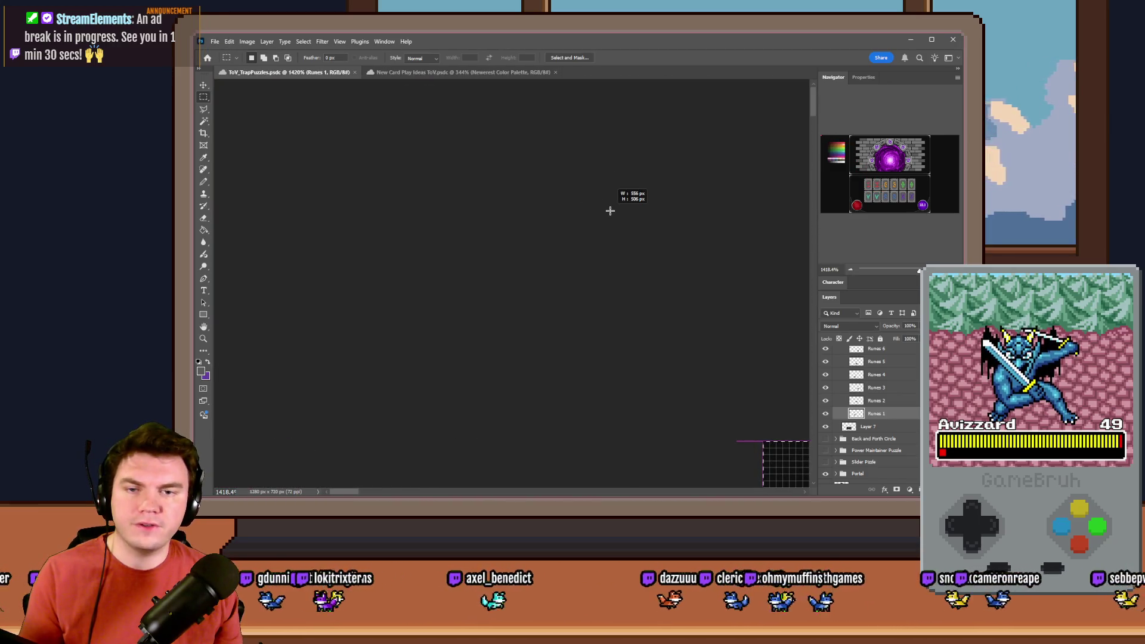
{"action": "key", "text": "alt+Tab"}
{"action": "double_click", "coordinate": [738, 327]}
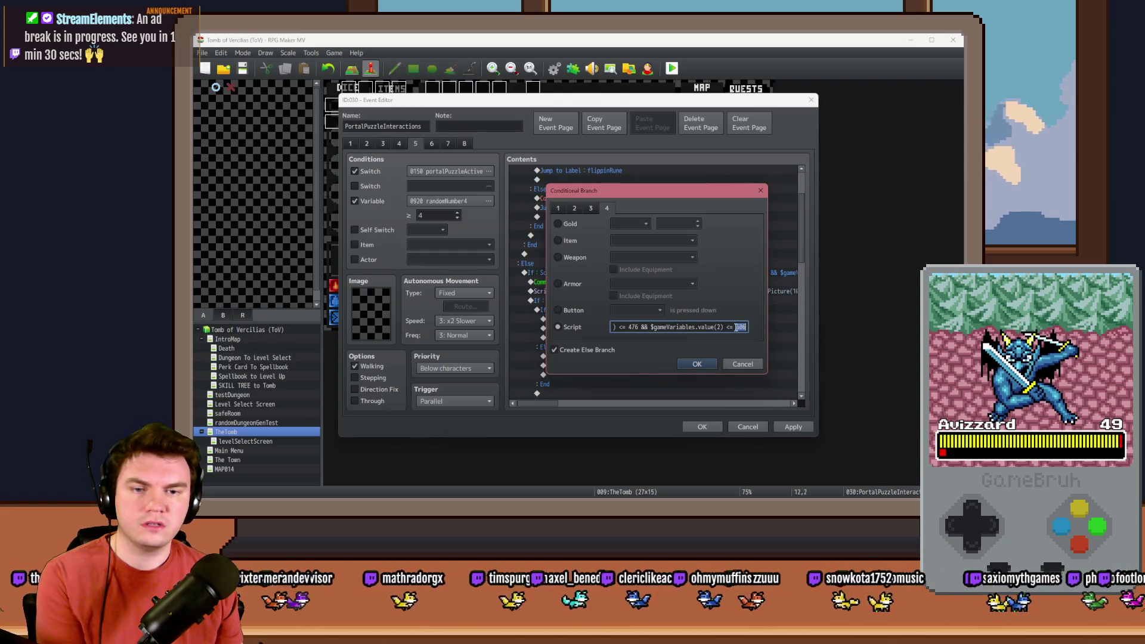
{"action": "double_click", "coordinate": [633, 327]}
{"action": "type", "text": "55"}
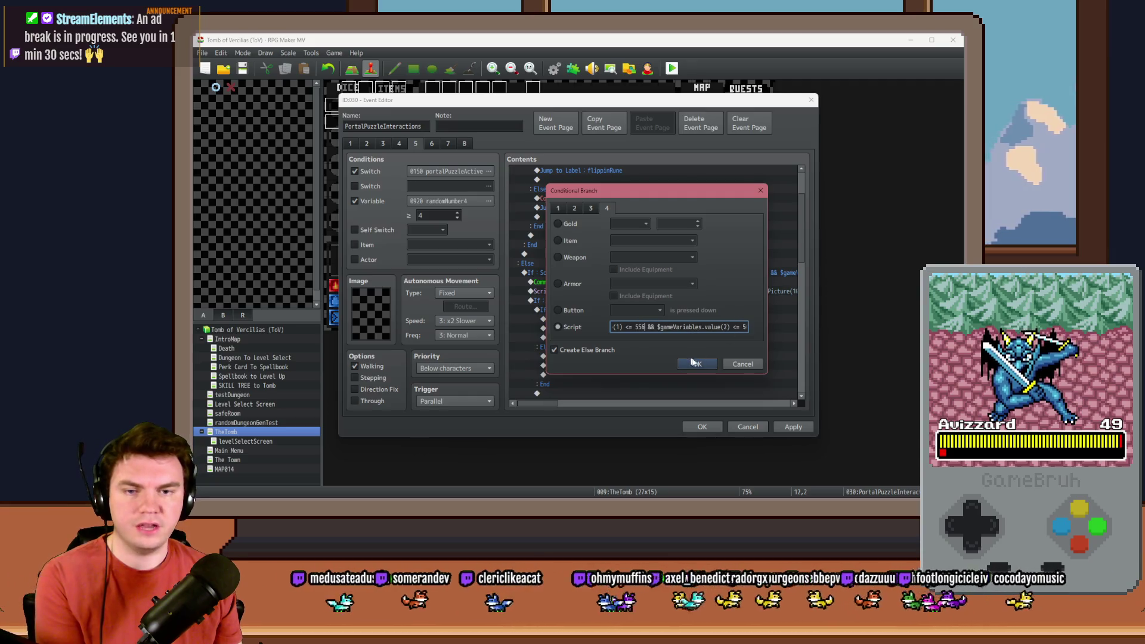
{"action": "left_click", "coordinate": [696, 363]}
{"action": "double_click", "coordinate": [635, 292]}
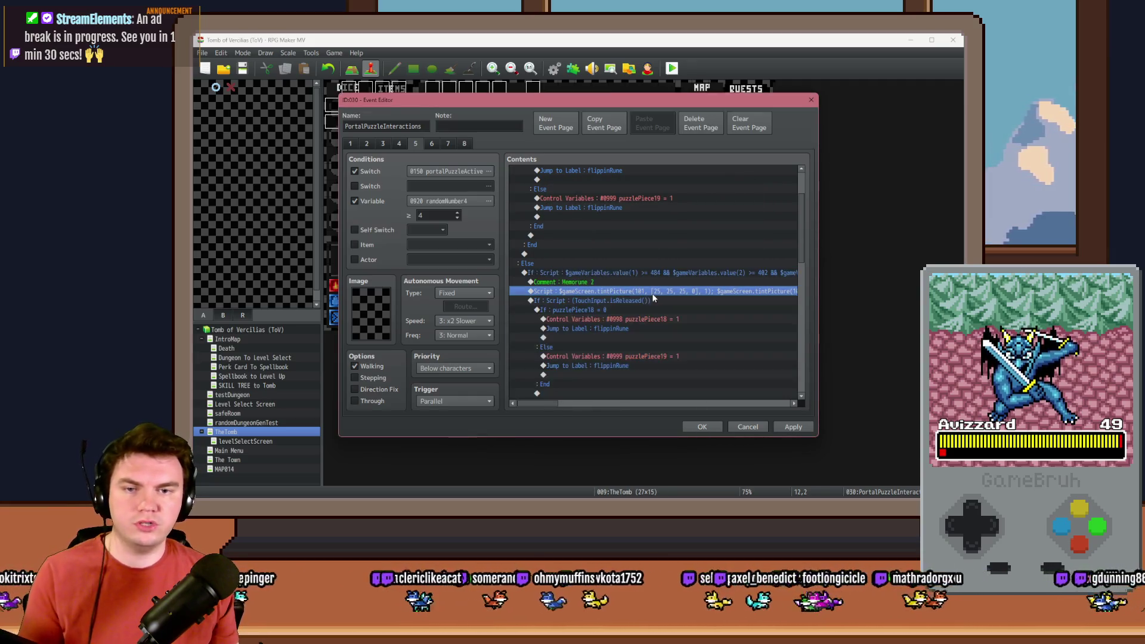
Edit the tint script so picture 101 uses [0,0,0,0] and picture 102 uses [25,25,25,0].
{"action": "left_click_drag", "start_coordinate": [601, 225], "coordinate": [563, 228]}
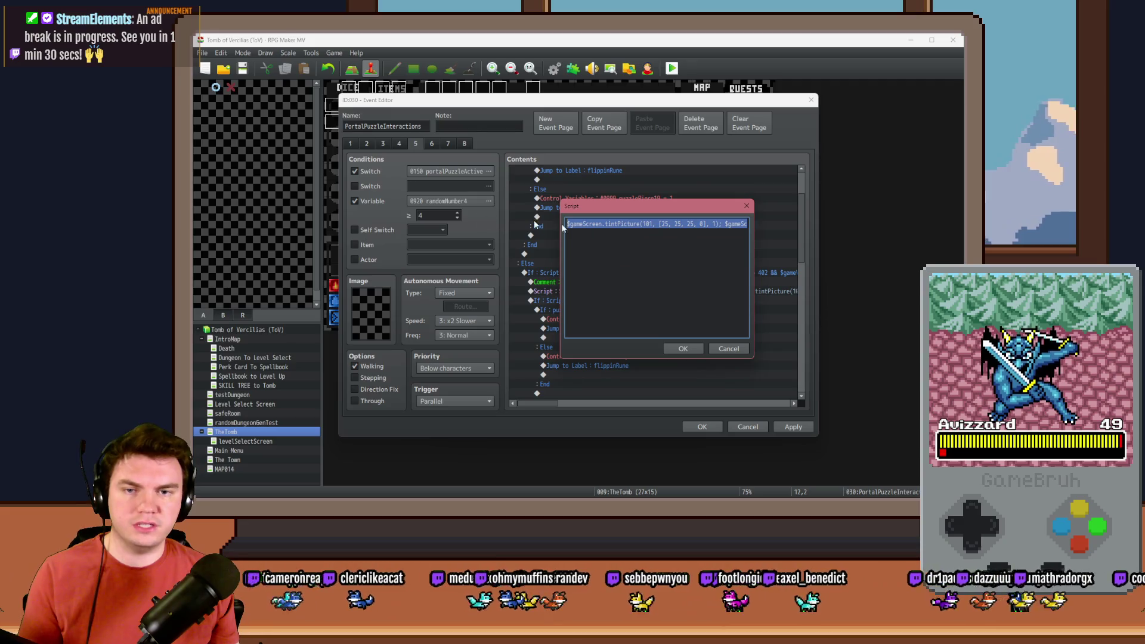
{"action": "double_click", "coordinate": [663, 224]}
{"action": "type", "text": "0"}
{"action": "double_click", "coordinate": [675, 225]}
{"action": "type", "text": "0"}
{"action": "double_click", "coordinate": [684, 225]}
{"action": "type", "text": "0"}
{"action": "left_click_drag", "start_coordinate": [735, 224], "coordinate": [754, 223]}
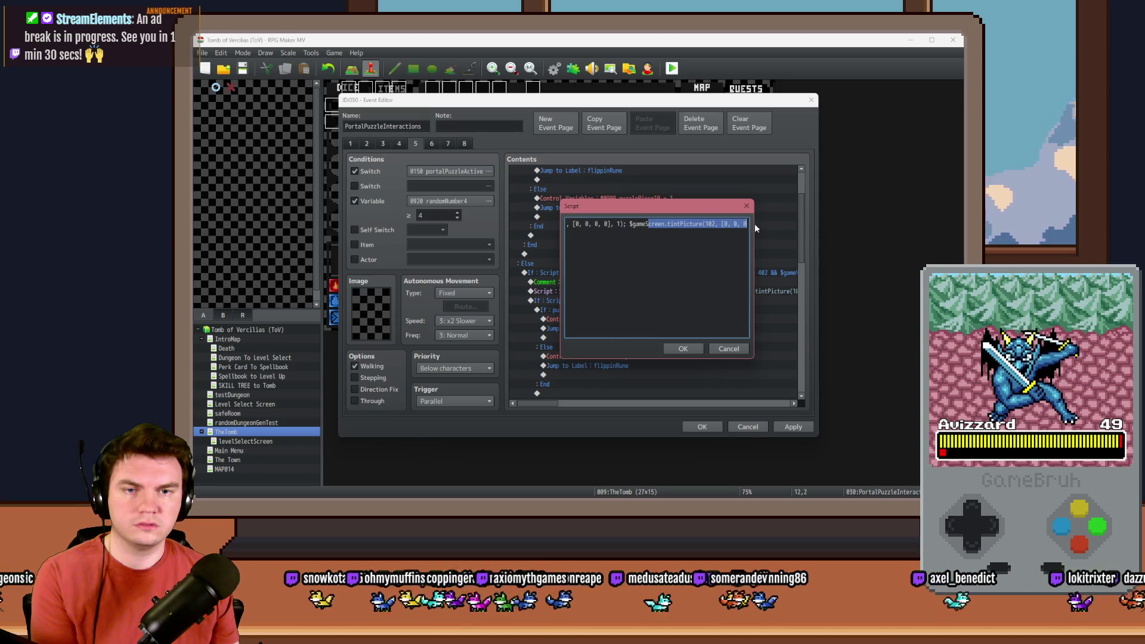
{"action": "double_click", "coordinate": [726, 225]}
{"action": "type", "text": "25"}
{"action": "double_click", "coordinate": [740, 225]}
{"action": "type", "text": "25"}
{"action": "left_click_drag", "start_coordinate": [743, 225], "coordinate": [755, 226]}
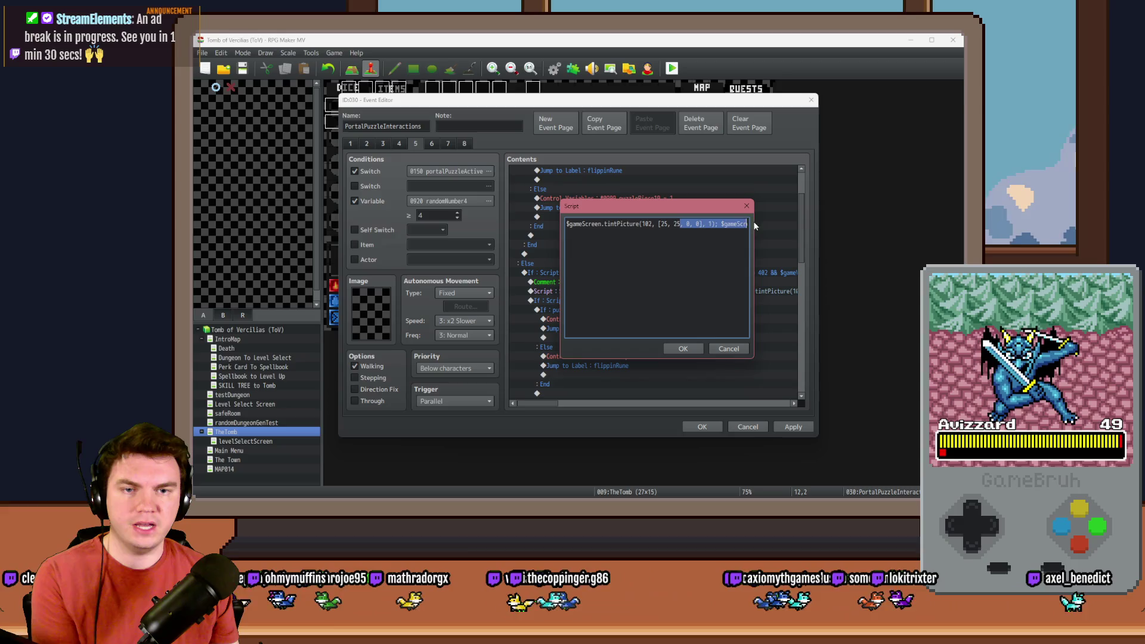
{"action": "double_click", "coordinate": [689, 225]}
{"action": "type", "text": "25"}
{"action": "left_click", "coordinate": [683, 349]}
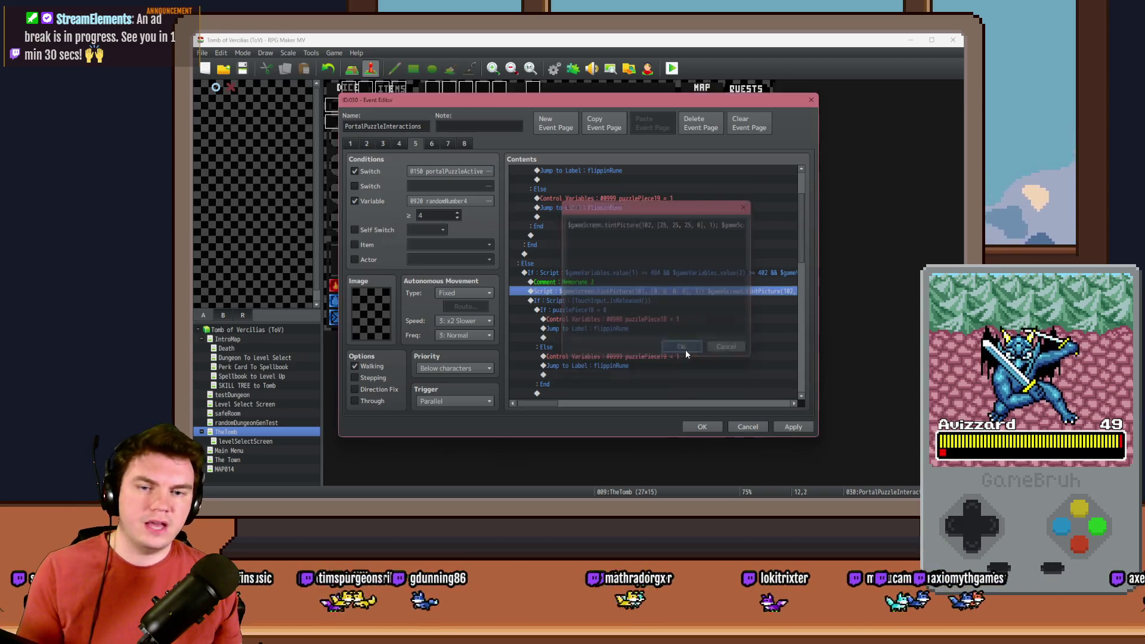
Set both the puzzlePiece18 and puzzlePiece19 Control Variables to 2, then apply.
{"action": "left_click", "coordinate": [615, 300]}
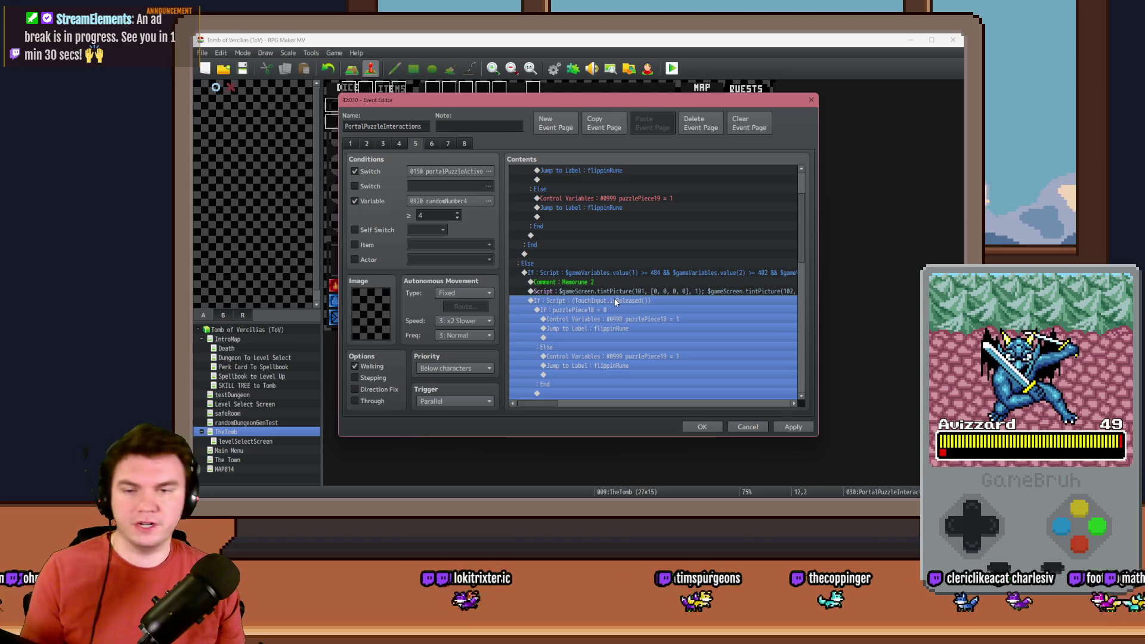
{"action": "left_click", "coordinate": [602, 310]}
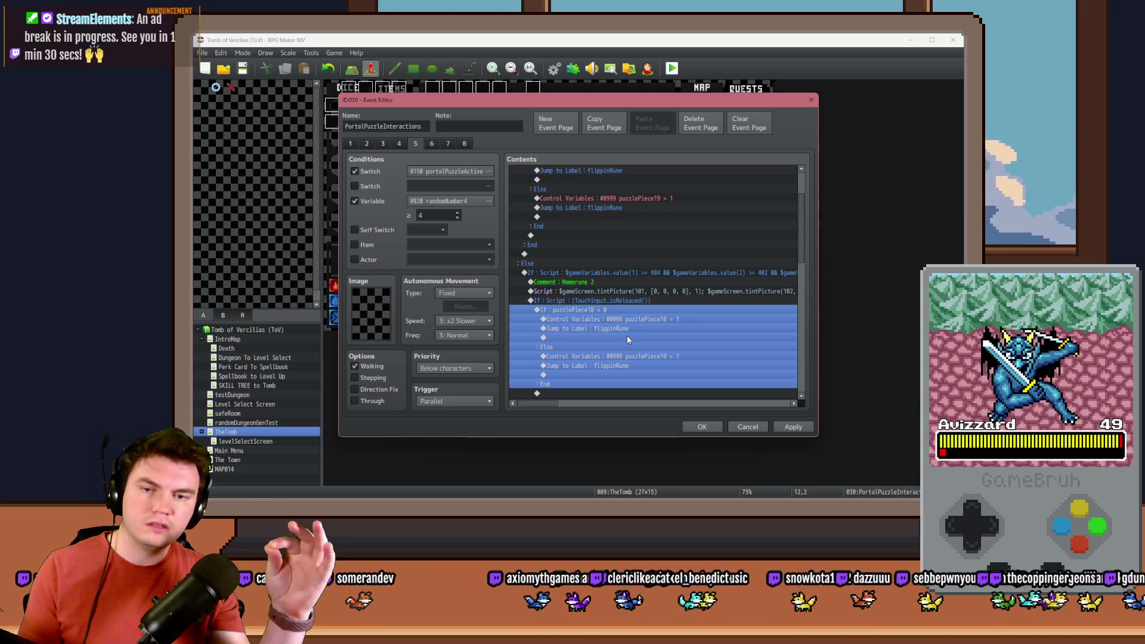
{"action": "key", "text": "Return"}
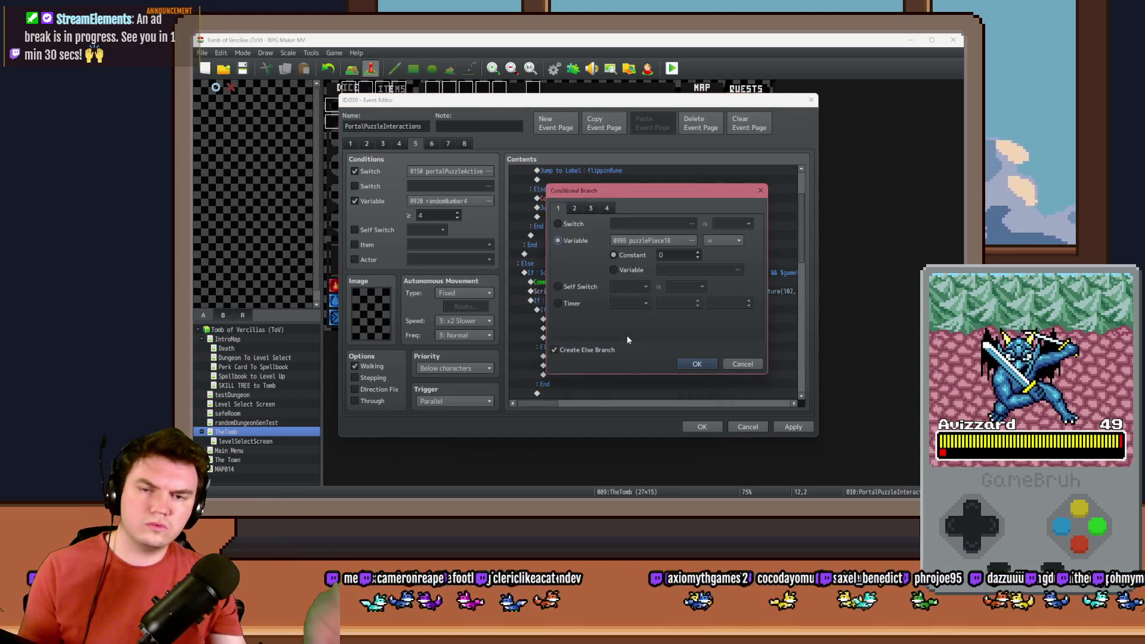
{"action": "key", "text": "Escape"}
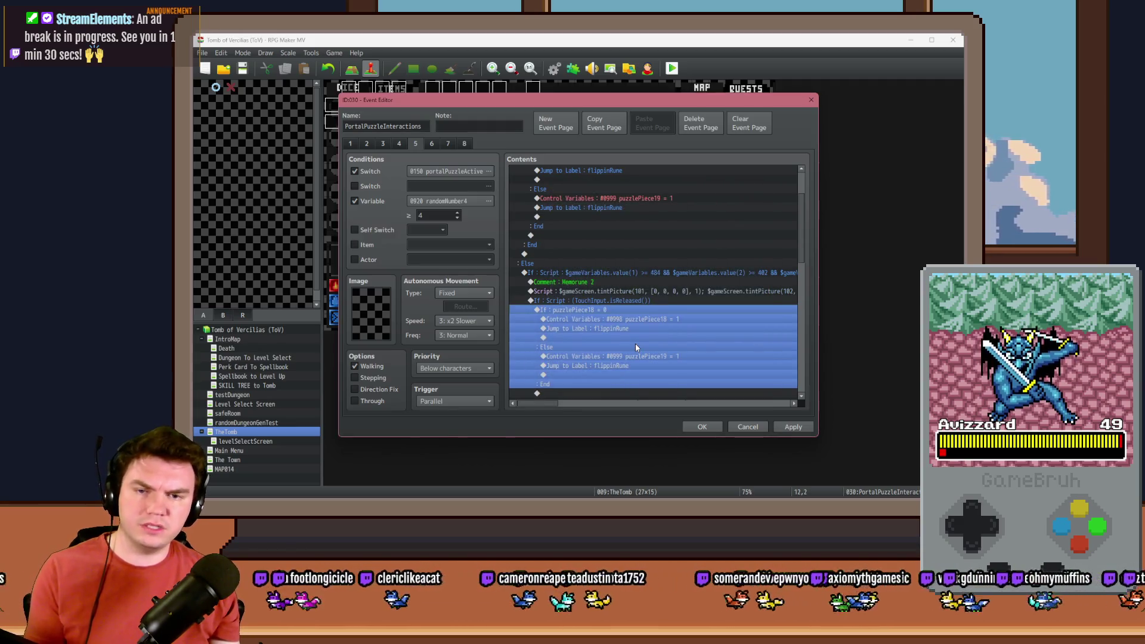
{"action": "double_click", "coordinate": [636, 320]}
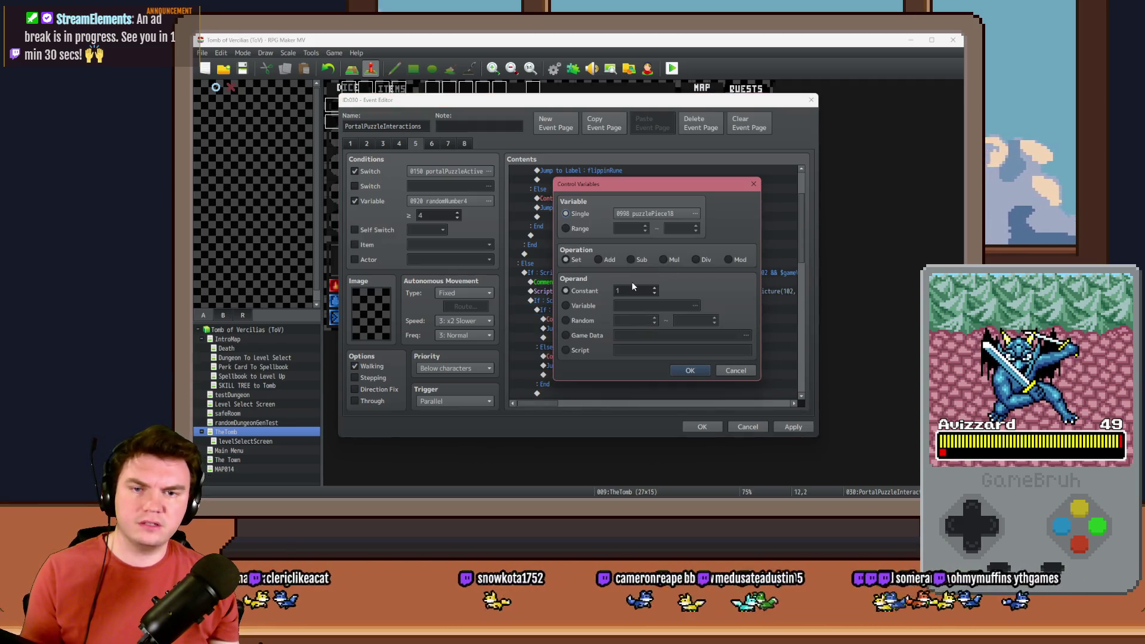
{"action": "type", "text": "2"}
{"action": "key", "text": "Return"}
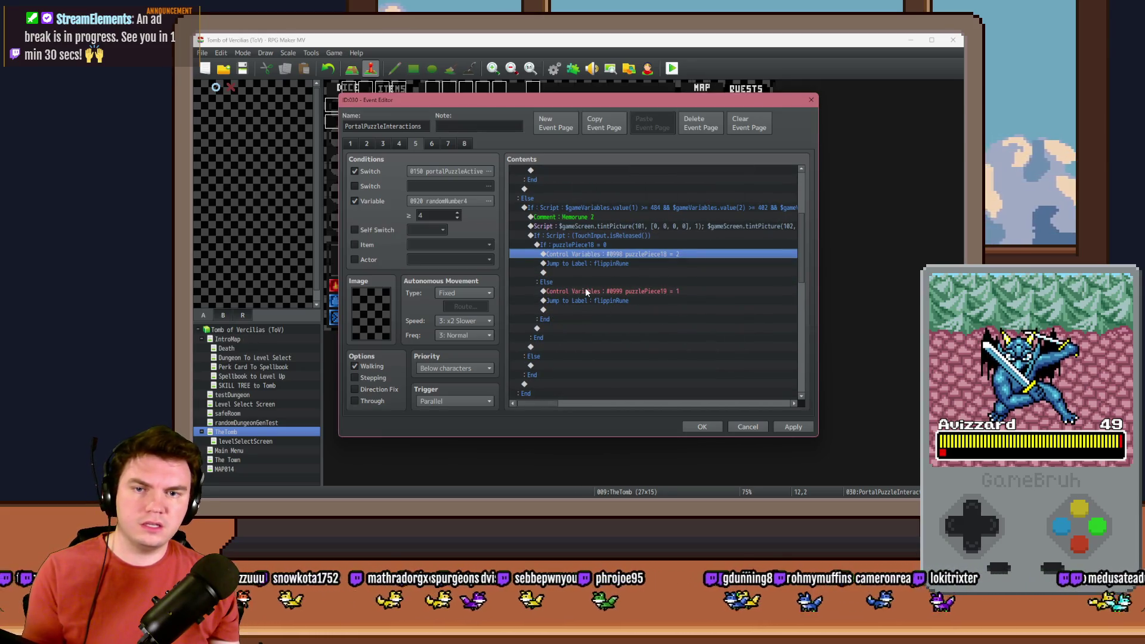
{"action": "double_click", "coordinate": [600, 291]}
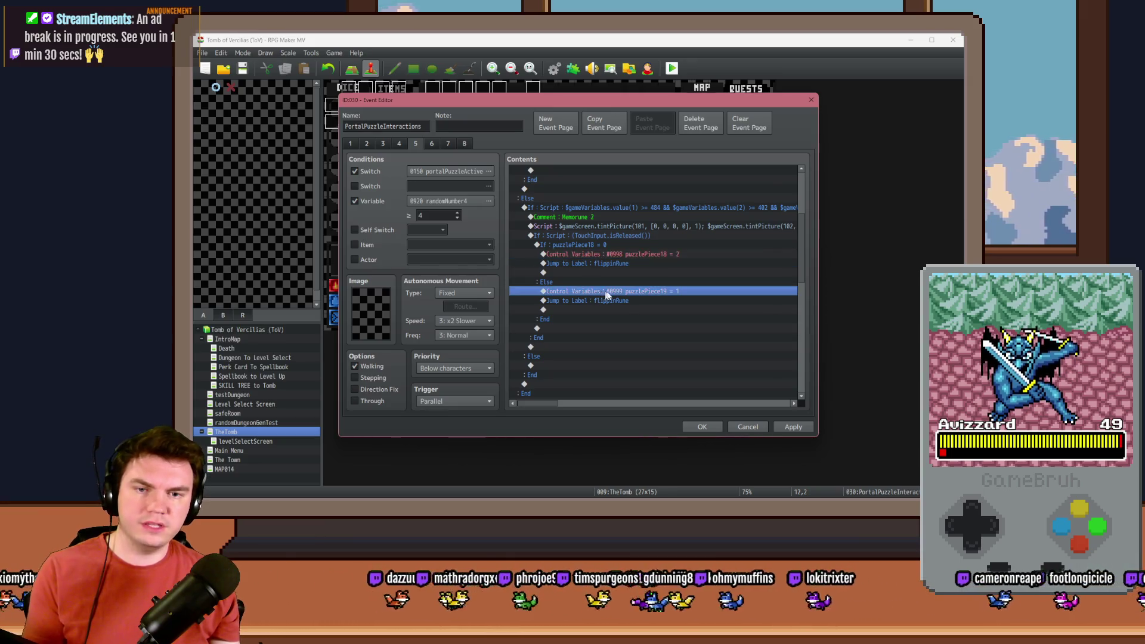
{"action": "type", "text": "2"}
{"action": "left_click", "coordinate": [689, 369]}
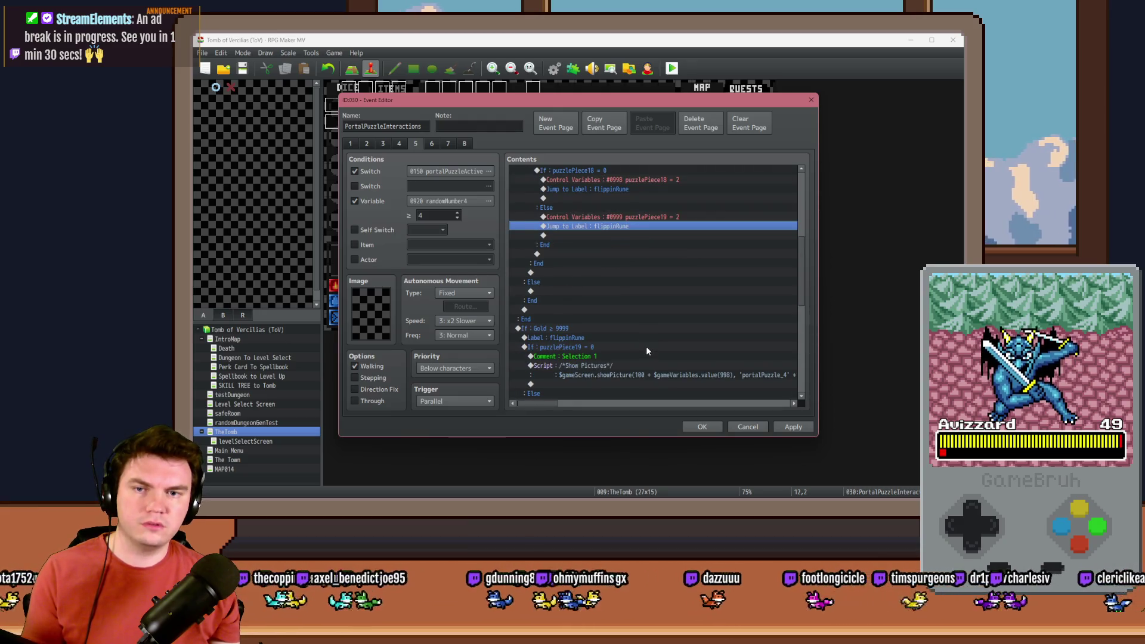
{"action": "scroll", "coordinate": [646, 351], "scroll_direction": "down", "scroll_amount": 3}
{"action": "scroll", "coordinate": [647, 352], "scroll_direction": "down", "scroll_amount": 3}
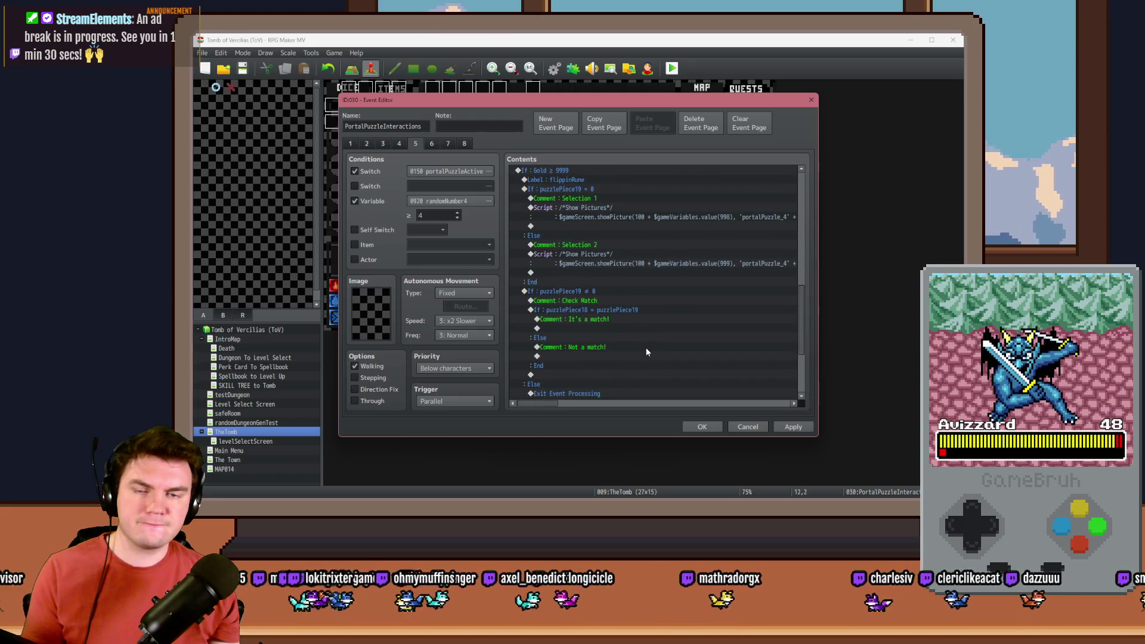
{"action": "left_click", "coordinate": [799, 429]}
Save the event and playtest, picking the Gauntlets perk to enter the Memorune puzzle.
{"action": "left_click", "coordinate": [688, 429]}
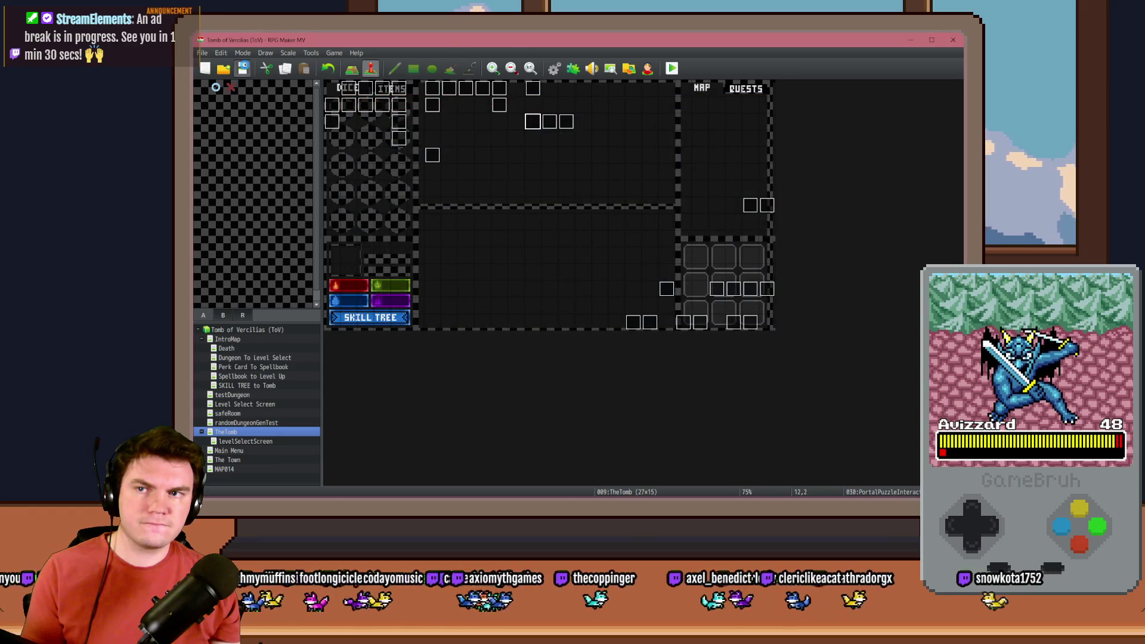
{"action": "left_click", "coordinate": [673, 67]}
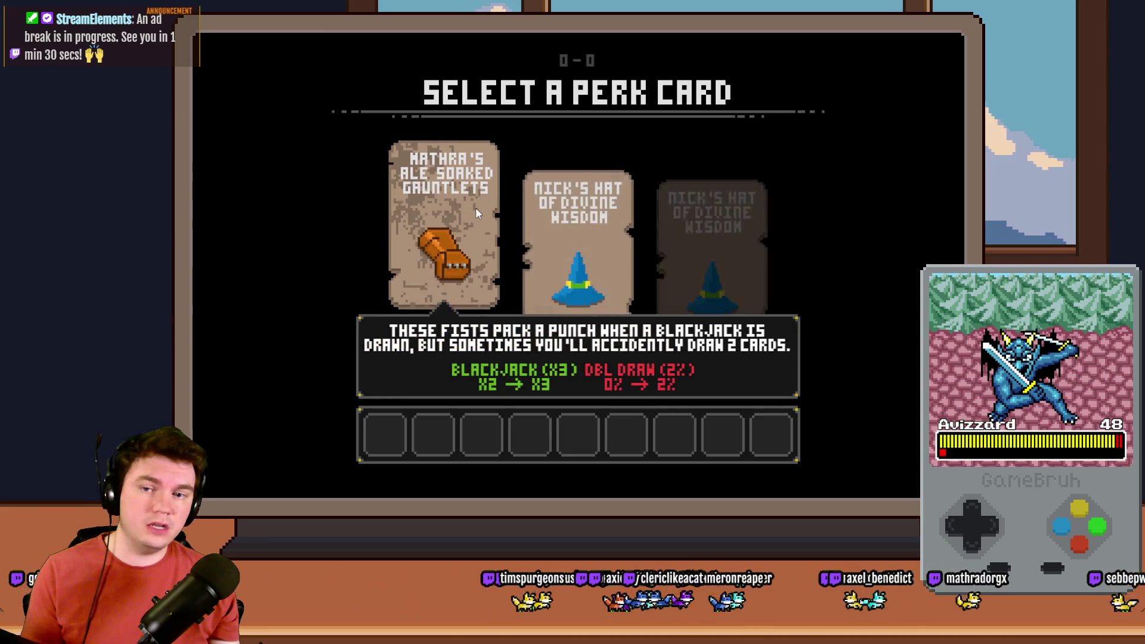
{"action": "left_click", "coordinate": [475, 208]}
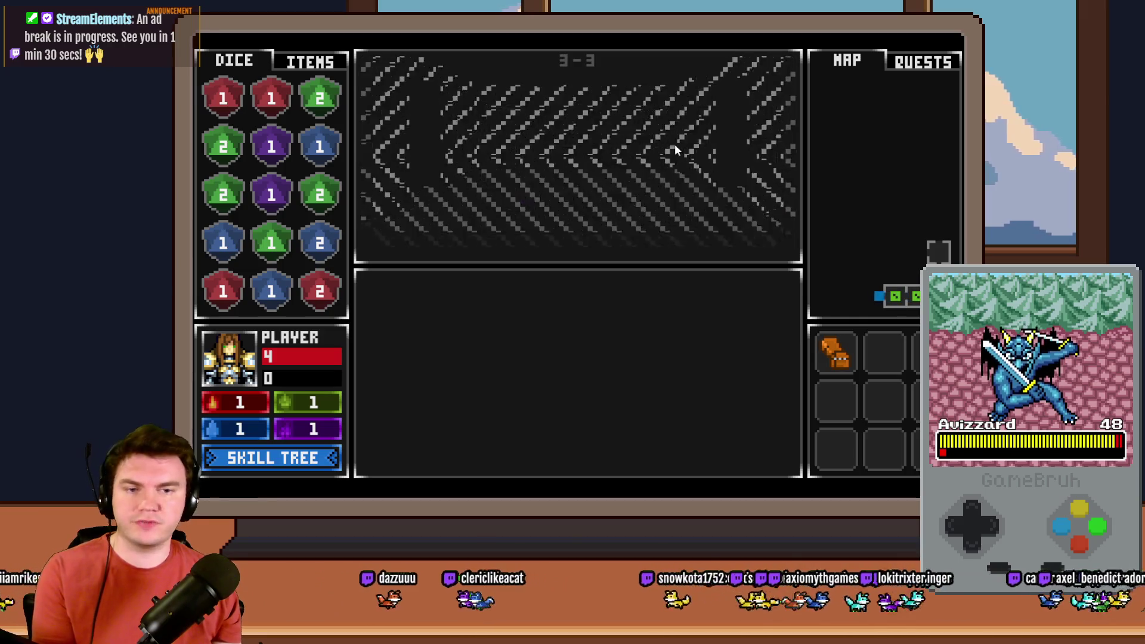
{"action": "left_click", "coordinate": [642, 365]}
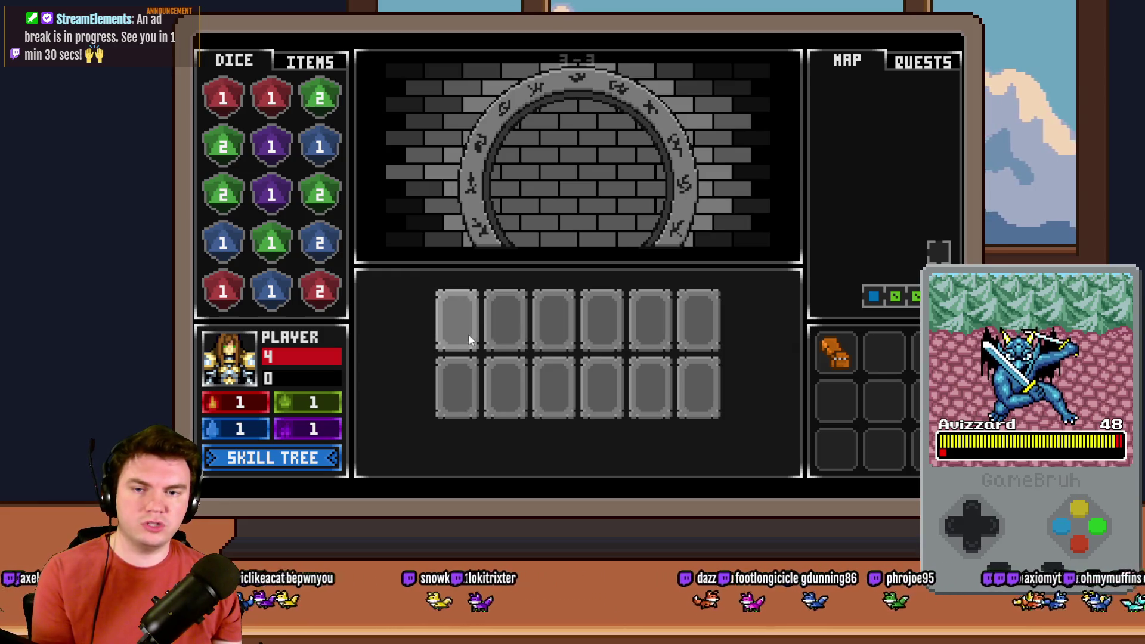
Flip the second rune card and check variables 0991-1000 in the debug list.
{"action": "left_click", "coordinate": [500, 334]}
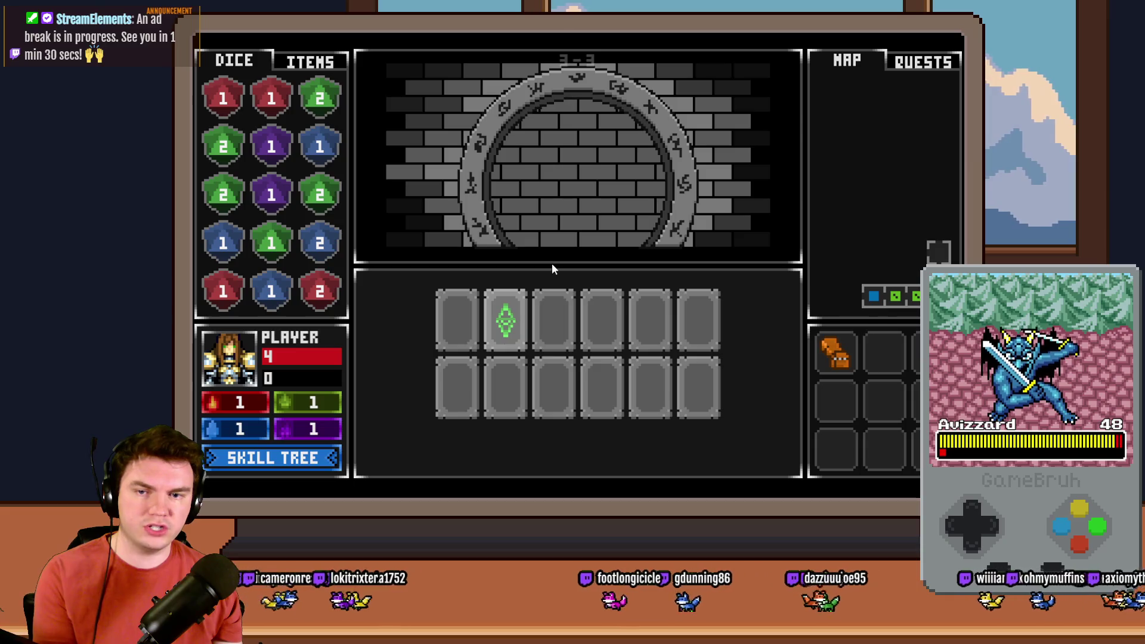
{"action": "key", "text": "F9"}
{"action": "scroll", "coordinate": [274, 179], "scroll_direction": "down", "scroll_amount": 15}
{"action": "scroll", "coordinate": [281, 61], "scroll_direction": "up", "scroll_amount": 10}
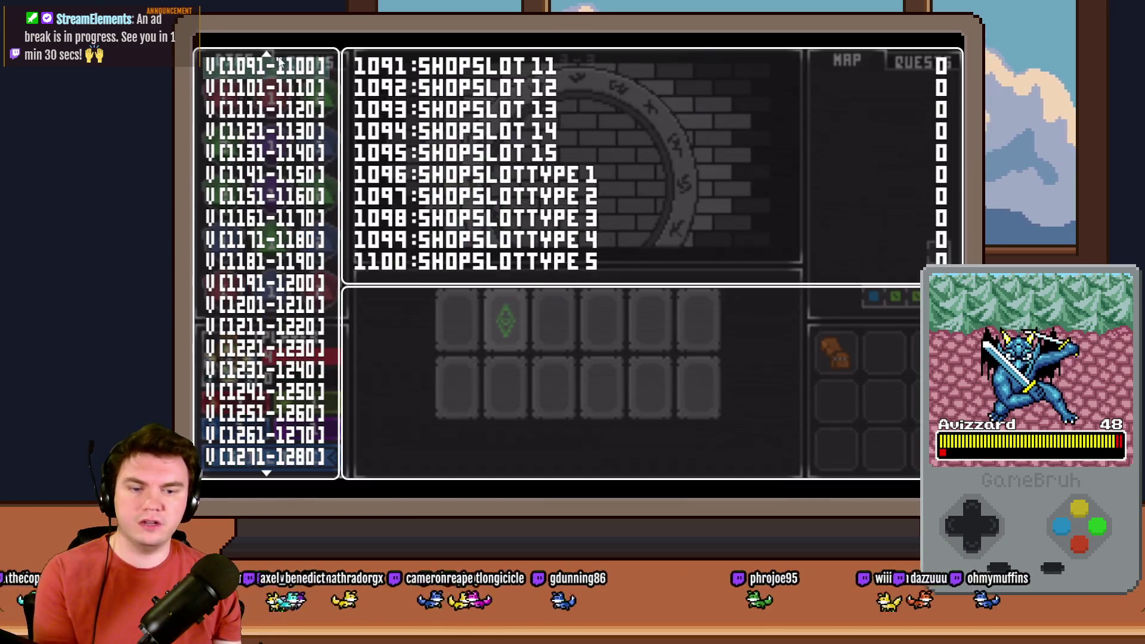
{"action": "scroll", "coordinate": [280, 62], "scroll_direction": "up", "scroll_amount": 4}
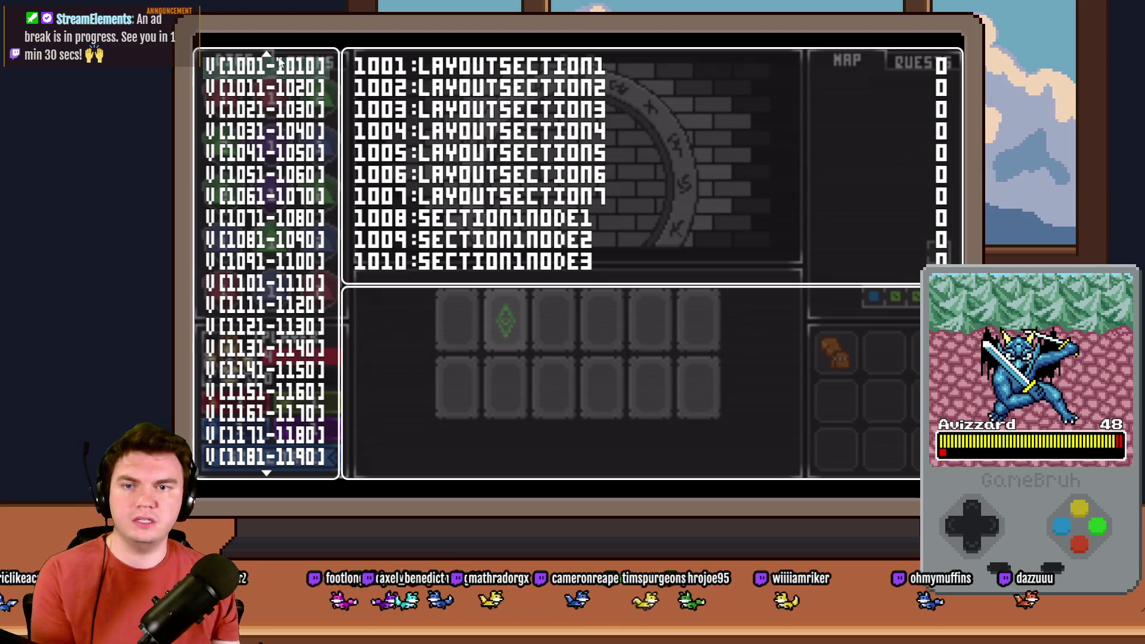
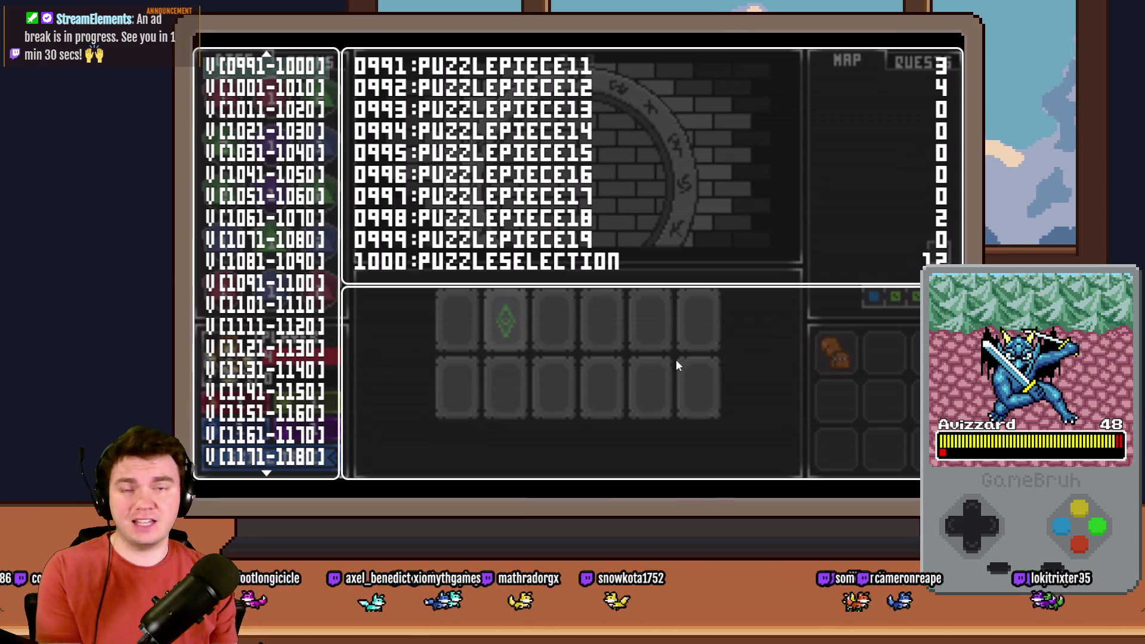
Check PUZZLEPIECE18/19 in the F9 debug list, then reopen the PortalPuzzleInteractions event in the editor.
{"action": "key", "text": "Escape"}
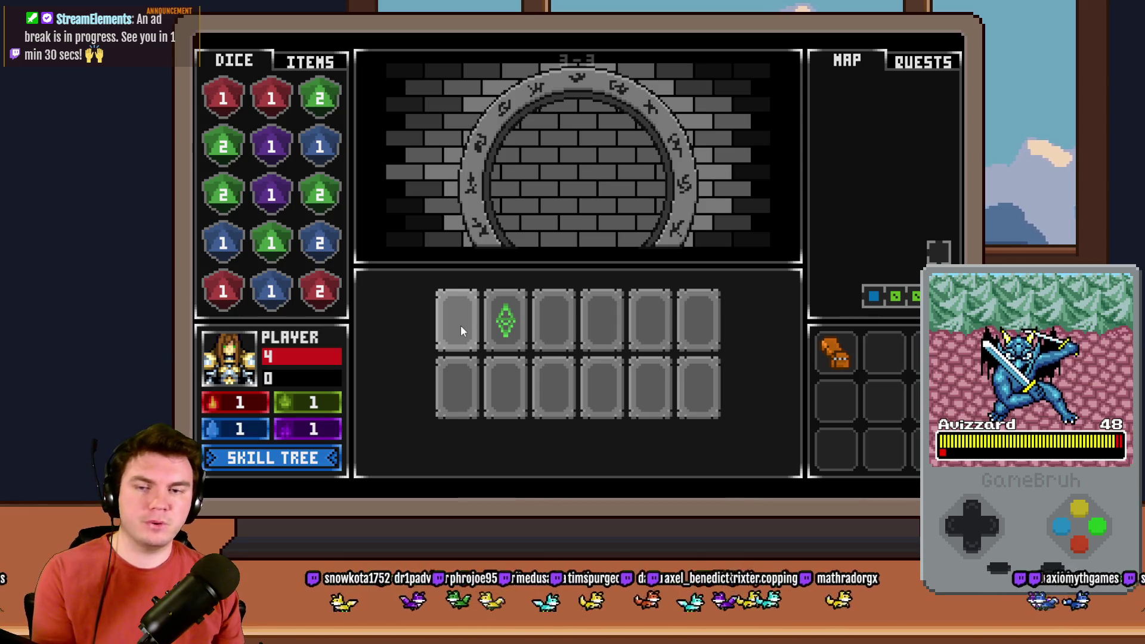
{"action": "key", "text": "F9"}
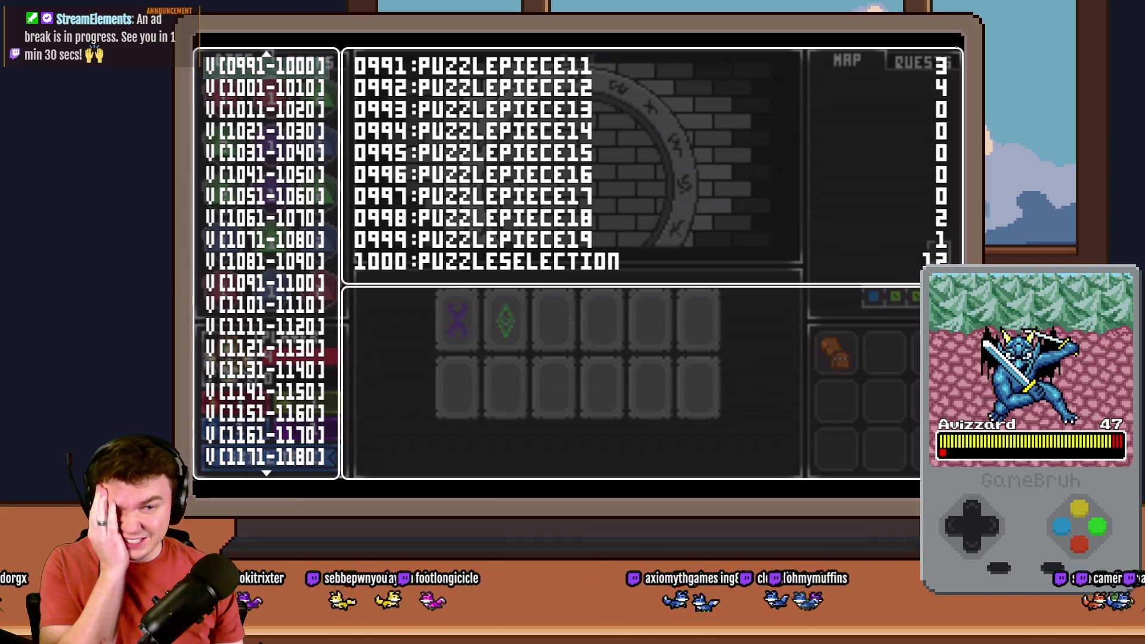
{"action": "key", "text": "alt+Tab"}
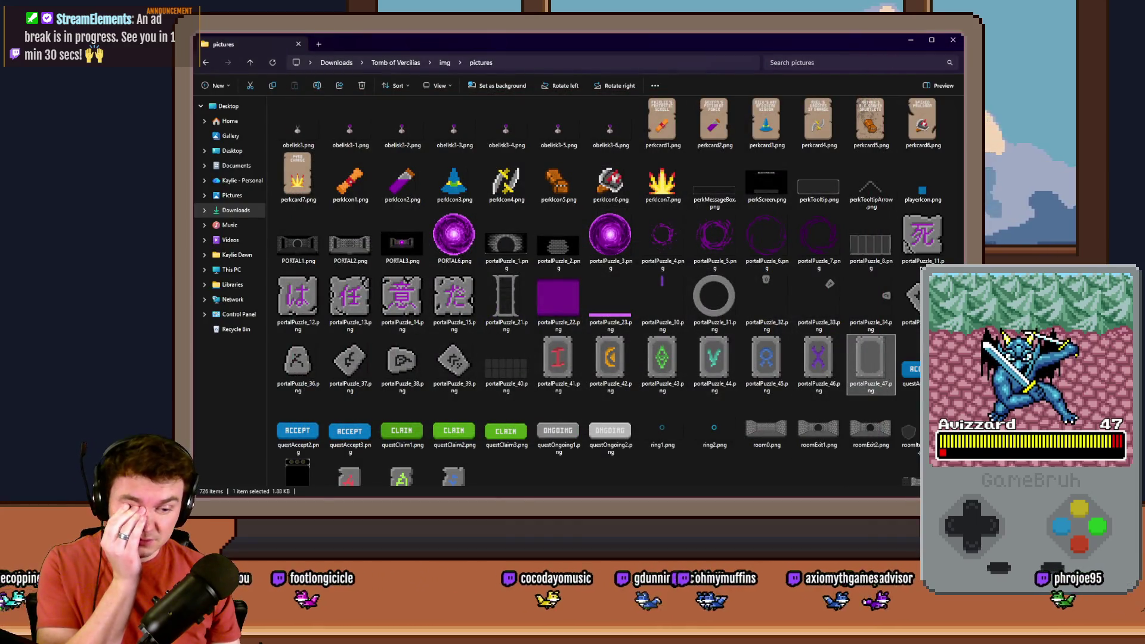
{"action": "key", "text": "alt+Tab"}
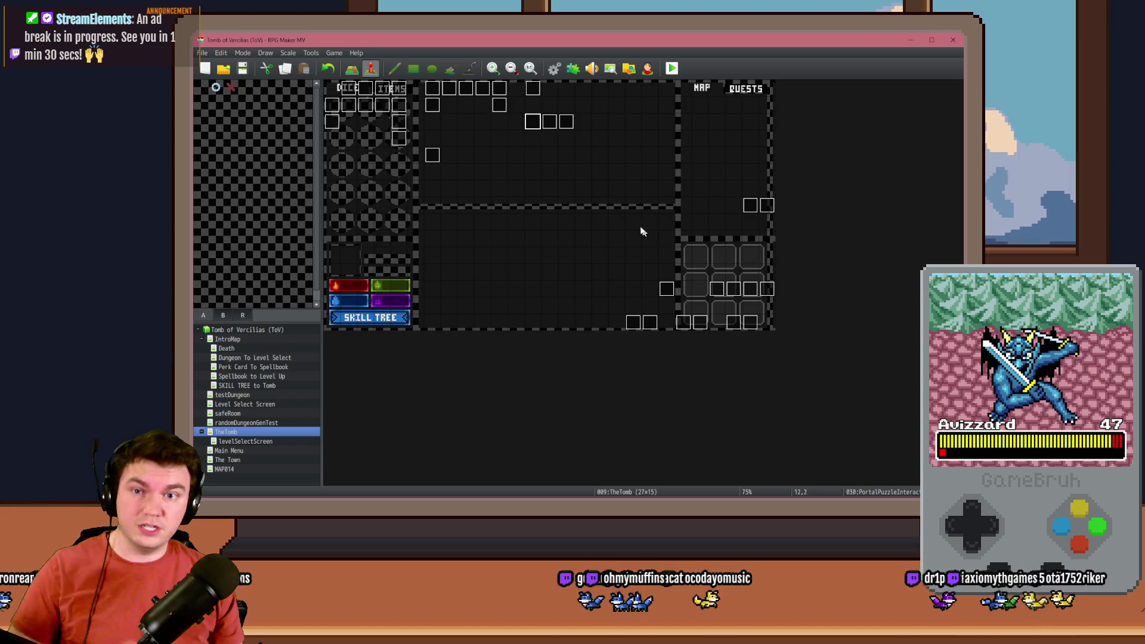
{"action": "double_click", "coordinate": [533, 127]}
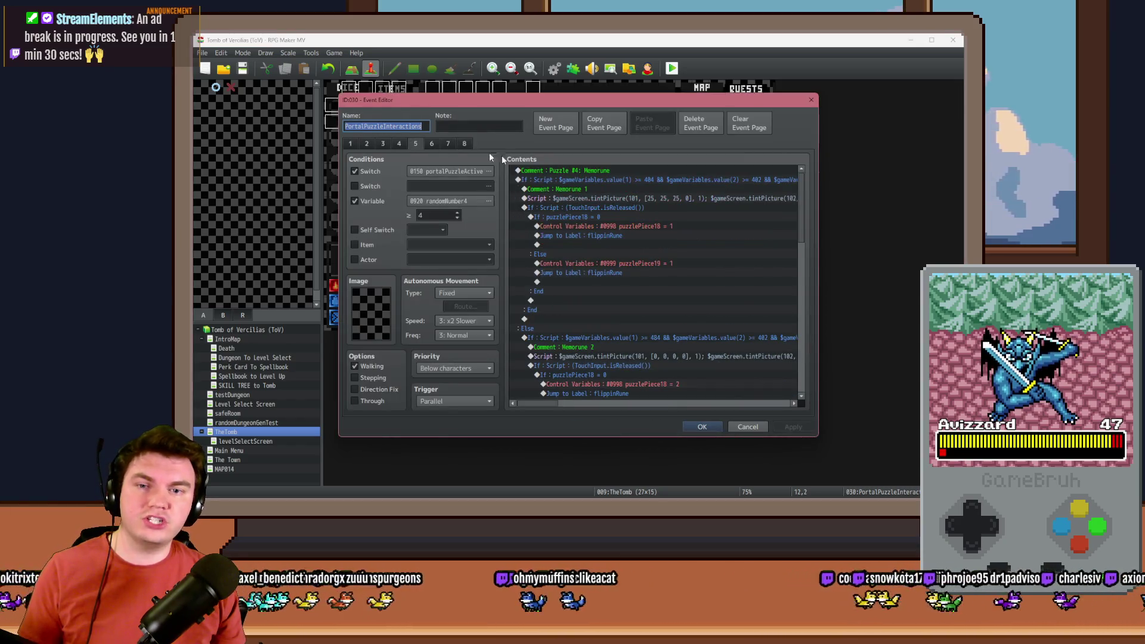
Turn the Check Match condition into a script looking up $gameVariables.value(980 + value(998)).
{"action": "mouse_move", "coordinate": [805, 216]}
{"action": "left_mouse_down"}
{"action": "mouse_move", "coordinate": [818, 265]}
{"action": "mouse_move", "coordinate": [809, 314]}
{"action": "left_mouse_up"}
{"action": "left_click", "coordinate": [597, 270]}
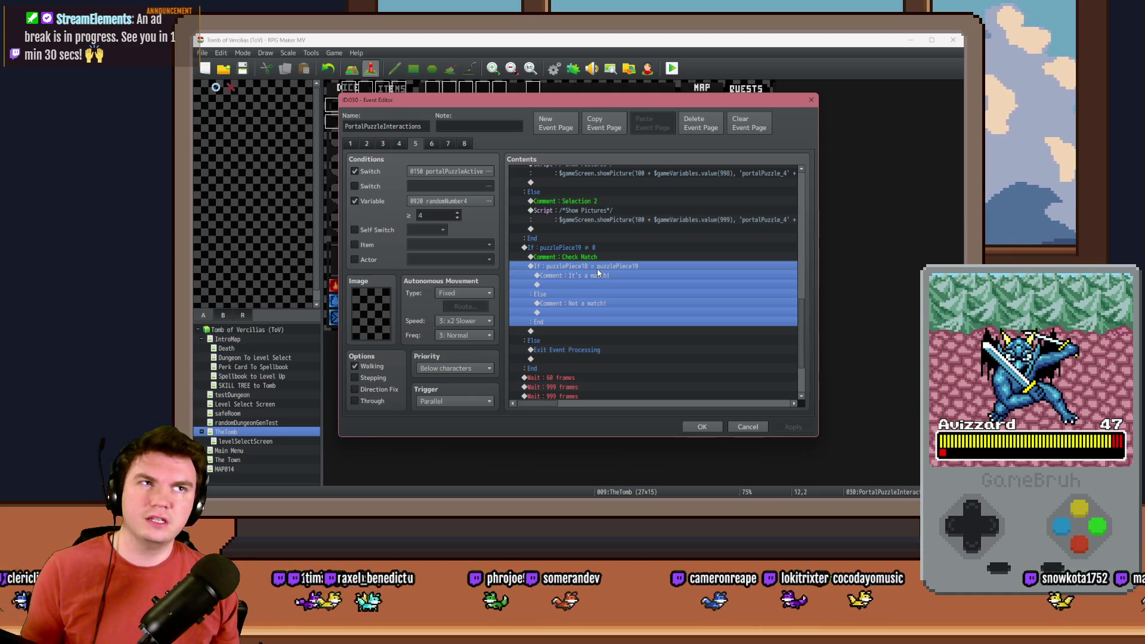
{"action": "double_click", "coordinate": [597, 271]}
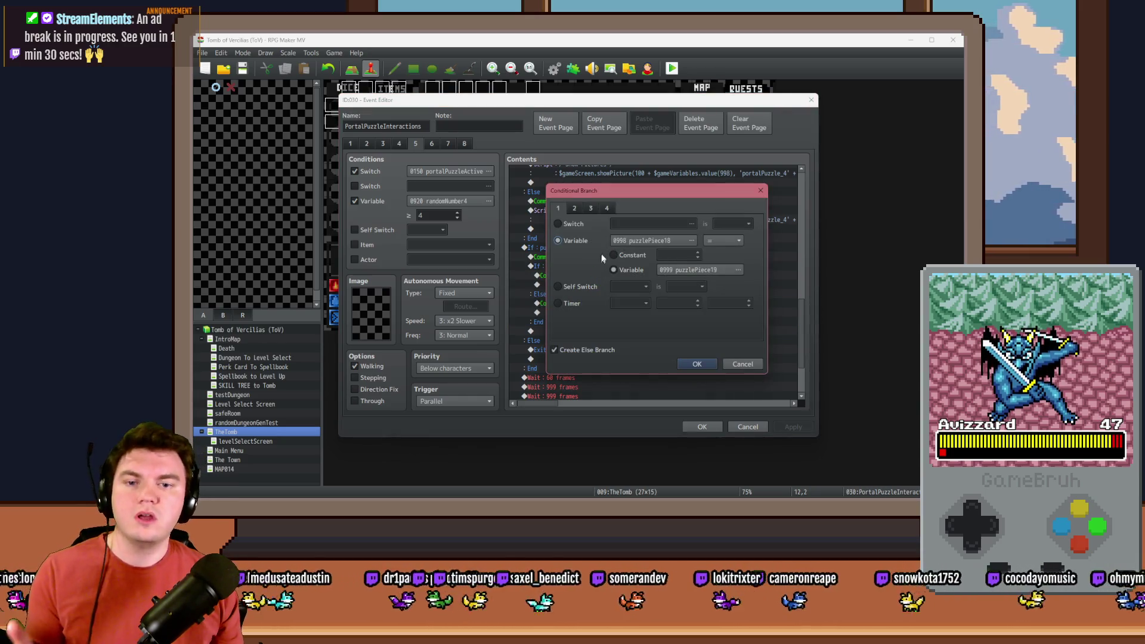
{"action": "left_click", "coordinate": [607, 208]}
{"action": "left_click", "coordinate": [558, 327]}
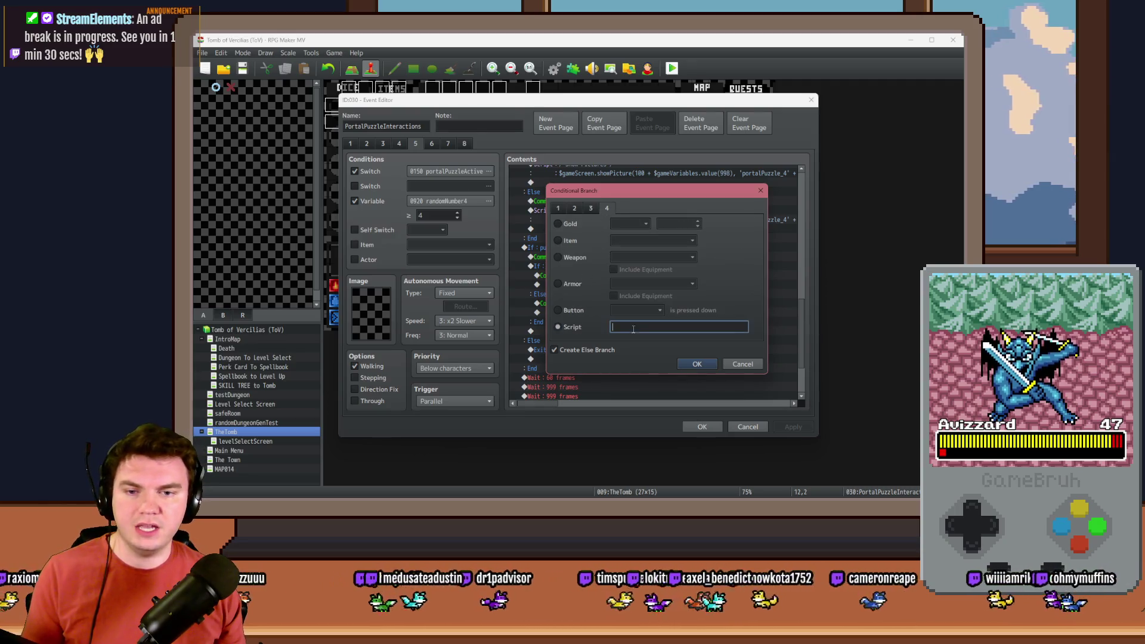
{"action": "left_click", "coordinate": [634, 328]}
{"action": "type", "text": "ameVari"}
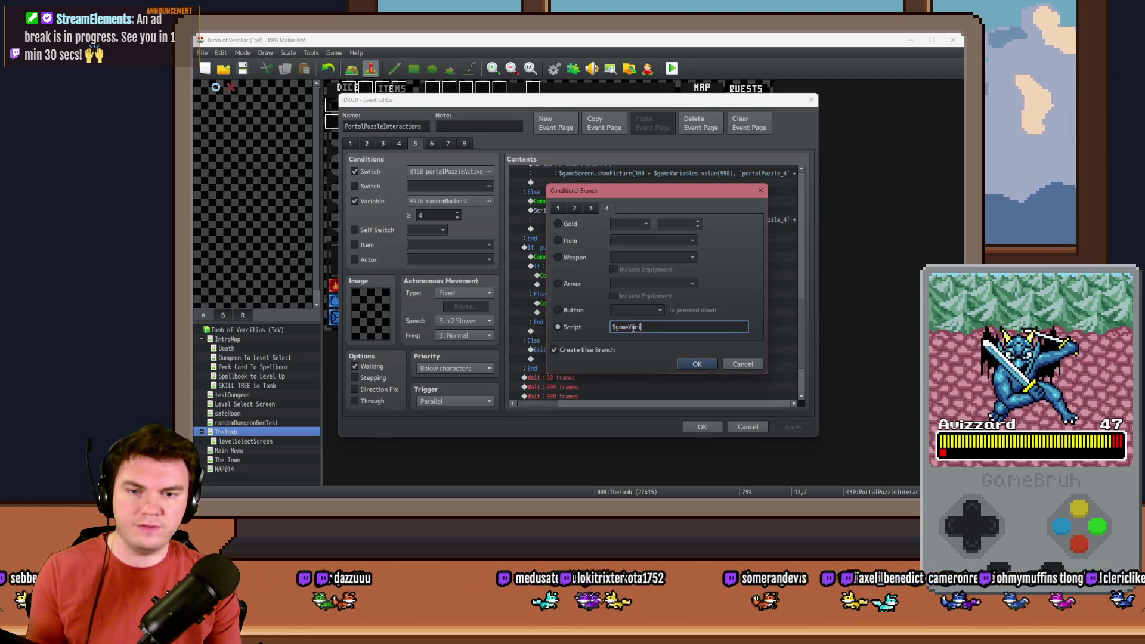
{"action": "type", "text": "ables.val()"}
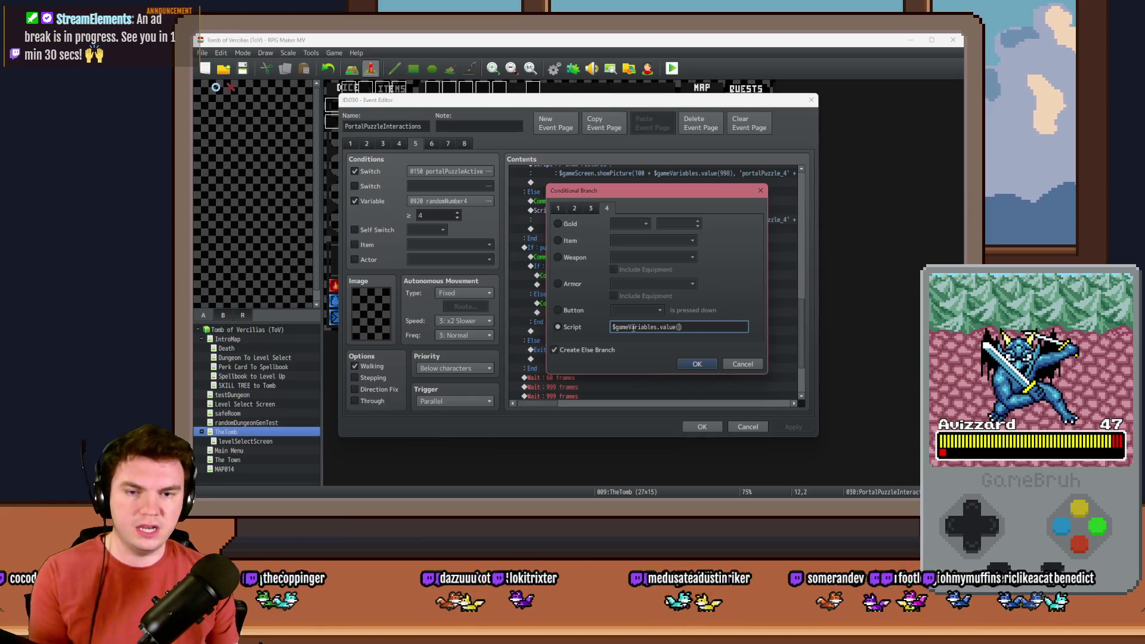
{"action": "type", "text": "980 "}
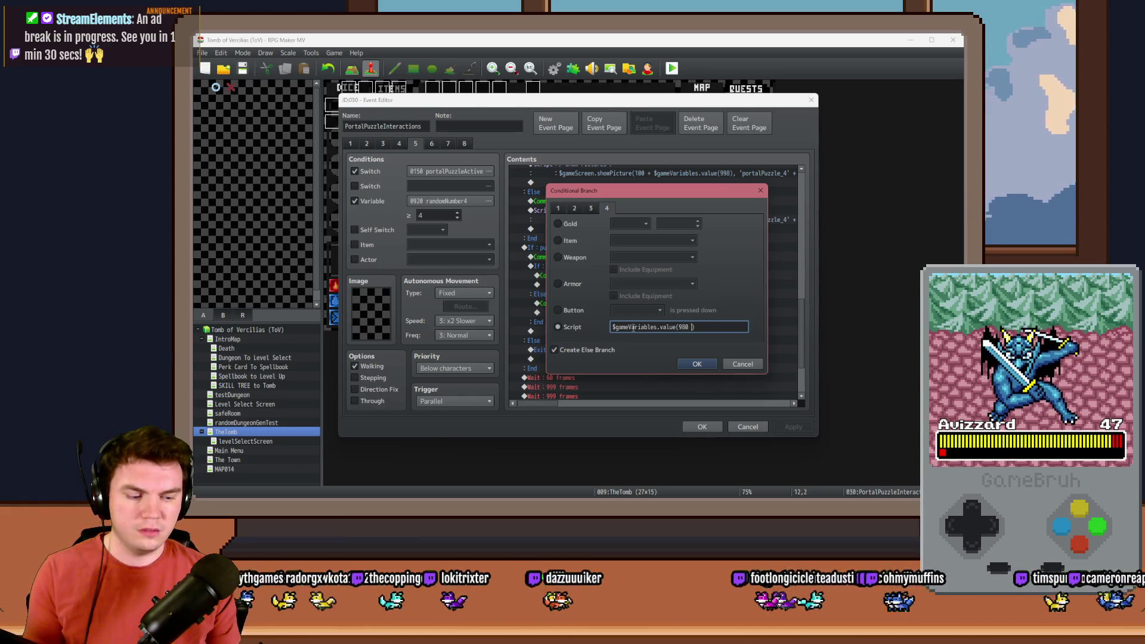
{"action": "type", "text": "$gameVariables.val"}
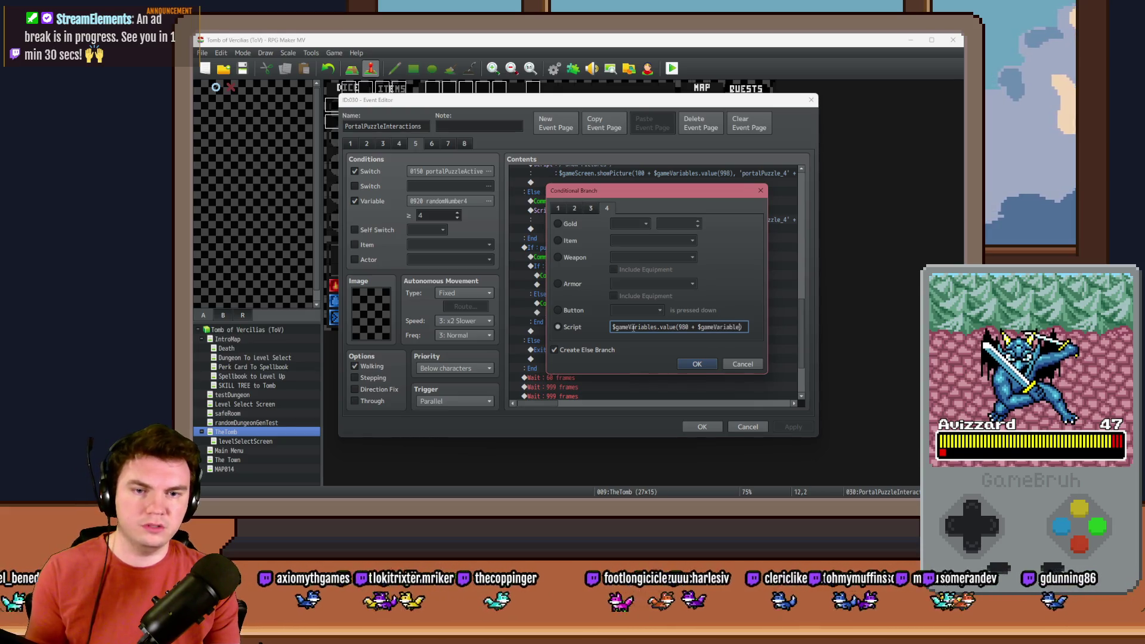
{"action": "type", "text": "ue()"}
{"action": "key", "text": "Left"}
{"action": "type", "text": "998"}
{"action": "key", "text": "Return"}
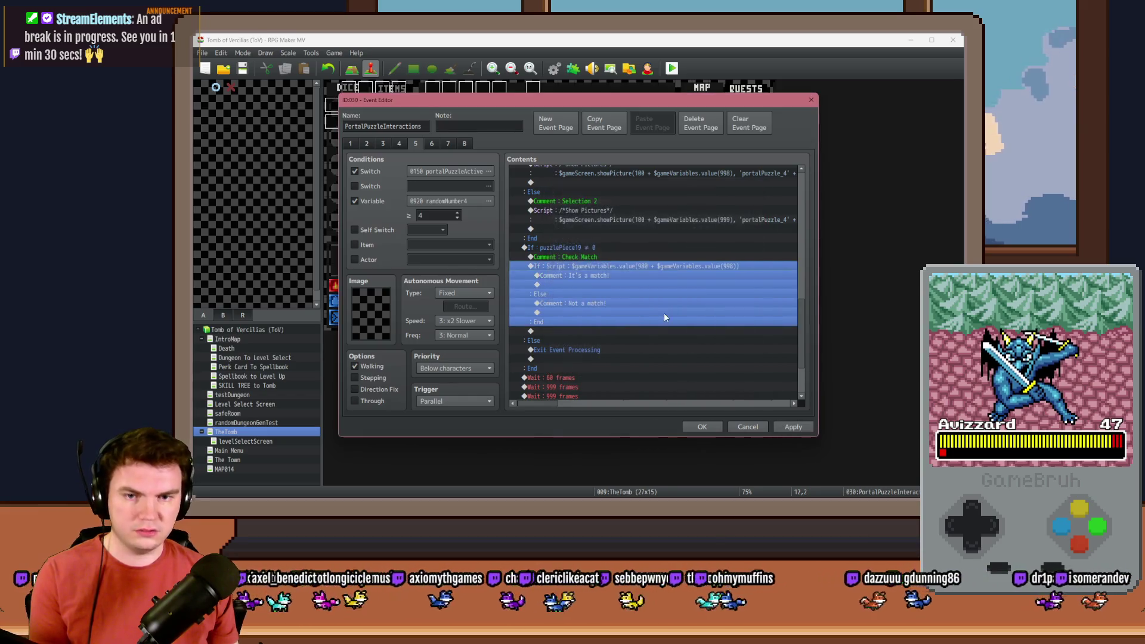
Complete the == comparison with a second lookup using variable 999 and confirm the condition.
{"action": "left_click", "coordinate": [432, 203]}
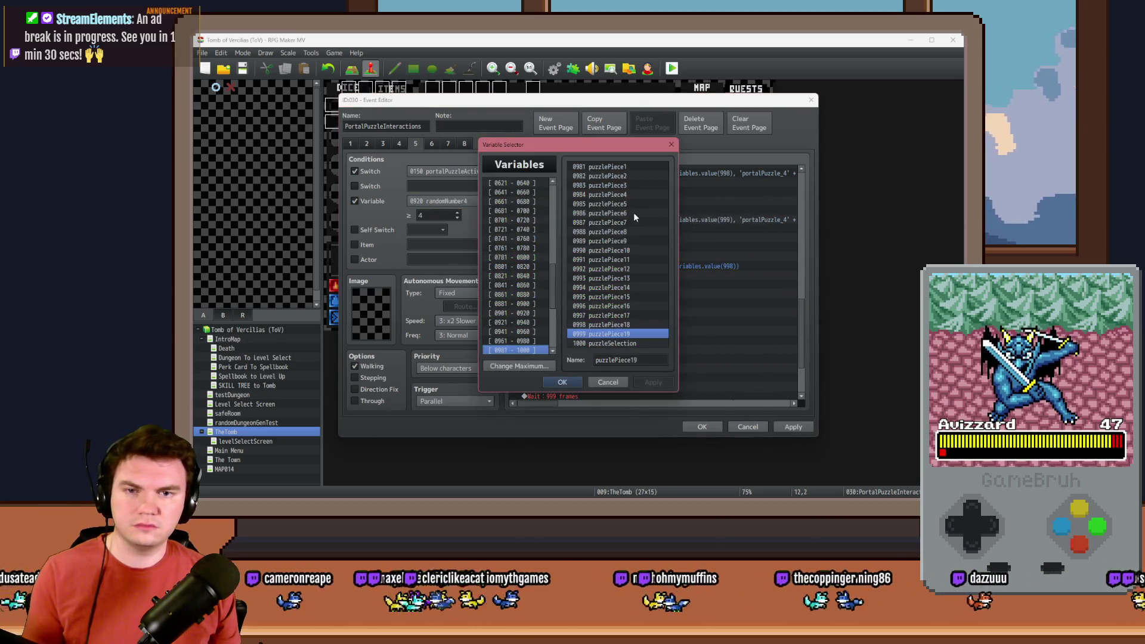
{"action": "double_click", "coordinate": [608, 328]}
{"action": "double_click", "coordinate": [597, 266]}
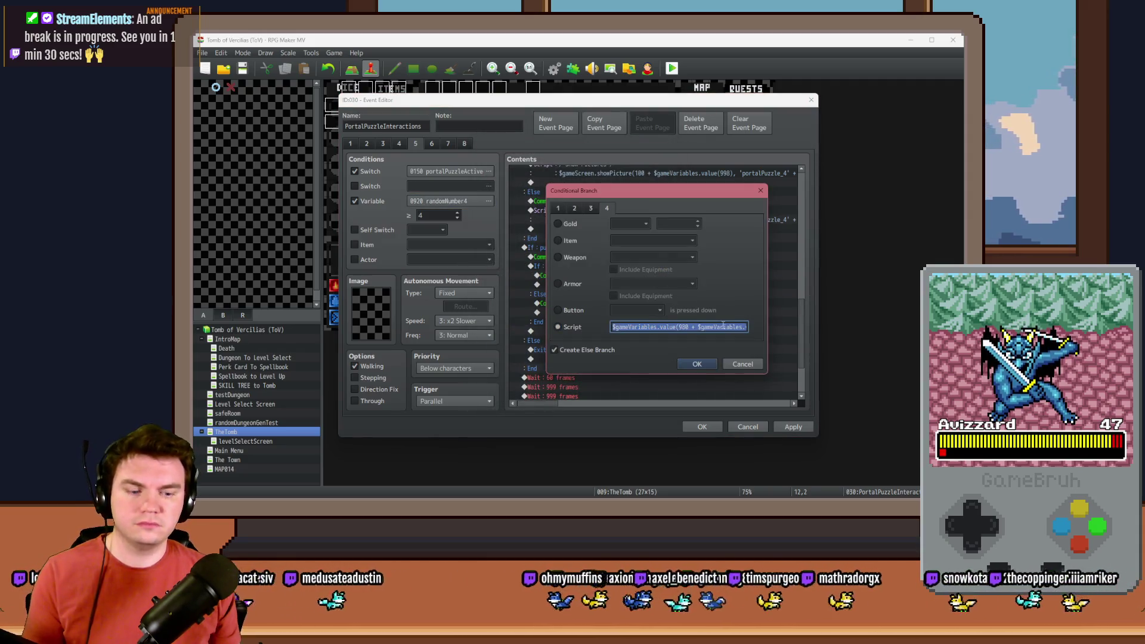
{"action": "type", "text": "=="}
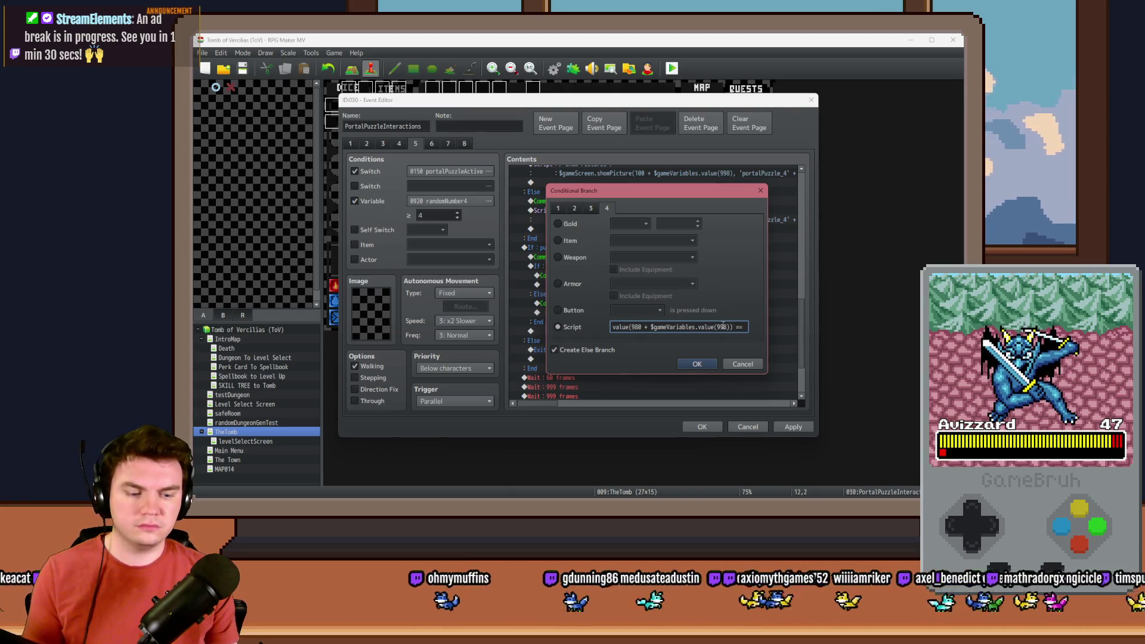
{"action": "key", "text": "BackSpace"}
{"action": "key", "text": "BackSpace"}
{"action": "key", "text": "BackSpace"}
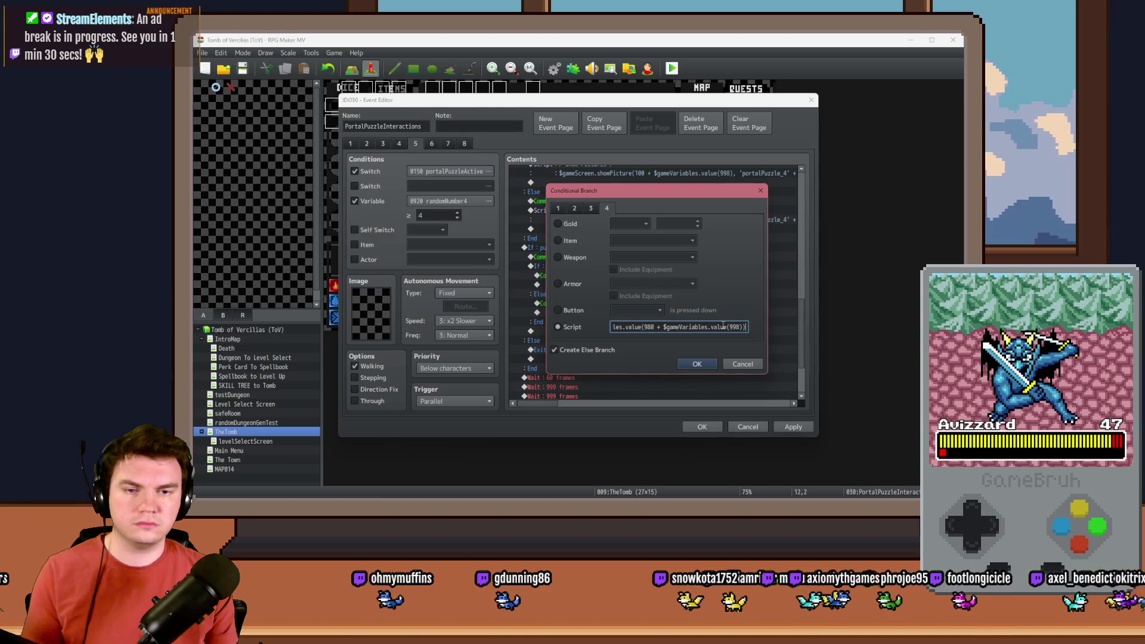
{"action": "left_click", "coordinate": [641, 328]}
{"action": "key", "text": "Left"}
{"action": "key", "text": "Left"}
{"action": "key", "text": "Left"}
{"action": "key", "text": "End"}
{"action": "key", "text": "Left"}
{"action": "key", "text": "Left"}
{"action": "key", "text": "BackSpace"}
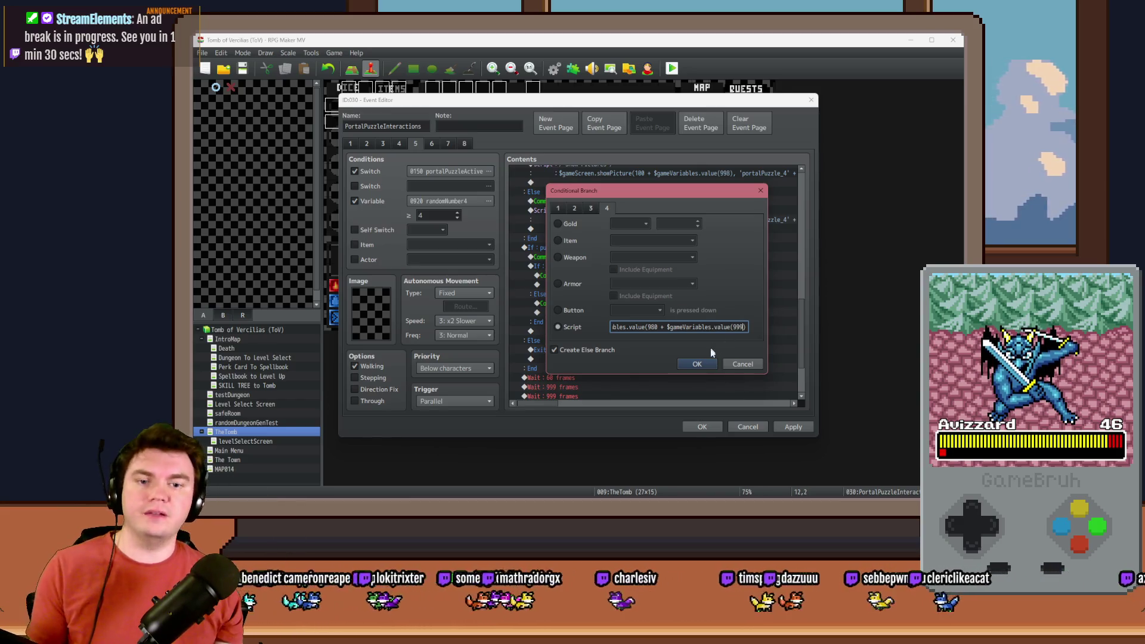
{"action": "left_click", "coordinate": [703, 364]}
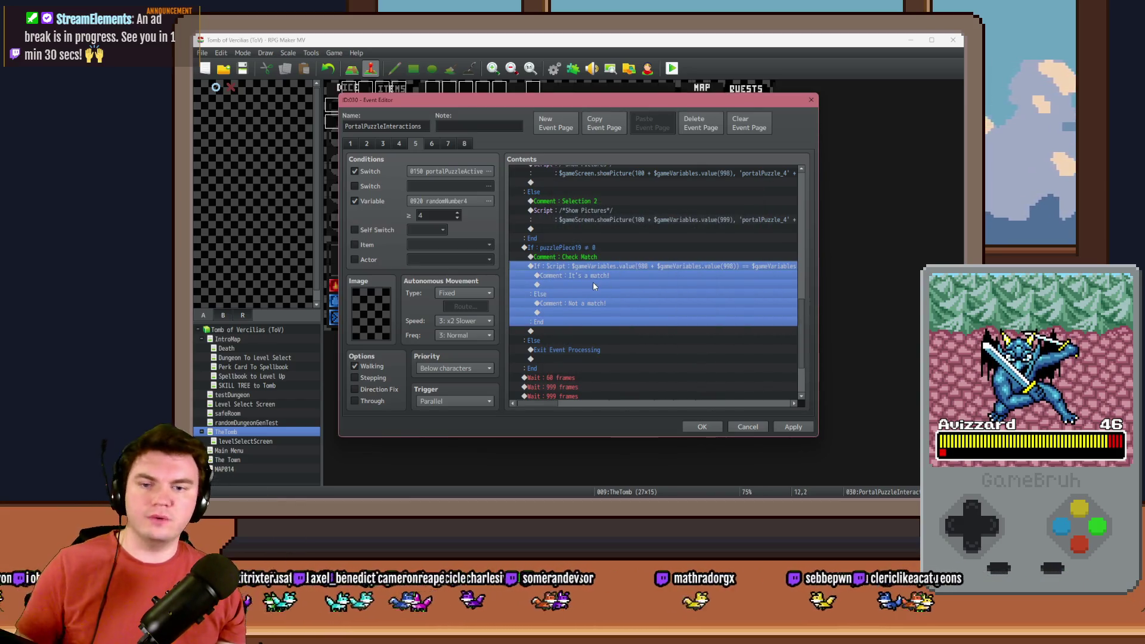
Add a green screen flash to the It's a match! branch.
{"action": "double_click", "coordinate": [593, 284]}
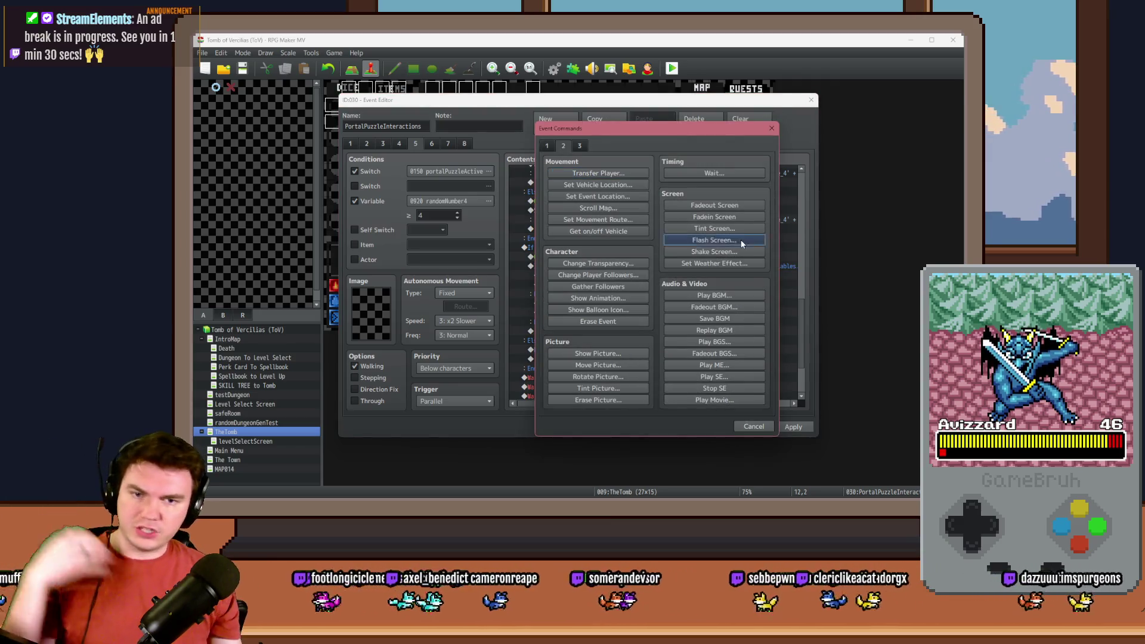
{"action": "left_click", "coordinate": [740, 239]}
{"action": "key", "text": "Home"}
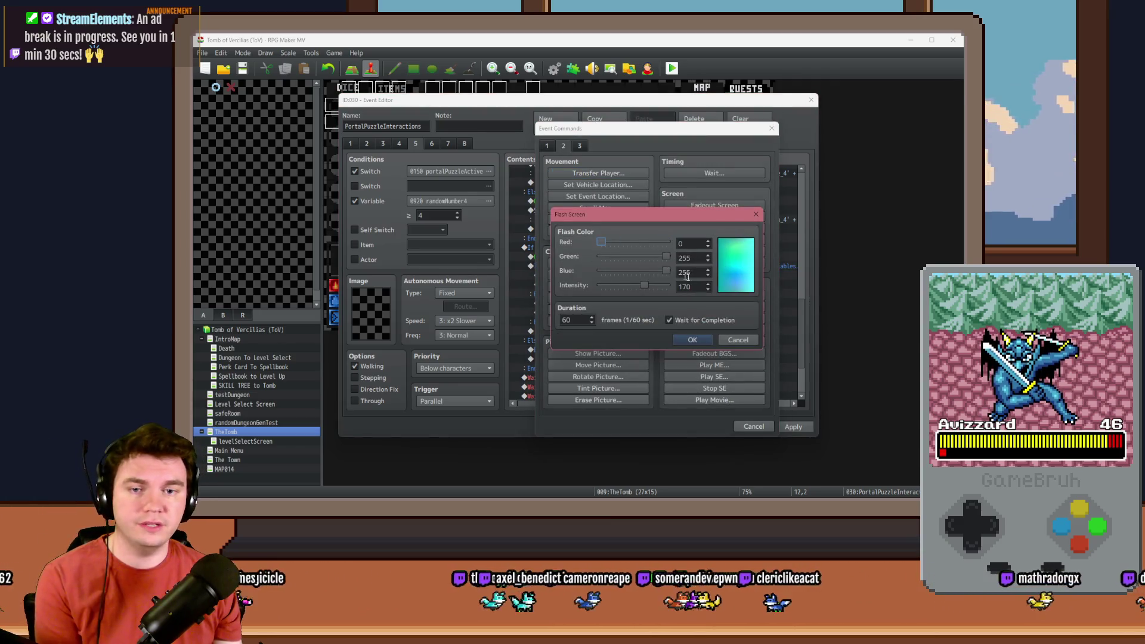
{"action": "left_click_drag", "start_coordinate": [665, 272], "coordinate": [599, 271]}
{"action": "left_click", "coordinate": [686, 342]}
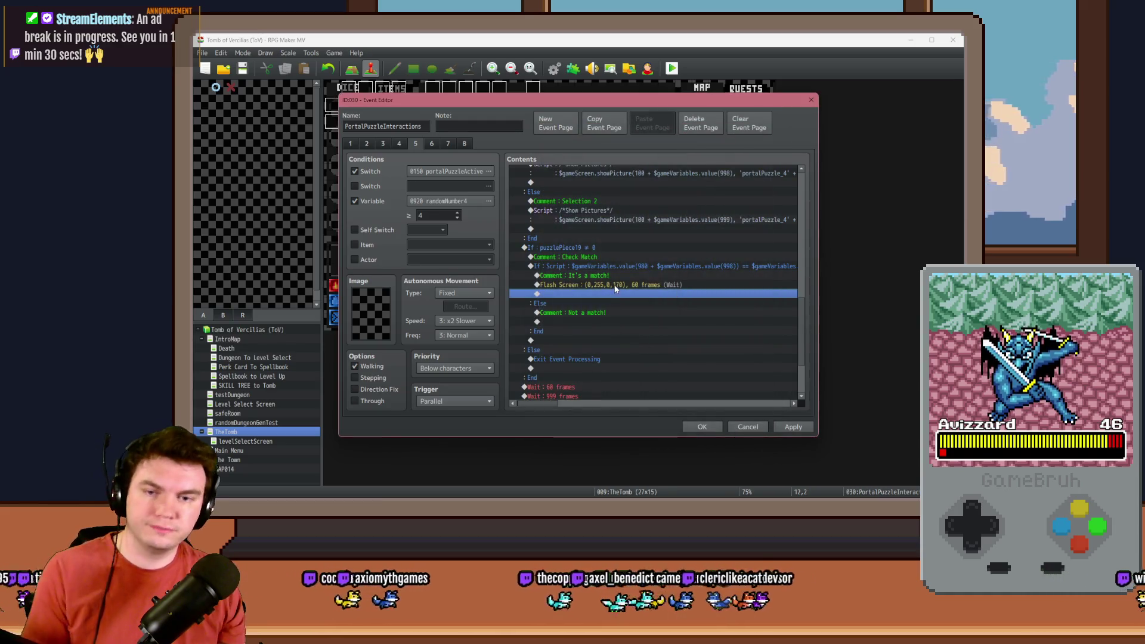
Copy the flash into the Not a match branch and make it red.
{"action": "key", "text": "ctrl+c"}
{"action": "left_click", "coordinate": [585, 322]}
{"action": "key", "text": "ctrl+v"}
{"action": "double_click", "coordinate": [590, 322]}
{"action": "mouse_move", "coordinate": [603, 248]}
{"action": "left_mouse_down"}
{"action": "mouse_move", "coordinate": [669, 246]}
{"action": "mouse_move", "coordinate": [600, 257]}
{"action": "left_mouse_up"}
{"action": "left_click", "coordinate": [699, 337]}
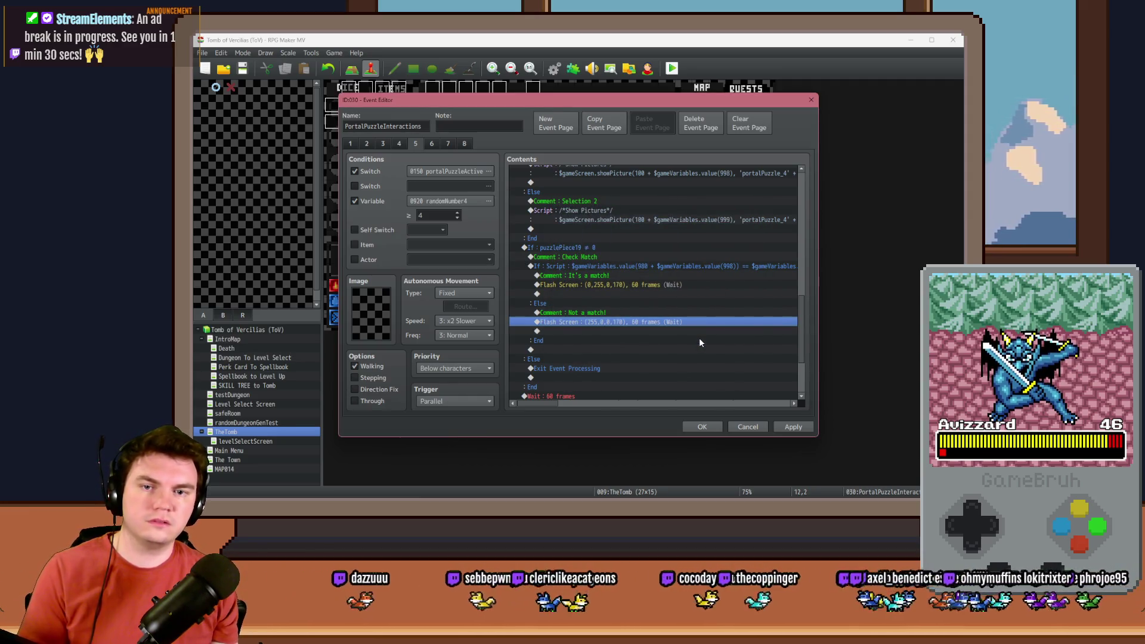
Copy the Show Pictures script from page 1 into the mismatch branch after the red flash.
{"action": "left_click", "coordinate": [351, 143]}
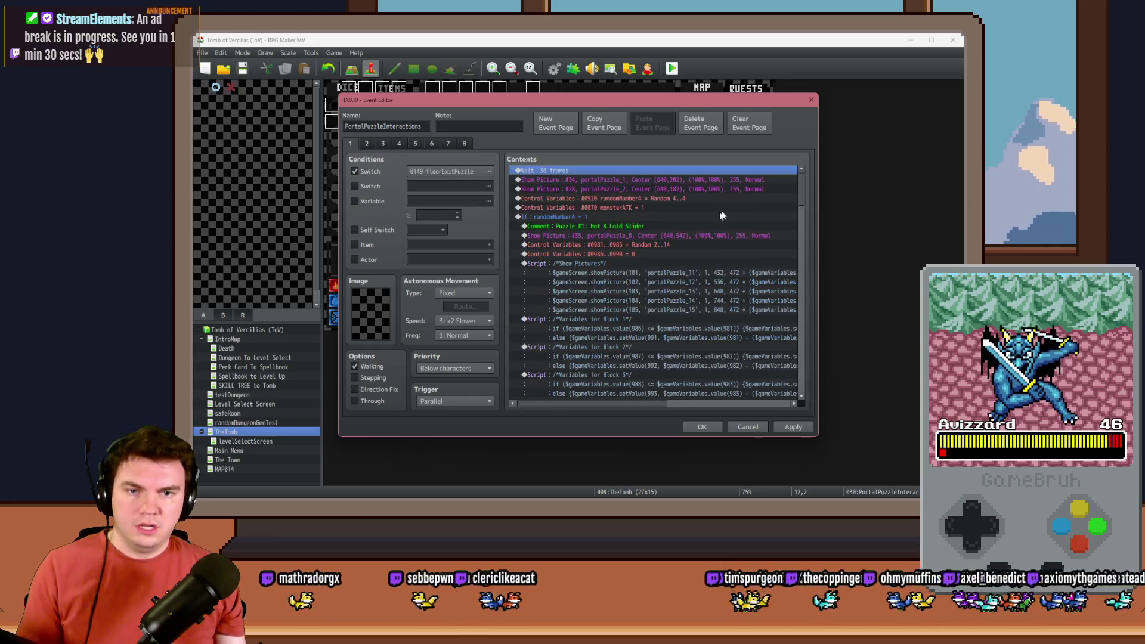
{"action": "left_click_drag", "start_coordinate": [802, 186], "coordinate": [808, 354]}
{"action": "scroll", "coordinate": [808, 370], "scroll_direction": "up", "scroll_amount": 3}
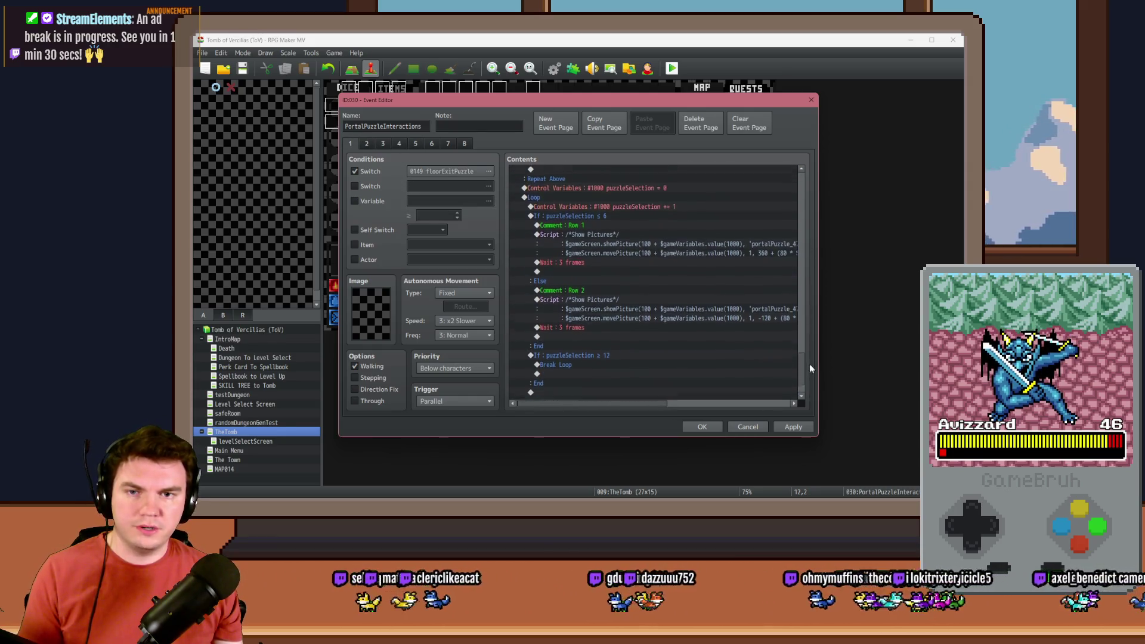
{"action": "left_click", "coordinate": [637, 277]}
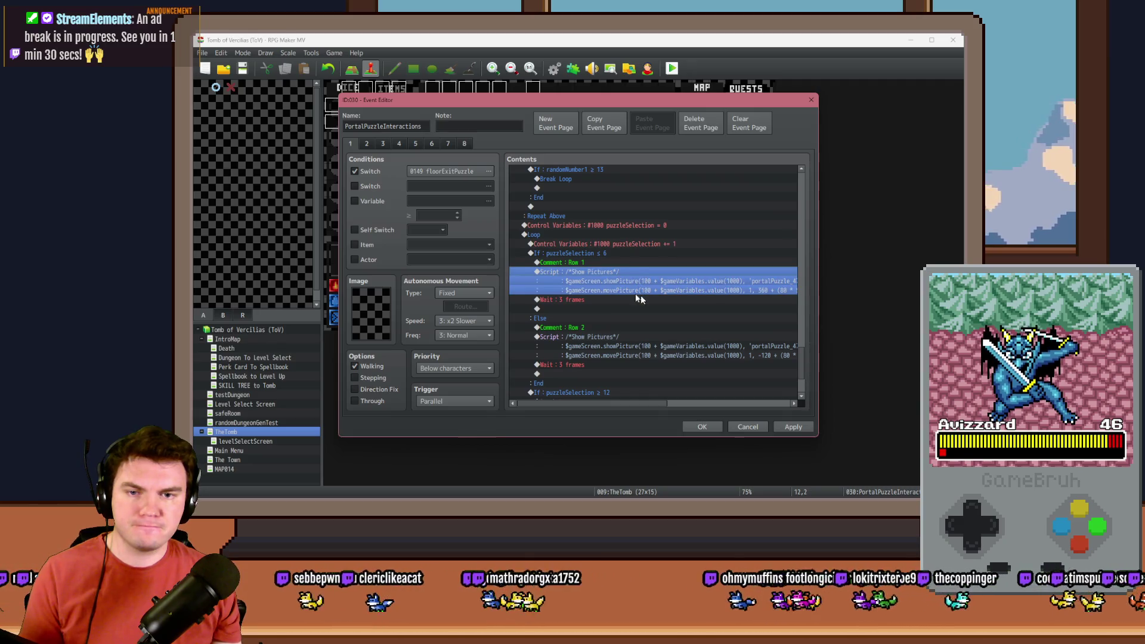
{"action": "left_click", "coordinate": [383, 143]}
{"action": "left_click", "coordinate": [416, 144]}
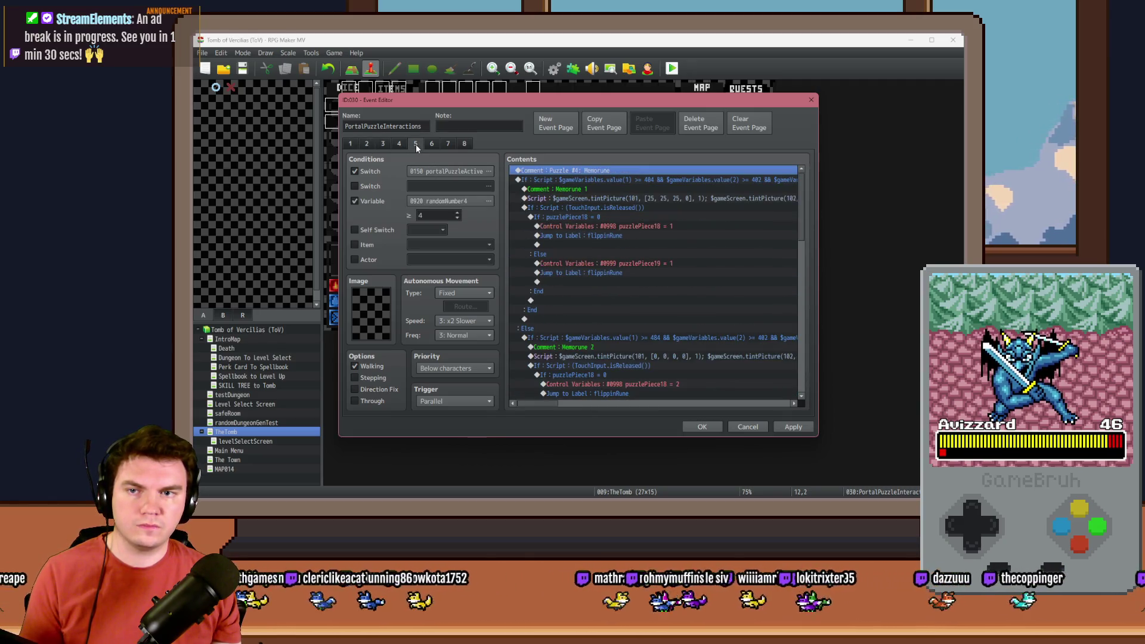
{"action": "left_click_drag", "start_coordinate": [800, 202], "coordinate": [804, 331]}
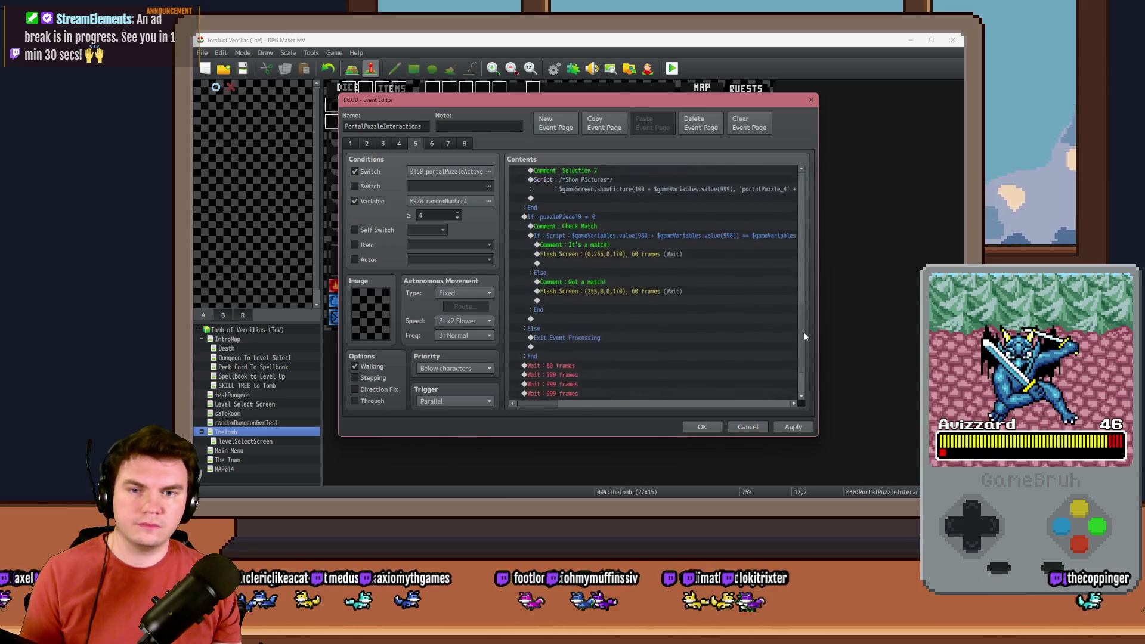
{"action": "left_click", "coordinate": [600, 298]}
{"action": "key", "text": "ctrl+v"}
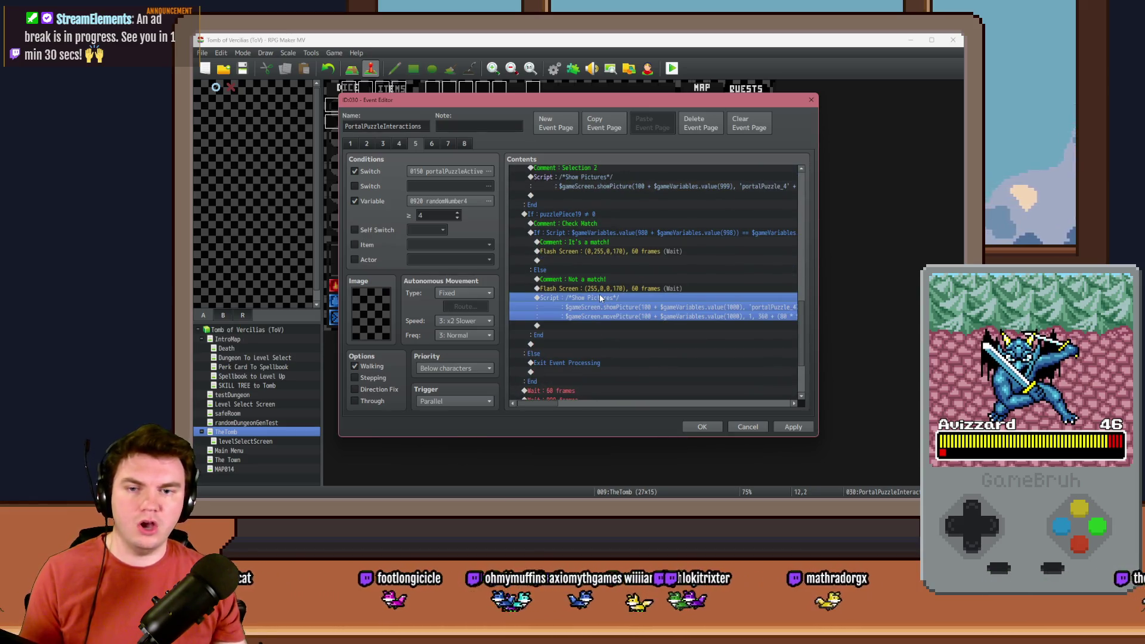
Delete the movePicture line from the pasted script, then close the script and event editor.
{"action": "double_click", "coordinate": [599, 295]}
{"action": "key", "text": "ctrl+a"}
{"action": "left_click", "coordinate": [646, 242]}
{"action": "key", "text": "shift+Up"}
{"action": "key", "text": "shift+Home"}
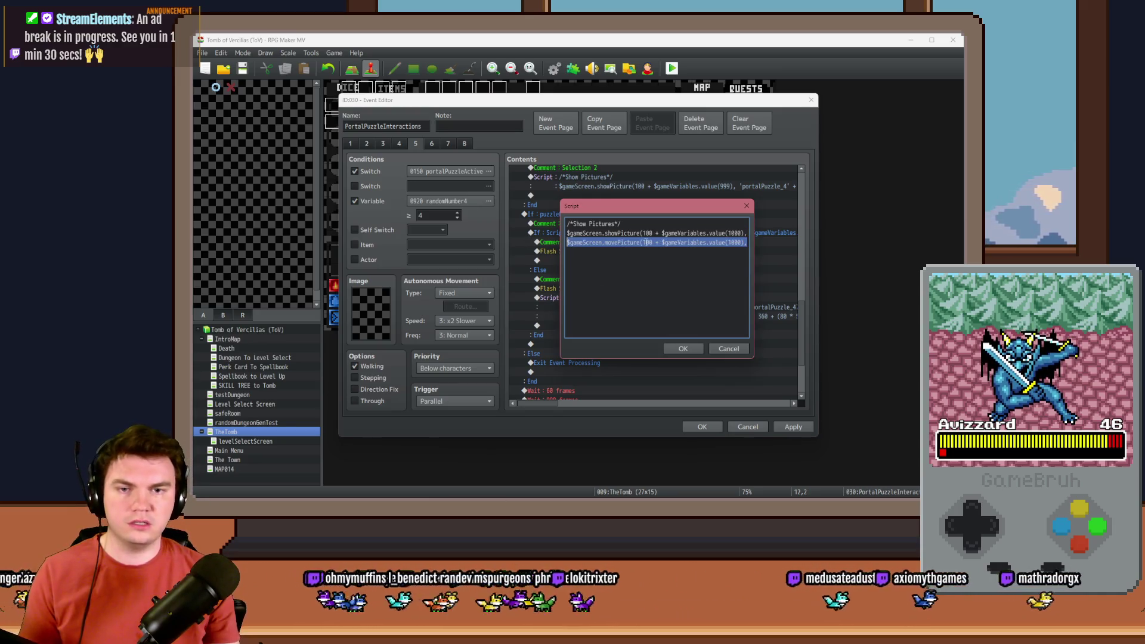
{"action": "key", "text": "Delete"}
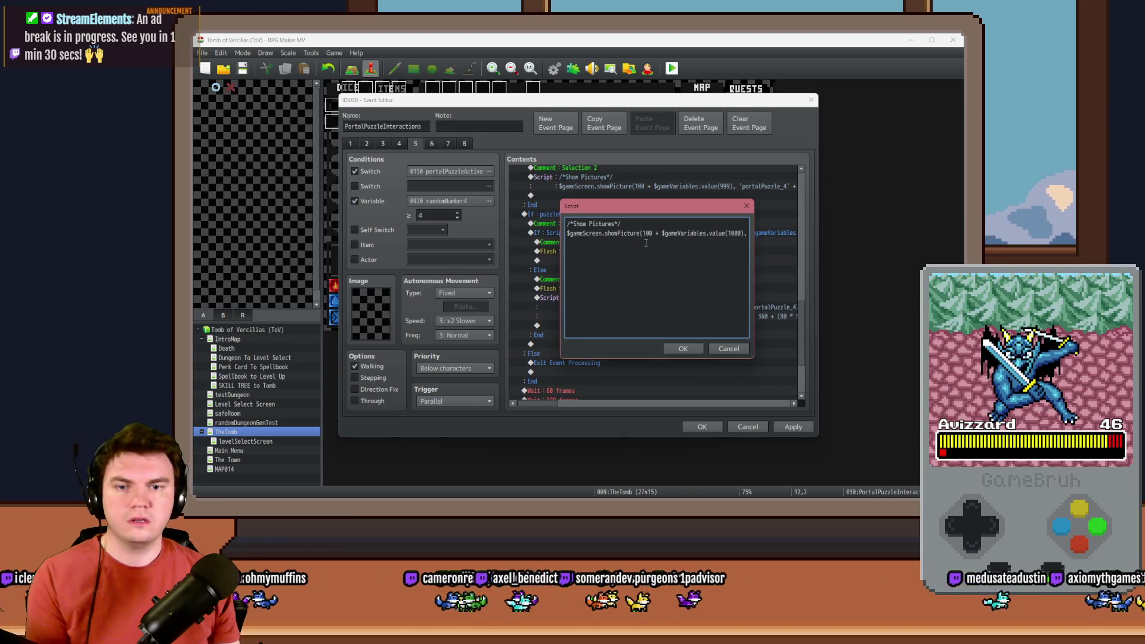
{"action": "key", "text": "Right"}
{"action": "key", "text": "Right"}
{"action": "key", "text": "Right"}
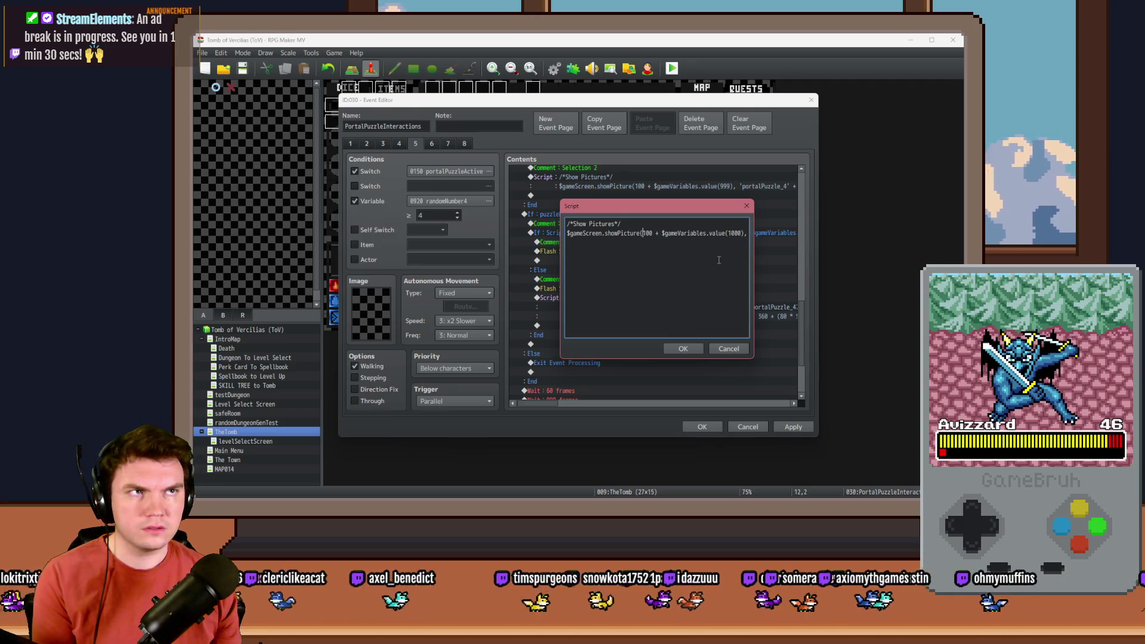
{"action": "left_click", "coordinate": [683, 349]}
{"action": "left_click", "coordinate": [702, 427]}
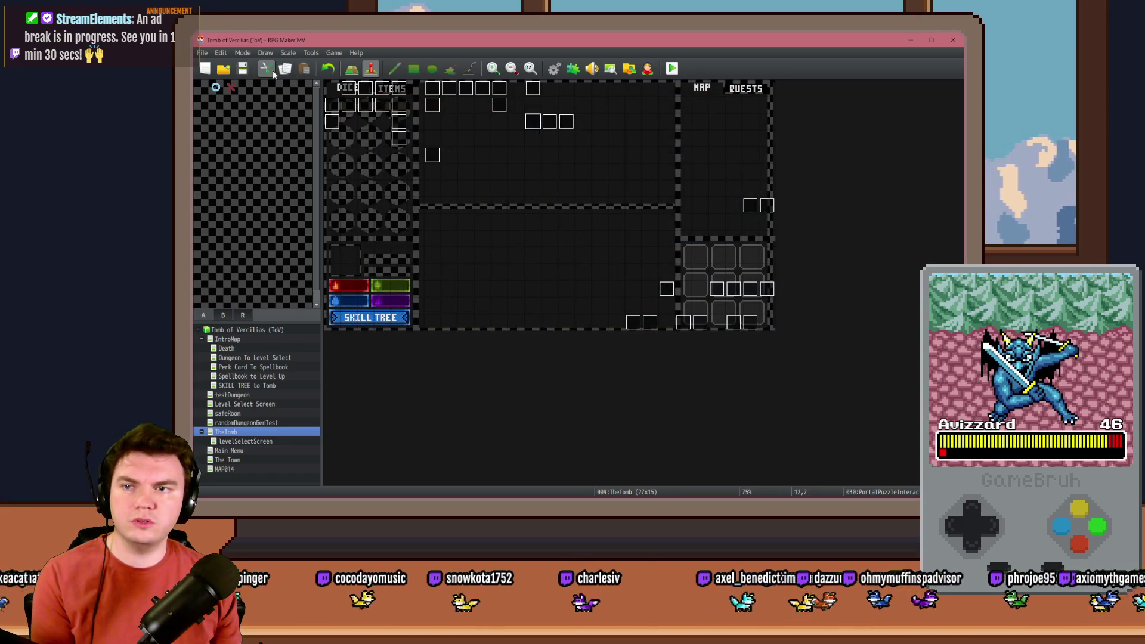
Playtest the game in a window, open the main menu and the F8 developer console.
{"action": "left_click", "coordinate": [672, 68]}
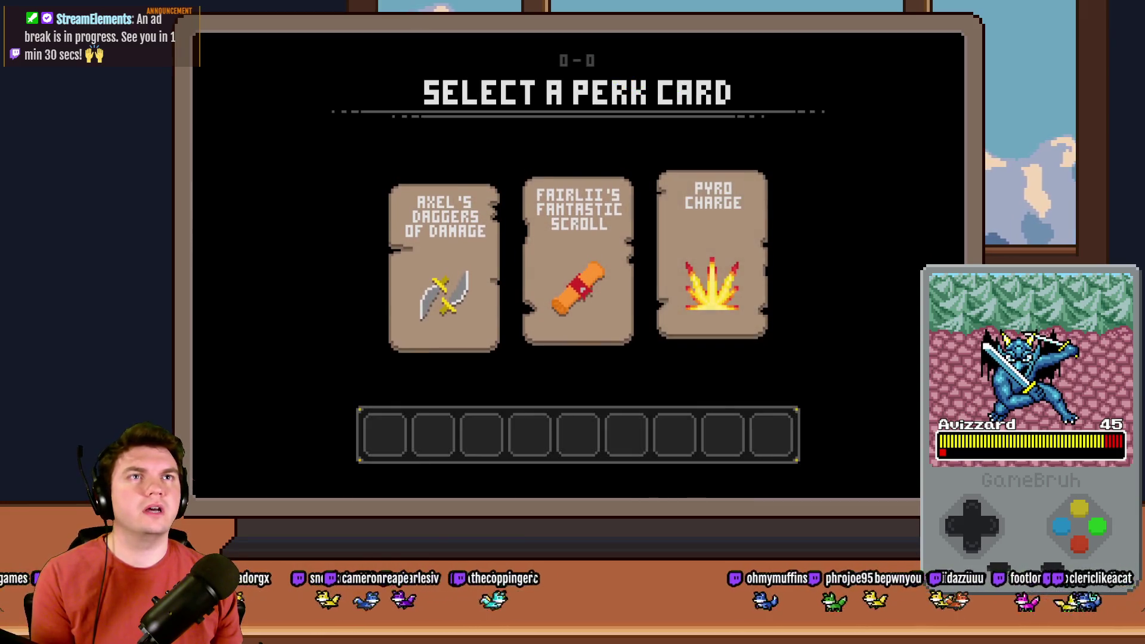
{"action": "key", "text": "F4"}
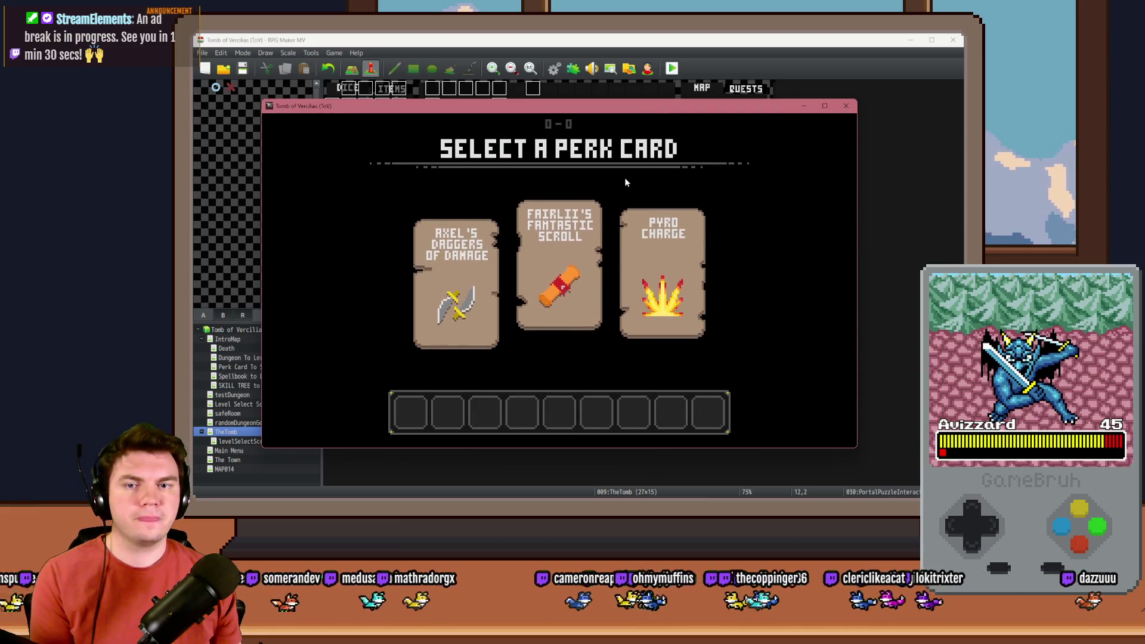
{"action": "key", "text": "Escape"}
{"action": "key", "text": "F8"}
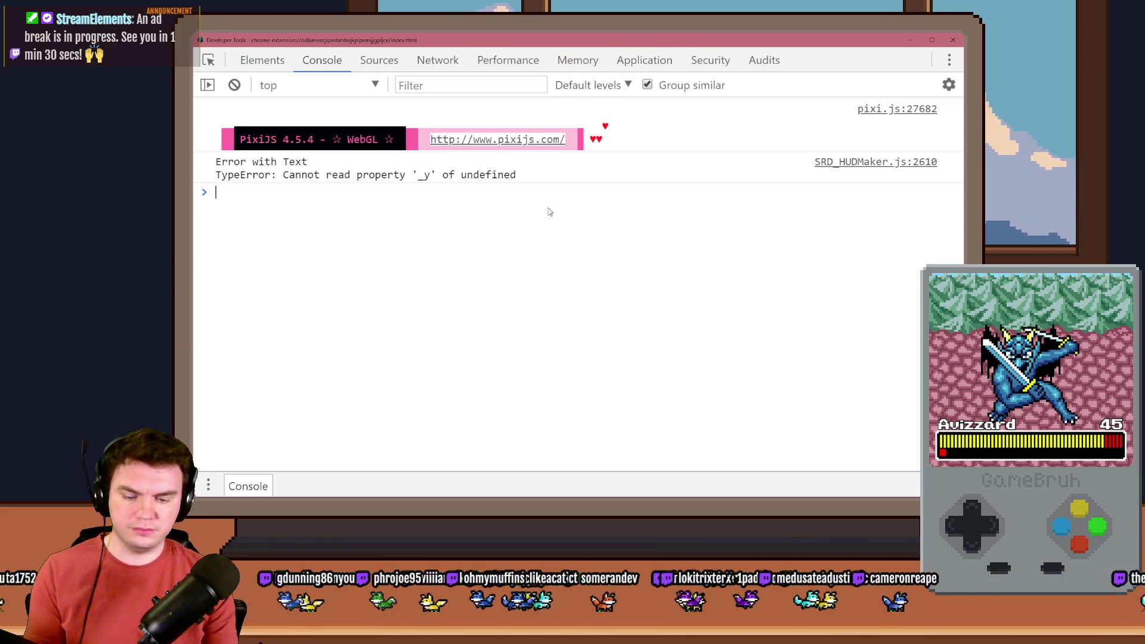
Query $gameScreen.picture(2)._name in the console and set it to 'perkcard3'.
{"action": "type", "text": "$gameScr"}
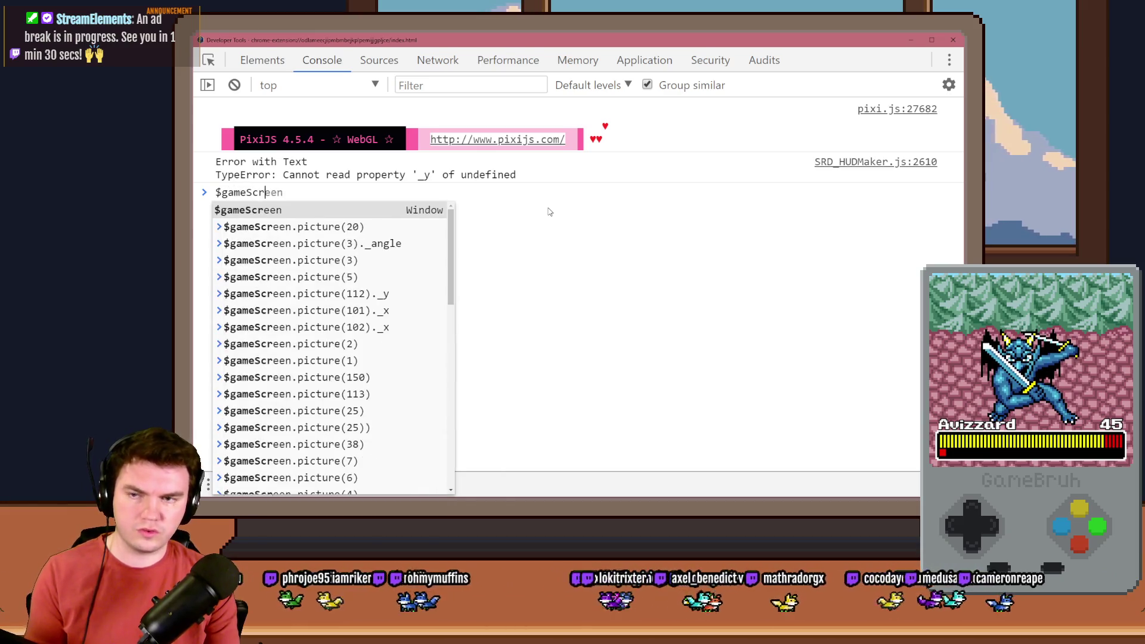
{"action": "type", "text": "een.picture"}
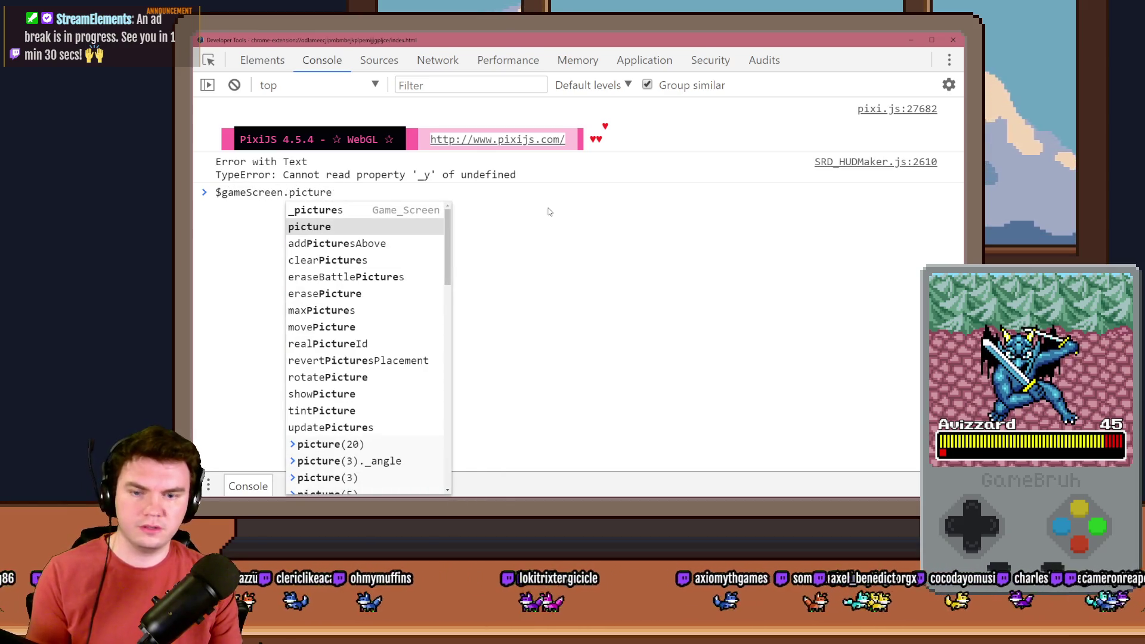
{"action": "type", "text": "(2"}
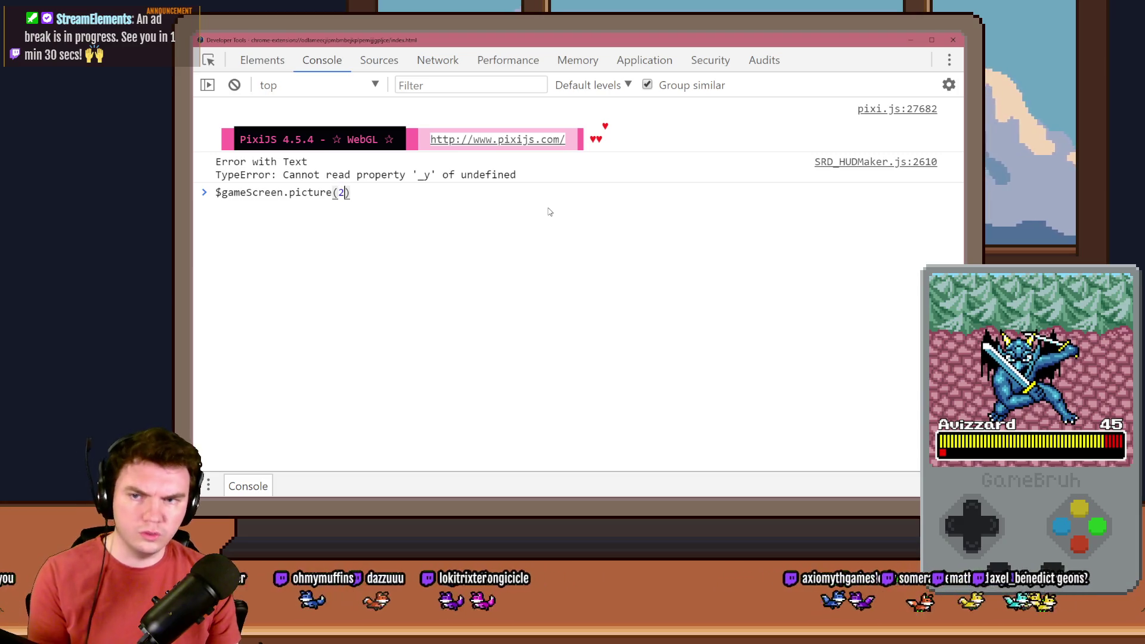
{"action": "type", "text": ")._name"}
{"action": "key", "text": "Return"}
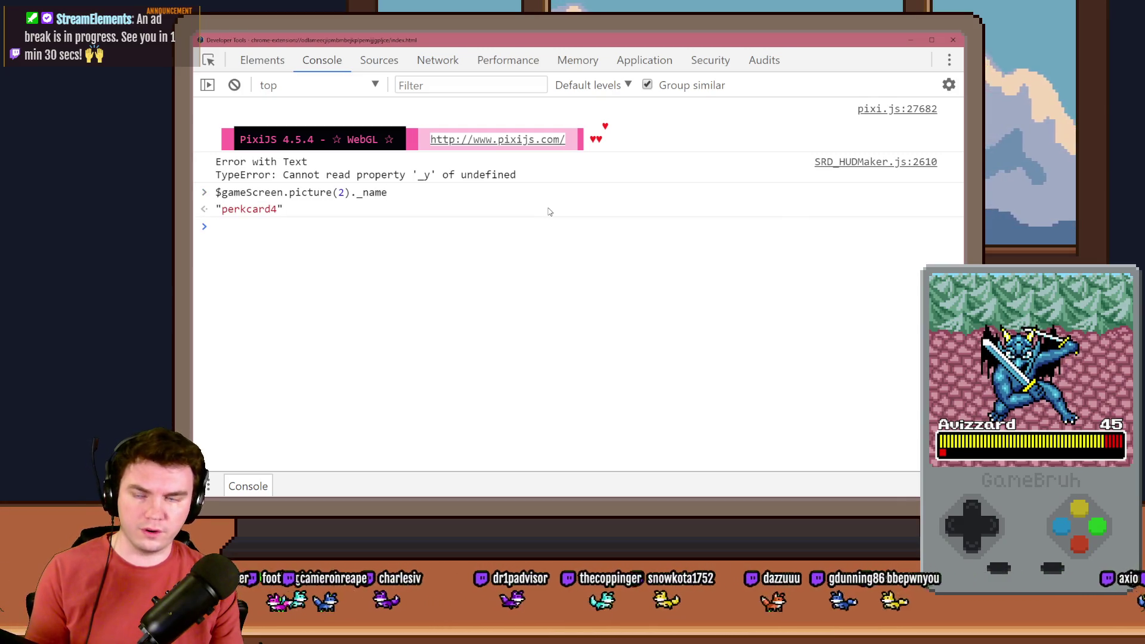
{"action": "key", "text": "Up"}
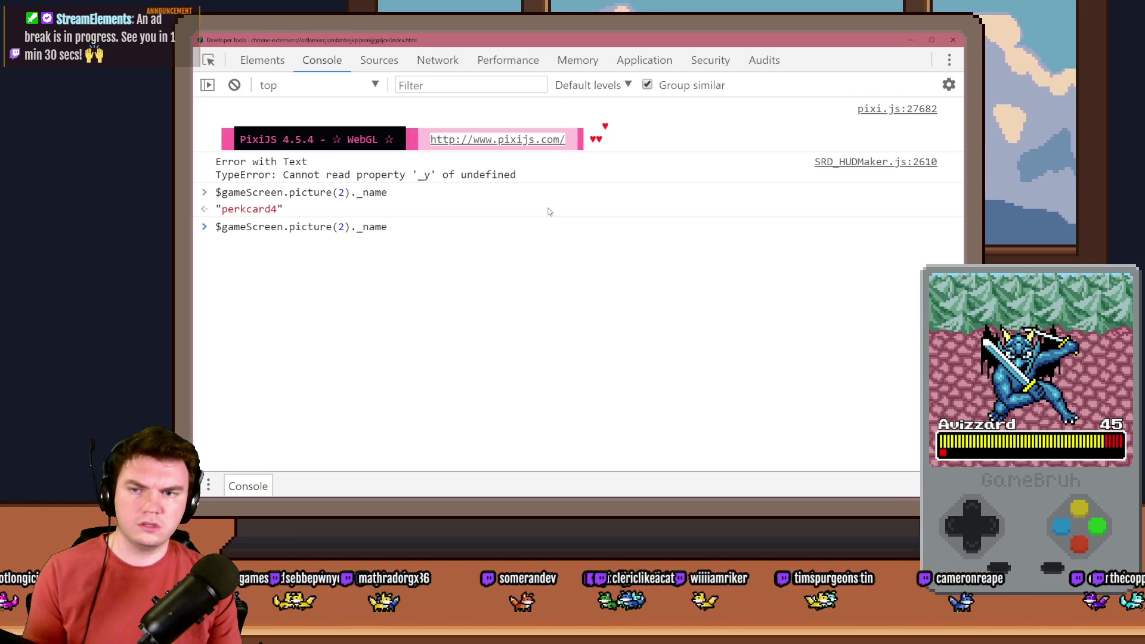
{"action": "type", "text": " ="}
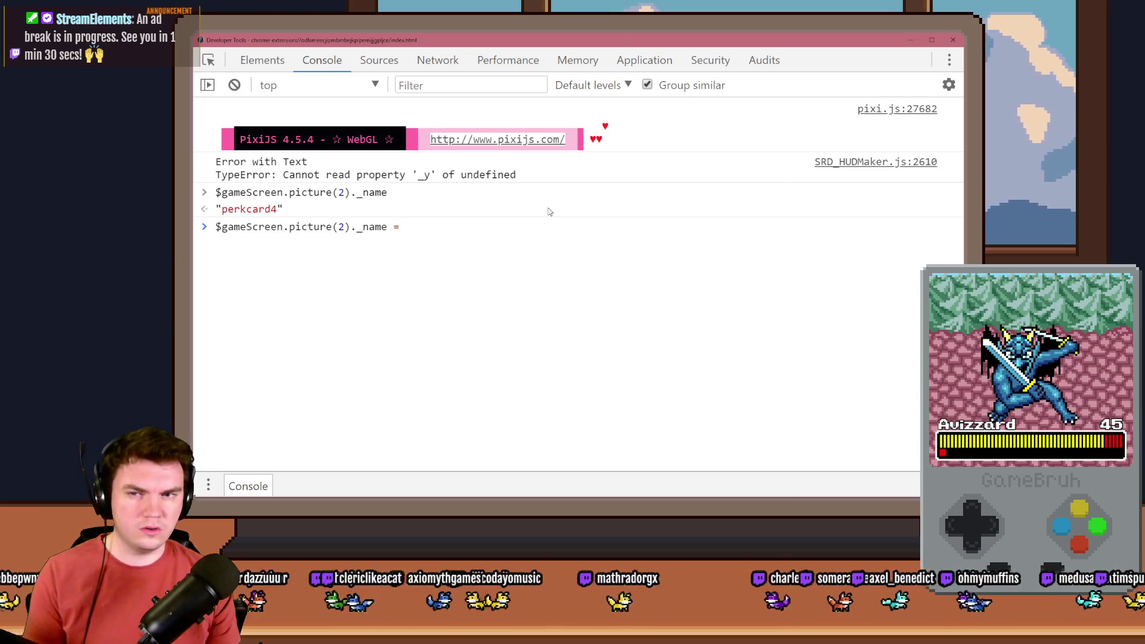
{"action": "type", "text": "''"}
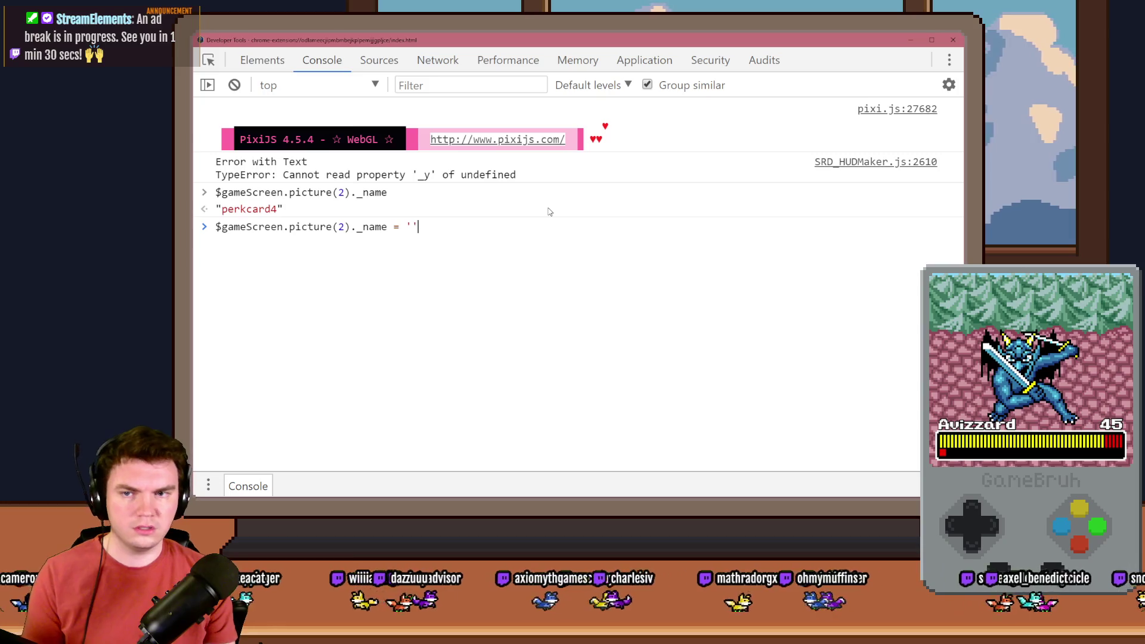
{"action": "type", "text": "perkcard3"}
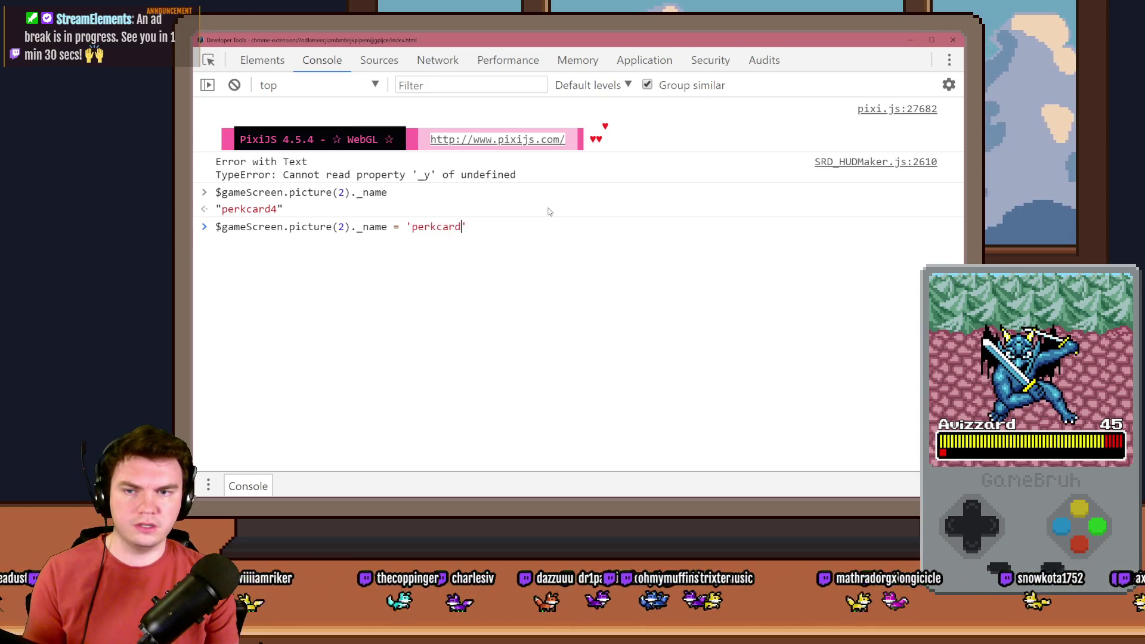
{"action": "key", "text": "Return"}
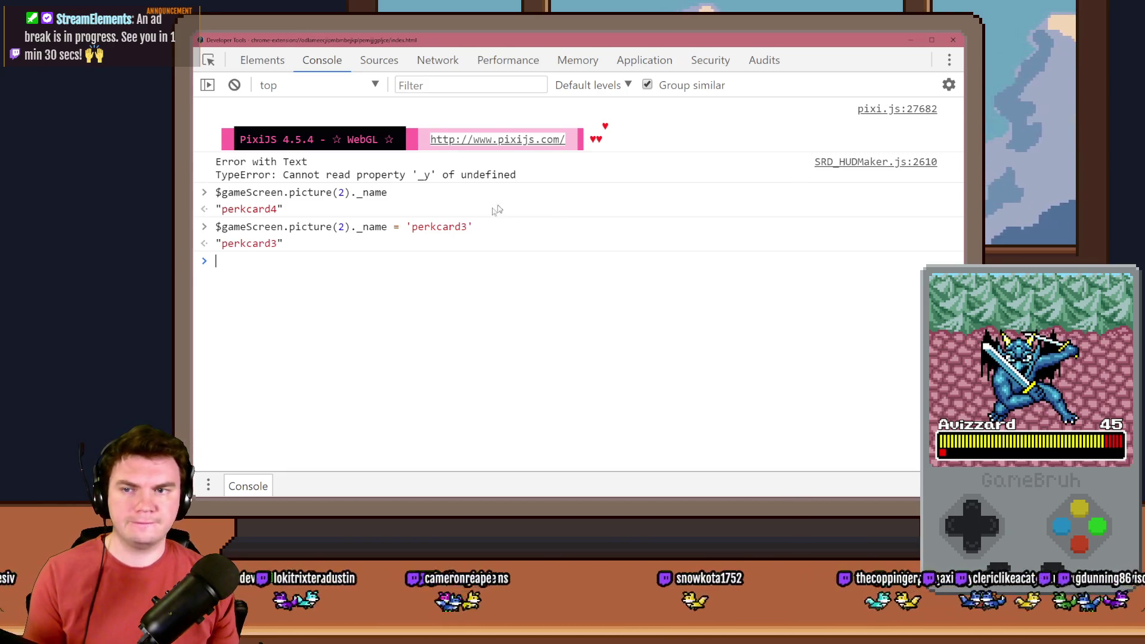
View the perk cards in the game, then reopen the developer console over it.
{"action": "mouse_move", "coordinate": [521, 43]}
{"action": "left_mouse_down"}
{"action": "mouse_move", "coordinate": [975, 93]}
{"action": "mouse_move", "coordinate": [1122, 87]}
{"action": "left_mouse_up"}
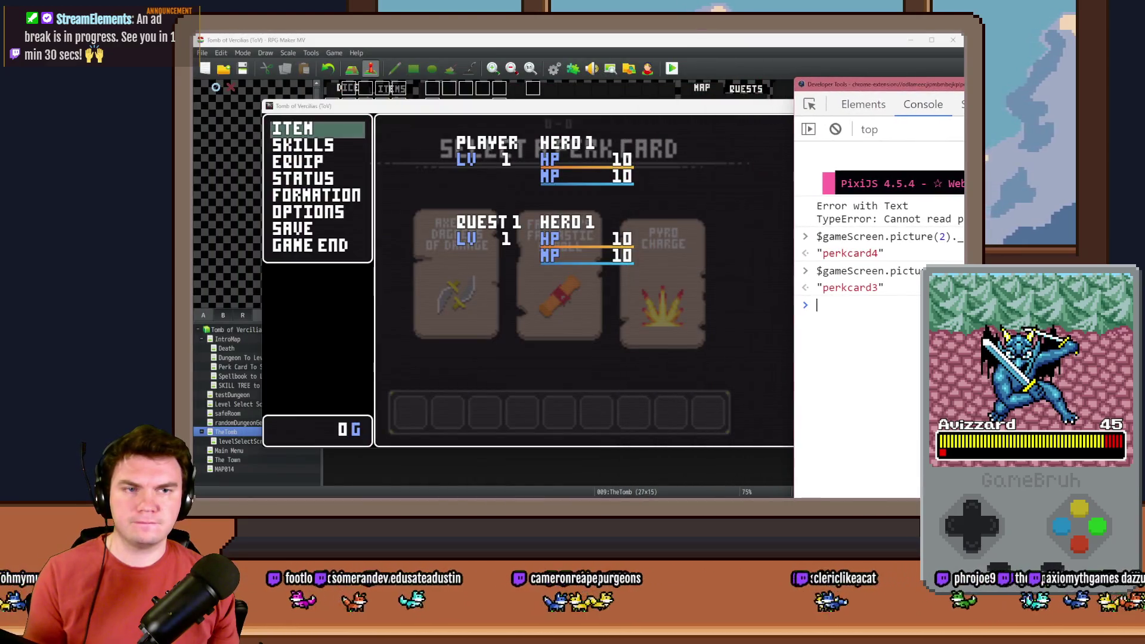
{"action": "left_click", "coordinate": [649, 407]}
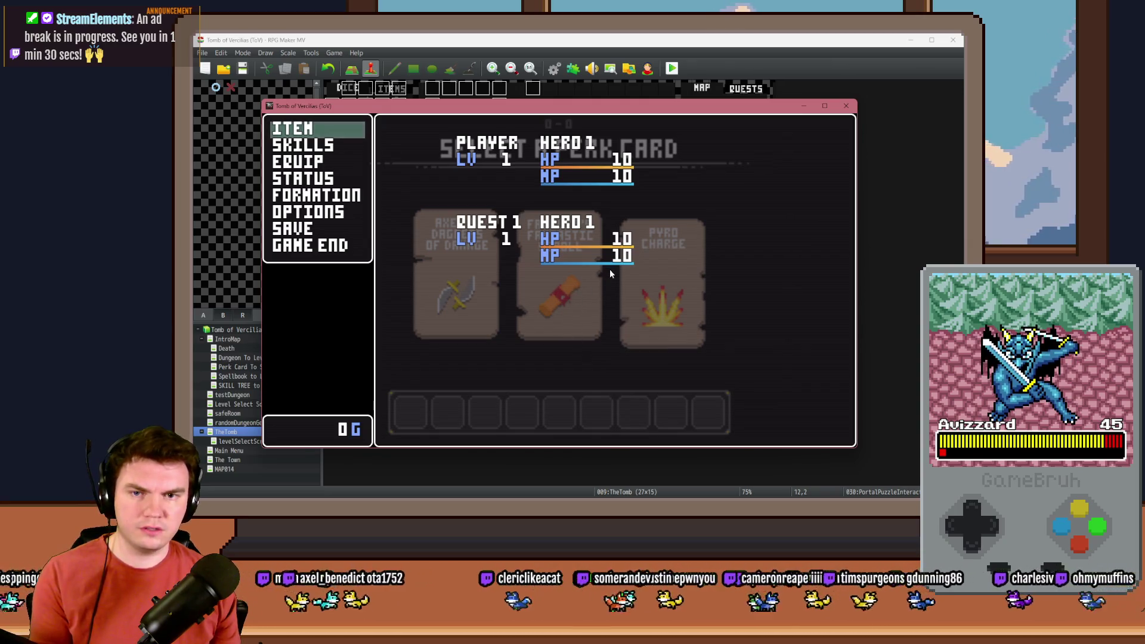
{"action": "key", "text": "Escape"}
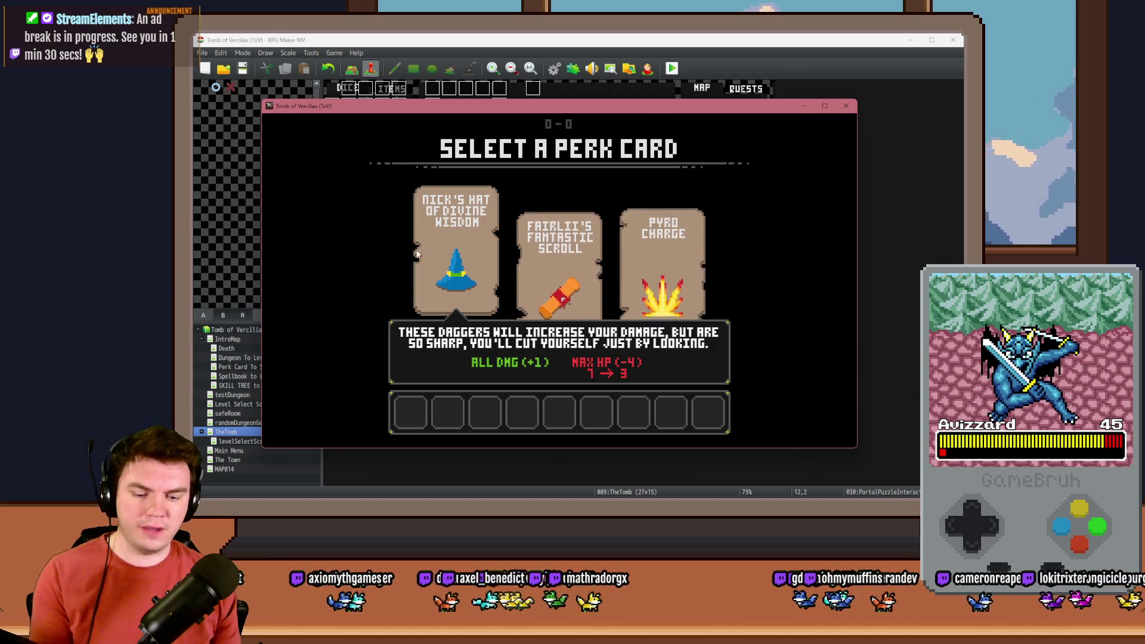
{"action": "key", "text": "Escape"}
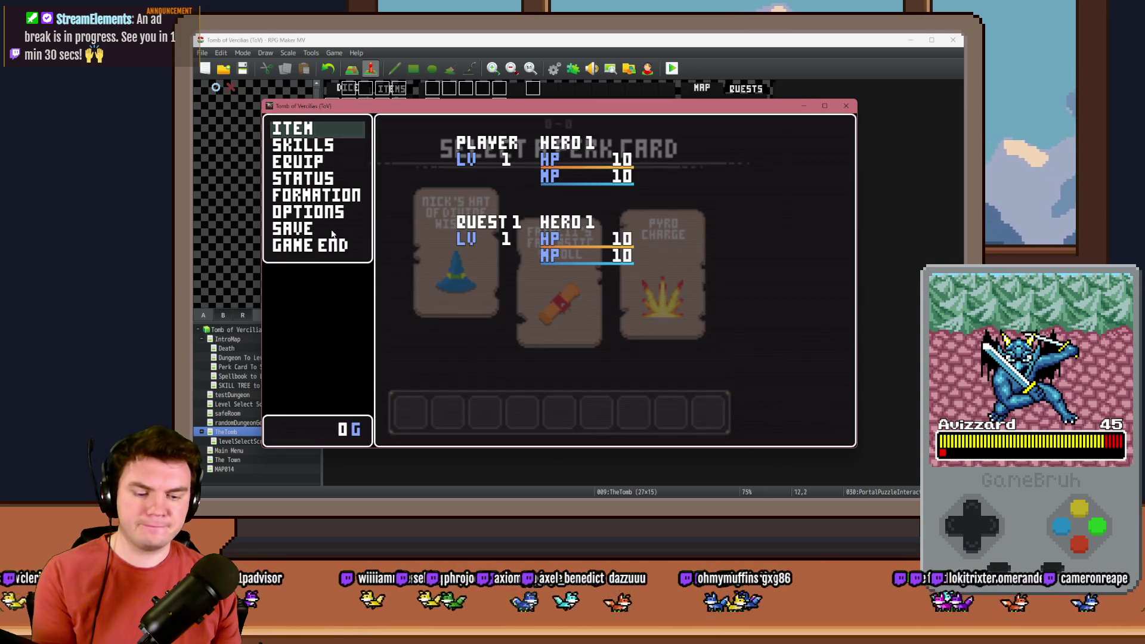
{"action": "key", "text": "F8"}
{"action": "mouse_move", "coordinate": [895, 88]}
{"action": "left_mouse_down"}
{"action": "mouse_move", "coordinate": [662, 72]}
{"action": "mouse_move", "coordinate": [644, 55]}
{"action": "left_mouse_up"}
Rename picture 2 to 'perkcard1', copy the command, and close the playtest.
{"action": "key", "text": "Up"}
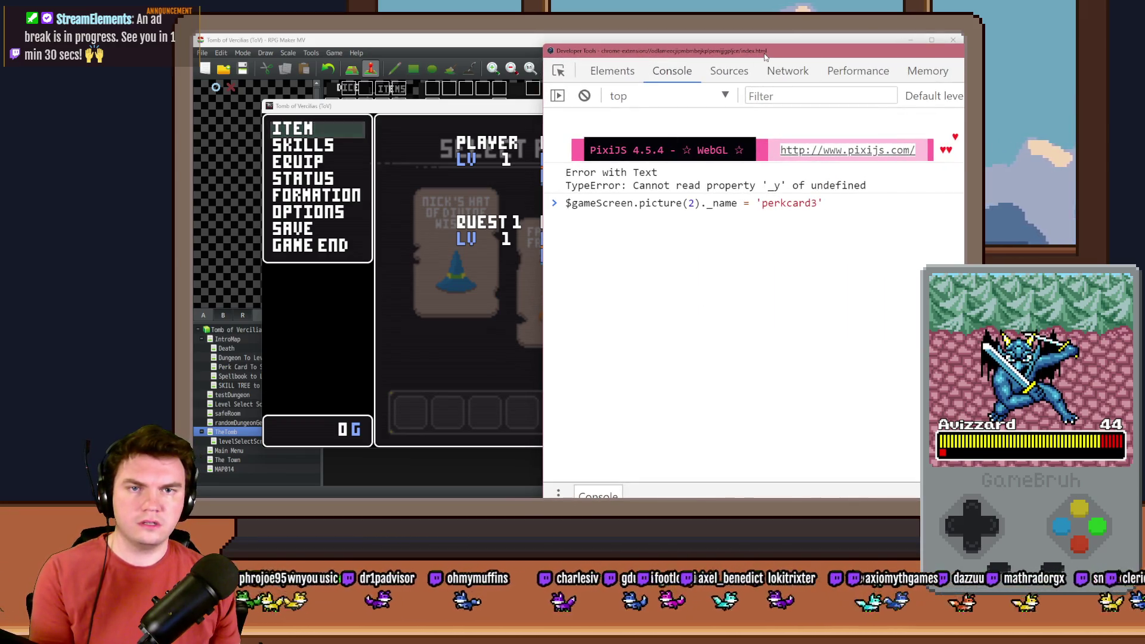
{"action": "key", "text": "Left"}
{"action": "key", "text": "BackSpace"}
{"action": "type", "text": "1"}
{"action": "key", "text": "Return"}
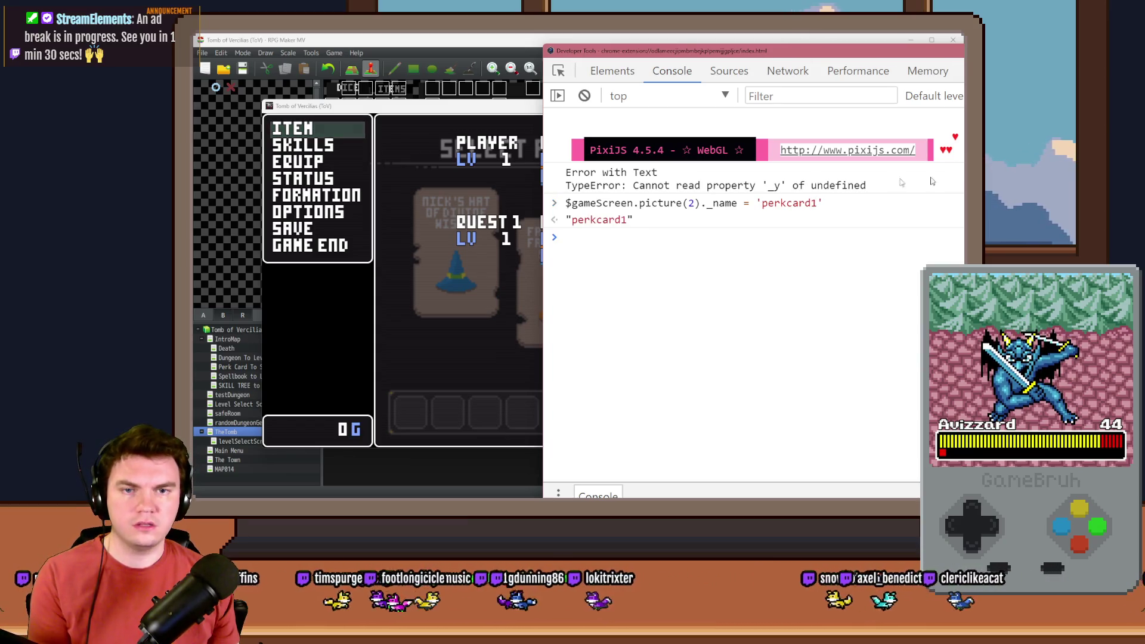
{"action": "left_click_drag", "start_coordinate": [566, 203], "coordinate": [827, 206]}
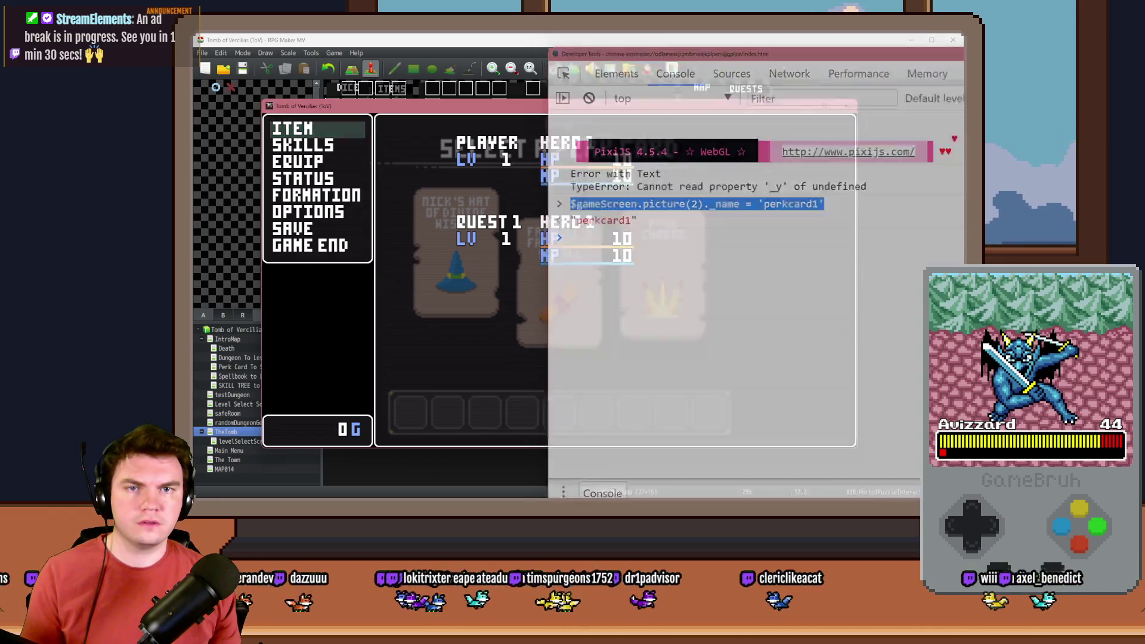
{"action": "key", "text": "Escape"}
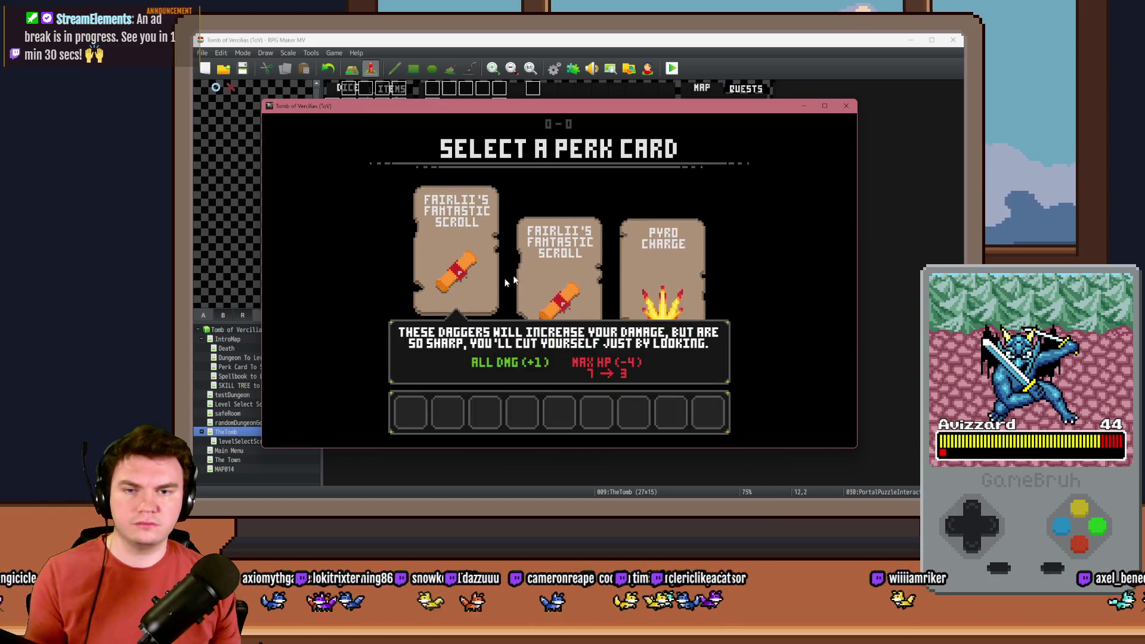
{"action": "left_click", "coordinate": [847, 107]}
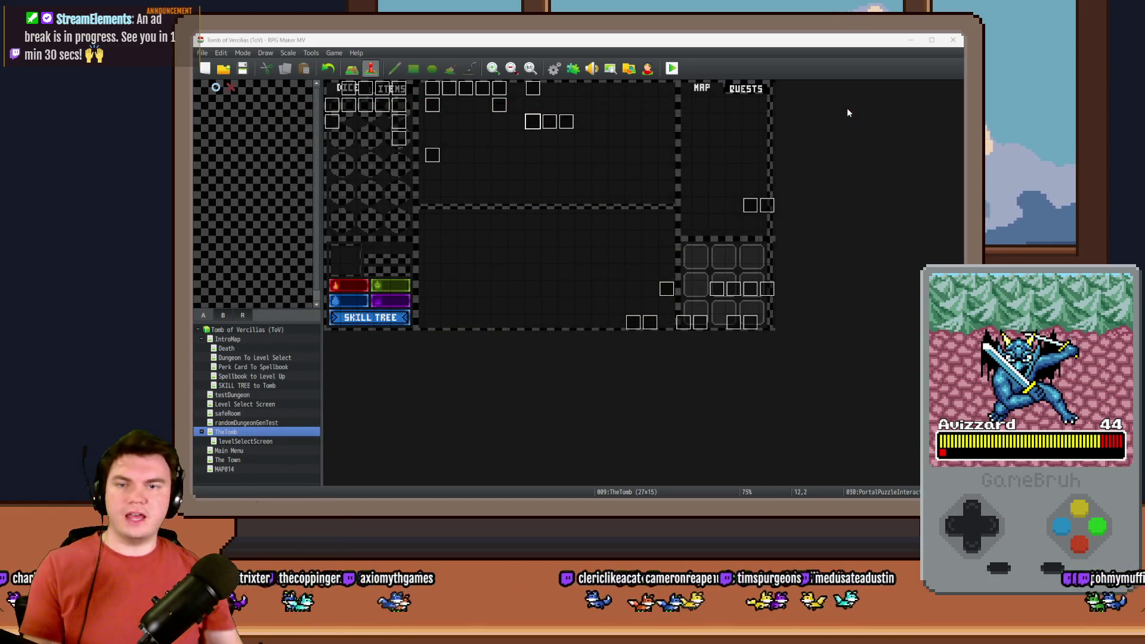
Open the Selection 1 Show Pictures script on page 5 of PortalPuzzleInteractions.
{"action": "double_click", "coordinate": [568, 120]}
{"action": "left_click", "coordinate": [414, 145]}
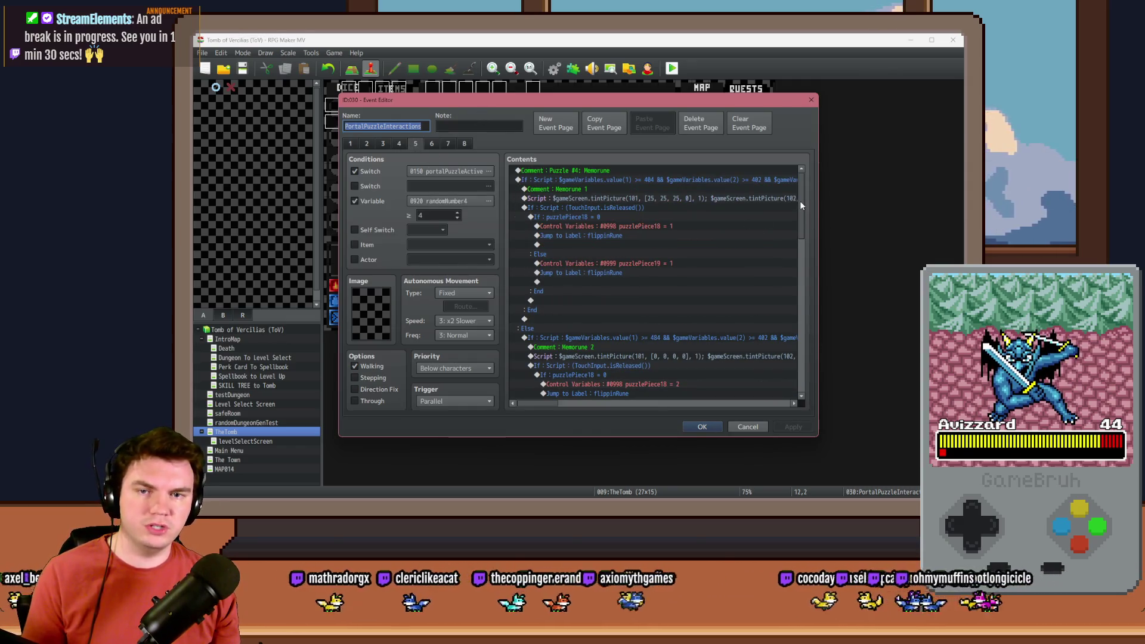
{"action": "left_click_drag", "start_coordinate": [800, 200], "coordinate": [800, 303]}
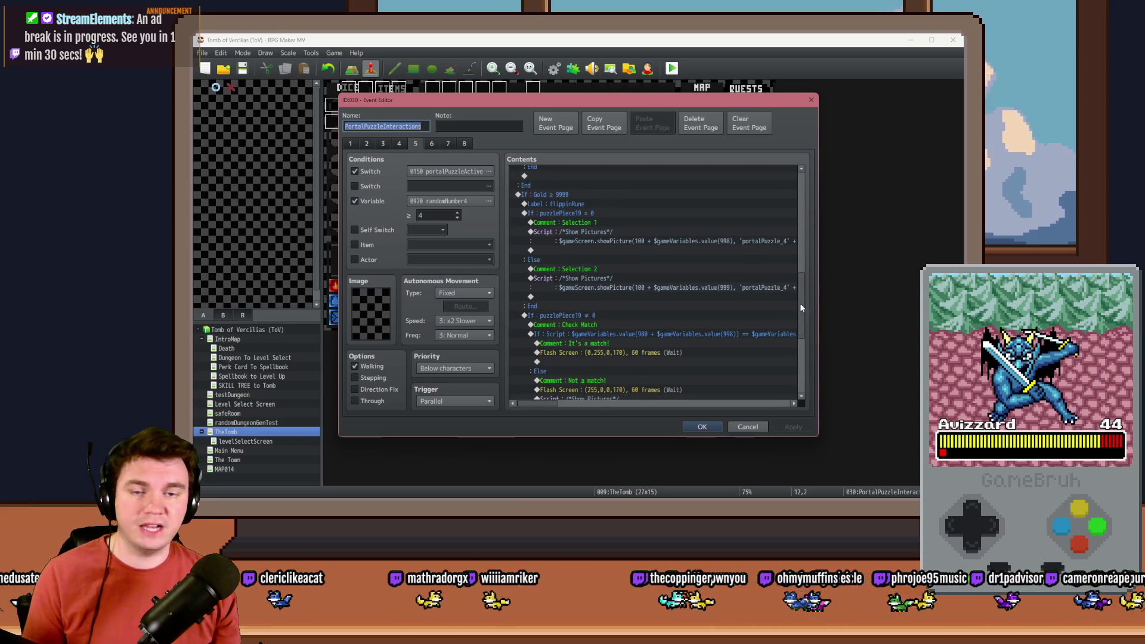
{"action": "left_click", "coordinate": [647, 231]}
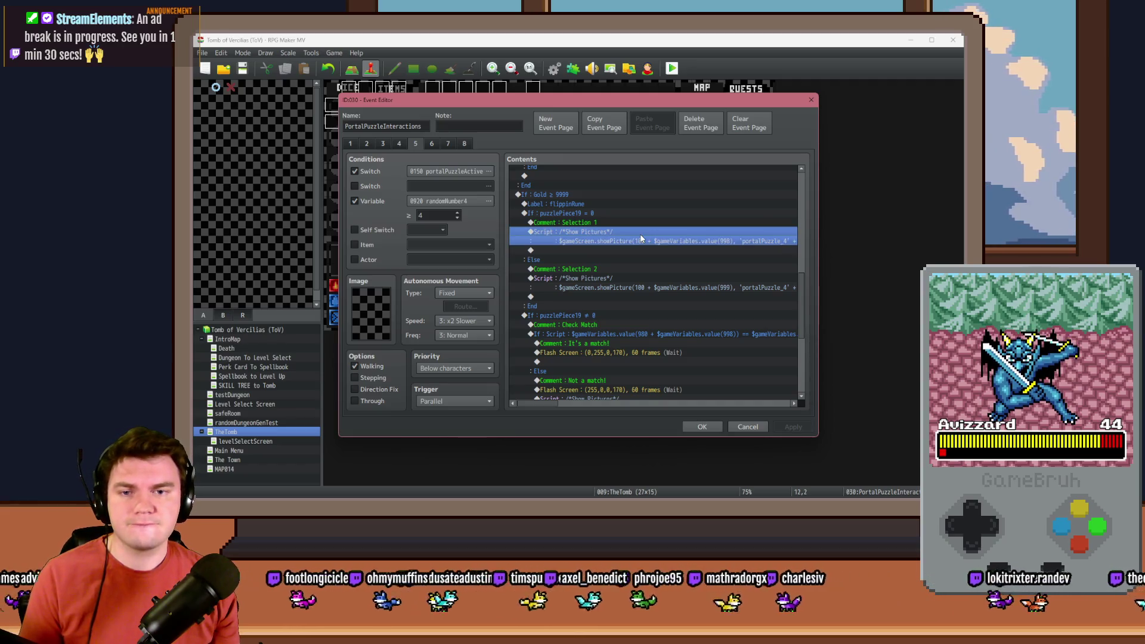
{"action": "double_click", "coordinate": [724, 241]}
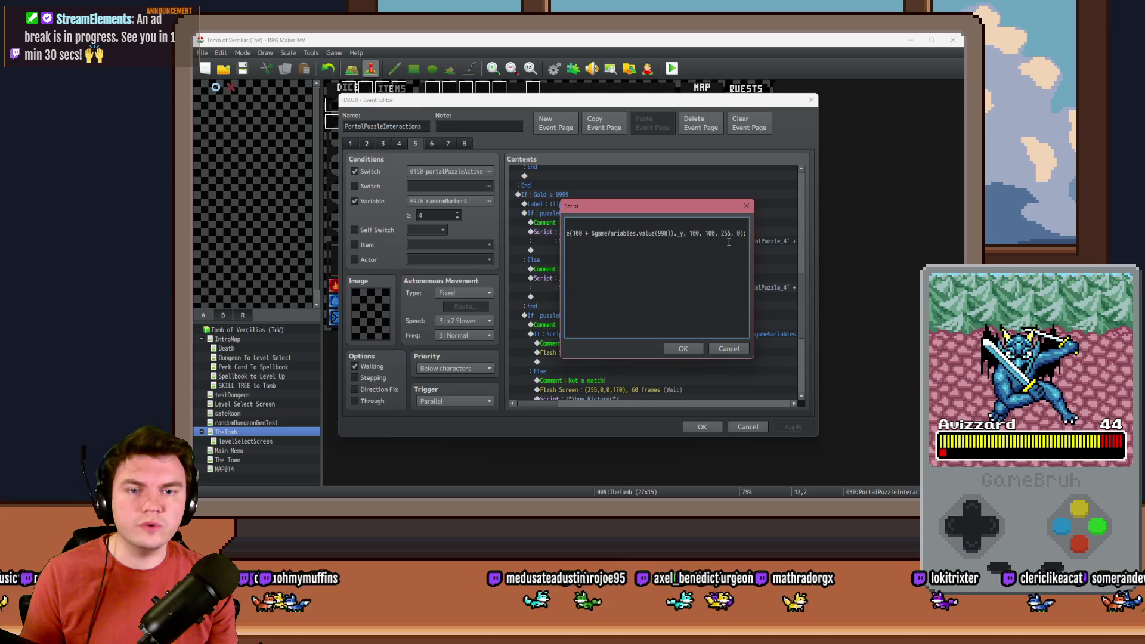
Add a line setting picture(100+variable)._name to the portalPuzzle_4 rune image expression.
{"action": "key", "text": "Return"}
{"action": "key", "text": "Return"}
{"action": "type", "text": "$gameScreen.picture(2)._name = 'perkcard1'"}
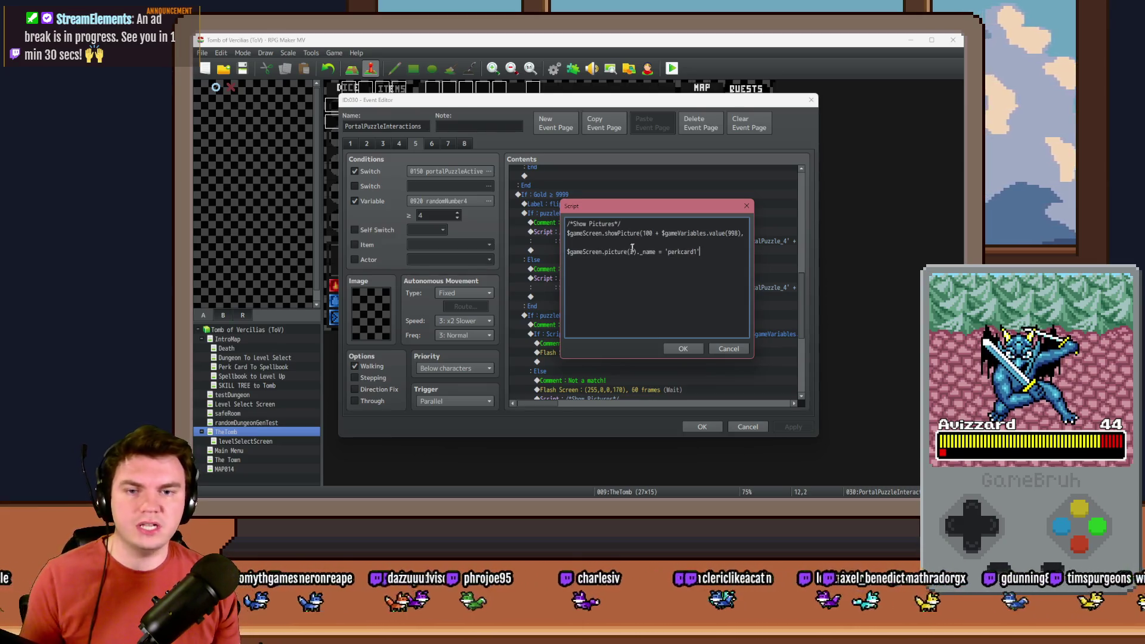
{"action": "left_click_drag", "start_coordinate": [643, 234], "coordinate": [742, 233]}
{"action": "key", "text": "ctrl+c"}
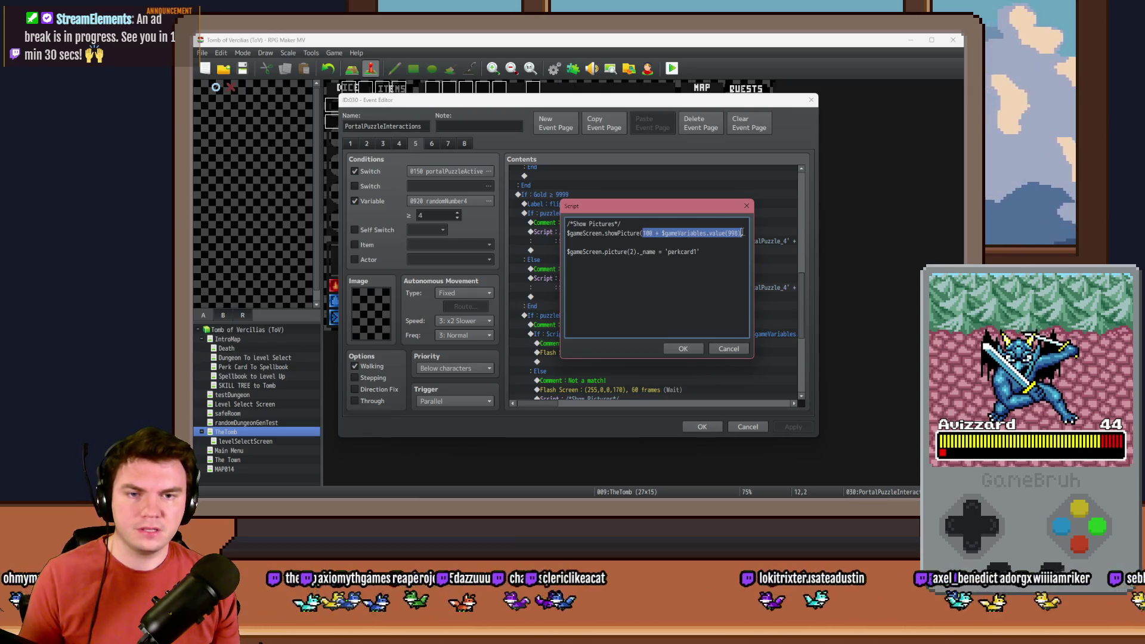
{"action": "left_click", "coordinate": [631, 252]}
{"action": "key", "text": "ctrl+v"}
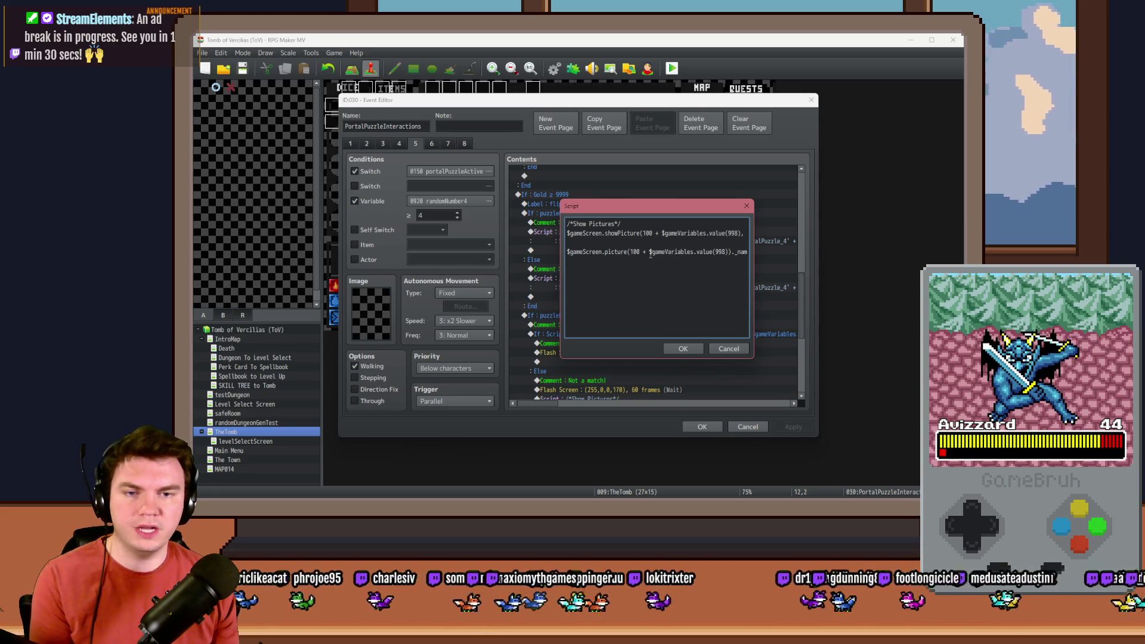
{"action": "key", "text": "Right"}
{"action": "key", "text": "Right"}
{"action": "key", "text": "Right"}
{"action": "mouse_move", "coordinate": [699, 233]}
{"action": "left_mouse_down"}
{"action": "mouse_move", "coordinate": [750, 231]}
{"action": "mouse_move", "coordinate": [697, 232]}
{"action": "mouse_move", "coordinate": [754, 254]}
{"action": "left_mouse_up"}
{"action": "left_click", "coordinate": [597, 244]}
{"action": "left_click", "coordinate": [717, 254]}
{"action": "key", "text": "ctrl+v"}
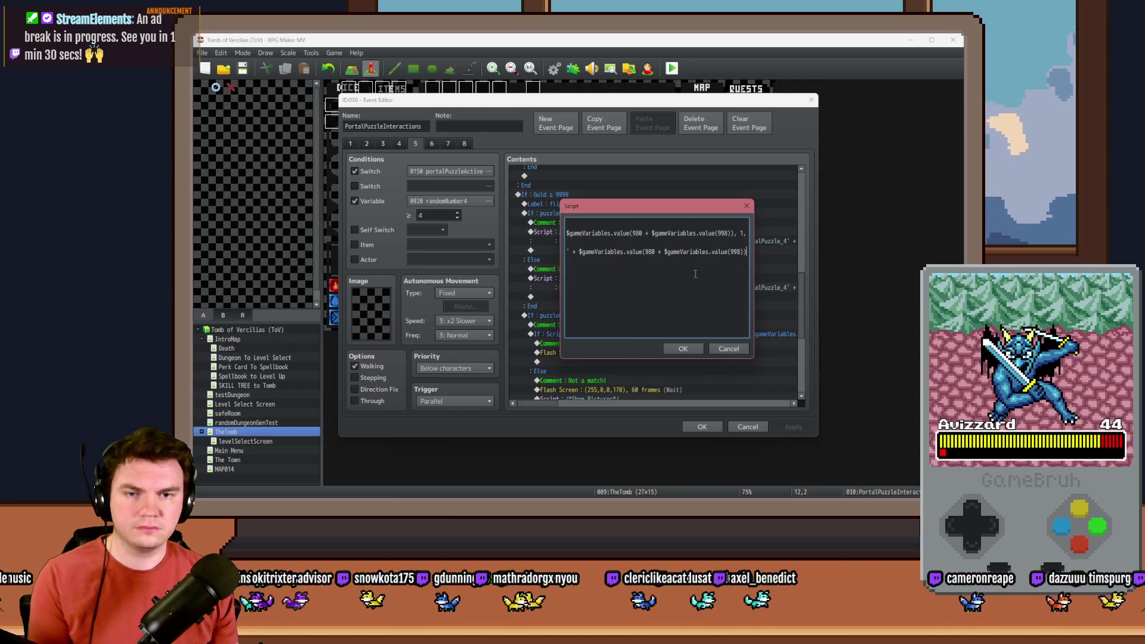
{"action": "type", "text": ";"}
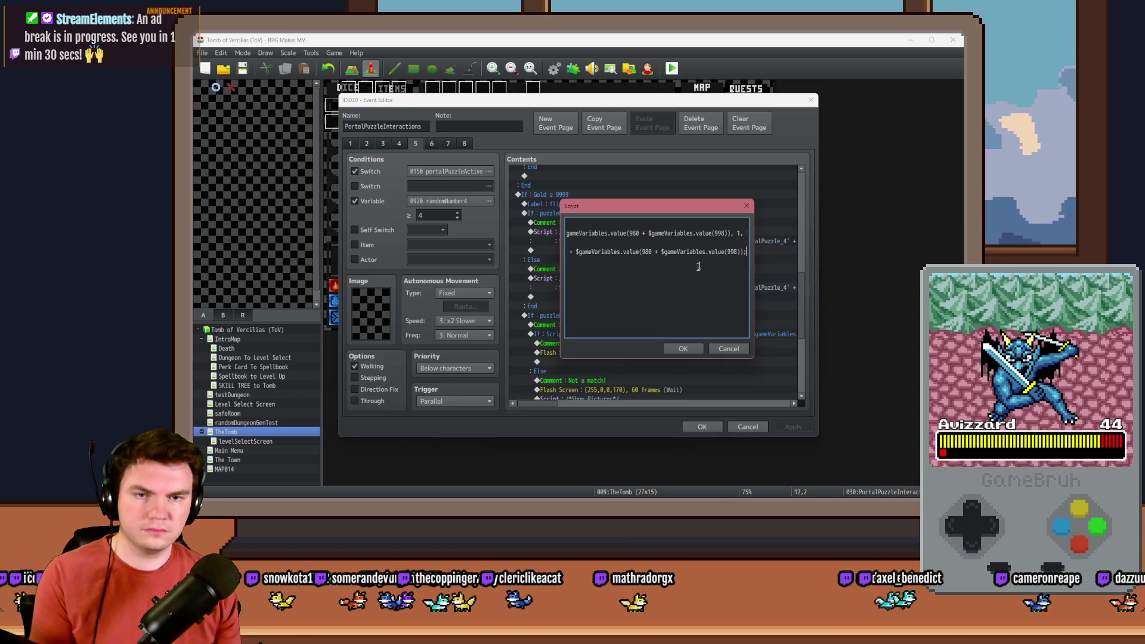
Comment out the showPicture line with // and confirm the Selection 1 script.
{"action": "key", "text": "Up"}
{"action": "key", "text": "Home"}
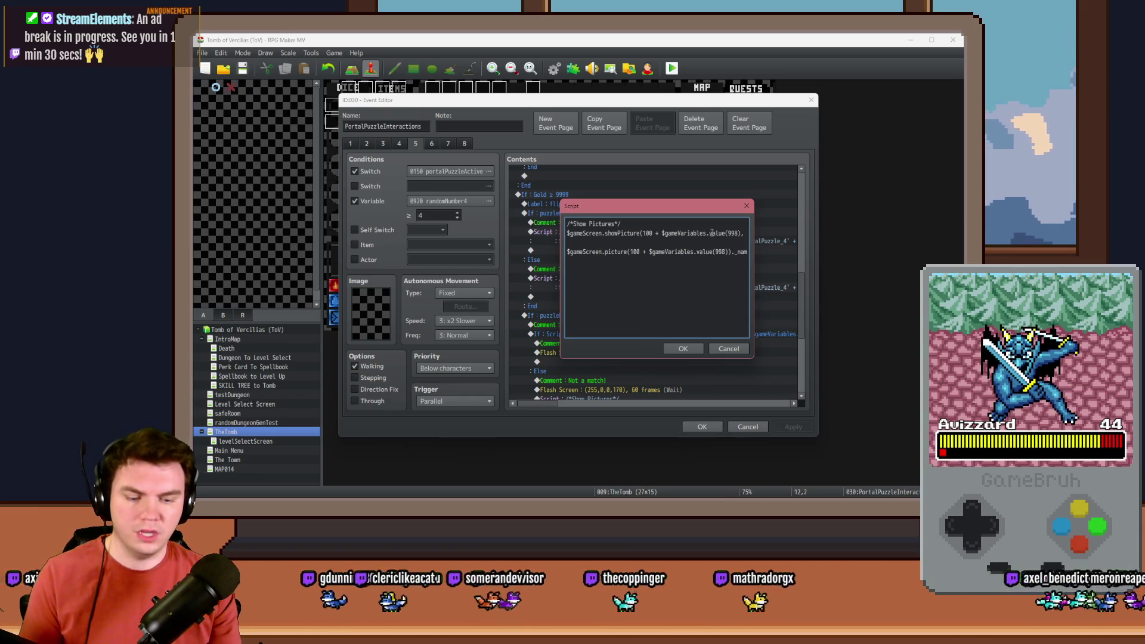
{"action": "type", "text": "//"}
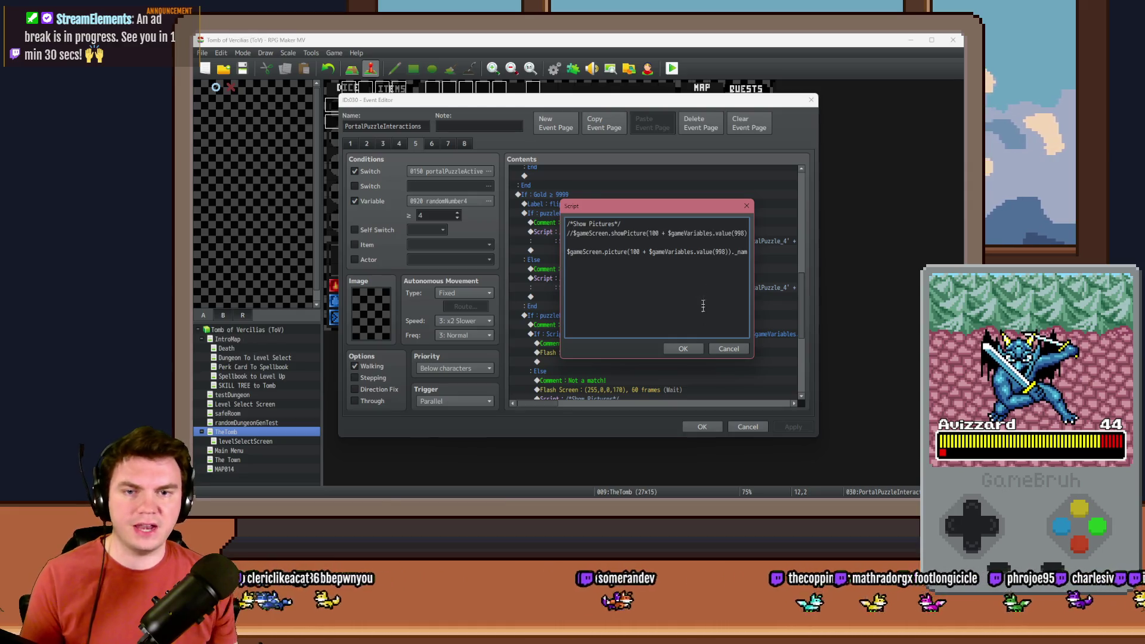
{"action": "left_click", "coordinate": [684, 349]}
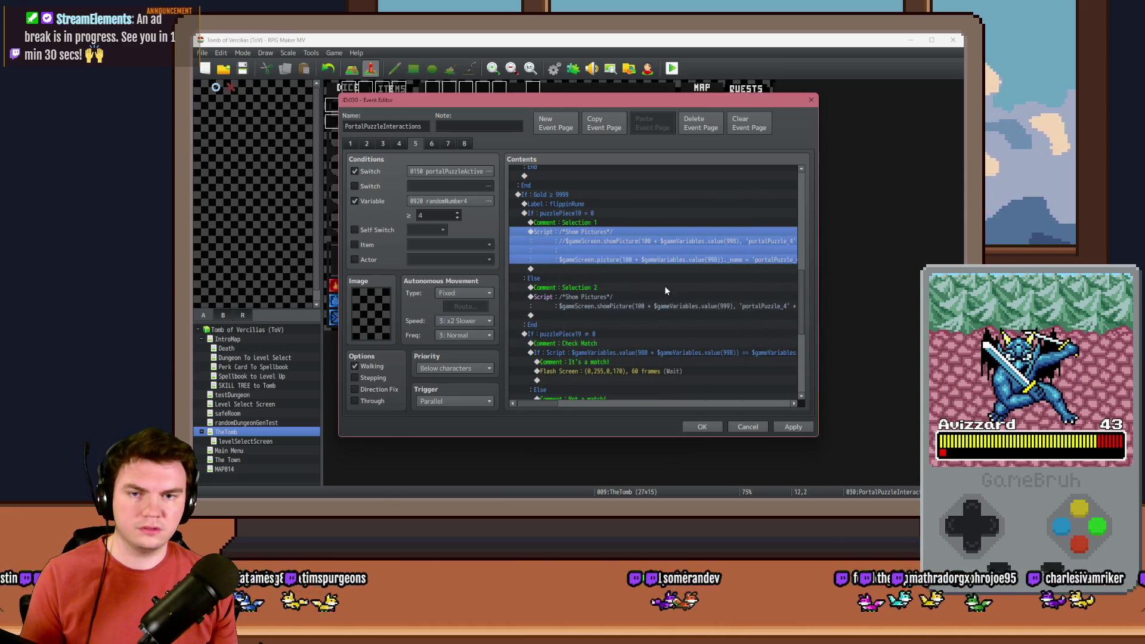
{"action": "double_click", "coordinate": [598, 240]}
{"action": "triple_click", "coordinate": [645, 252]}
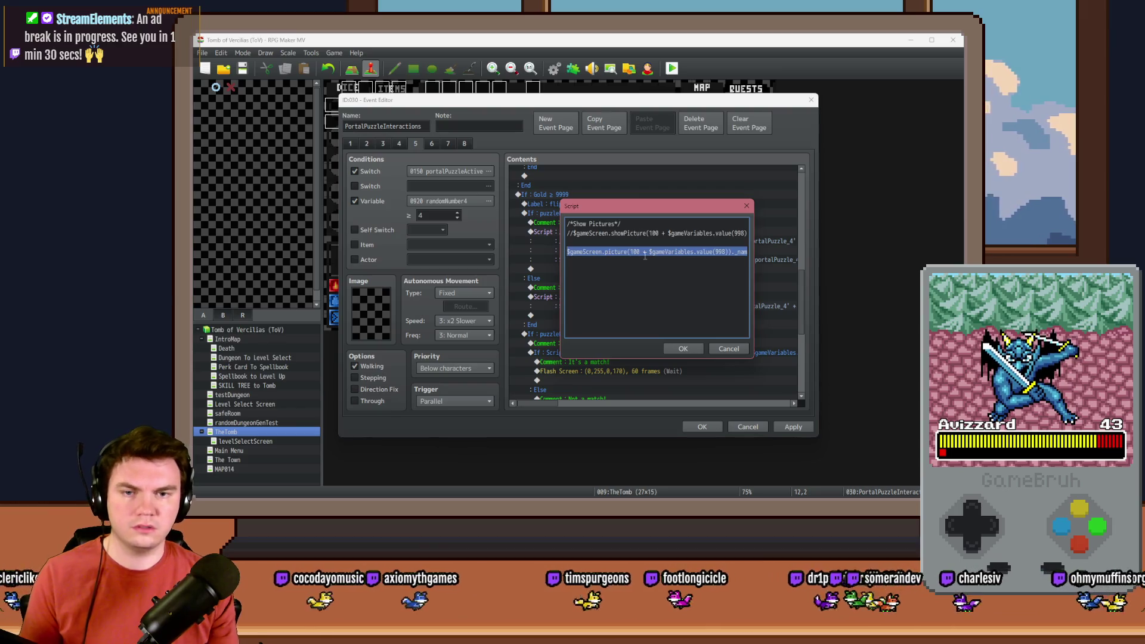
{"action": "left_click", "coordinate": [682, 349]}
In the Selection 2 script, comment out showPicture and change both 998 references to 999.
{"action": "double_click", "coordinate": [655, 303]}
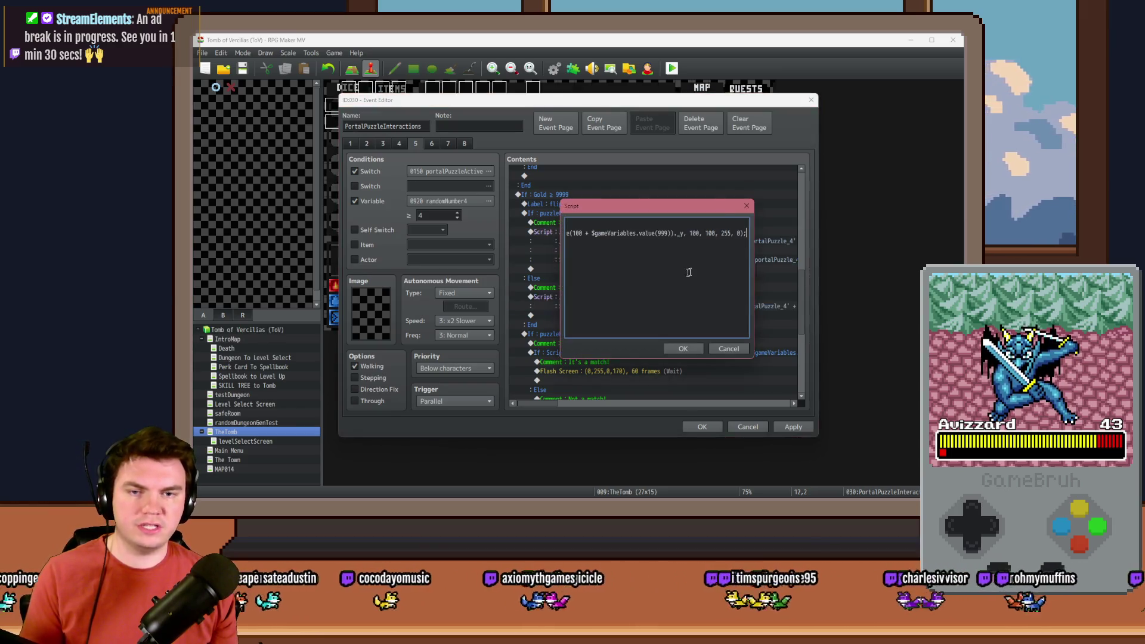
{"action": "key", "text": "Home"}
{"action": "type", "text": "//"}
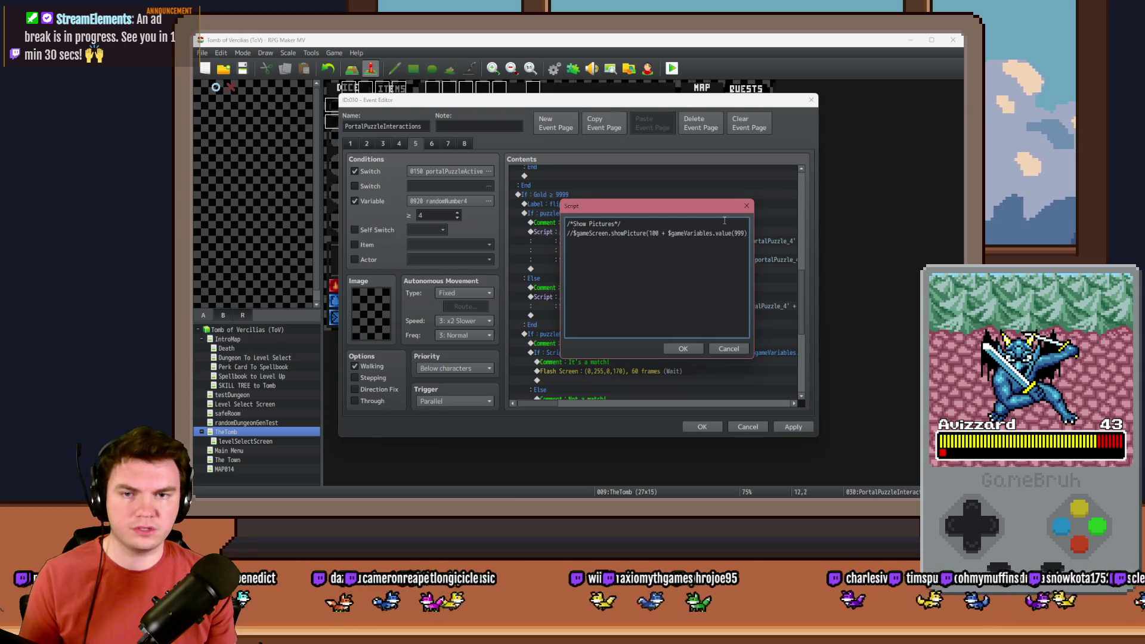
{"action": "key", "text": "End"}
{"action": "key", "text": "Down"}
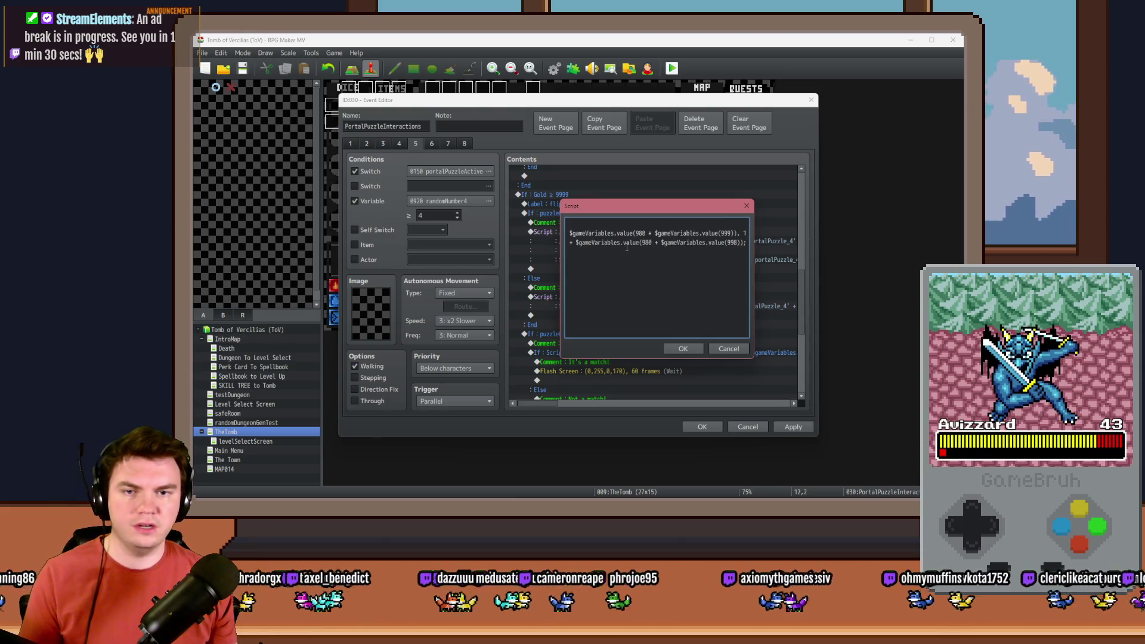
{"action": "key", "text": "shift+Home"}
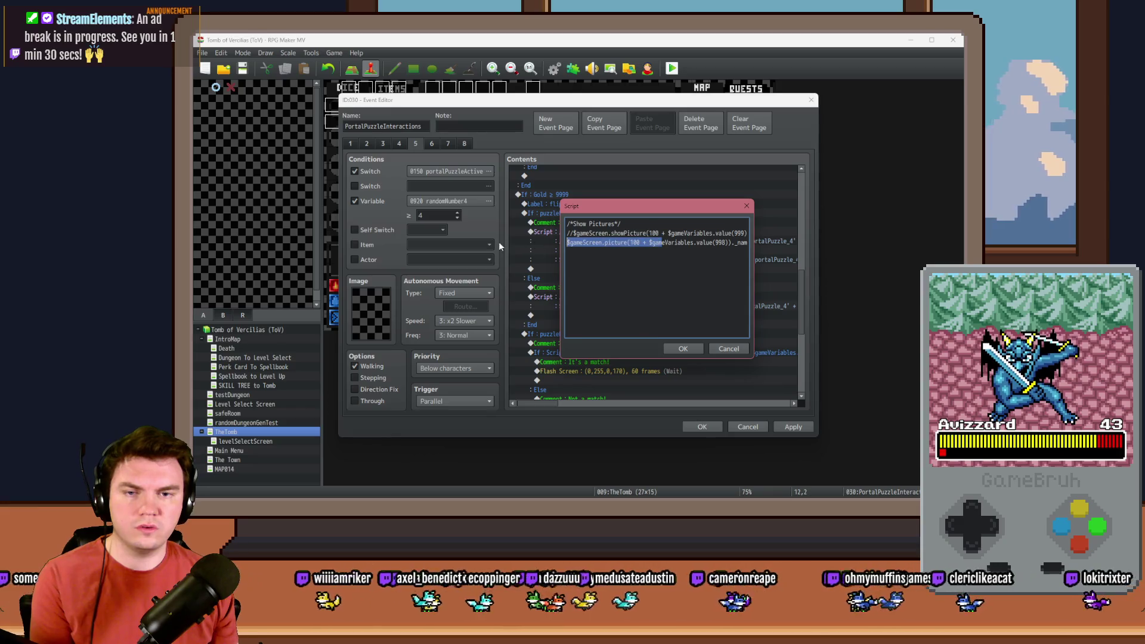
{"action": "double_click", "coordinate": [720, 243]}
{"action": "type", "text": "999"}
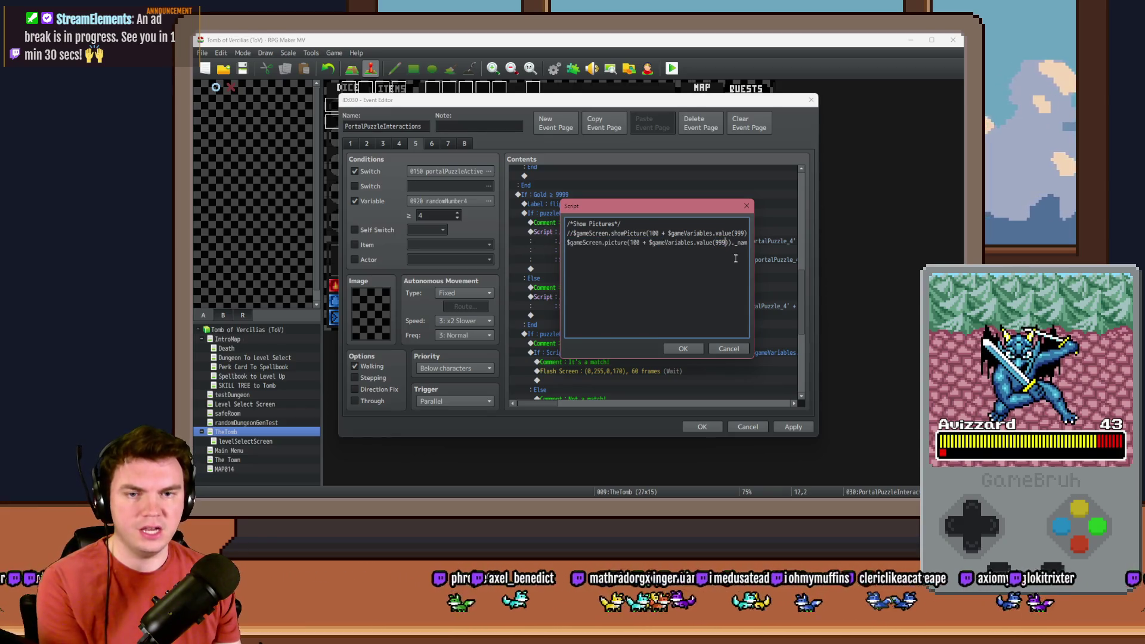
{"action": "key", "text": "Right"}
{"action": "key", "text": "Right"}
{"action": "key", "text": "Right"}
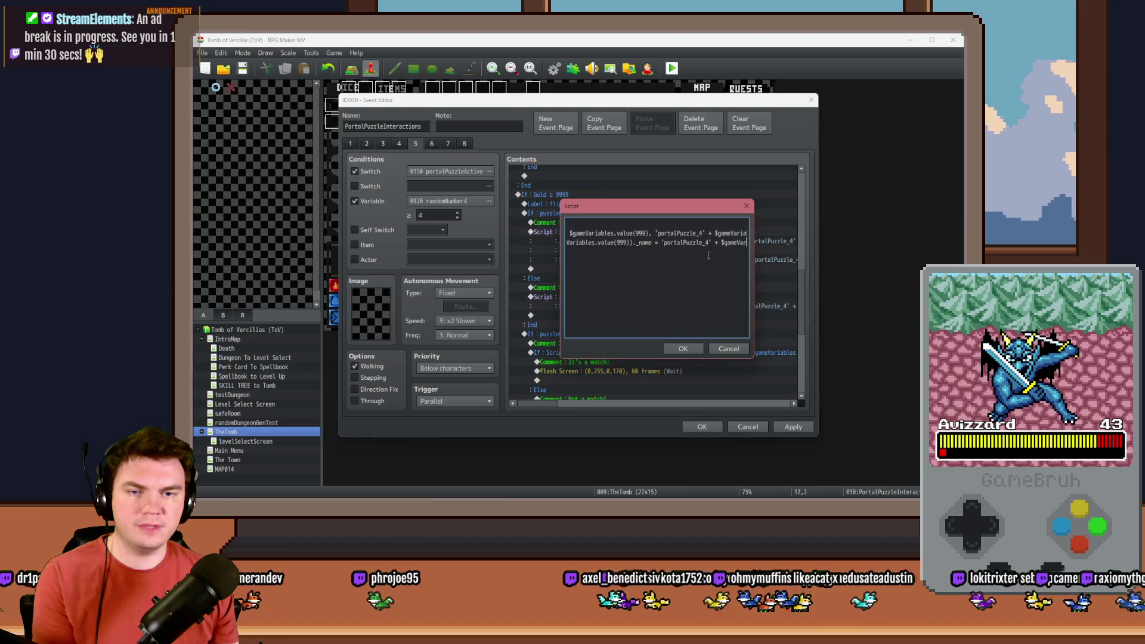
{"action": "key", "text": "Right"}
{"action": "key", "text": "Right"}
{"action": "key", "text": "Right"}
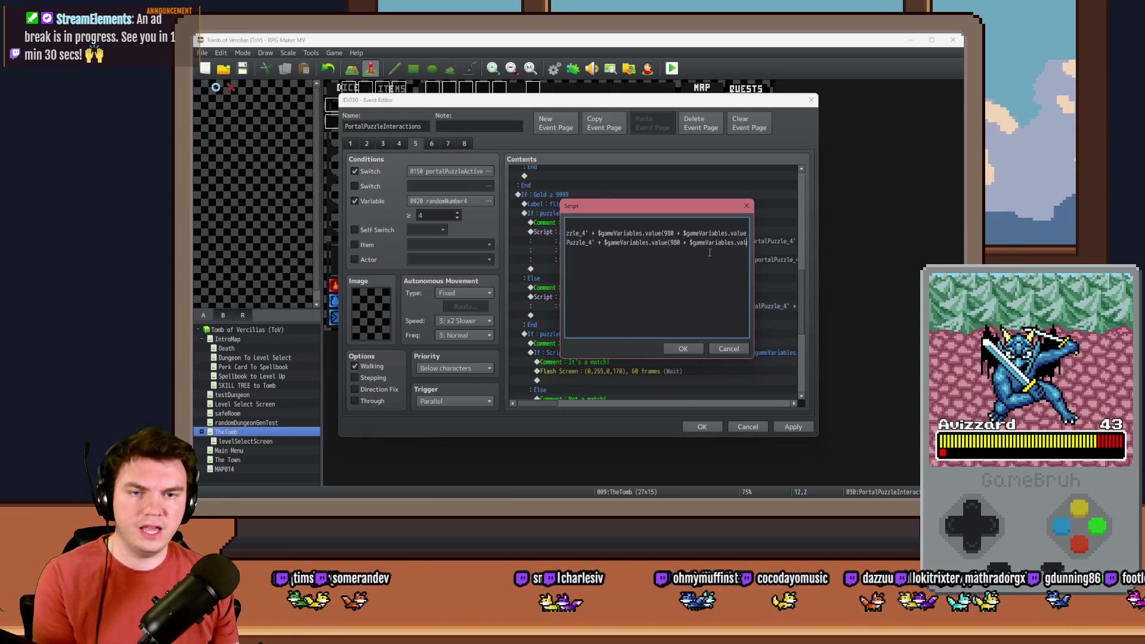
{"action": "key", "text": "Left"}
{"action": "key", "text": "Left"}
{"action": "key", "text": "Left"}
{"action": "key", "text": "BackSpace"}
{"action": "type", "text": "9"}
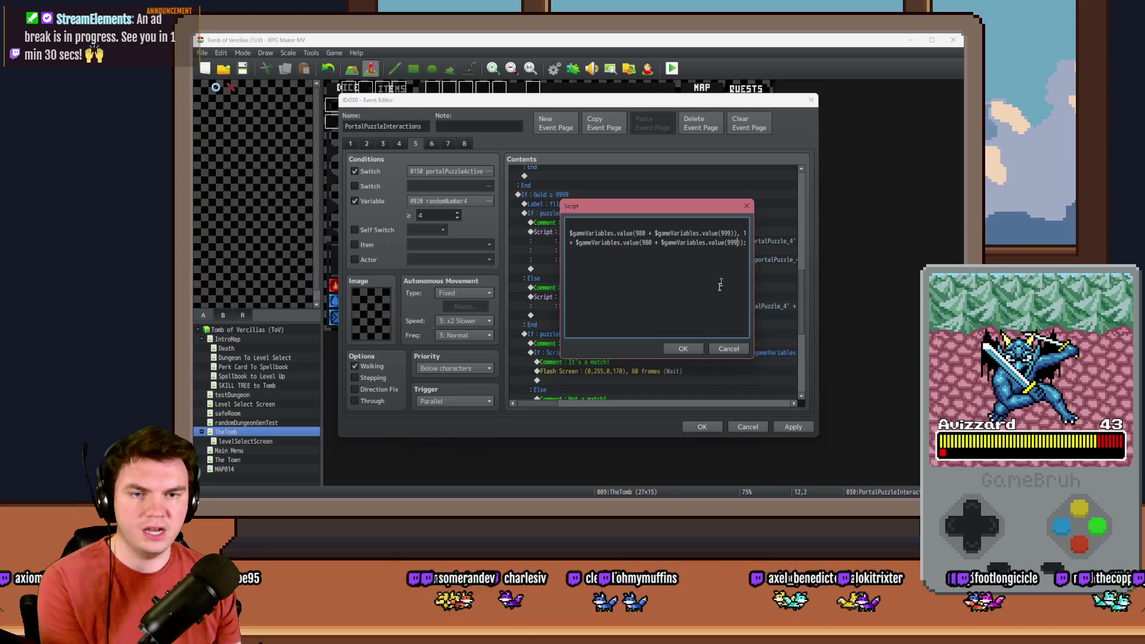
{"action": "left_click", "coordinate": [689, 348]}
Close the event editor and save the project changes.
{"action": "left_click", "coordinate": [713, 427]}
{"action": "key", "text": "alt+F4"}
{"action": "left_click", "coordinate": [548, 285]}
Pick Pyro Charge, walk to the glyph wall, interact, flip two rune cards, then close the game.
{"action": "mouse_move", "coordinate": [979, 209]}
{"action": "left_mouse_down"}
{"action": "mouse_move", "coordinate": [499, 136]}
{"action": "mouse_move", "coordinate": [490, 95]}
{"action": "left_mouse_up"}
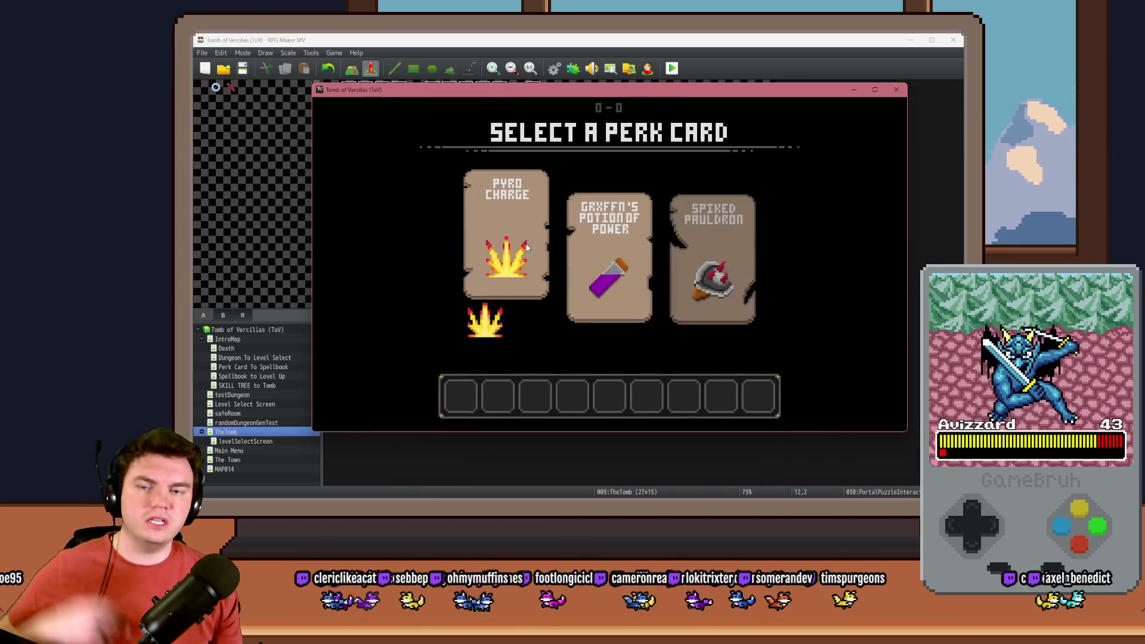
{"action": "left_click", "coordinate": [531, 249]}
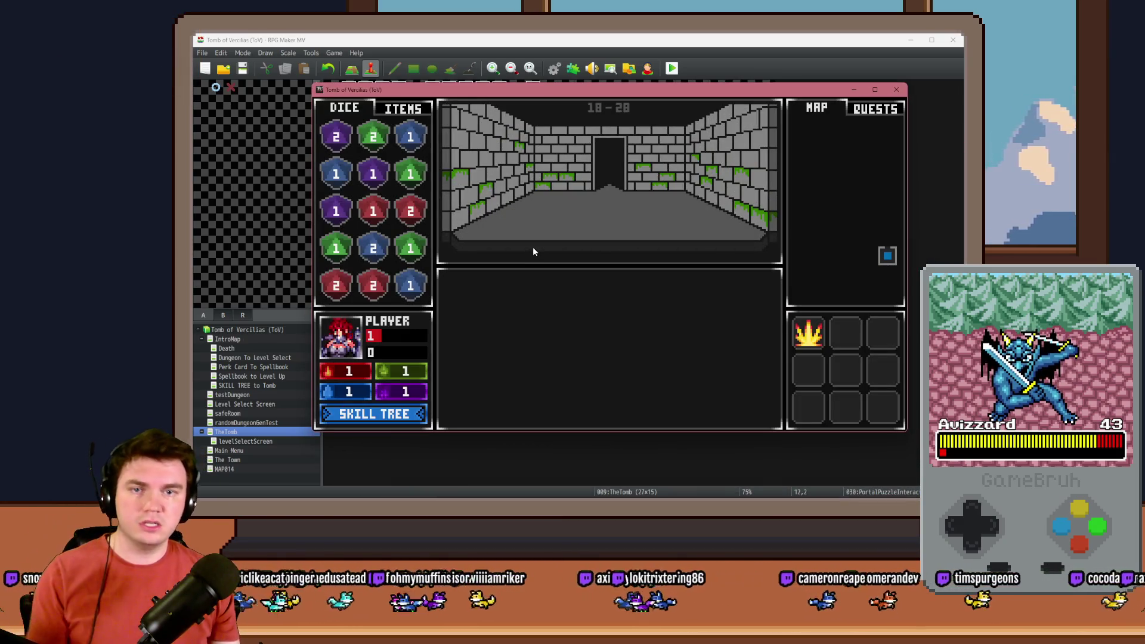
{"action": "key", "text": "Up"}
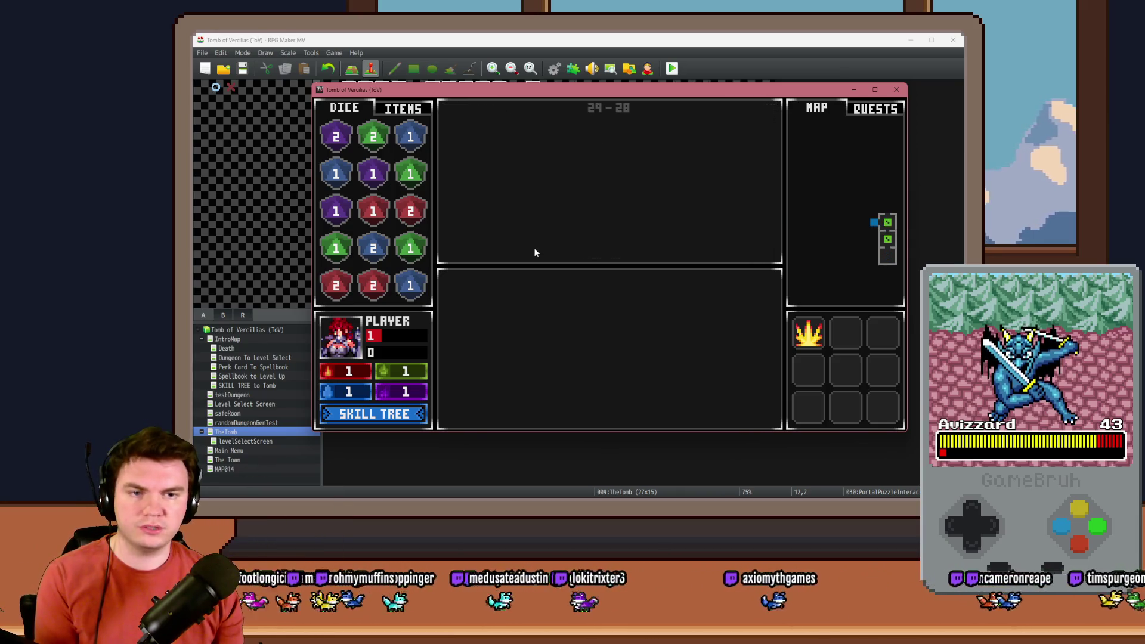
{"action": "left_click", "coordinate": [610, 333]}
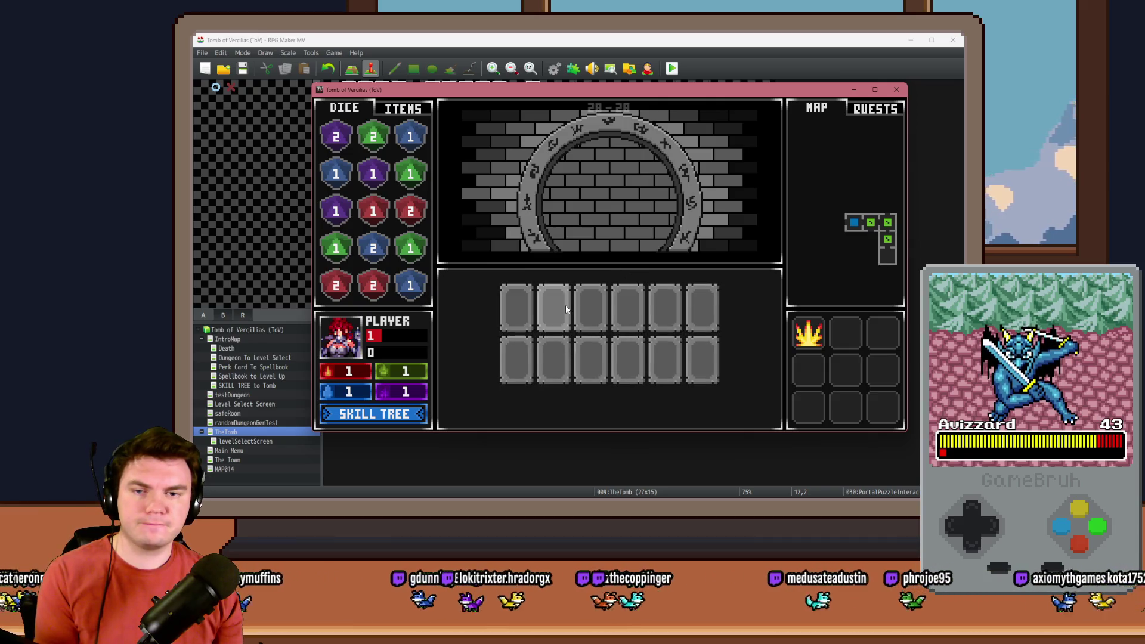
{"action": "left_click", "coordinate": [561, 307]}
{"action": "left_click", "coordinate": [524, 307]}
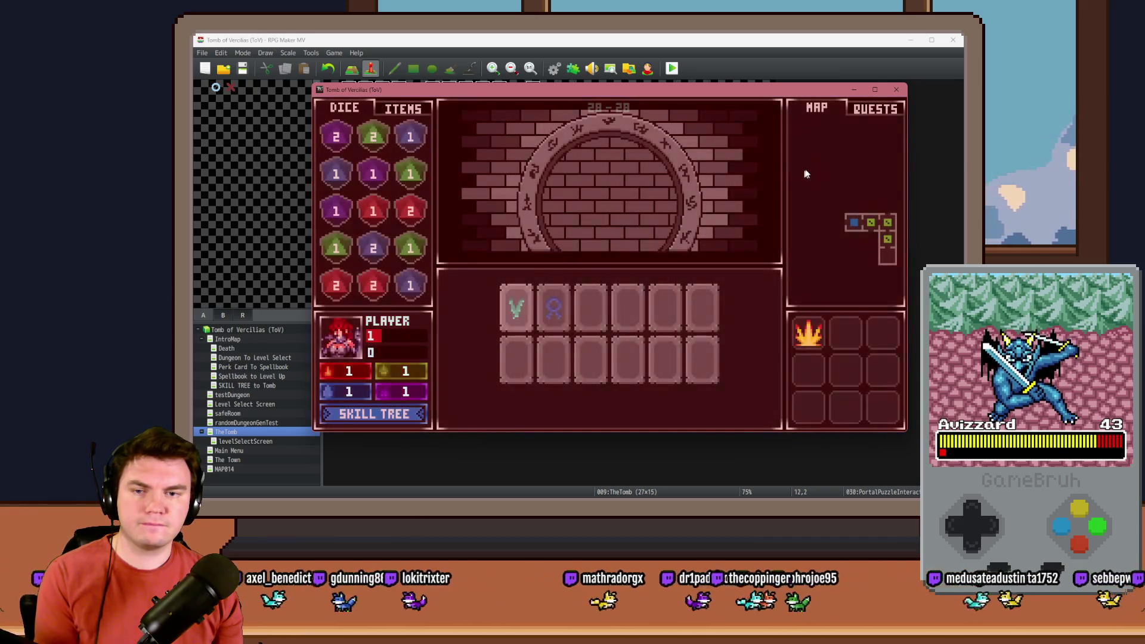
{"action": "left_click", "coordinate": [898, 89]}
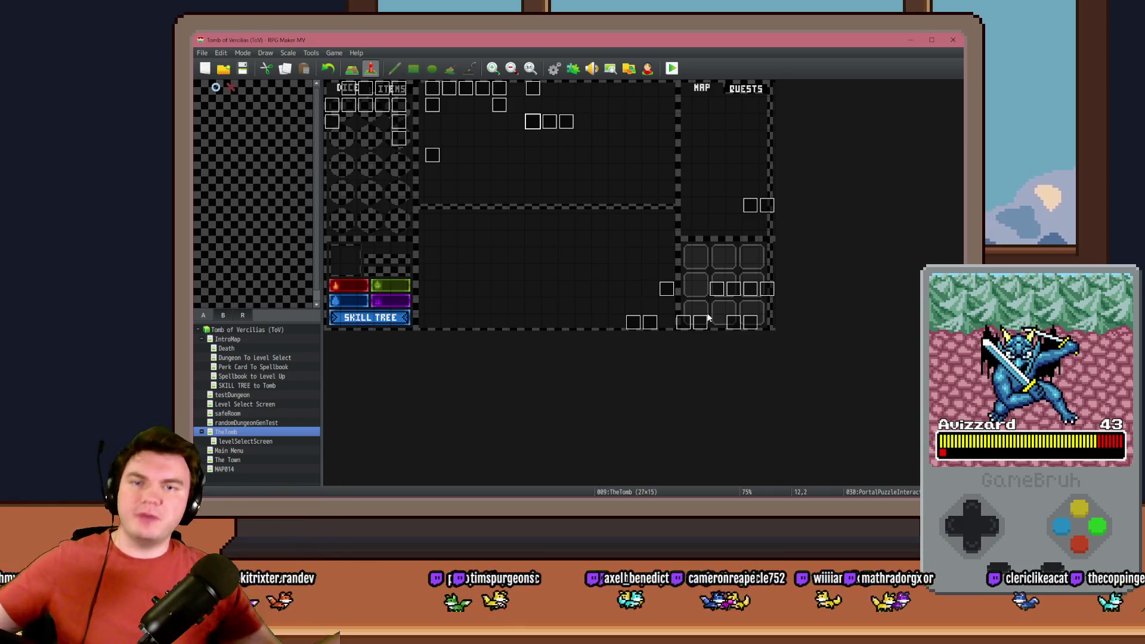
Open the PortalPuzzleInteractions event and select the full text of the Selection 1 script.
{"action": "double_click", "coordinate": [533, 122]}
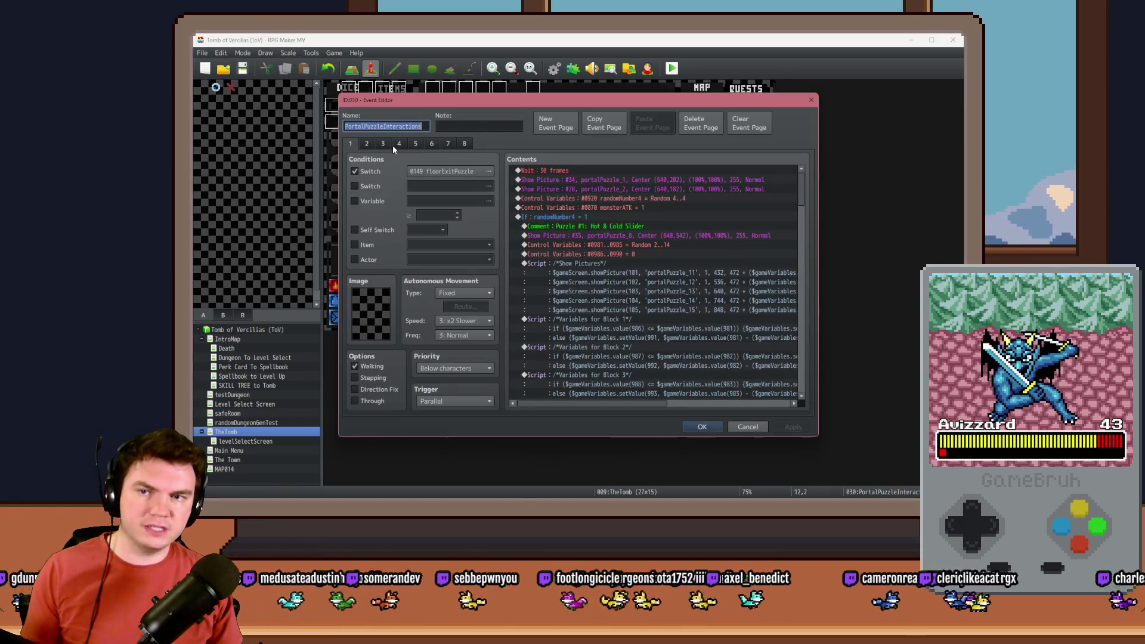
{"action": "left_click_drag", "start_coordinate": [802, 202], "coordinate": [811, 289]}
{"action": "double_click", "coordinate": [674, 252]}
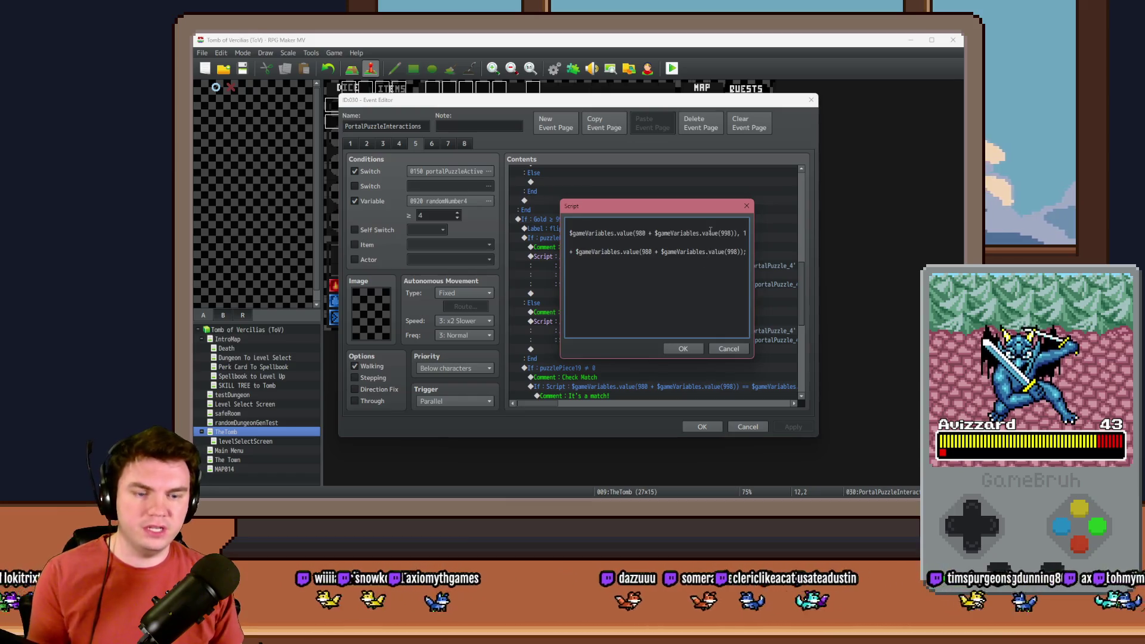
{"action": "key", "text": "Up"}
{"action": "key", "text": "End"}
{"action": "key", "text": "Home"}
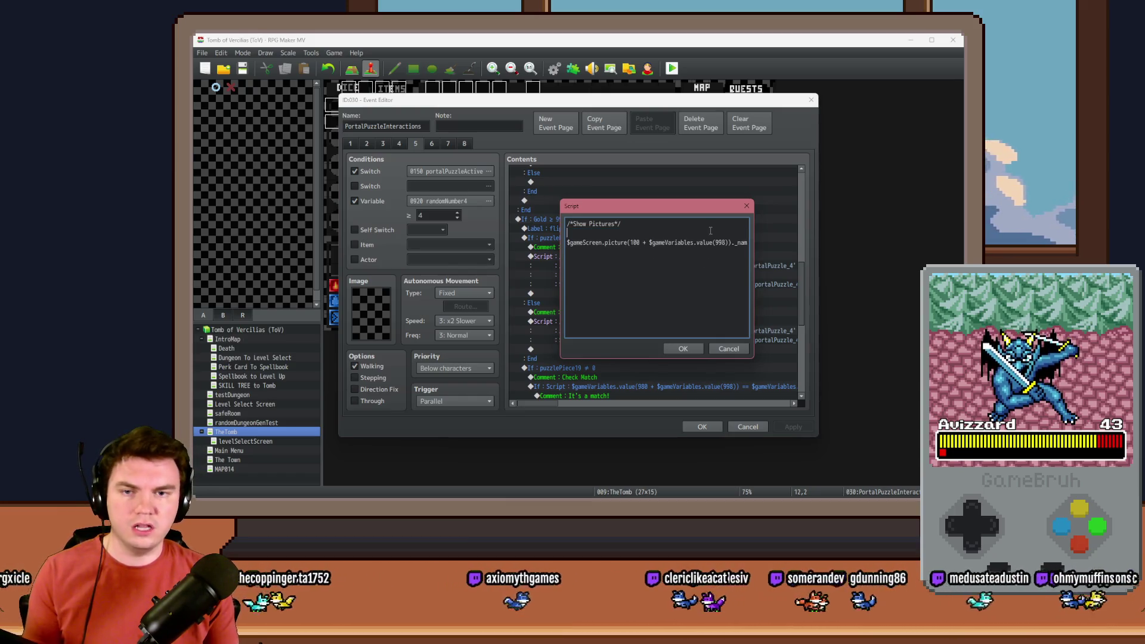
{"action": "key", "text": "ctrl+a"}
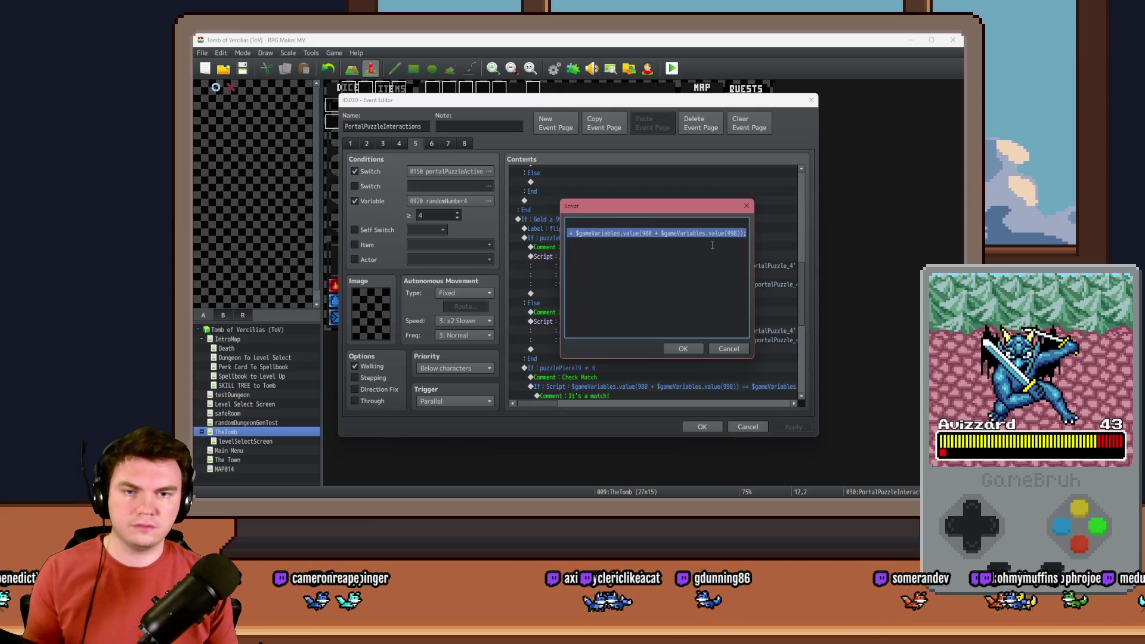
{"action": "left_click", "coordinate": [682, 352]}
Replace the Selection 2 script with the pasted cleaned-up version.
{"action": "double_click", "coordinate": [675, 263]}
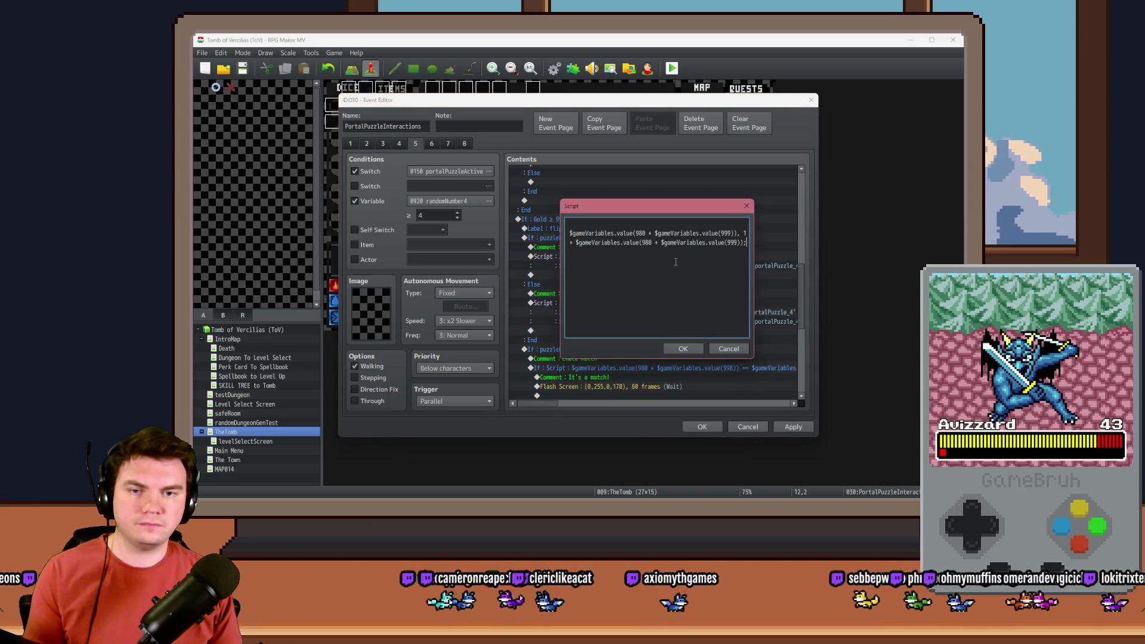
{"action": "key", "text": "ctrl+a"}
{"action": "key", "text": "ctrl+v"}
{"action": "left_click", "coordinate": [684, 351]}
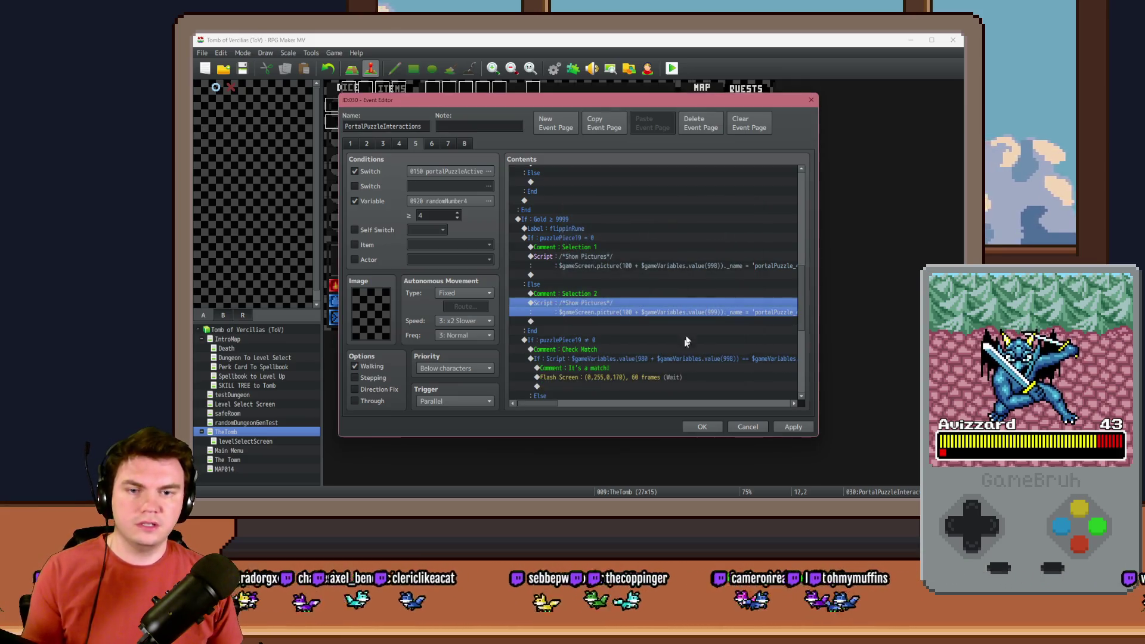
Locate the not-a-match branch's flash command and the copied picture script below it.
{"action": "scroll", "coordinate": [650, 330], "scroll_direction": "down", "scroll_amount": 3}
{"action": "scroll", "coordinate": [633, 304], "scroll_direction": "down", "scroll_amount": 2}
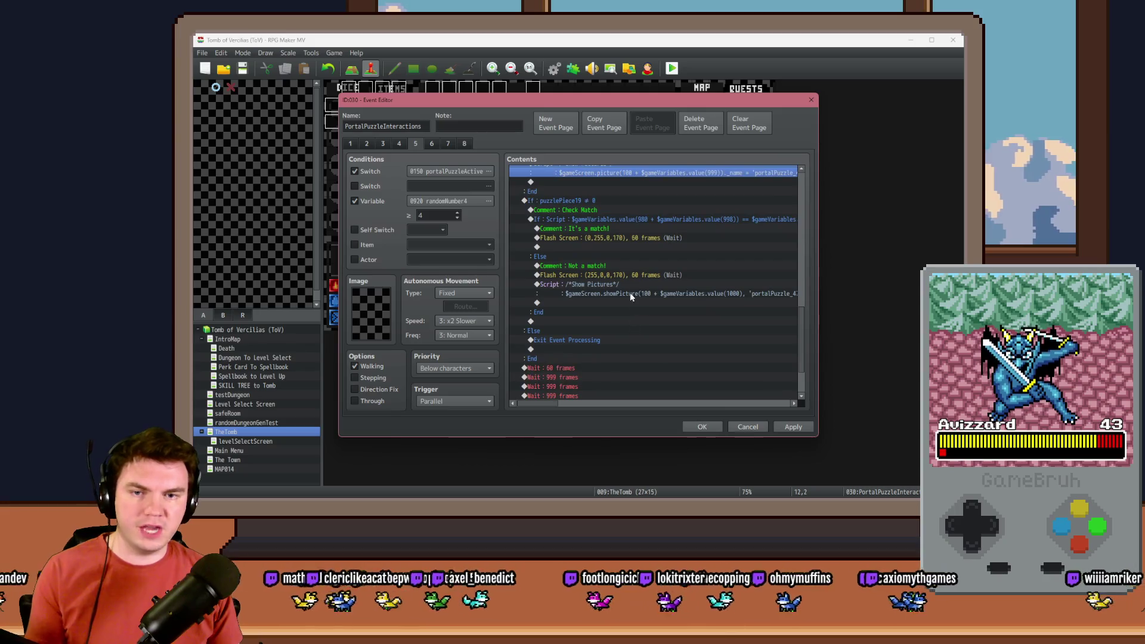
{"action": "left_click", "coordinate": [632, 285]}
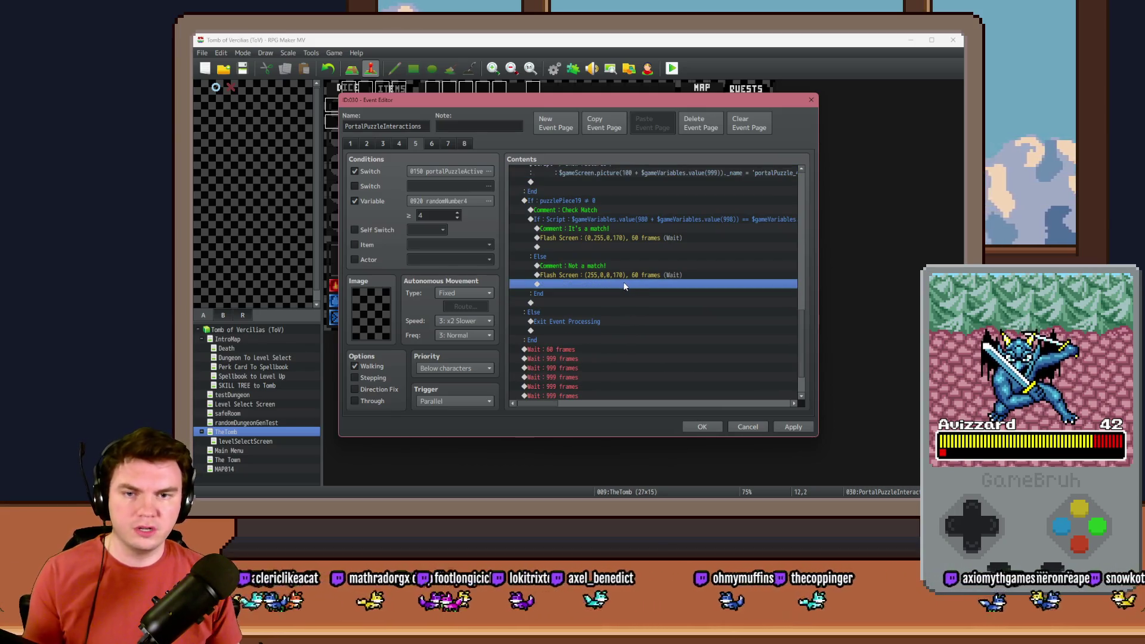
{"action": "scroll", "coordinate": [624, 281], "scroll_direction": "up", "scroll_amount": 4}
{"action": "left_click", "coordinate": [613, 241]}
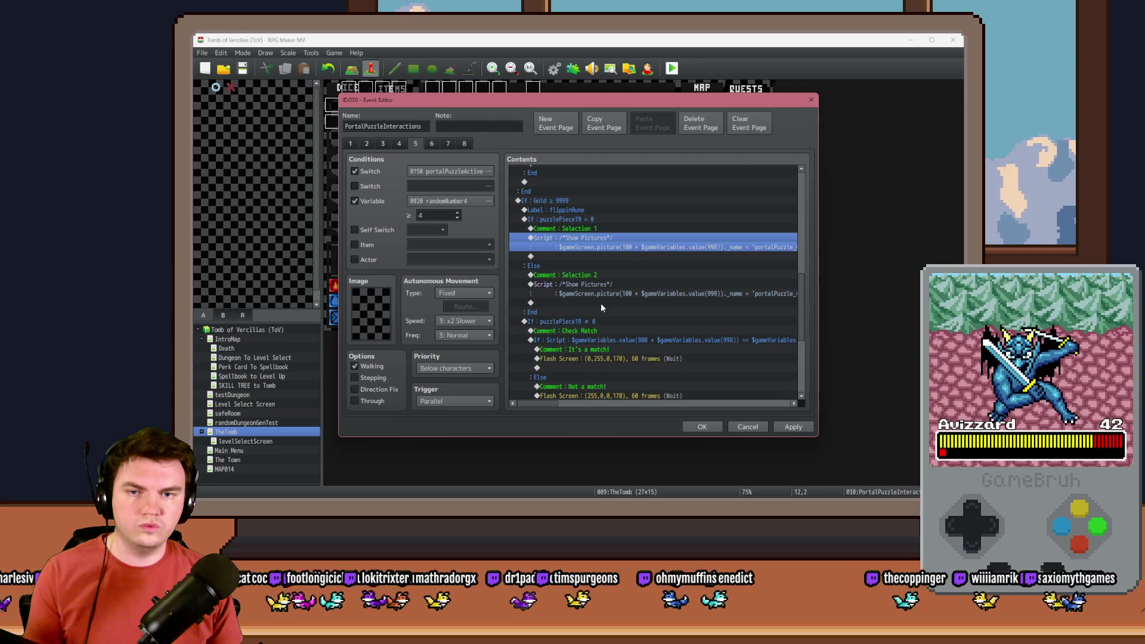
{"action": "scroll", "coordinate": [600, 303], "scroll_direction": "down", "scroll_amount": 3}
{"action": "left_click", "coordinate": [609, 312]}
{"action": "double_click", "coordinate": [613, 313]}
{"action": "key", "text": "Escape"}
Rename the copied script's comment to Hide Runes and duplicate its picture line.
{"action": "double_click", "coordinate": [612, 323]}
{"action": "left_click", "coordinate": [589, 224]}
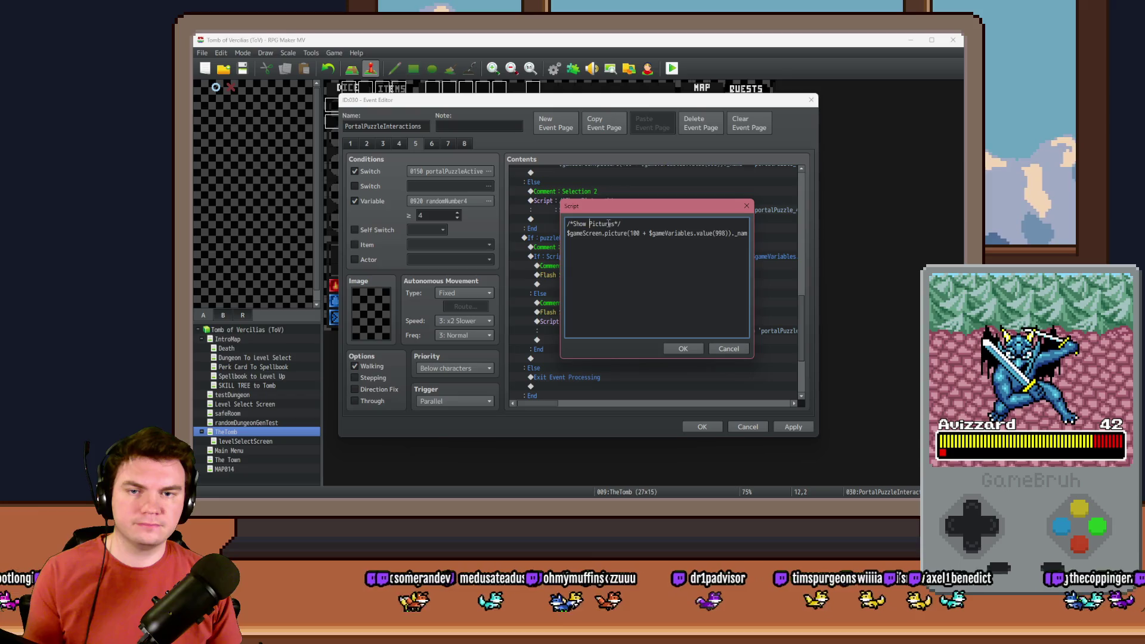
{"action": "left_click_drag", "start_coordinate": [615, 224], "coordinate": [573, 222]}
{"action": "key", "text": "BackSpace"}
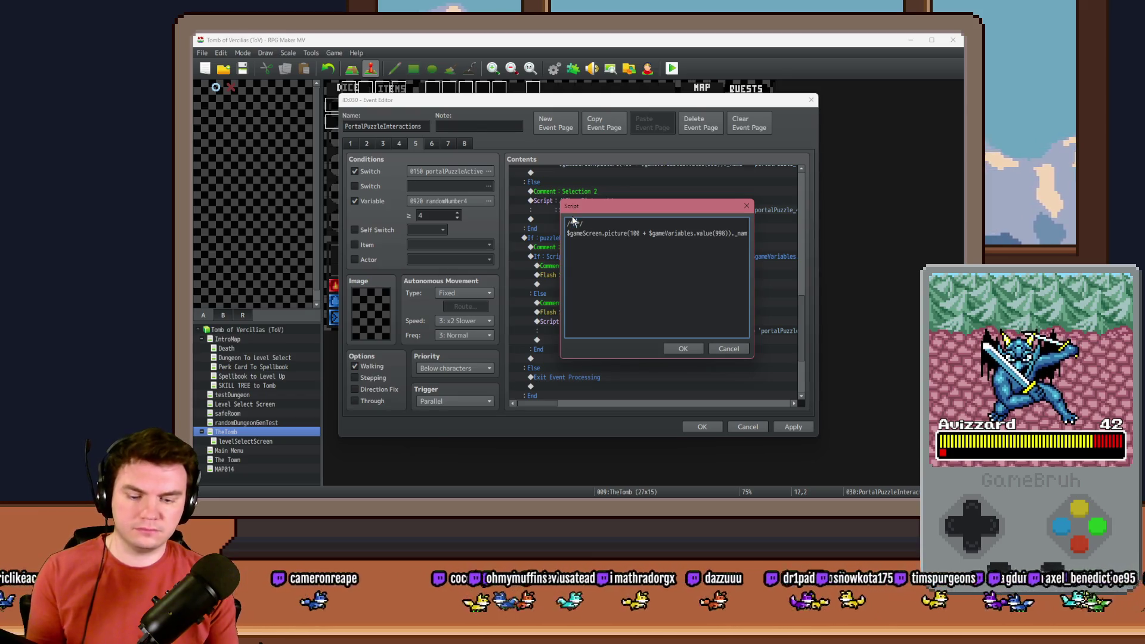
{"action": "type", "text": "Hide Runes"}
{"action": "key", "text": "ctrl+Return"}
{"action": "key", "text": "Return"}
Change variable 998 to 999 on the second line, checking the rune images folder.
{"action": "double_click", "coordinate": [721, 243]}
{"action": "type", "text": "999"}
{"action": "left_click_drag", "start_coordinate": [732, 243], "coordinate": [754, 243]}
{"action": "left_click", "coordinate": [733, 243]}
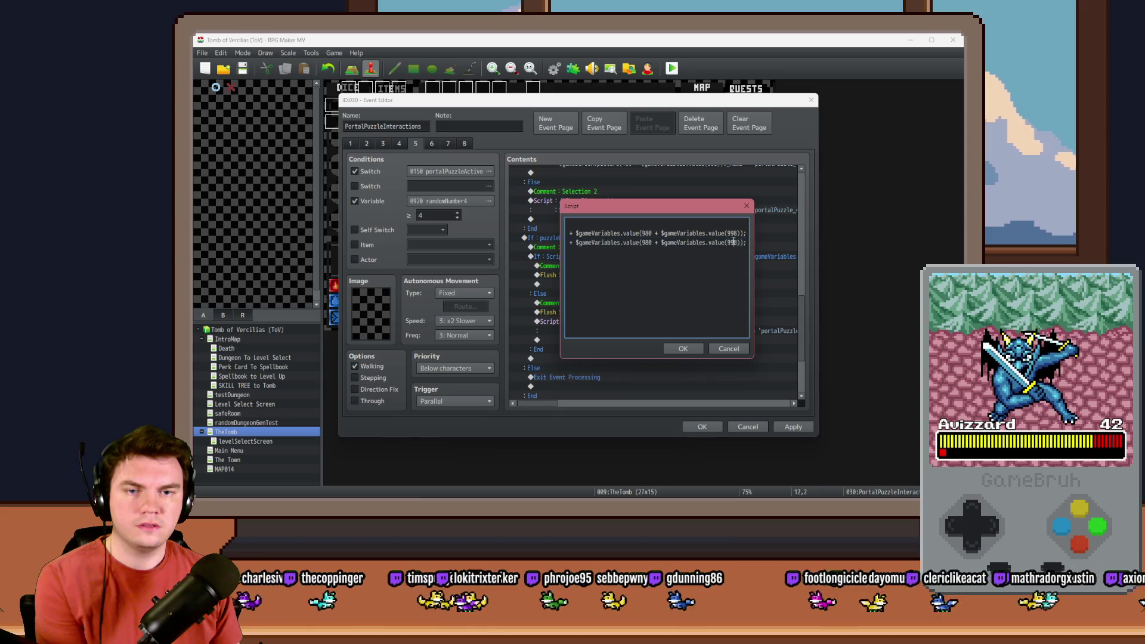
{"action": "type", "text": "9"}
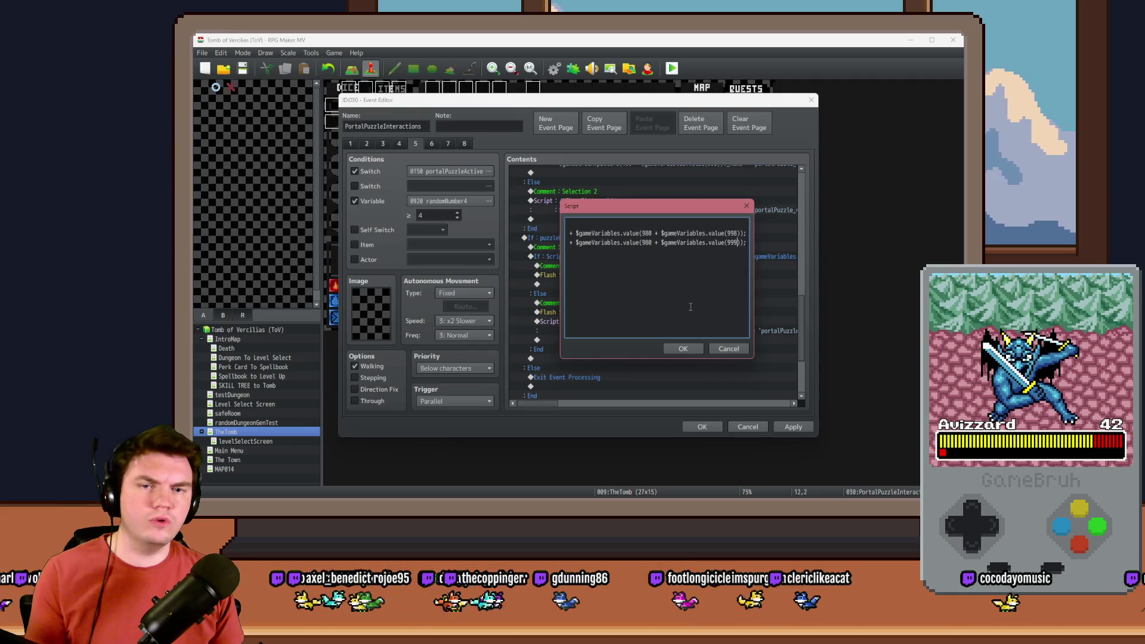
{"action": "key", "text": "alt+Tab"}
{"action": "key", "text": "alt+Tab"}
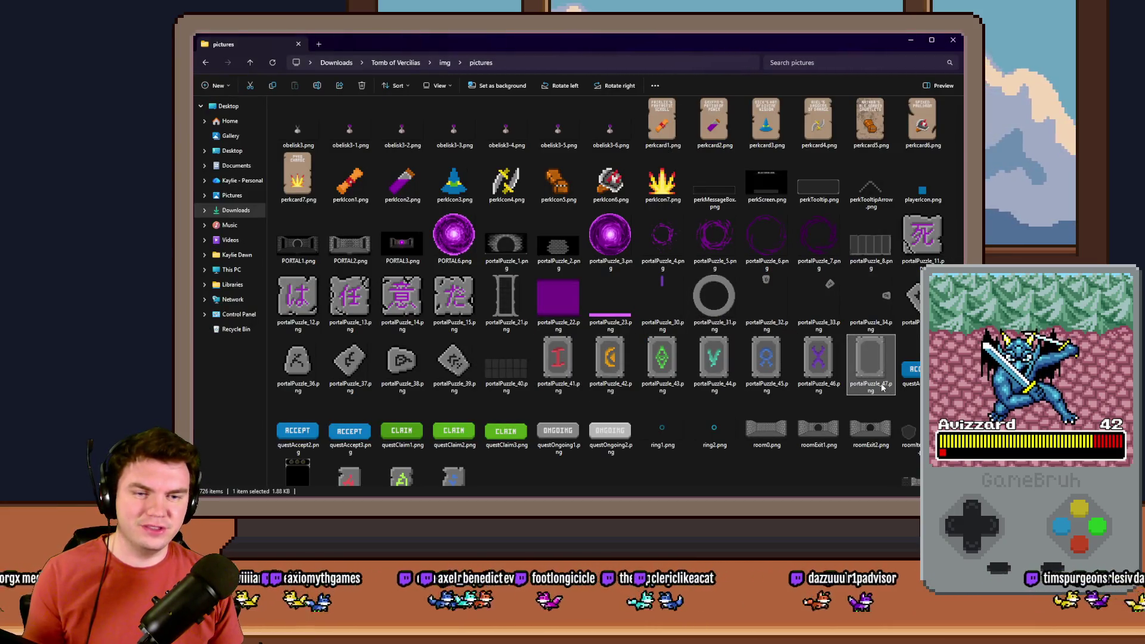
{"action": "key", "text": "alt+Tab"}
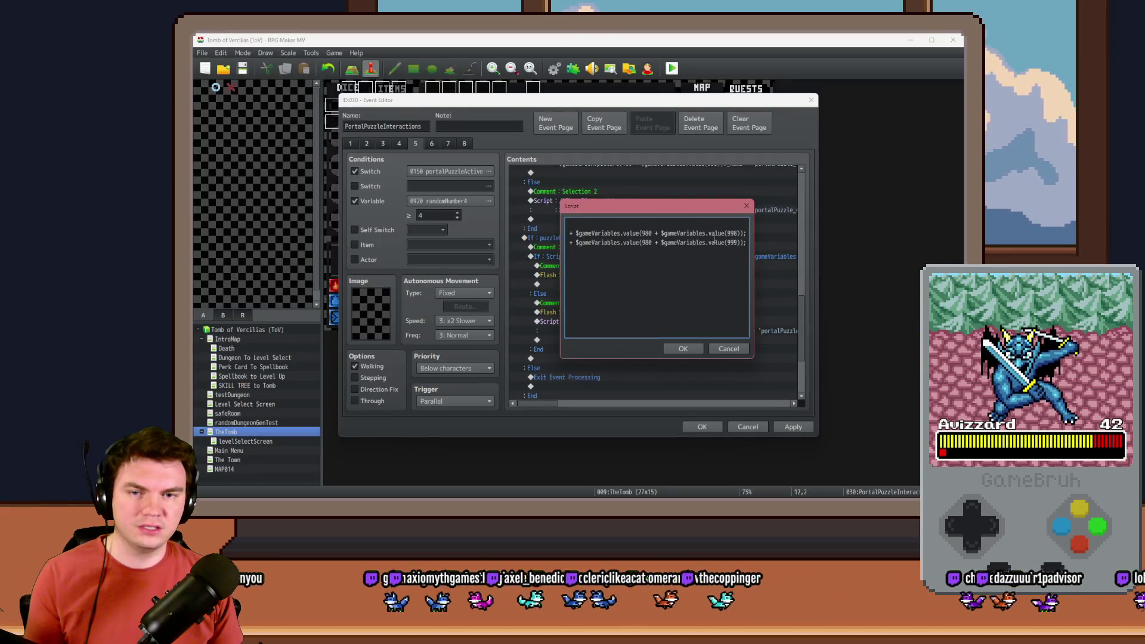
Make the first line's image 'portalPuzzle_47' and drop the trailing name concatenation.
{"action": "key", "text": "ctrl+a"}
{"action": "left_click", "coordinate": [659, 236]}
{"action": "left_click_drag", "start_coordinate": [659, 234], "coordinate": [704, 233]}
{"action": "left_click", "coordinate": [705, 235]}
{"action": "type", "text": "7"}
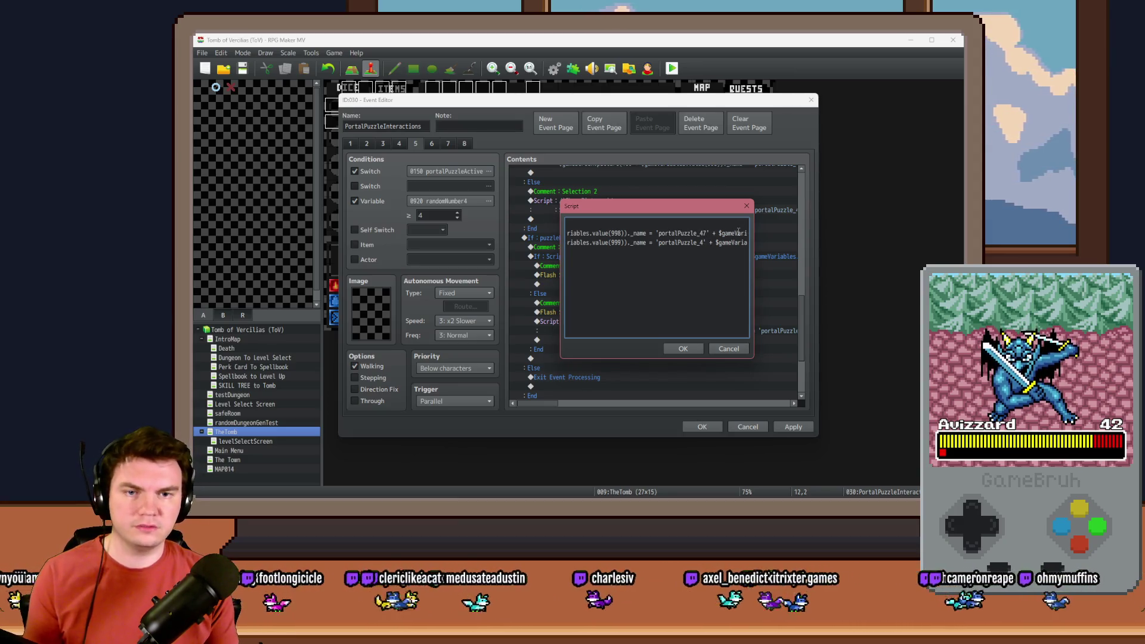
{"action": "key", "text": "shift+End"}
{"action": "key", "text": "BackSpace"}
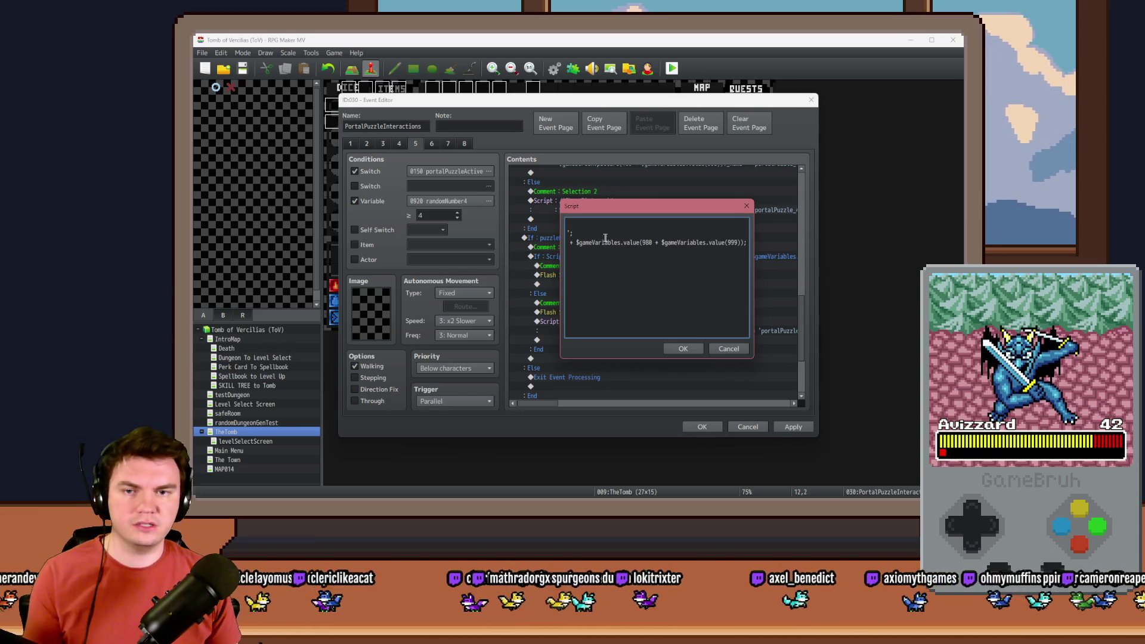
Set the second line's image to 'portalPuzzle_47' as well and save the script.
{"action": "key", "text": "ctrl+z"}
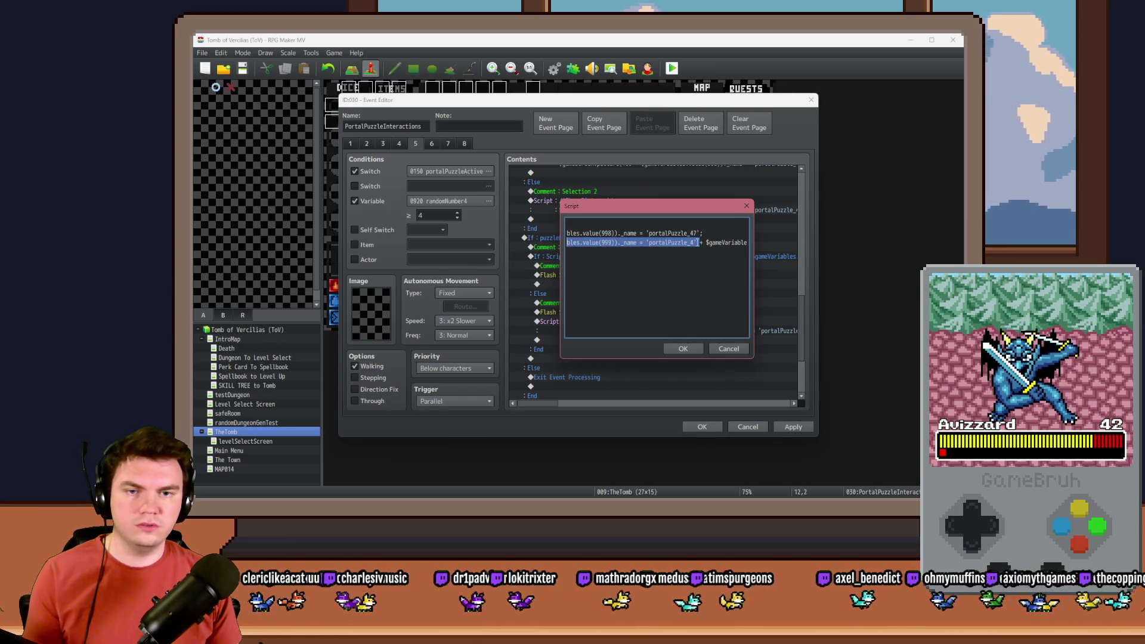
{"action": "left_click", "coordinate": [733, 241]}
{"action": "key", "text": "BackSpace"}
{"action": "type", "text": "7"}
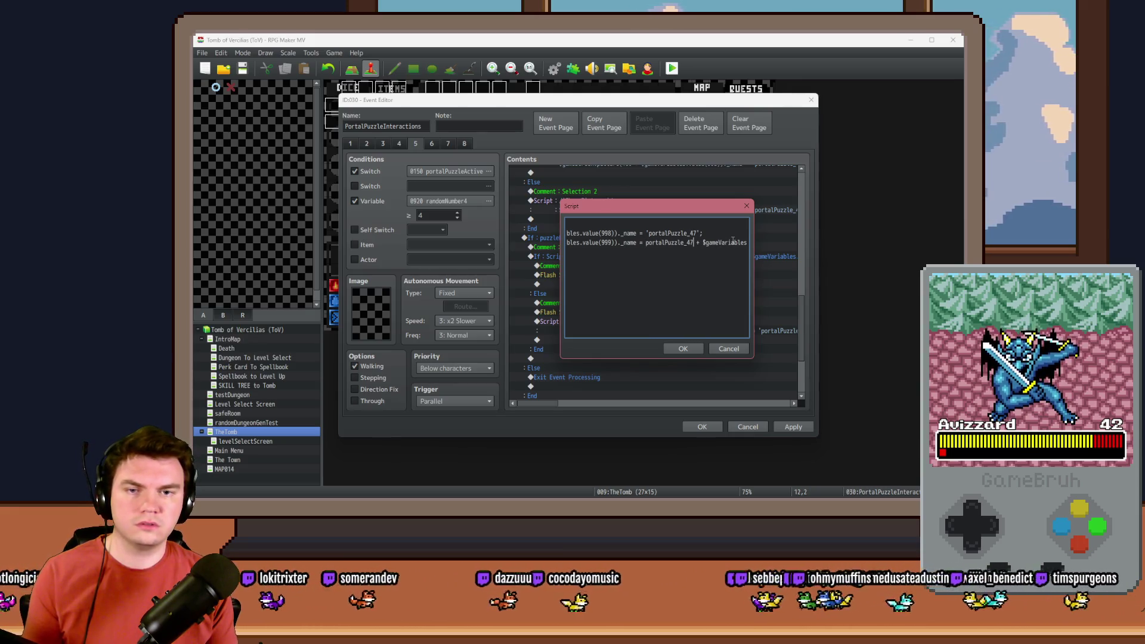
{"action": "type", "text": "'"}
{"action": "left_click", "coordinate": [647, 243]}
{"action": "type", "text": "'"}
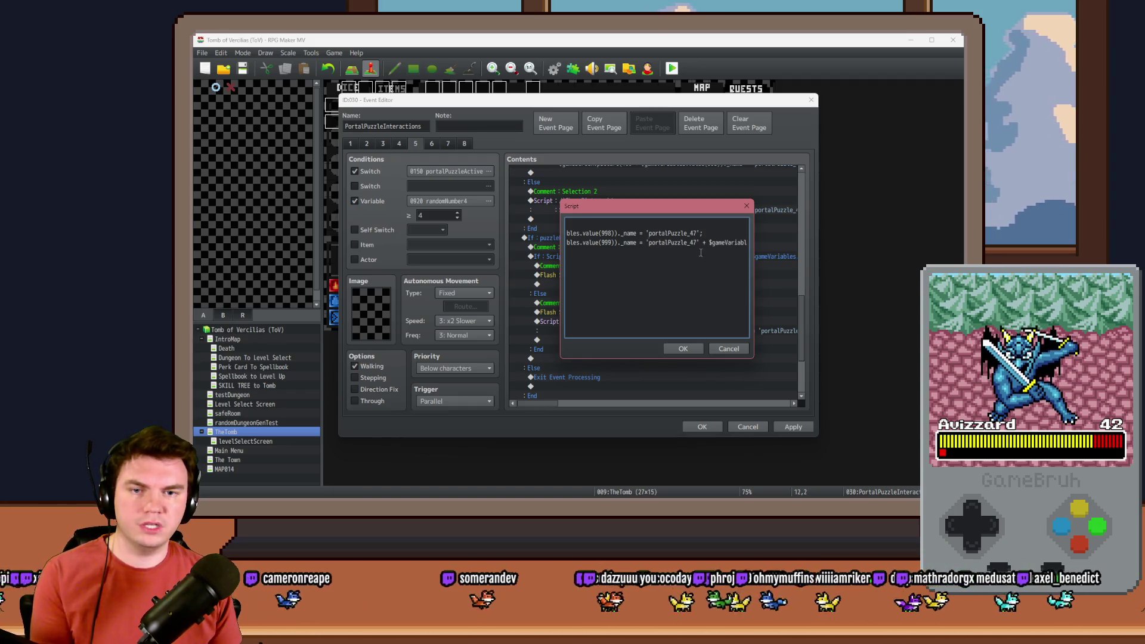
{"action": "key", "text": "shift+End"}
{"action": "key", "text": "Delete"}
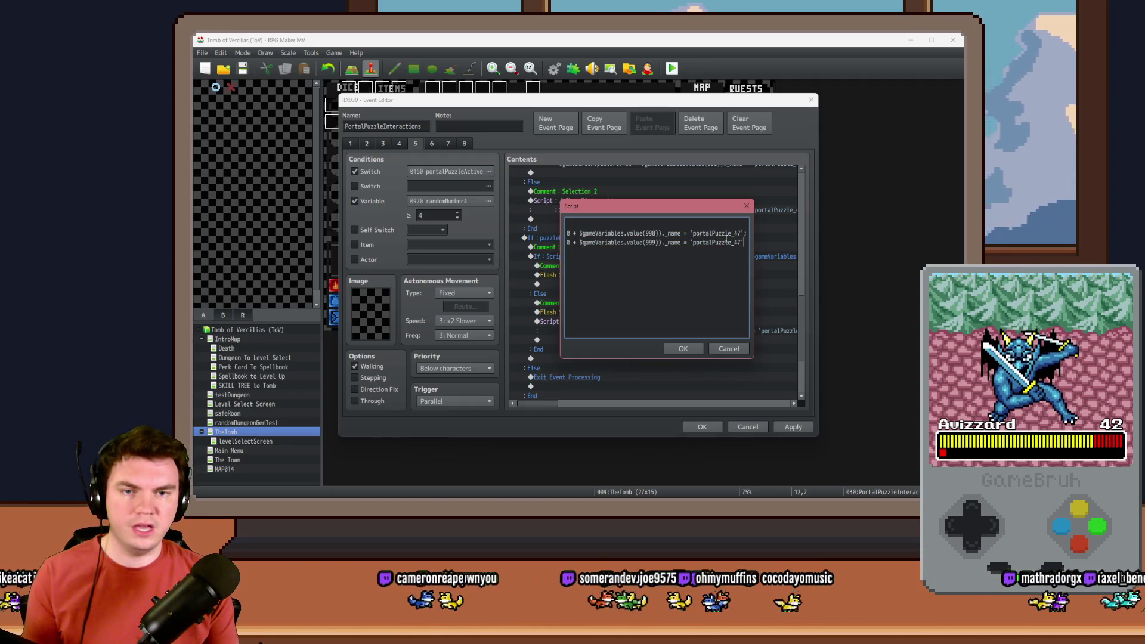
{"action": "type", "text": ";"}
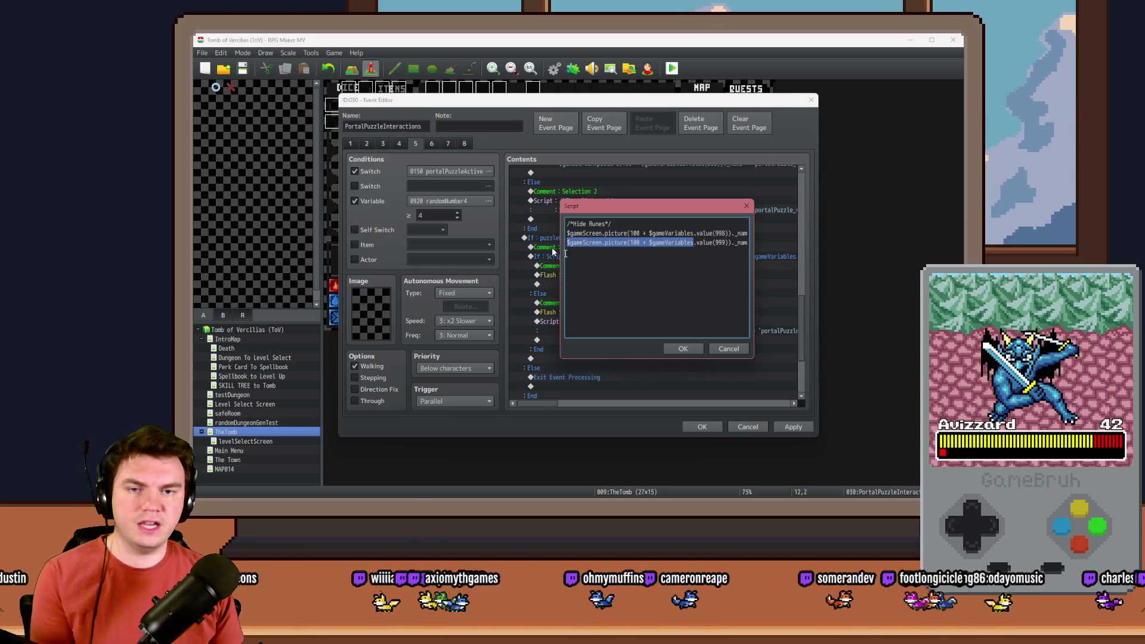
{"action": "left_click", "coordinate": [692, 350]}
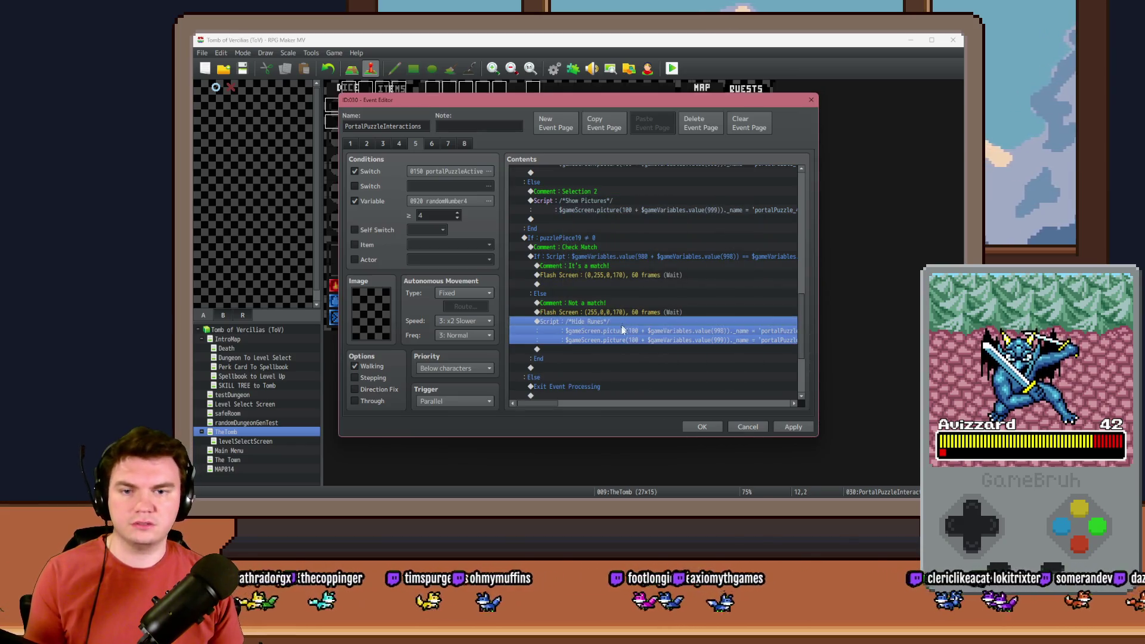
After Hide Runes, add Control Variables setting the range 998–999 to constant 0.
{"action": "double_click", "coordinate": [614, 352]}
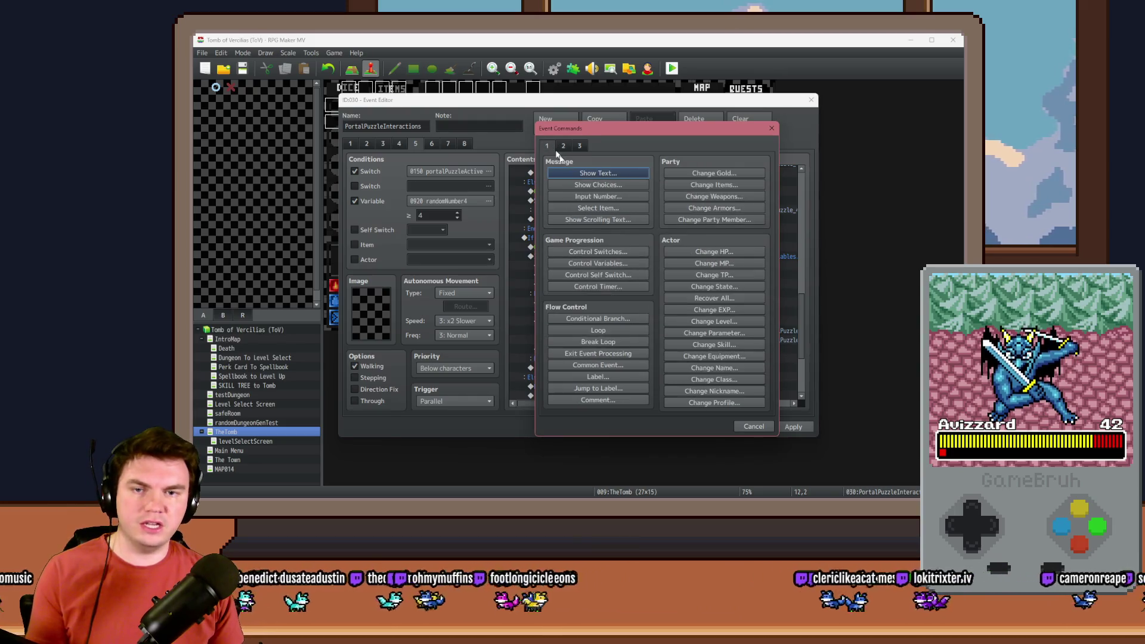
{"action": "left_click", "coordinate": [626, 264]}
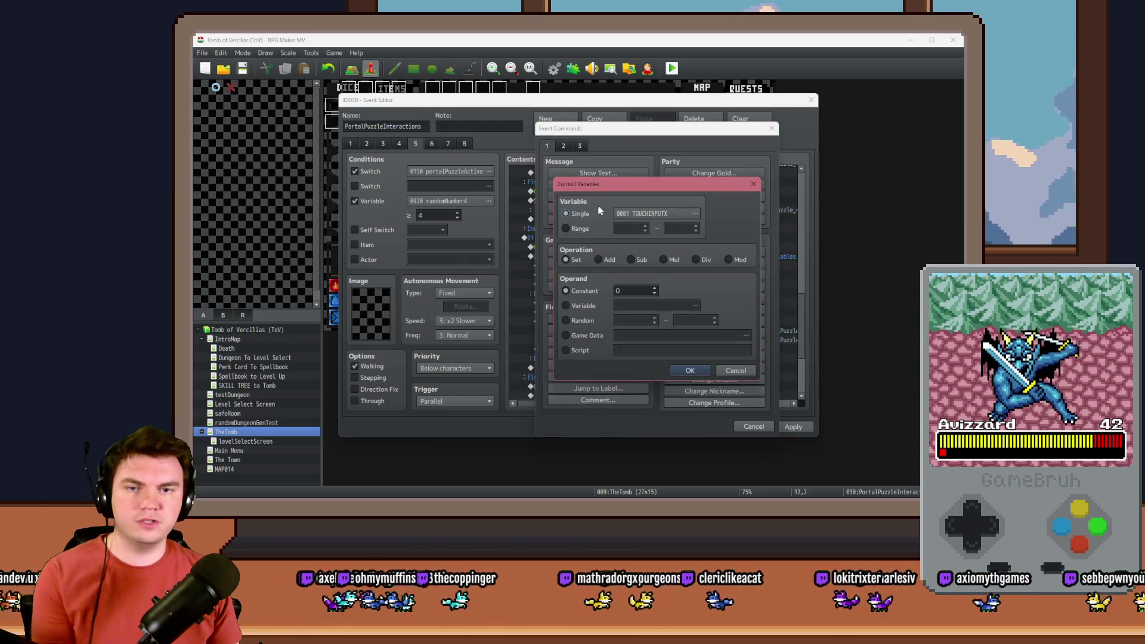
{"action": "left_click", "coordinate": [641, 213]}
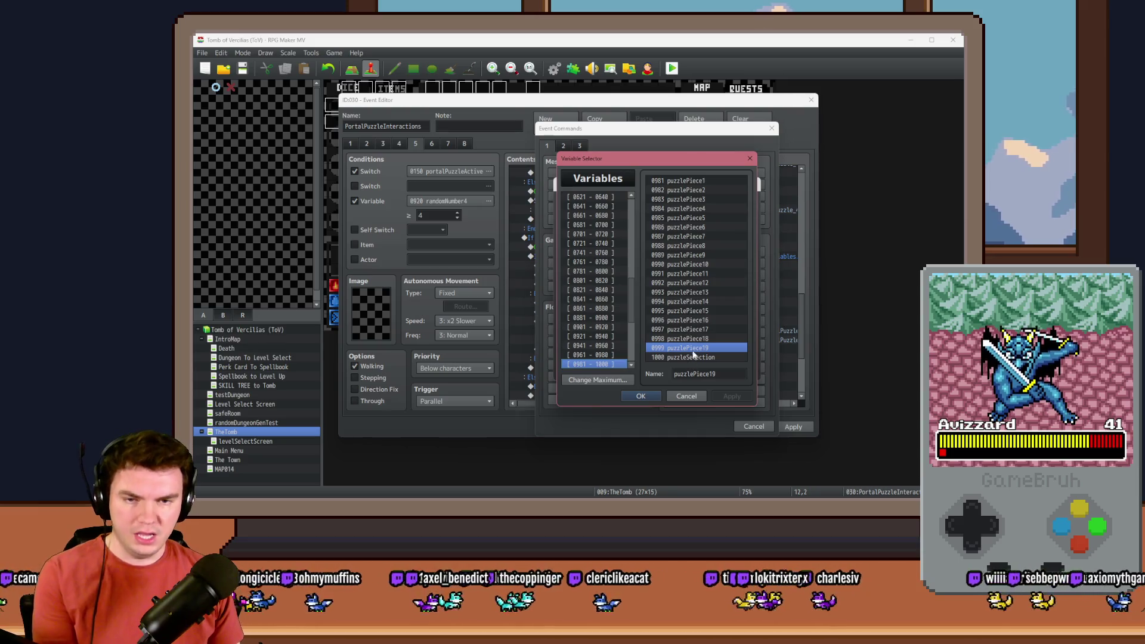
{"action": "left_click", "coordinate": [686, 396]}
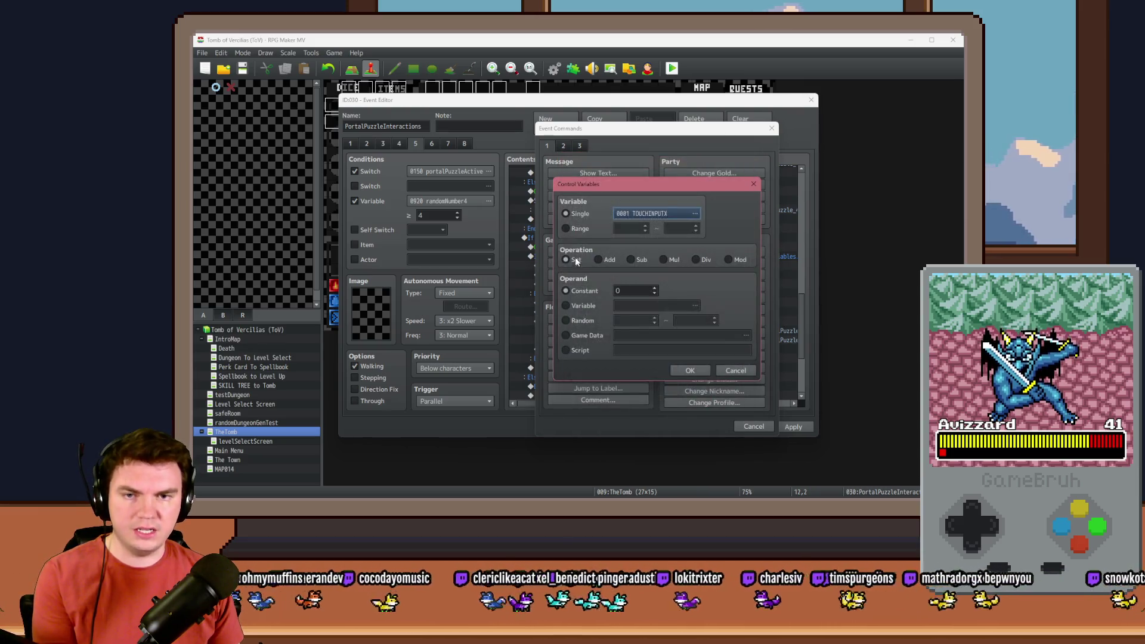
{"action": "left_click", "coordinate": [565, 228]}
{"action": "type", "text": "998"}
{"action": "key", "text": "Tab"}
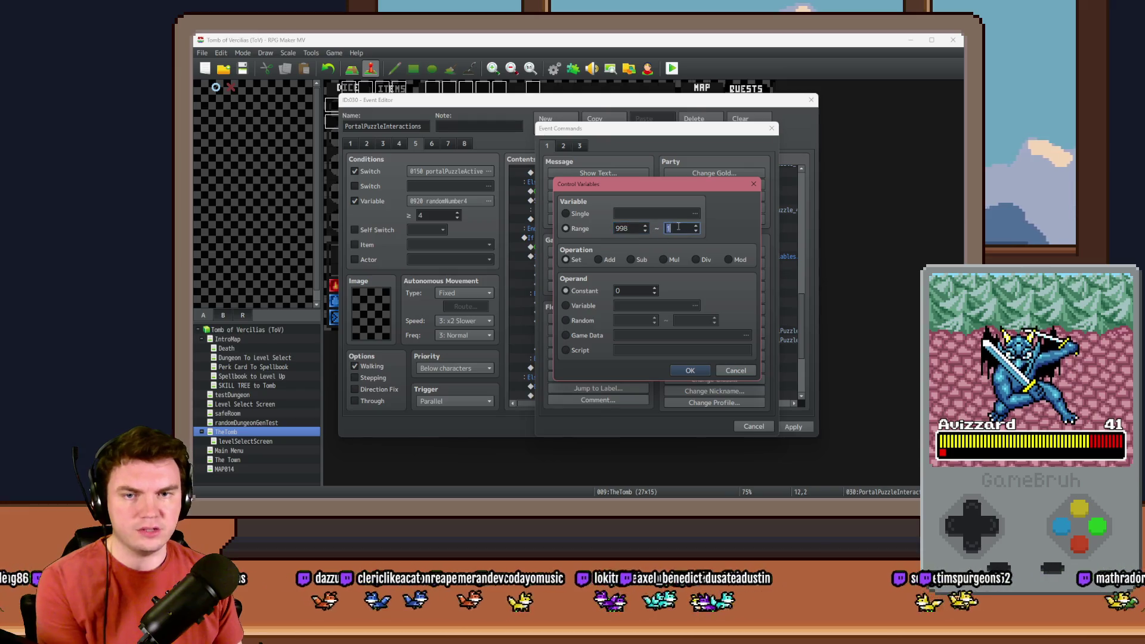
{"action": "left_click", "coordinate": [682, 372]}
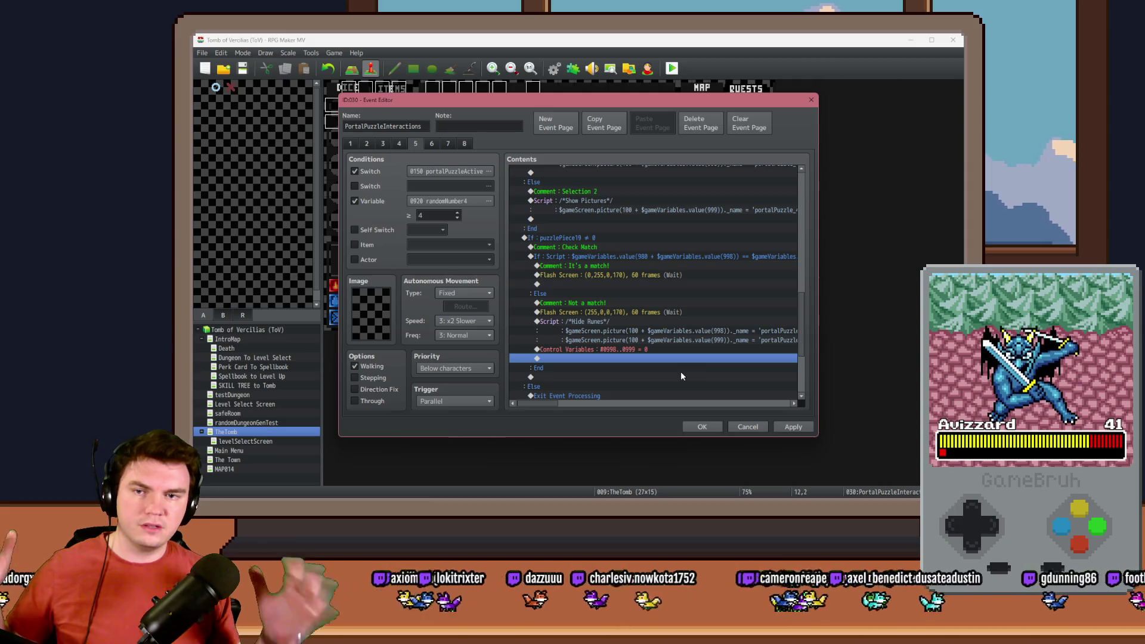
{"action": "scroll", "coordinate": [672, 365], "scroll_direction": "down", "scroll_amount": 3}
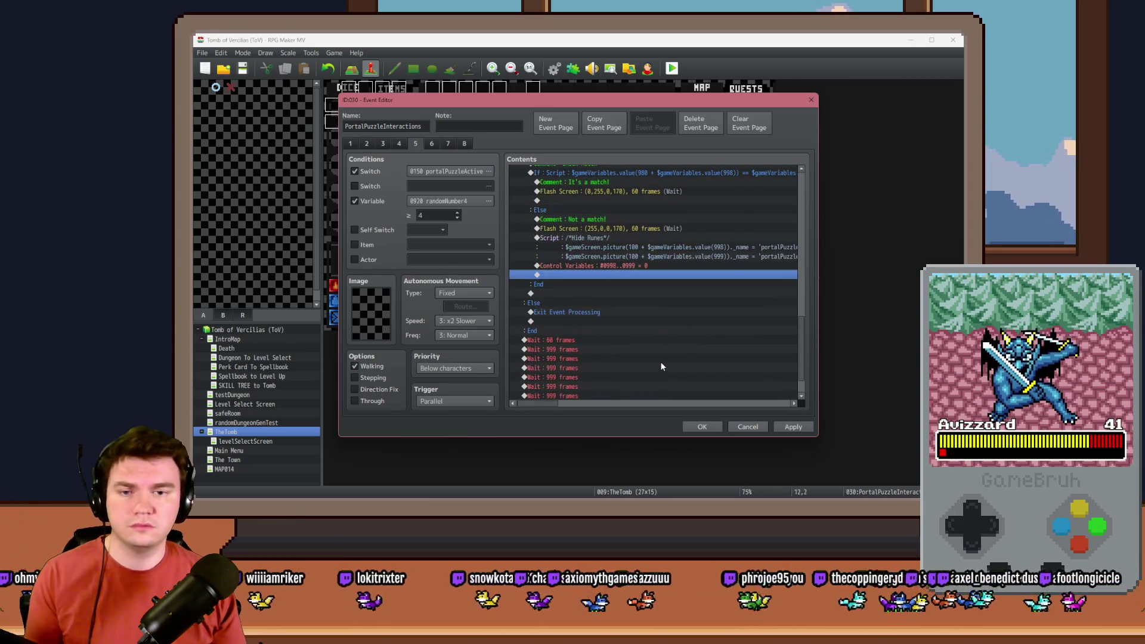
Copy the Exit Event Processing command to the line after the variable reset.
{"action": "double_click", "coordinate": [609, 275]}
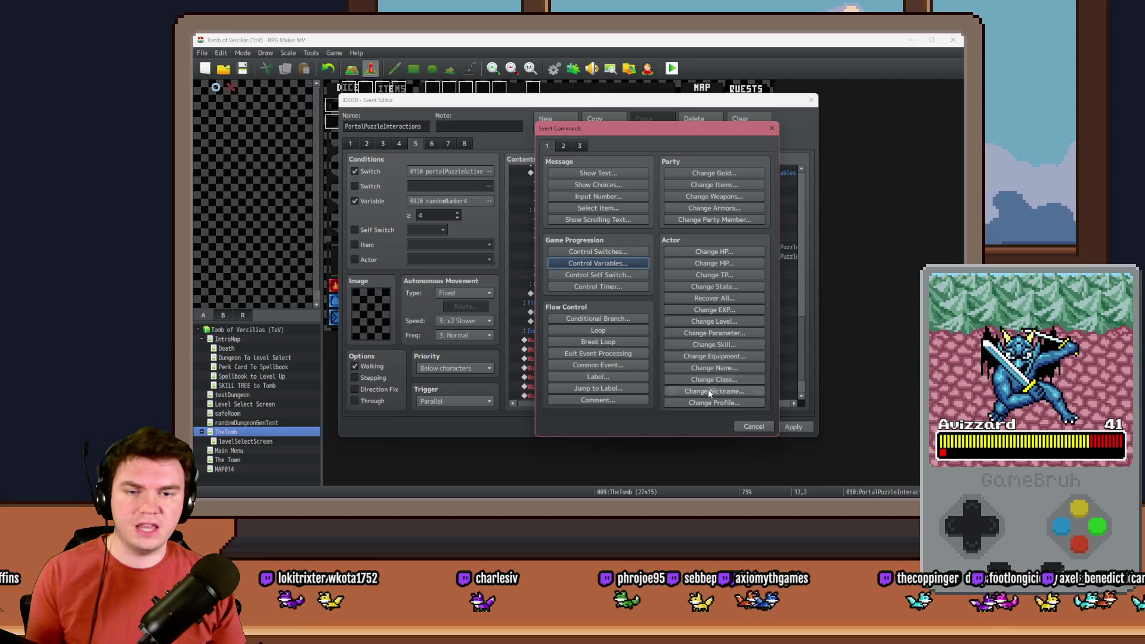
{"action": "key", "text": "Escape"}
{"action": "left_click", "coordinate": [596, 312]}
{"action": "key", "text": "ctrl+c"}
{"action": "left_click", "coordinate": [597, 275]}
{"action": "key", "text": "ctrl+v"}
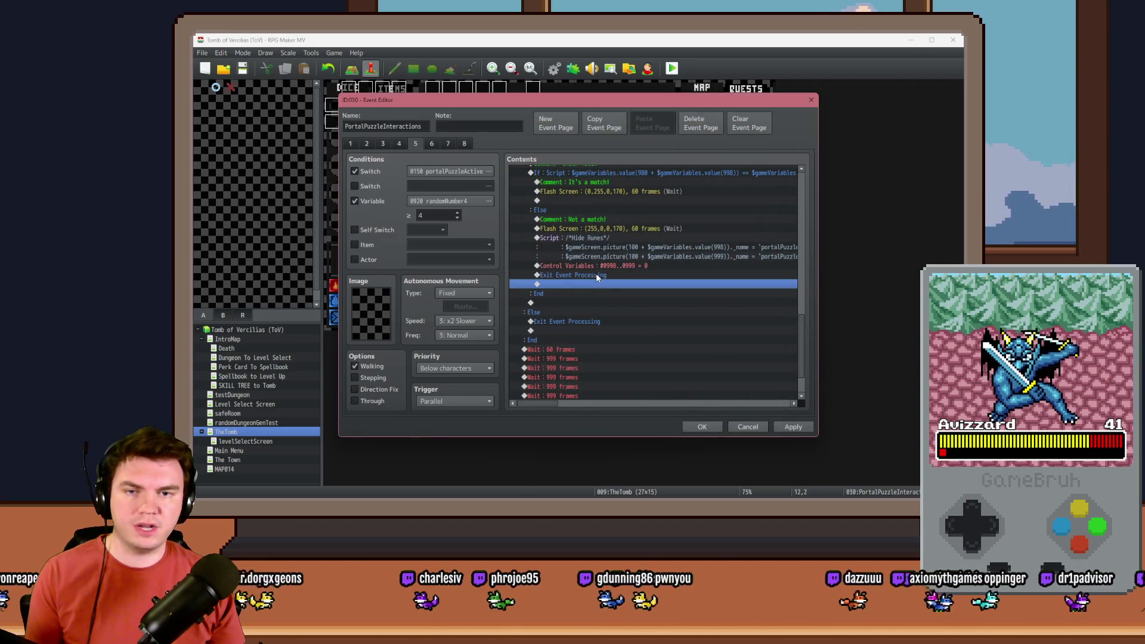
Change the first Show Pictures script comment to Show Runes.
{"action": "scroll", "coordinate": [617, 323], "scroll_direction": "up", "scroll_amount": 4}
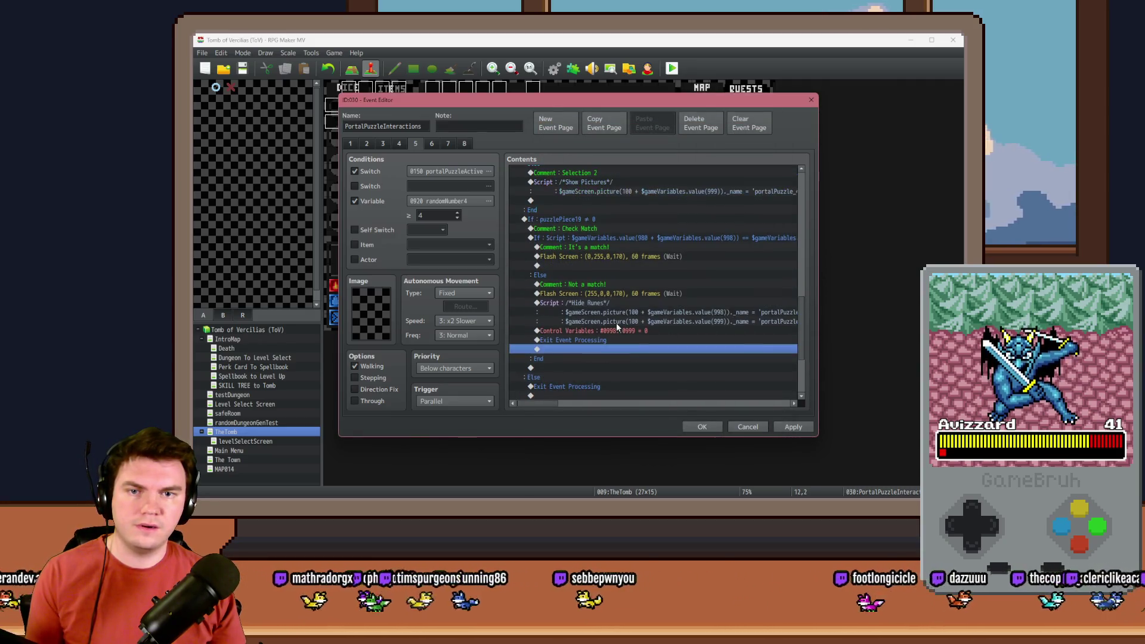
{"action": "left_click", "coordinate": [617, 238]}
{"action": "double_click", "coordinate": [617, 239]}
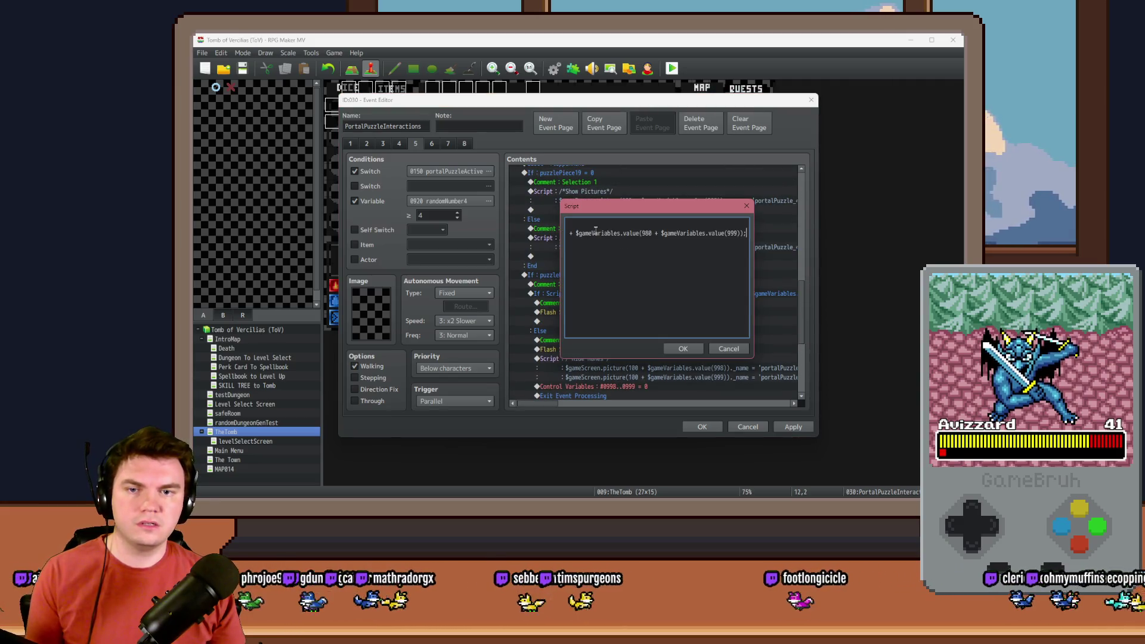
{"action": "left_click", "coordinate": [574, 224]}
{"action": "double_click", "coordinate": [600, 224]}
{"action": "type", "text": "Ru"}
{"action": "key", "text": "Escape"}
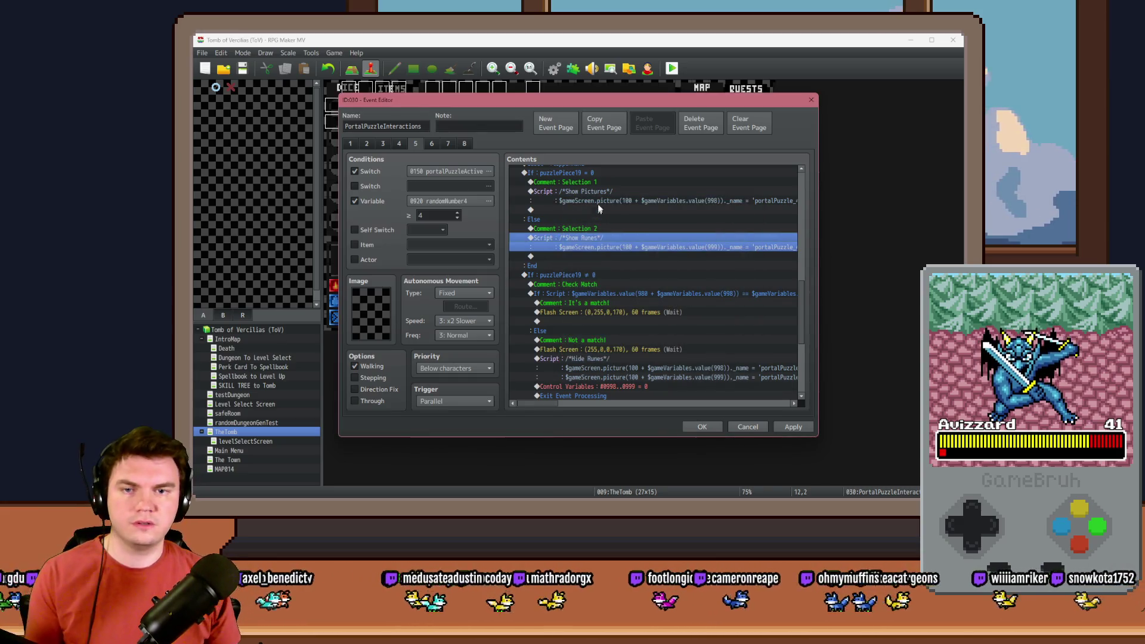
Relabel the Selection 1 script comment as Show Runes and save the event.
{"action": "double_click", "coordinate": [603, 192]}
{"action": "left_click", "coordinate": [597, 224]}
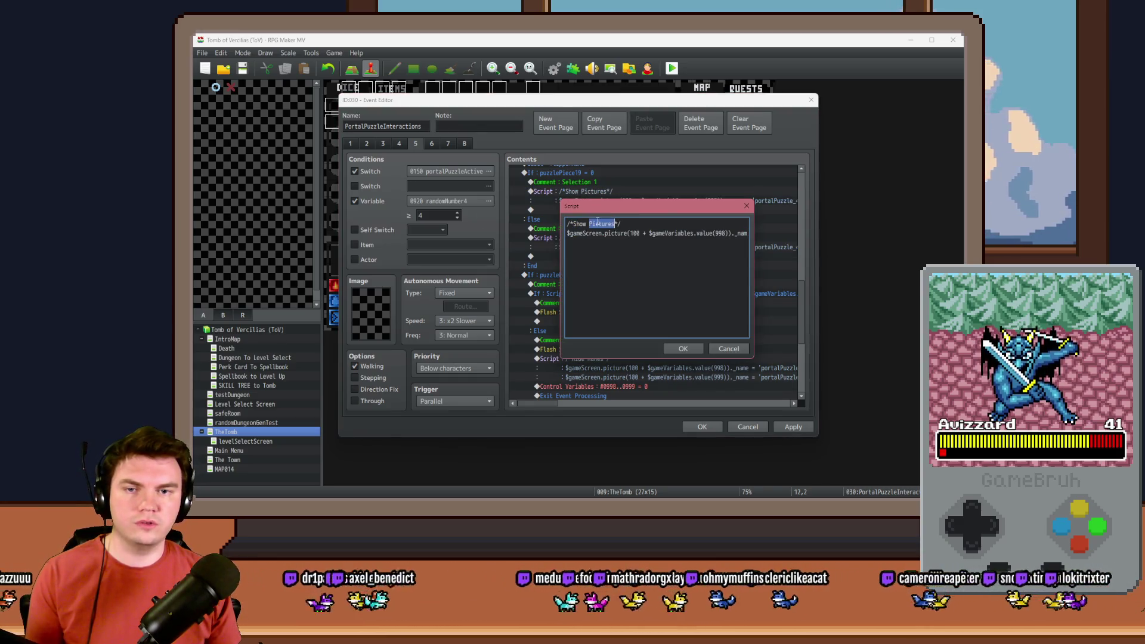
{"action": "double_click", "coordinate": [601, 223]}
{"action": "type", "text": "Rules"}
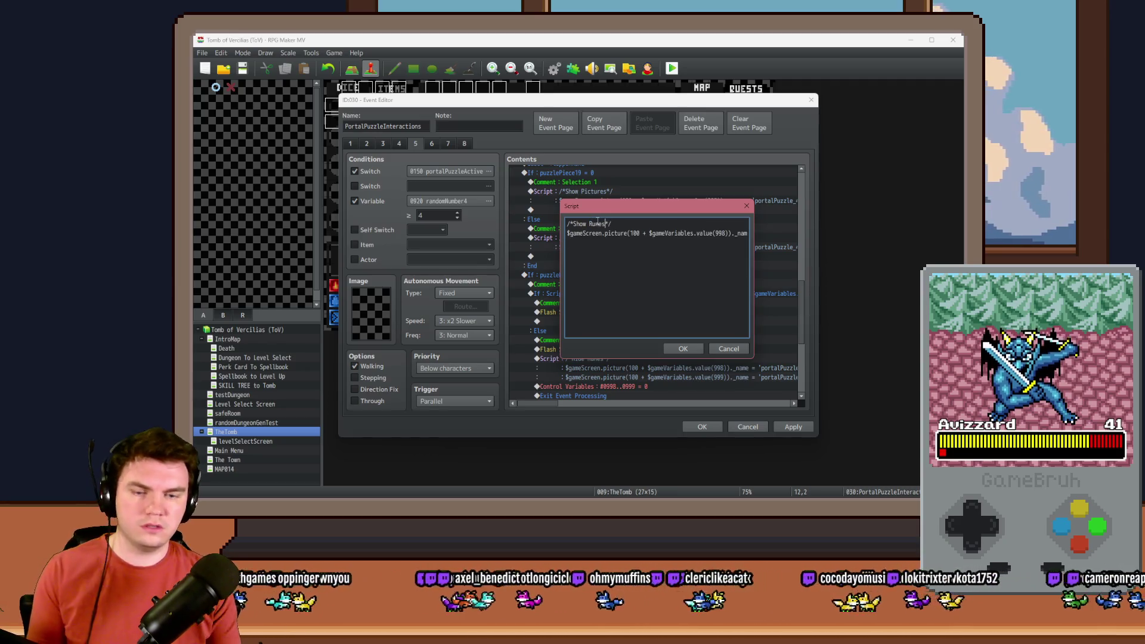
{"action": "key", "text": "ctrl+Return"}
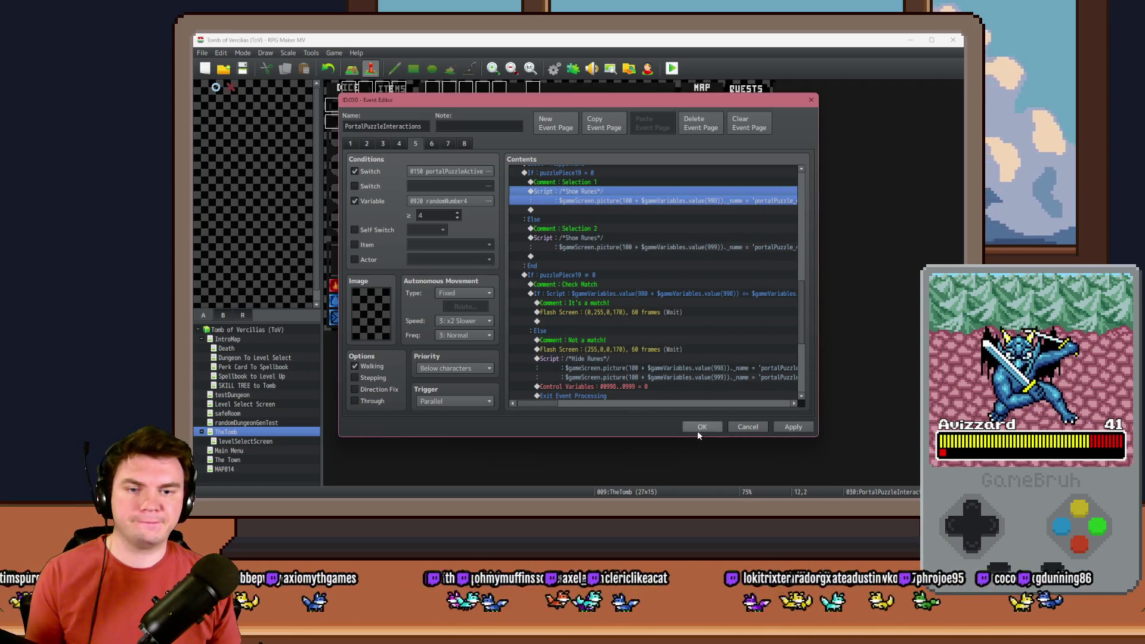
{"action": "left_click", "coordinate": [700, 427]}
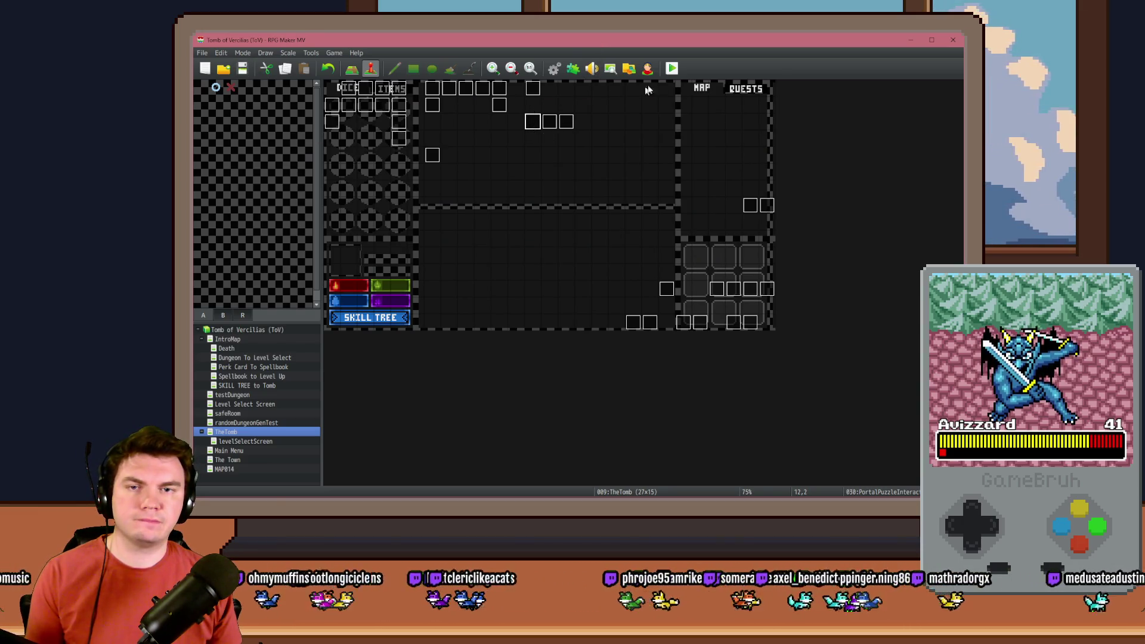
{"action": "left_click", "coordinate": [672, 68]}
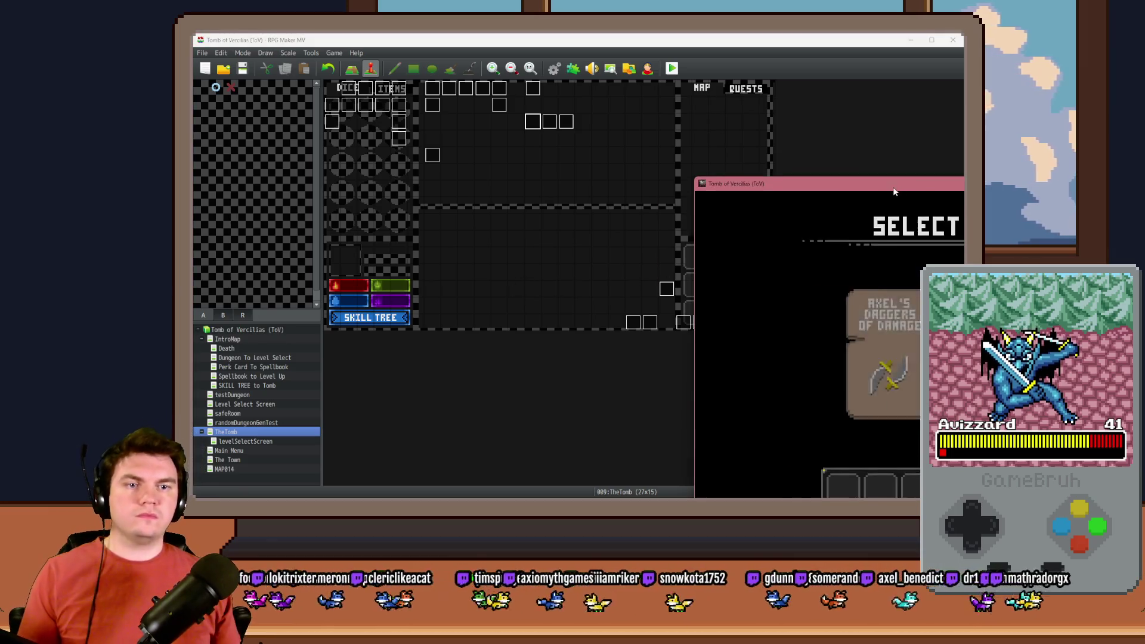
{"action": "left_click_drag", "start_coordinate": [896, 192], "coordinate": [511, 97]}
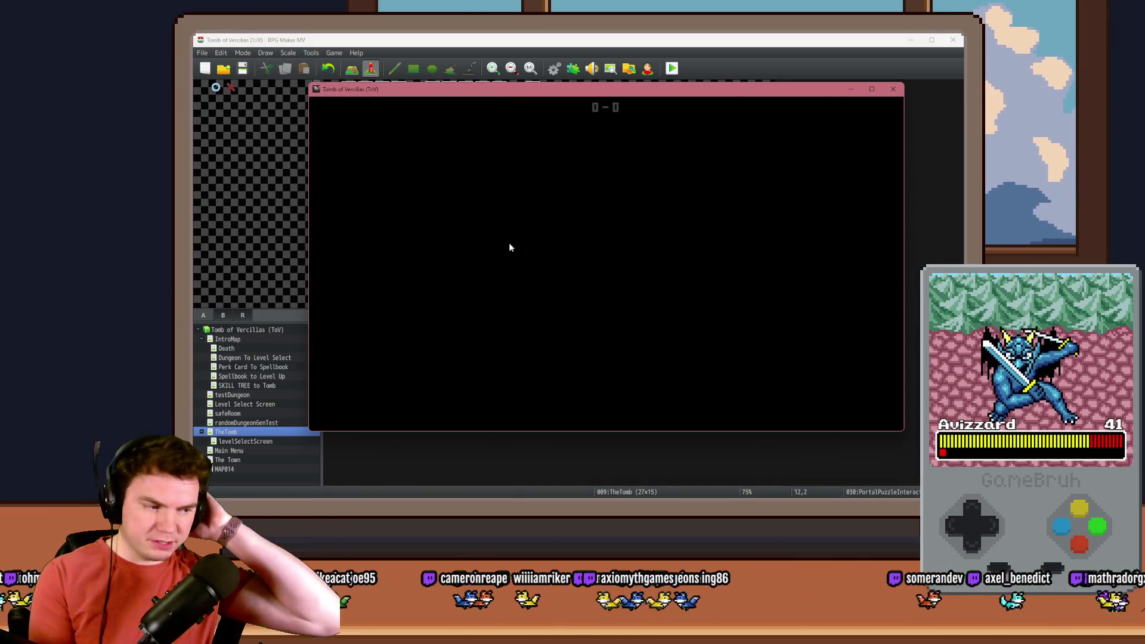
{"action": "key", "text": "Up"}
{"action": "key", "text": "Up"}
{"action": "key", "text": "Up"}
{"action": "key", "text": "Up"}
{"action": "key", "text": "Up"}
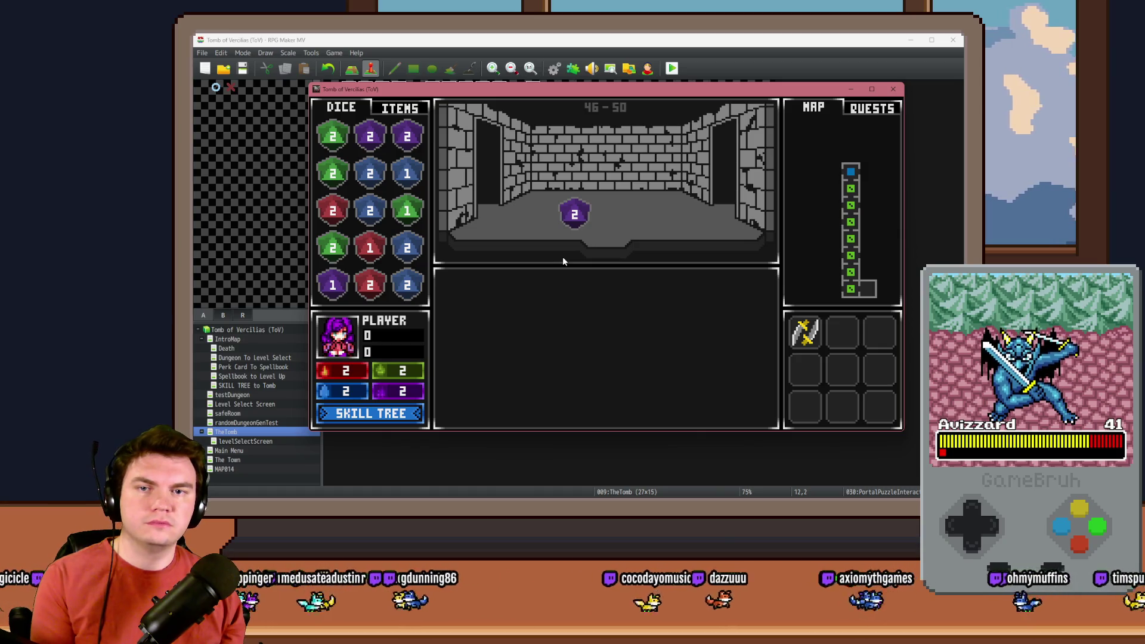
{"action": "key", "text": "Left"}
{"action": "key", "text": "Left"}
{"action": "key", "text": "Up"}
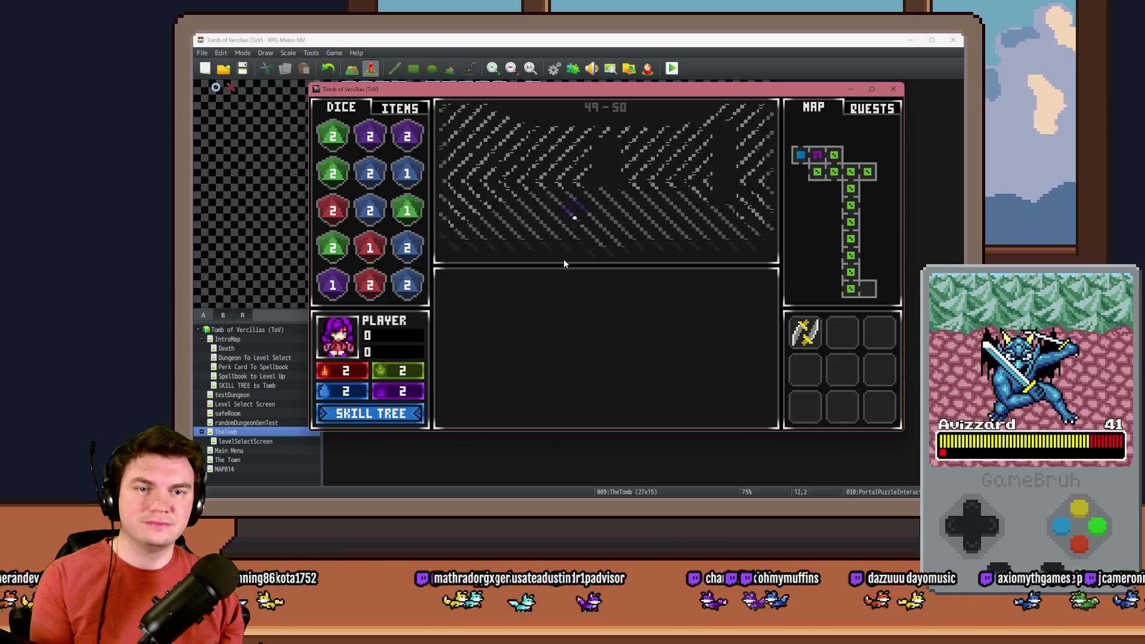
{"action": "key", "text": "Return"}
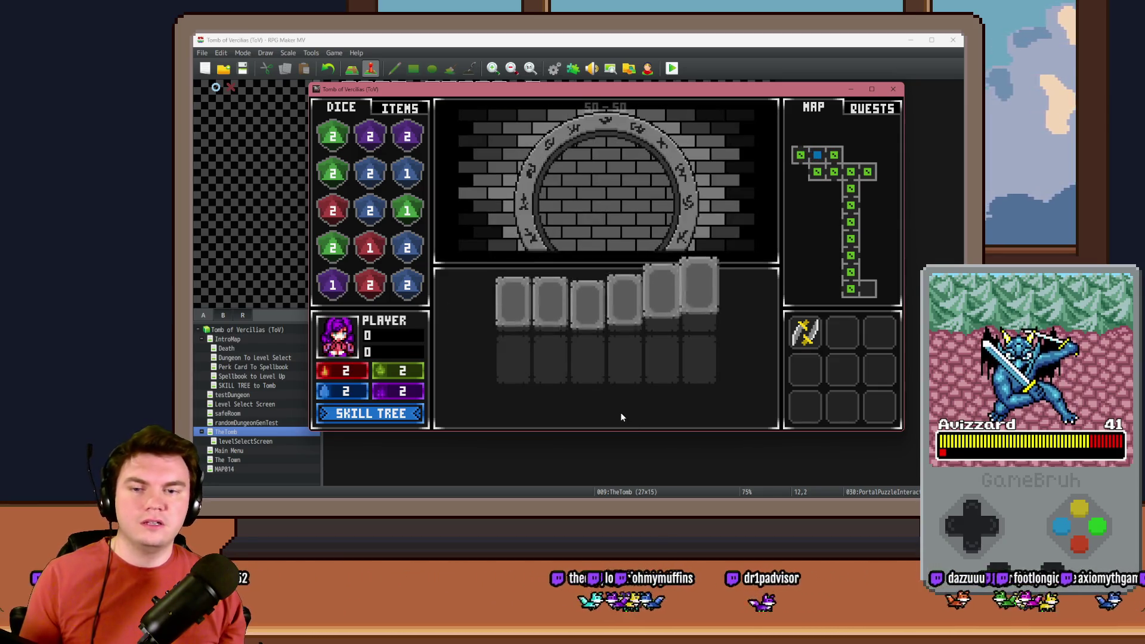
{"action": "left_click", "coordinate": [514, 316]}
{"action": "left_click", "coordinate": [543, 317]}
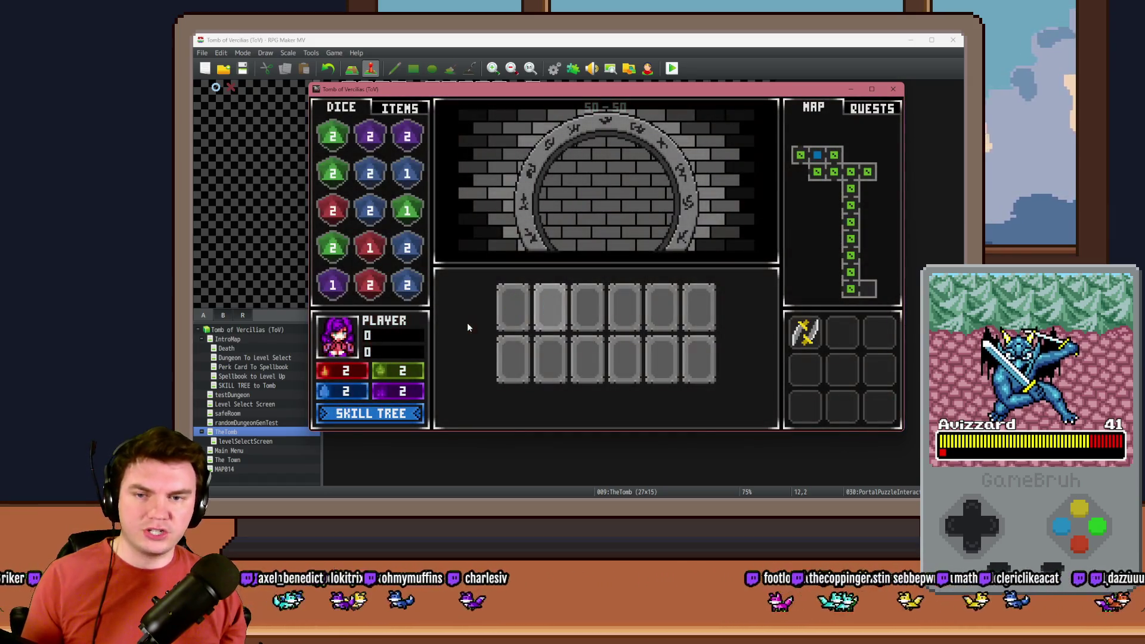
{"action": "left_click", "coordinate": [513, 310]}
{"action": "left_click", "coordinate": [550, 310]}
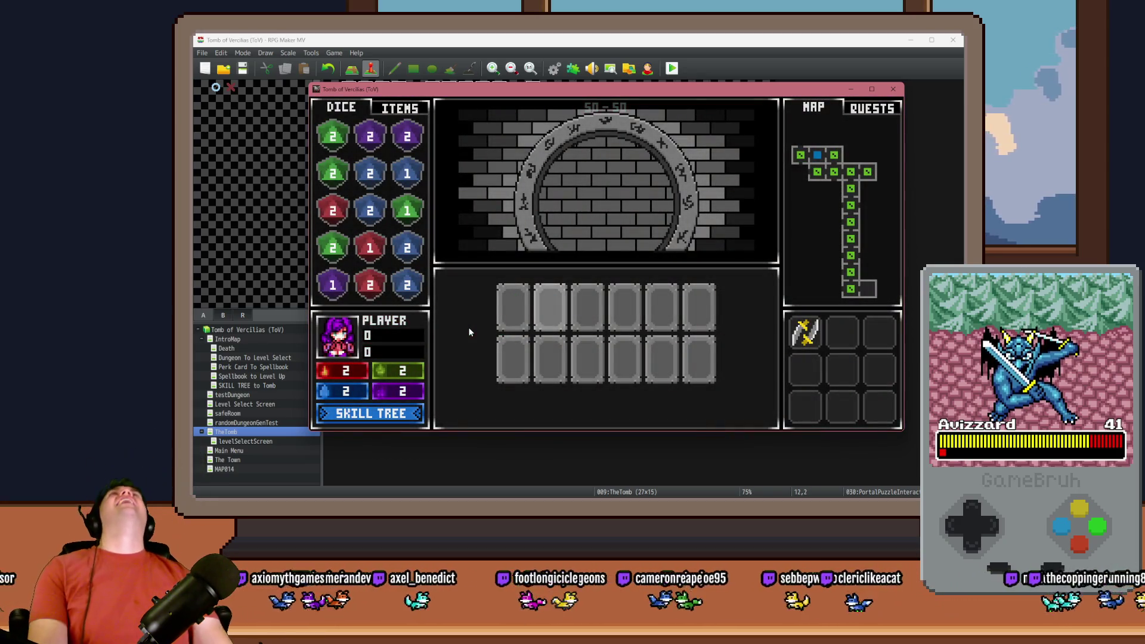
{"action": "left_click", "coordinate": [550, 314]}
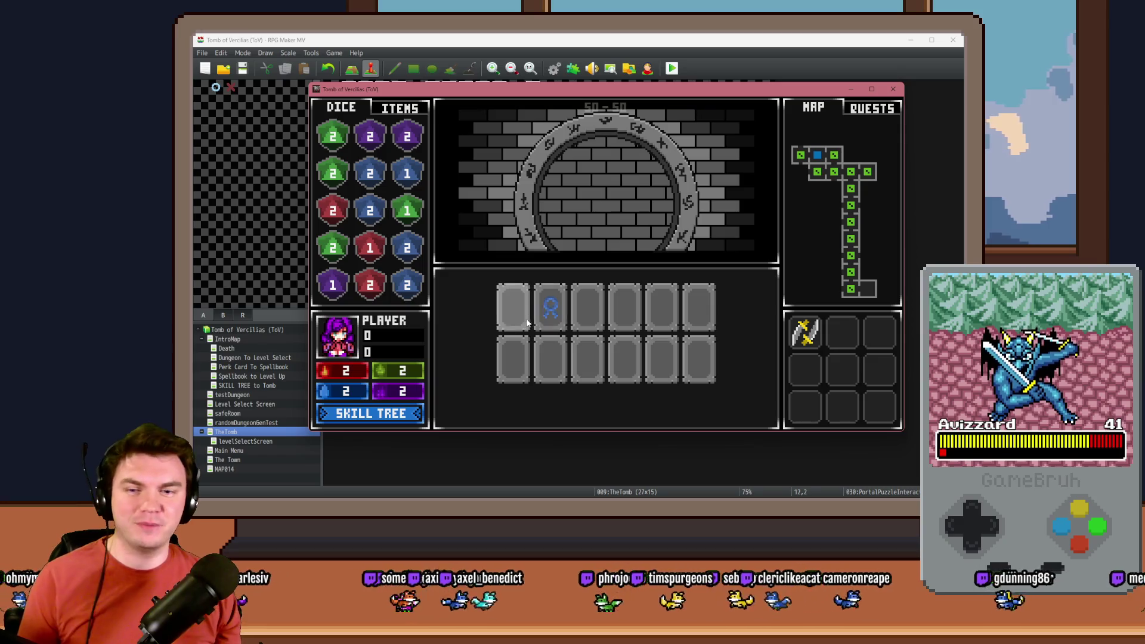
{"action": "left_click", "coordinate": [517, 306]}
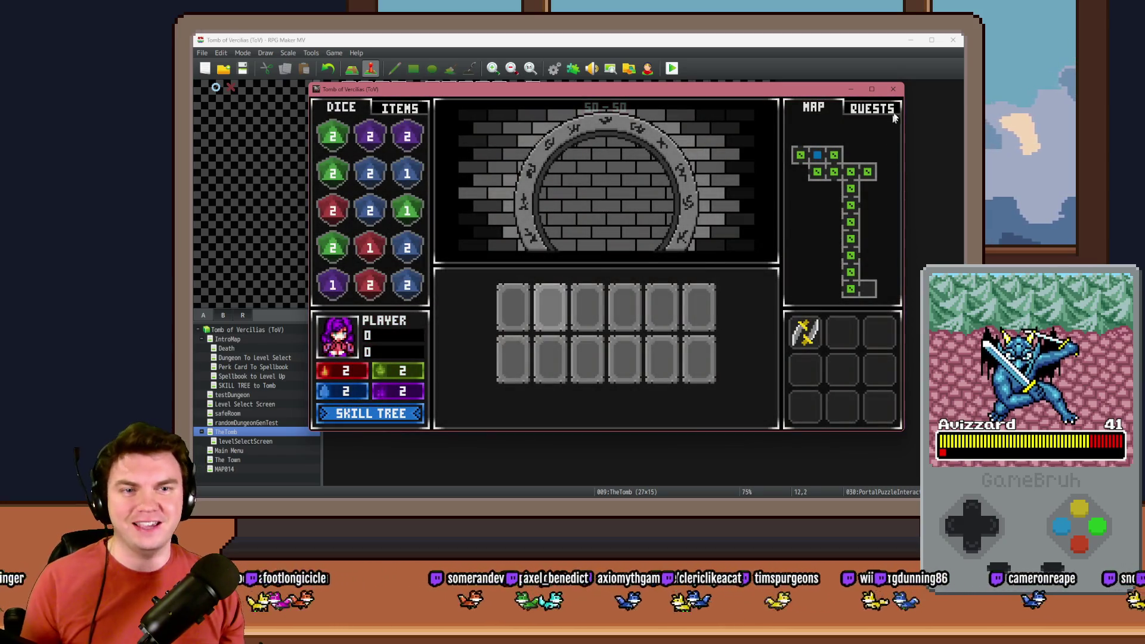
{"action": "left_click", "coordinate": [900, 93]}
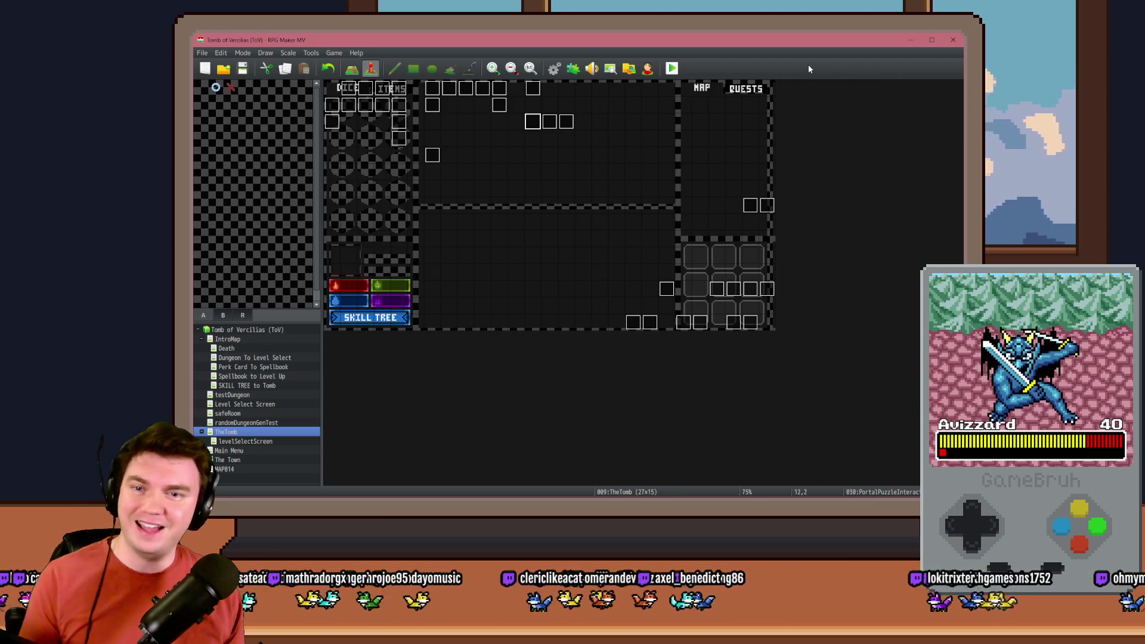
Reopen PortalPuzzleInteractions, review page 5's Hide Runes and Show Runes scripts, then go to page 1.
{"action": "double_click", "coordinate": [533, 129]}
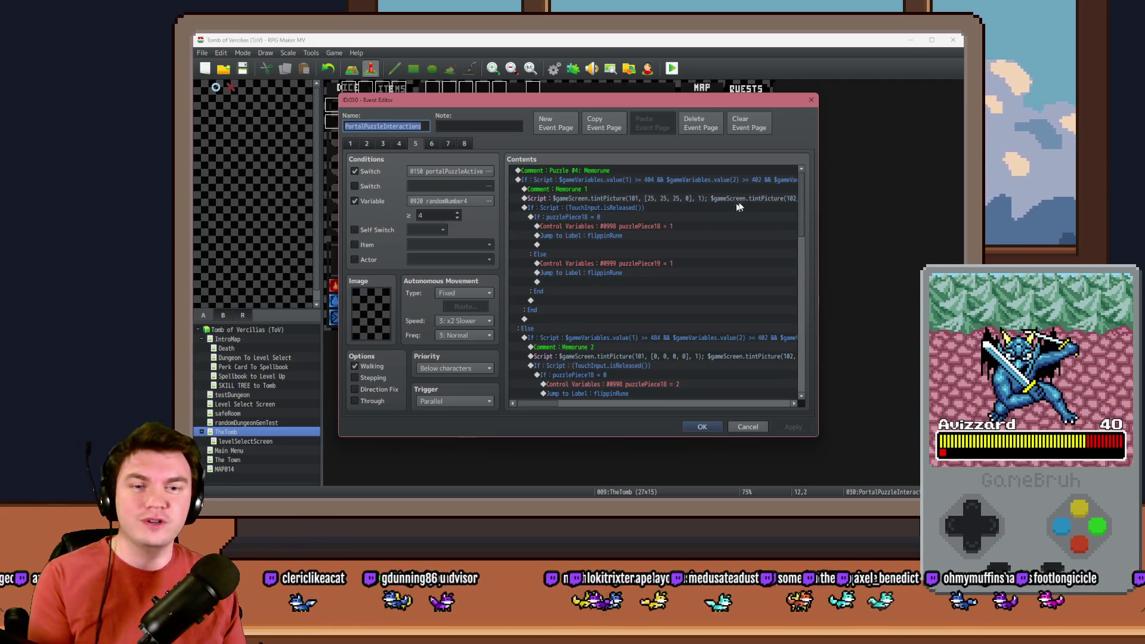
{"action": "mouse_move", "coordinate": [800, 195]}
{"action": "left_mouse_down"}
{"action": "mouse_move", "coordinate": [803, 367]}
{"action": "mouse_move", "coordinate": [797, 320]}
{"action": "left_mouse_up"}
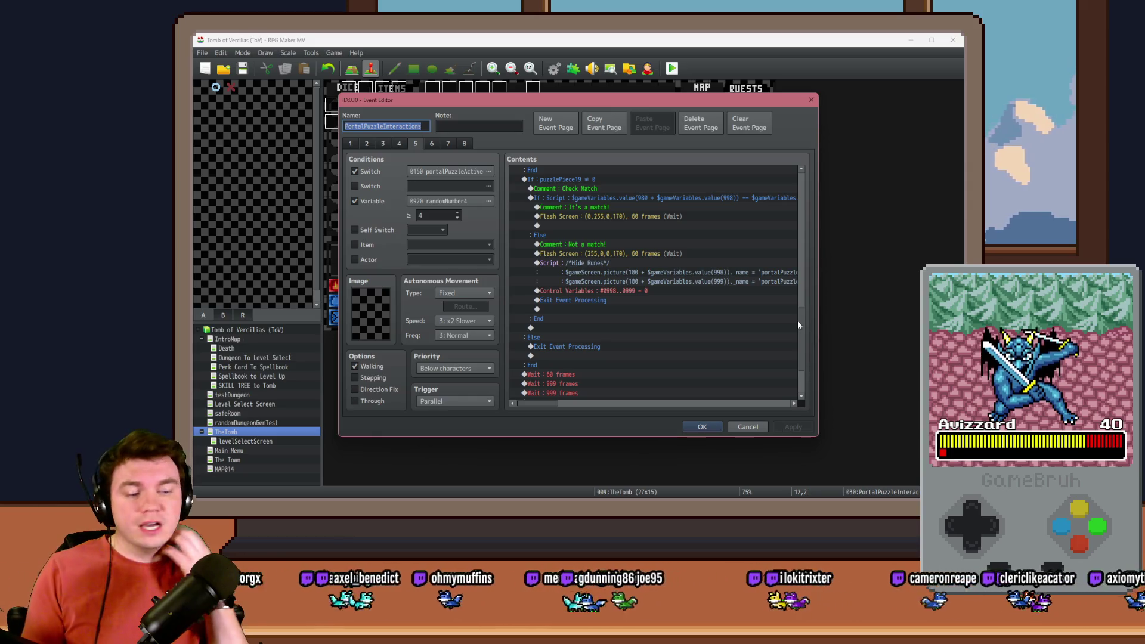
{"action": "left_click", "coordinate": [639, 269]}
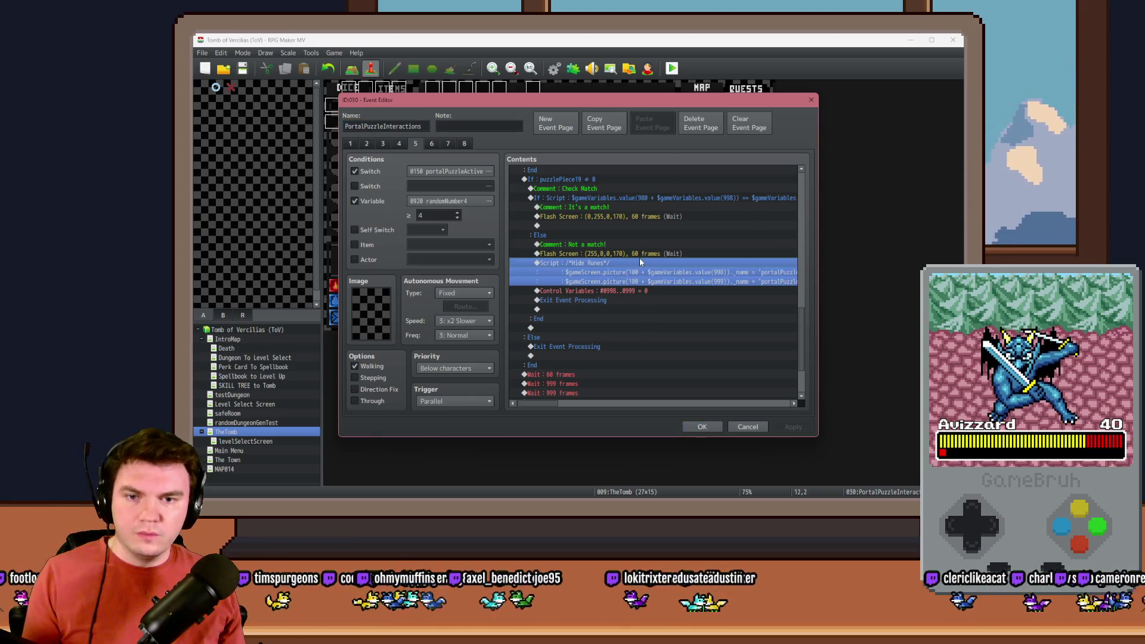
{"action": "scroll", "coordinate": [638, 261], "scroll_direction": "up", "scroll_amount": 4}
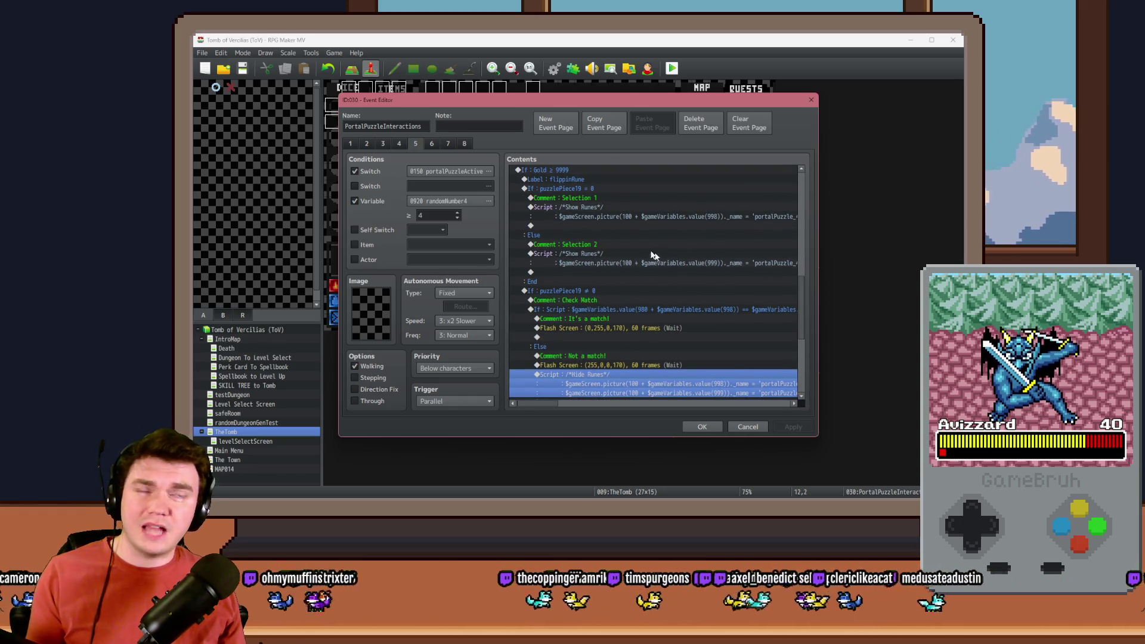
{"action": "left_click", "coordinate": [601, 218]}
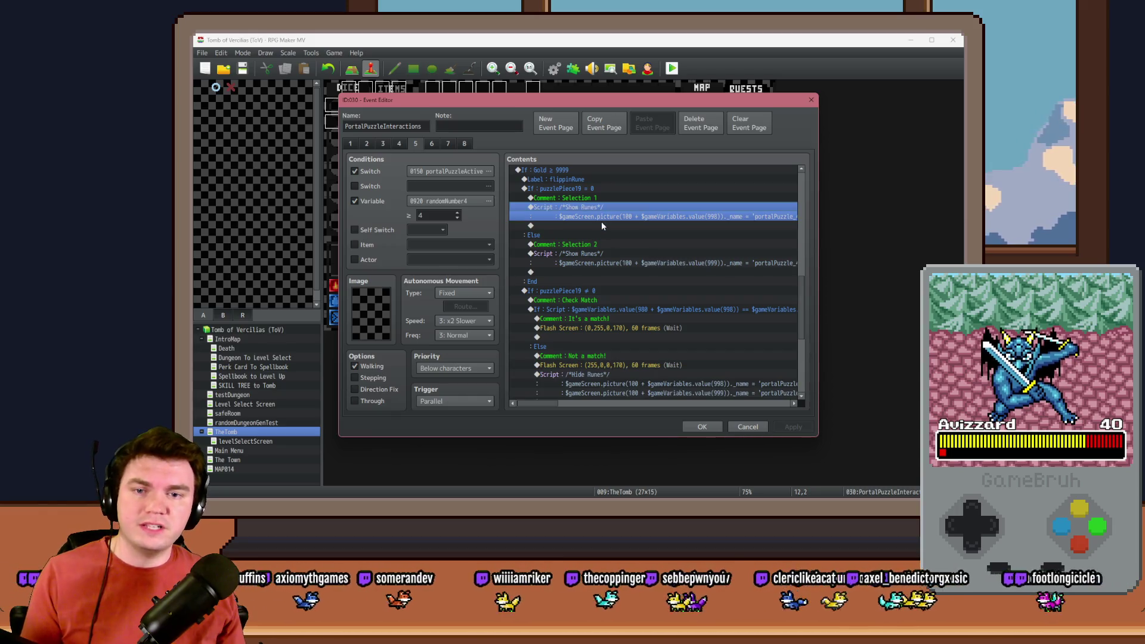
{"action": "mouse_move", "coordinate": [801, 281]}
{"action": "left_mouse_down"}
{"action": "mouse_move", "coordinate": [809, 171]}
{"action": "mouse_move", "coordinate": [806, 400]}
{"action": "left_mouse_up"}
{"action": "left_click", "coordinate": [350, 143]}
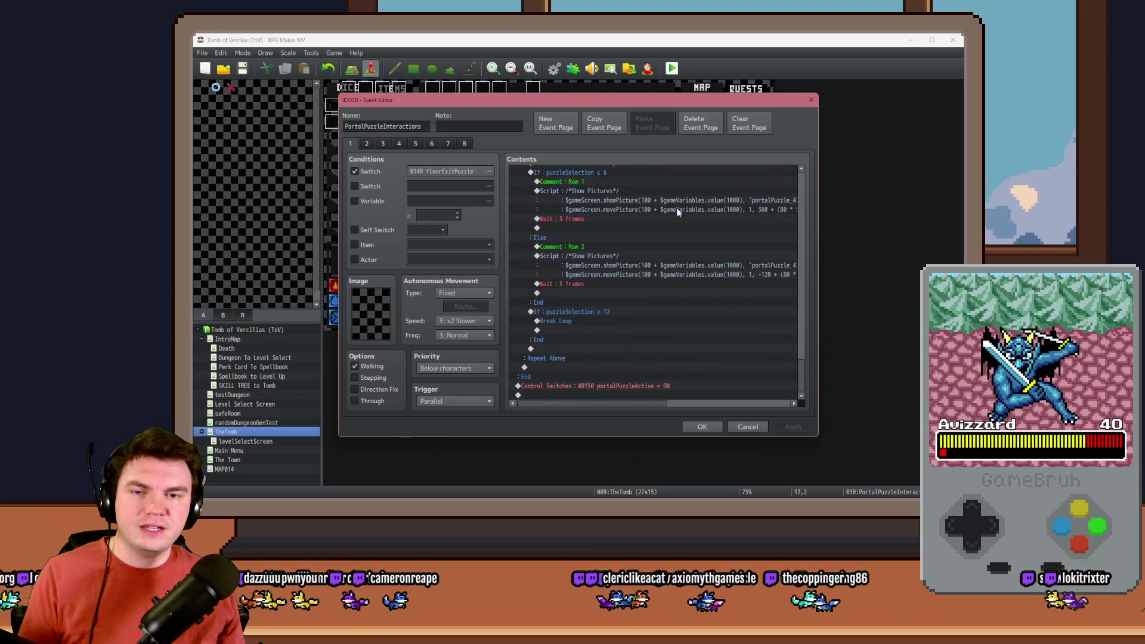
Copy the page 1 Show Pictures script text and return to page 5.
{"action": "left_click", "coordinate": [671, 195]}
{"action": "key", "text": "Return"}
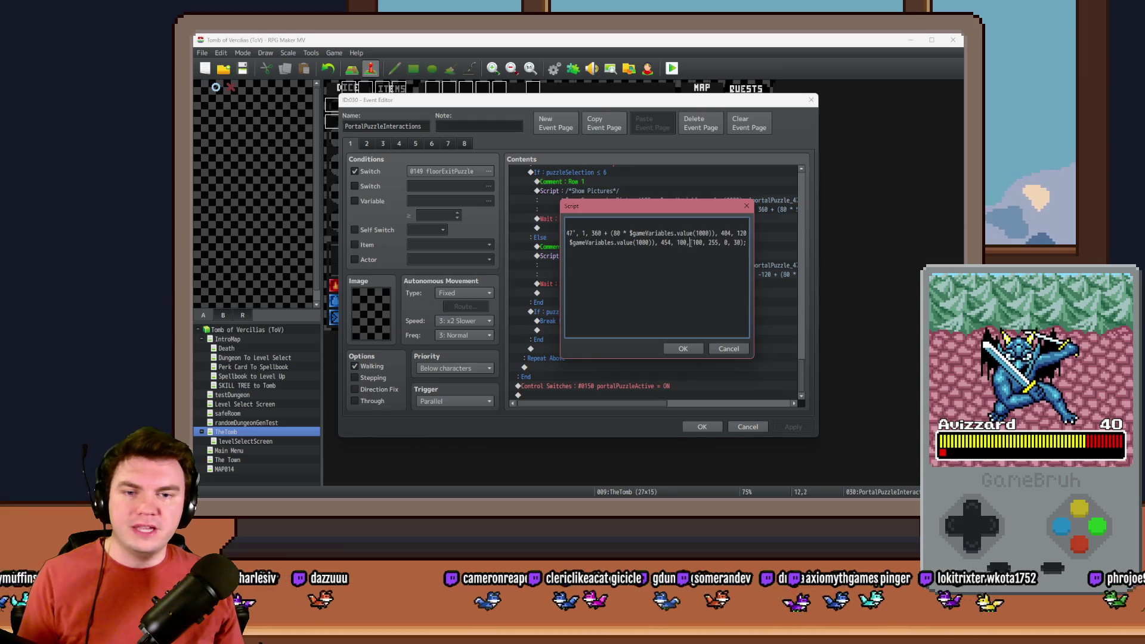
{"action": "key", "text": "ctrl+a"}
{"action": "left_click", "coordinate": [683, 348]}
{"action": "left_click", "coordinate": [416, 144]}
{"action": "left_click", "coordinate": [416, 144]}
{"action": "scroll", "coordinate": [628, 238], "scroll_direction": "down", "scroll_amount": 10}
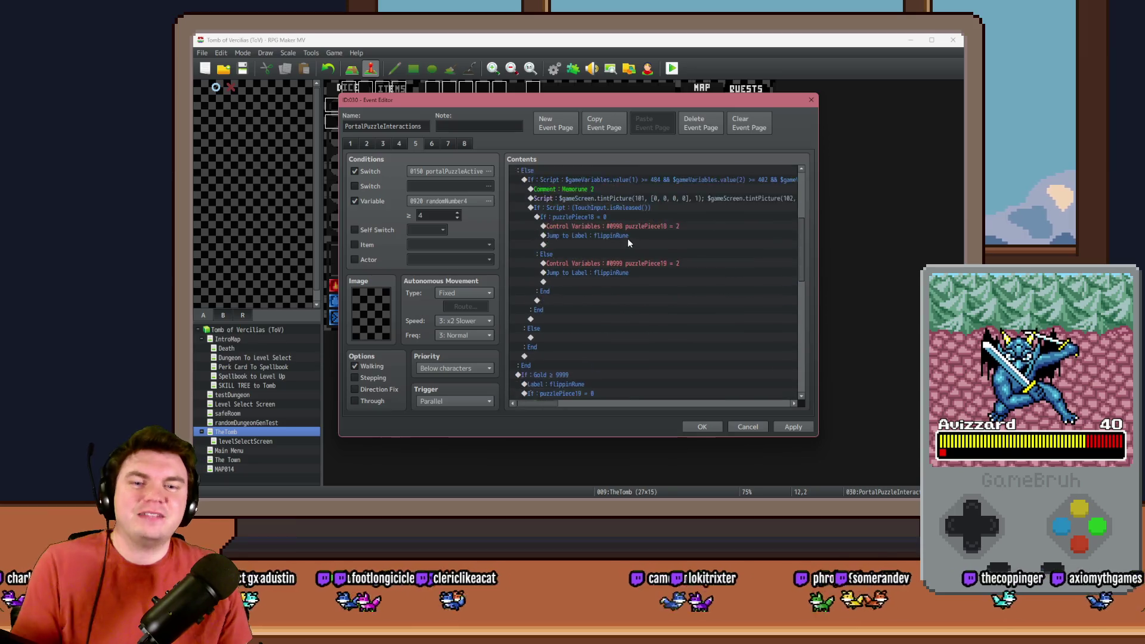
{"action": "scroll", "coordinate": [619, 286], "scroll_direction": "up", "scroll_amount": 3}
Insert a new Script command ahead of the Selection 1 Show Runes script.
{"action": "left_click", "coordinate": [623, 259]}
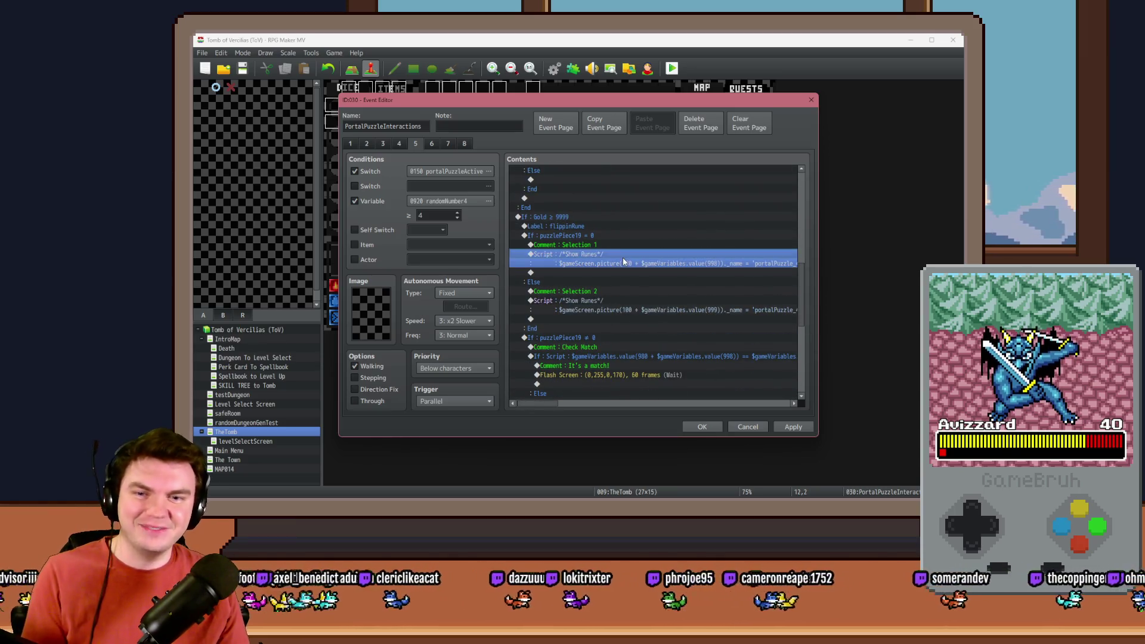
{"action": "left_click", "coordinate": [617, 303]}
{"action": "left_click", "coordinate": [623, 259]}
{"action": "double_click", "coordinate": [623, 256]}
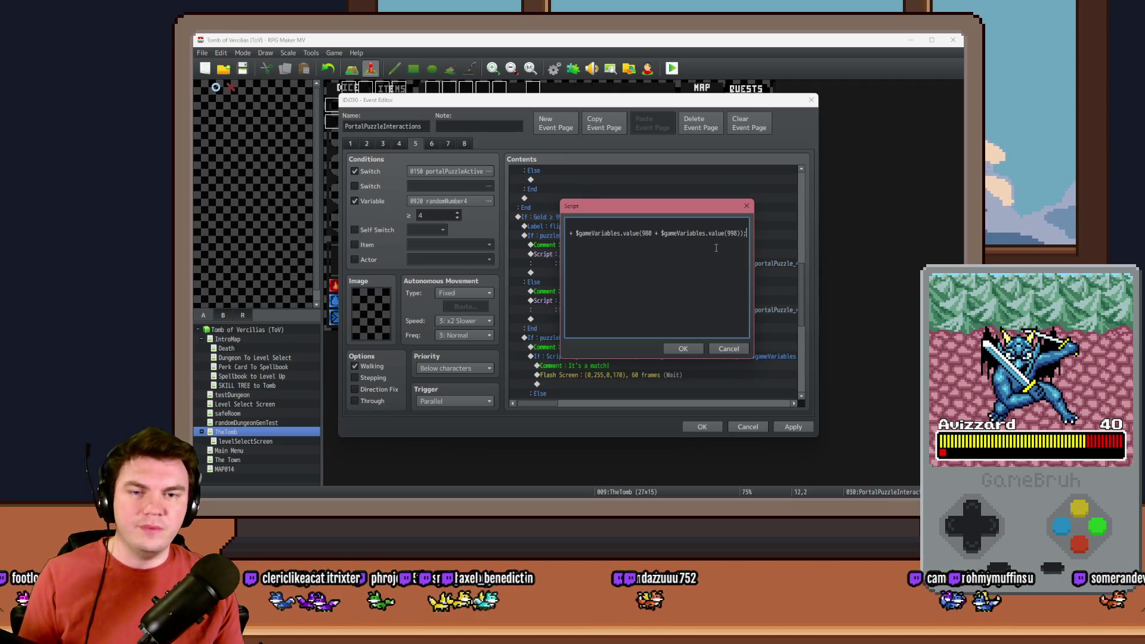
{"action": "key", "text": "Home"}
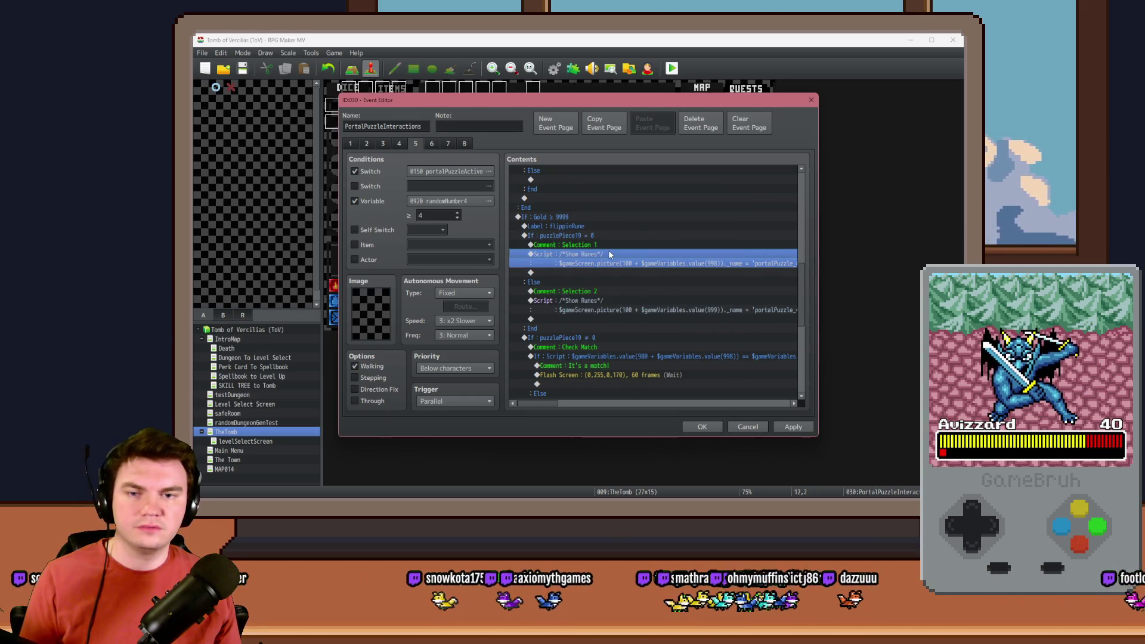
{"action": "double_click", "coordinate": [607, 249]}
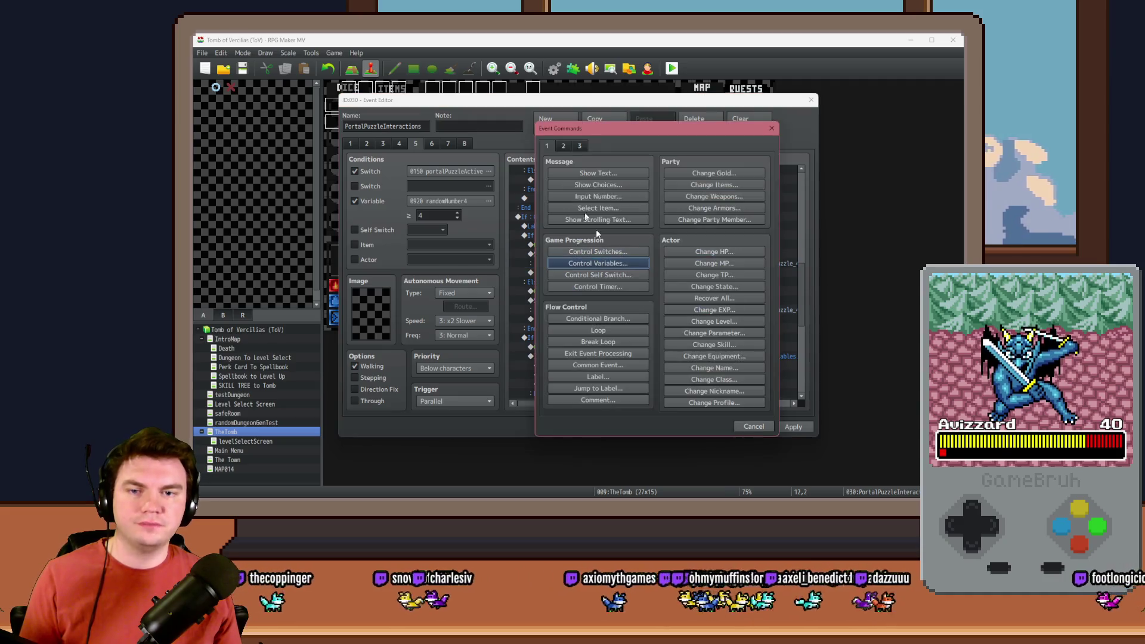
{"action": "left_click", "coordinate": [579, 147]}
{"action": "left_click", "coordinate": [715, 388]}
Paste the movePicture line, target picture 100 + variable 998, and delete the old x formula.
{"action": "key", "text": "ctrl+v"}
{"action": "key", "text": "ctrl+a"}
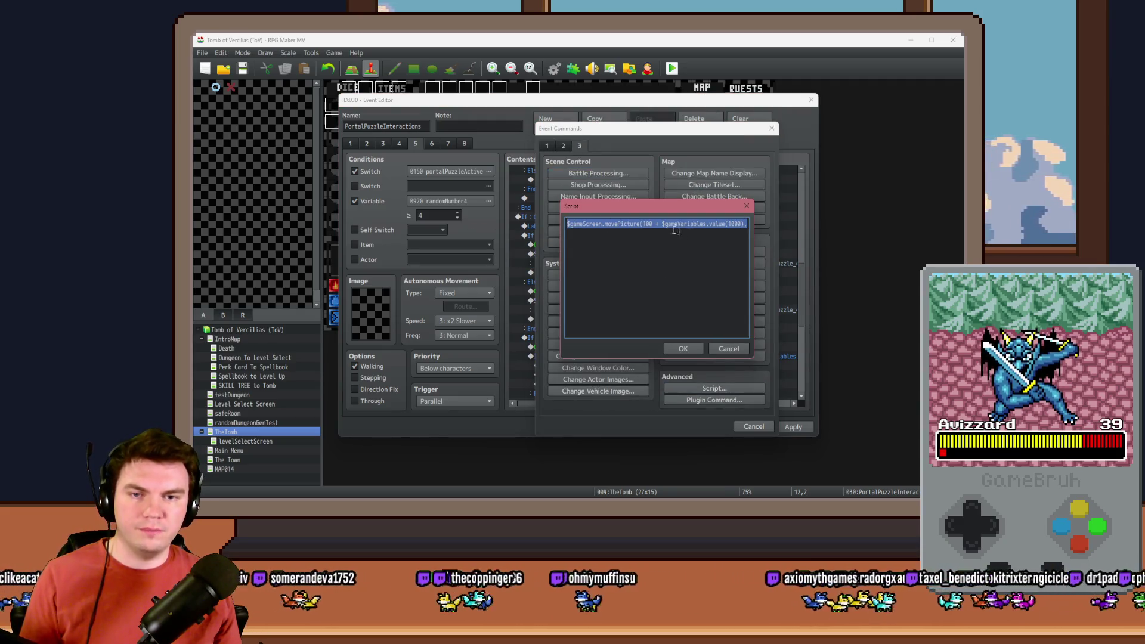
{"action": "left_click", "coordinate": [684, 232]}
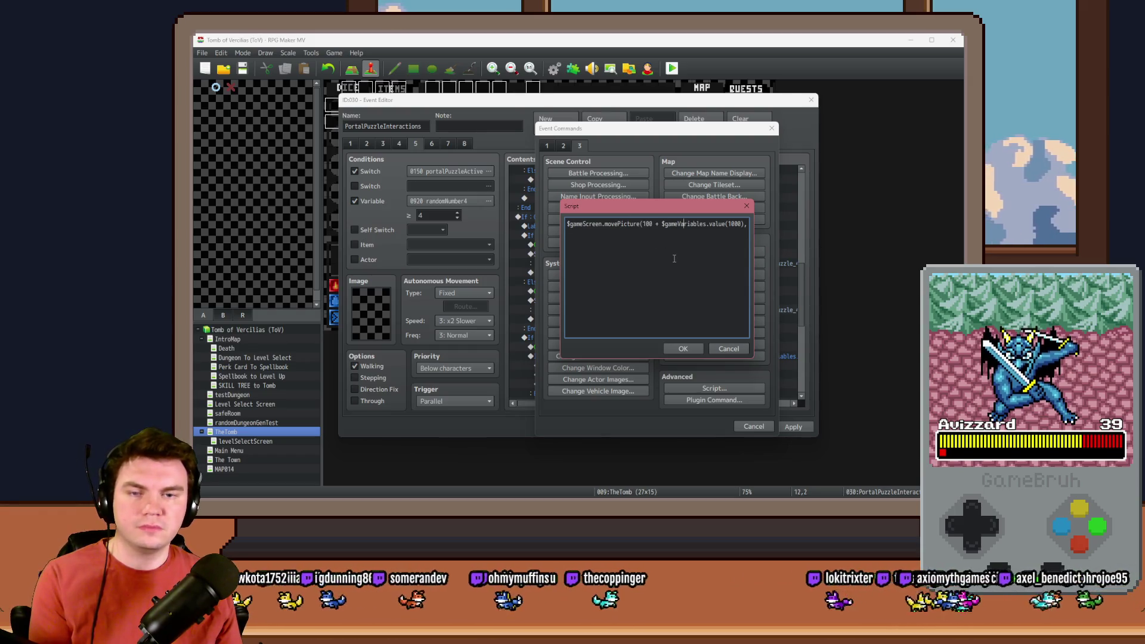
{"action": "type", "text": "1"}
{"action": "double_click", "coordinate": [729, 224]}
{"action": "type", "text": "998"}
{"action": "key", "text": "Right"}
{"action": "key", "text": "Right"}
{"action": "key", "text": "Right"}
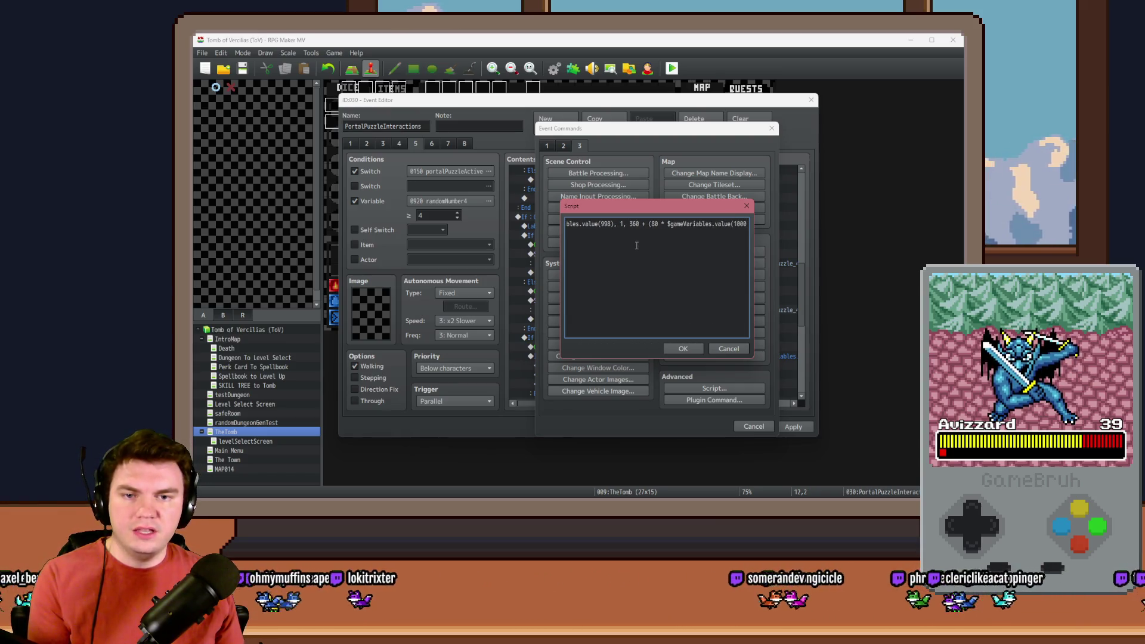
{"action": "key", "text": "Delete"}
{"action": "key", "text": "Delete"}
{"action": "key", "text": "Delete"}
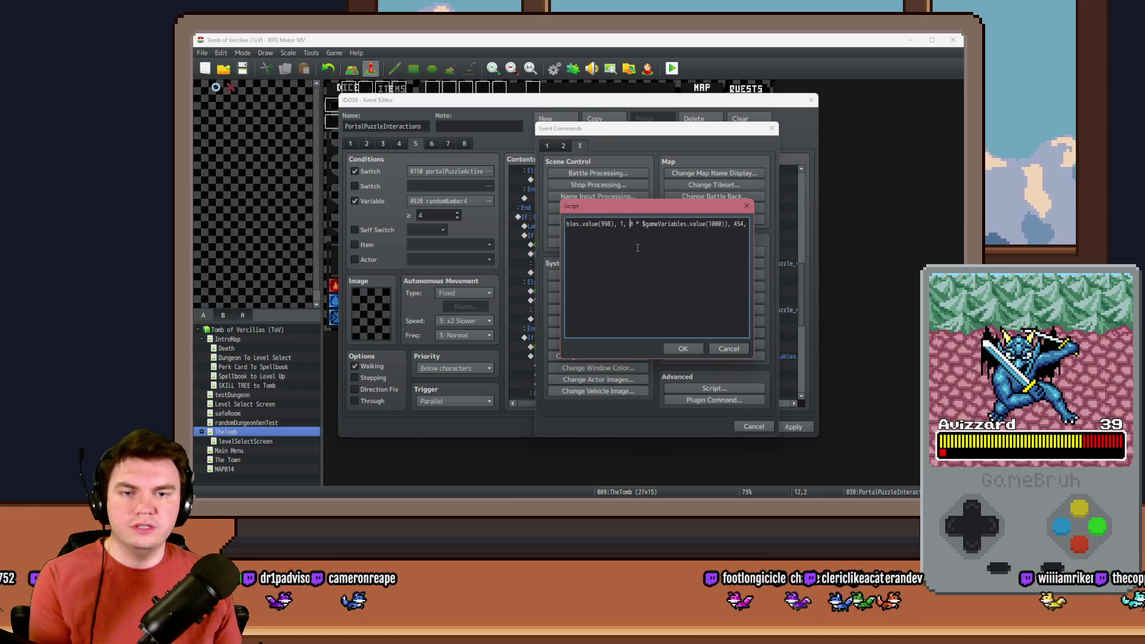
{"action": "key", "text": "Delete"}
{"action": "key", "text": "Delete"}
{"action": "key", "text": "Delete"}
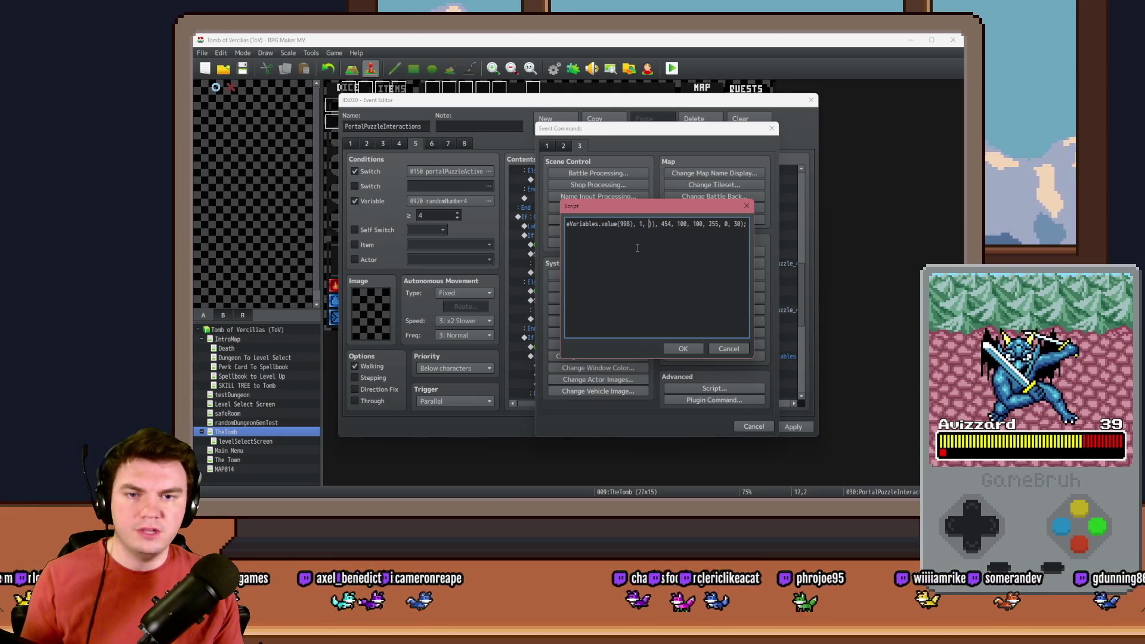
Set the x argument to $gameScreen.picture(100 + variable 998)._x.
{"action": "left_click_drag", "start_coordinate": [577, 232], "coordinate": [528, 223]}
{"action": "left_click", "coordinate": [627, 223]}
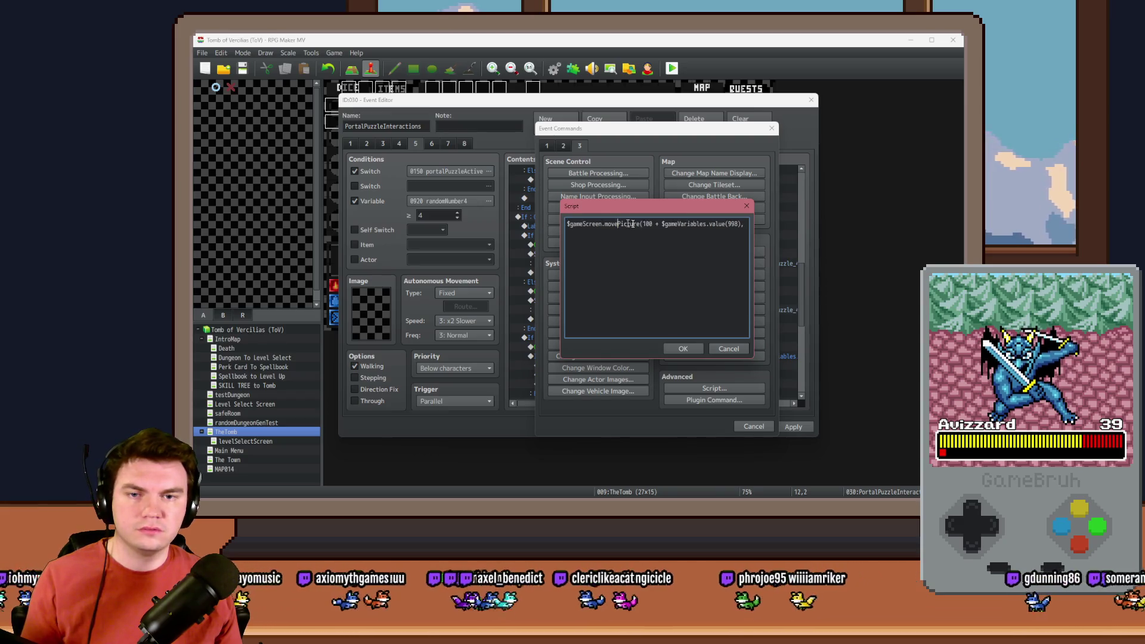
{"action": "left_click_drag", "start_coordinate": [643, 224], "coordinate": [751, 223]}
{"action": "left_click", "coordinate": [685, 223]}
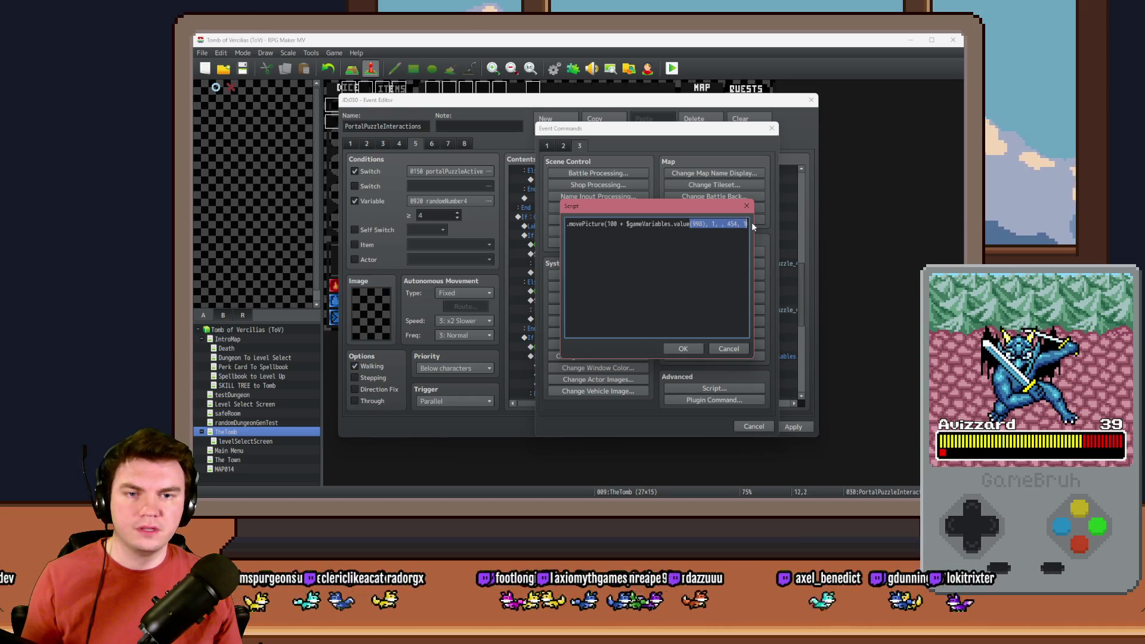
{"action": "left_click", "coordinate": [722, 224]}
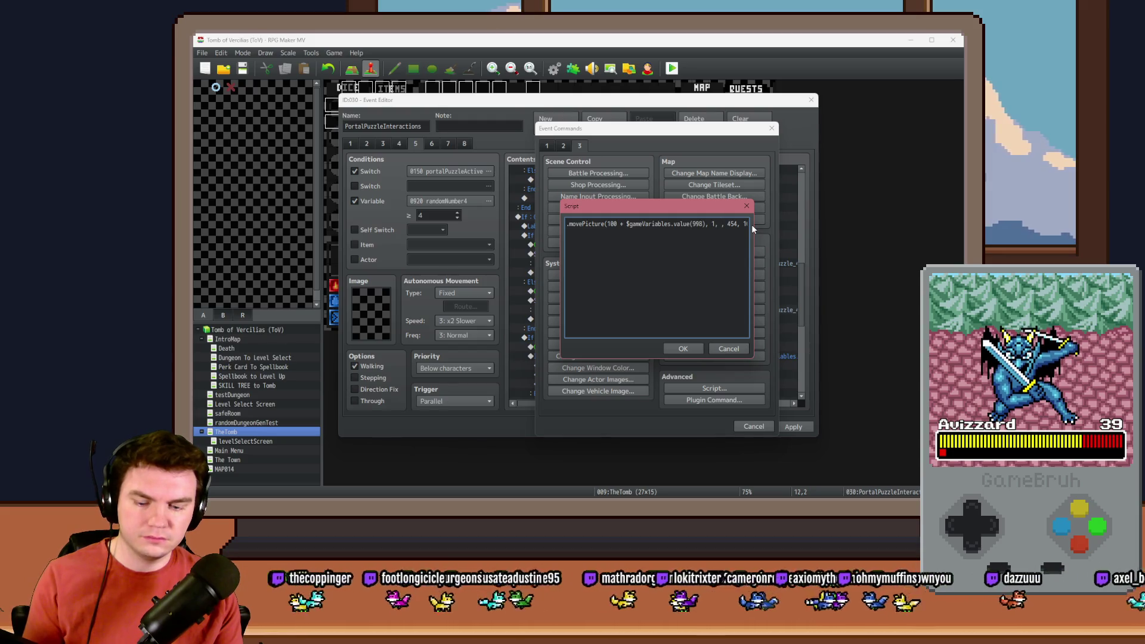
{"action": "type", "text": "$gameScreen.picture"}
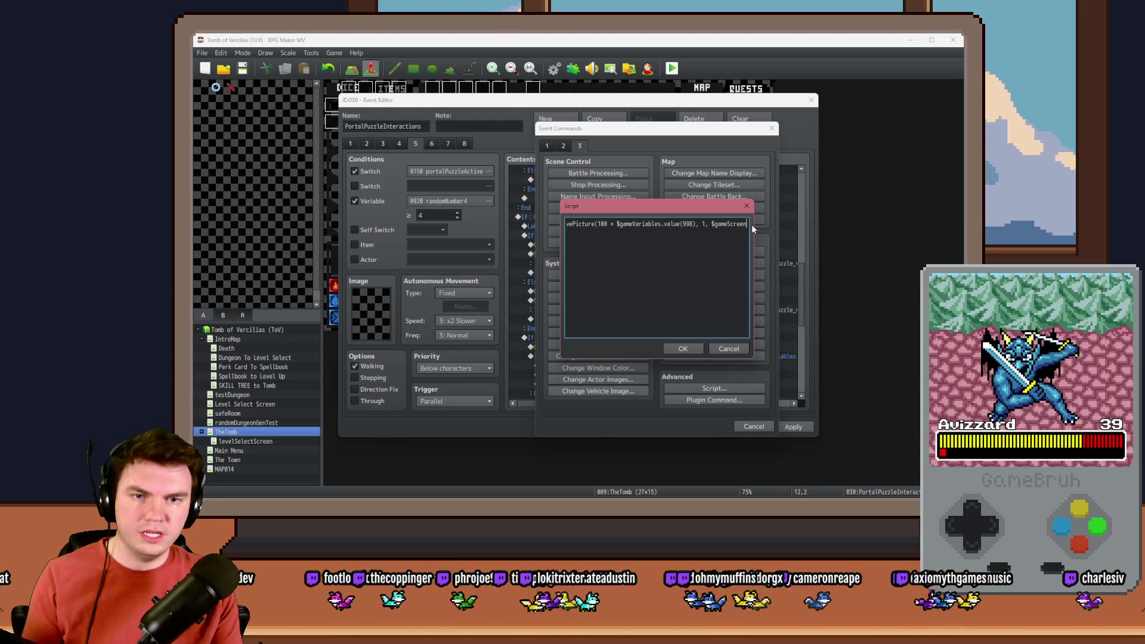
{"action": "type", "text": "(100 + $gameVariables.value(998)"}
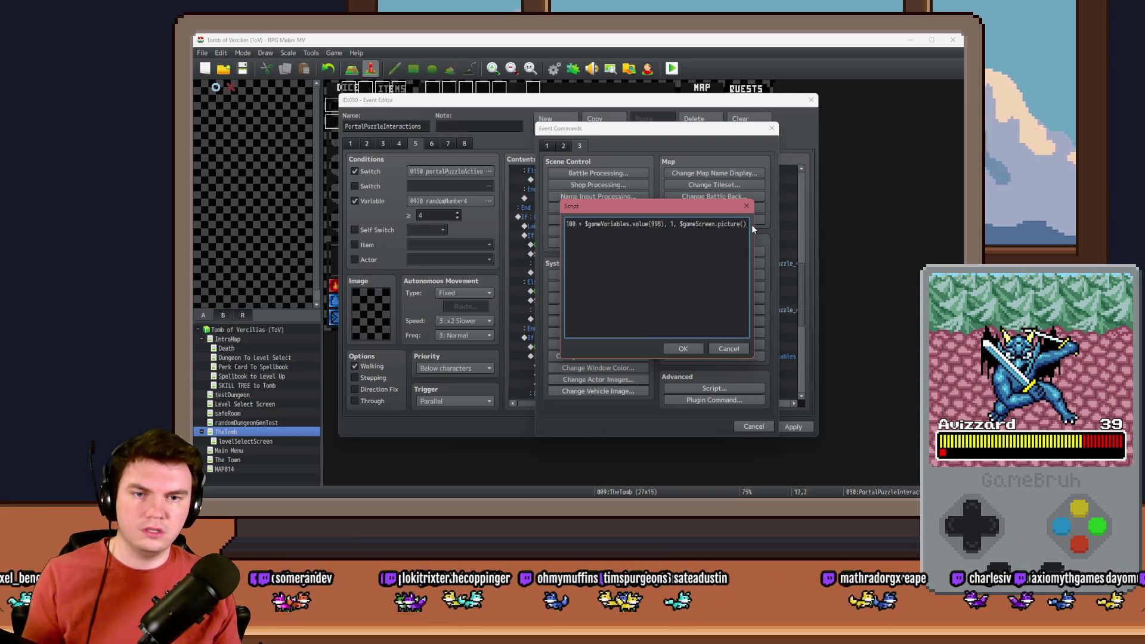
{"action": "type", "text": ")._x,"}
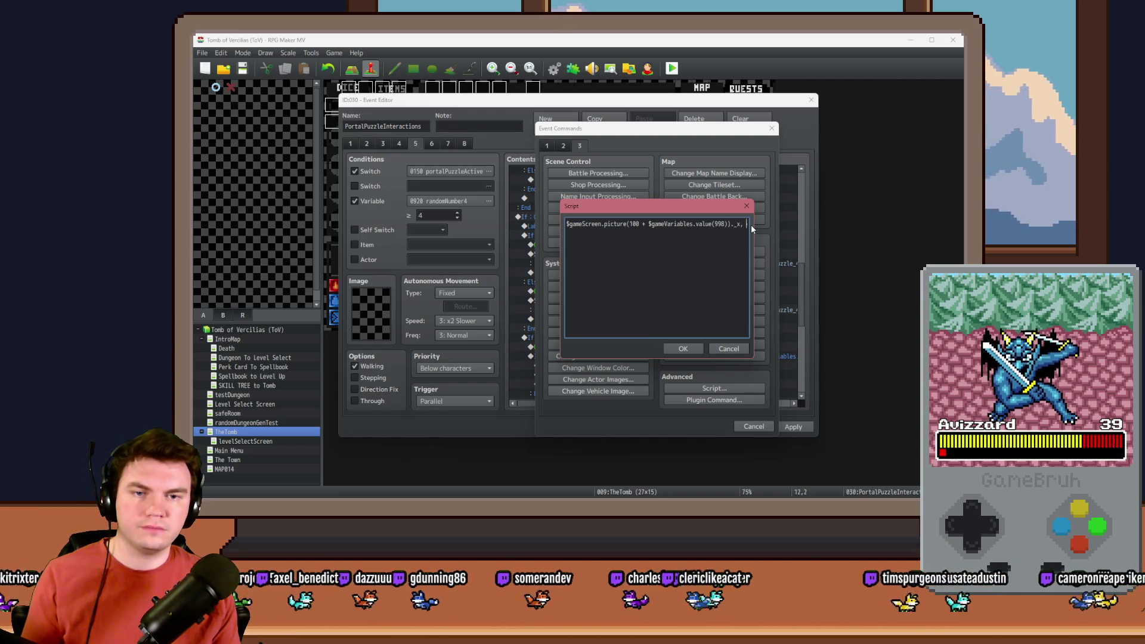
Add y as that picture's _y minus 40, followed by 100, 100, 255, 0, 30.
{"action": "key", "text": "shift+Left"}
{"action": "key", "text": "shift+Left"}
{"action": "key", "text": "shift+Left"}
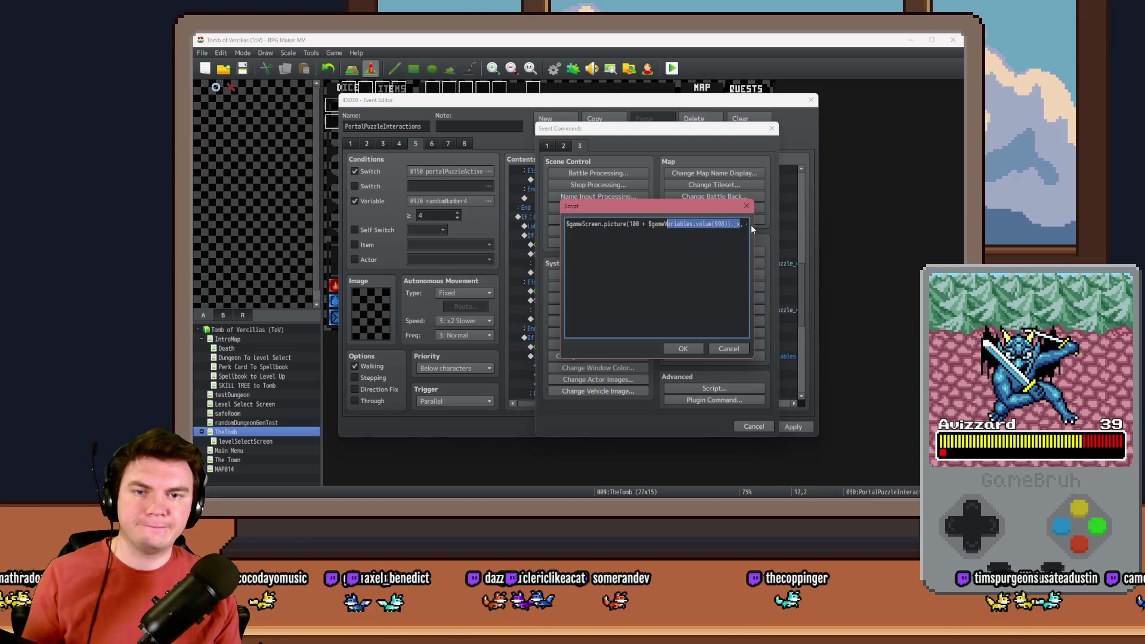
{"action": "key", "text": "shift+Left"}
{"action": "key", "text": "shift+Left"}
{"action": "key", "text": "shift+Left"}
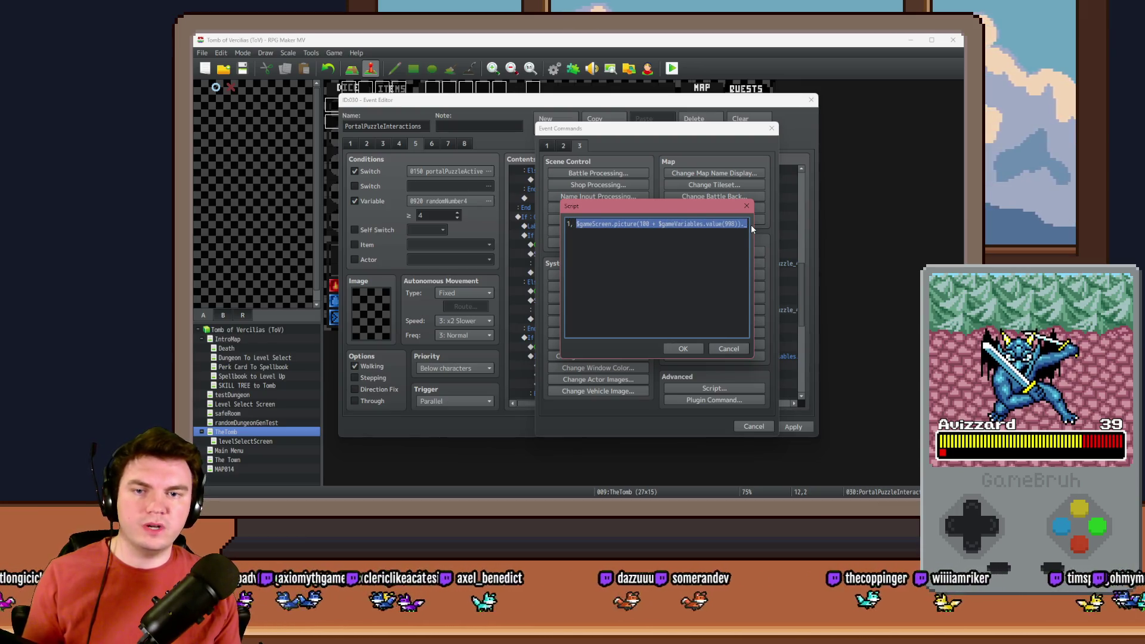
{"action": "left_click", "coordinate": [724, 226]}
{"action": "key", "text": "Right"}
{"action": "key", "text": "Right"}
{"action": "key", "text": "Right"}
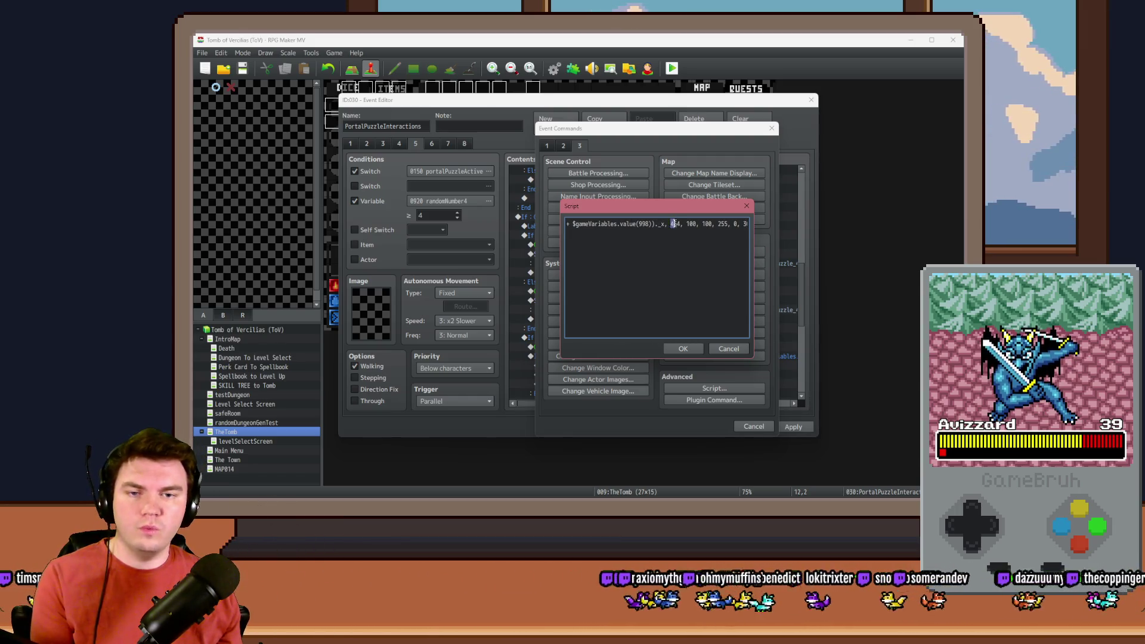
{"action": "key", "text": "Left"}
{"action": "key", "text": "Left"}
{"action": "key", "text": "Left"}
{"action": "type", "text": ")"}
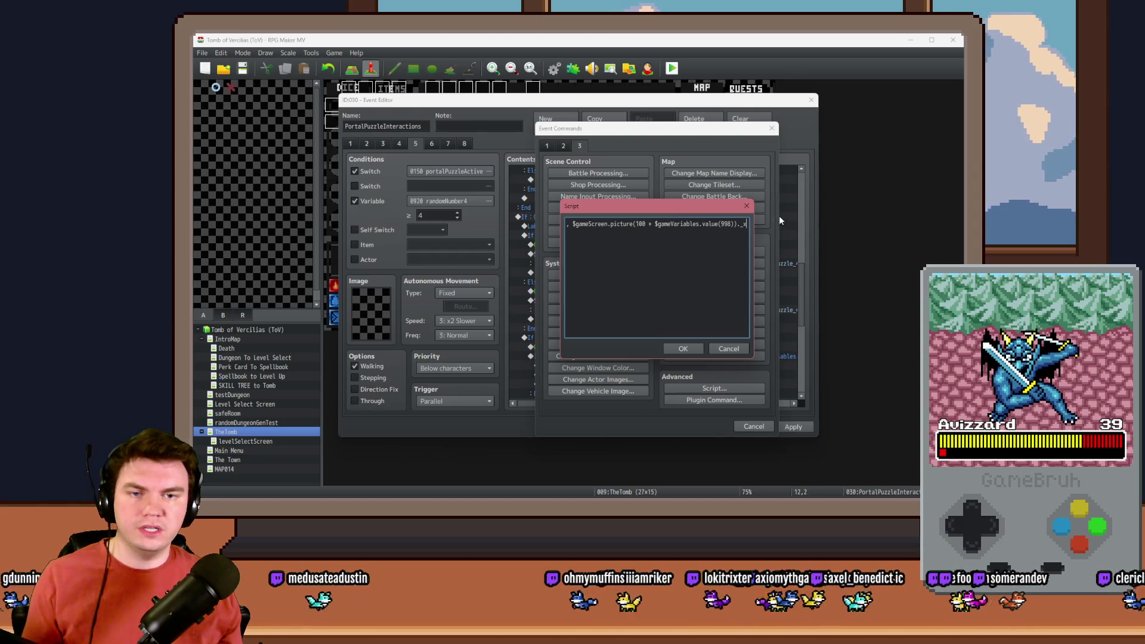
{"action": "key", "text": "Right"}
{"action": "key", "text": "Right"}
{"action": "key", "text": "Right"}
{"action": "type", "text": "-"}
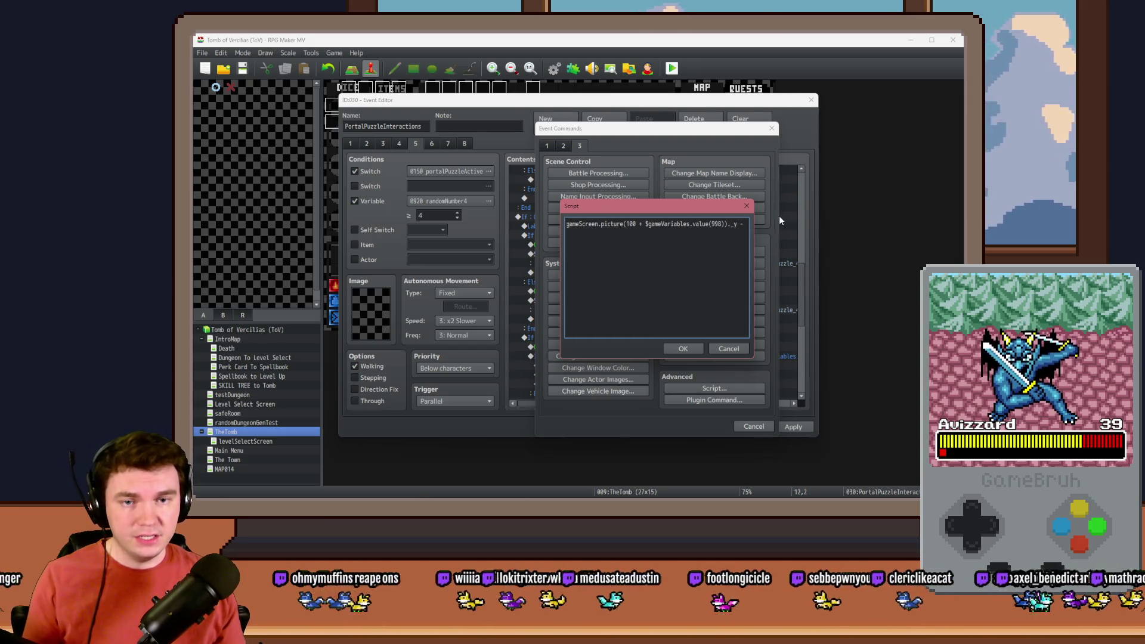
{"action": "type", "text": " 40, 100, 100, 255, 0, 30);"}
Change the move duration from 30 to 5 frames and confirm the script.
{"action": "key", "text": "Left"}
{"action": "key", "text": "Left"}
{"action": "key", "text": "Left"}
{"action": "key", "text": "shift+Right"}
{"action": "key", "text": "shift+Right"}
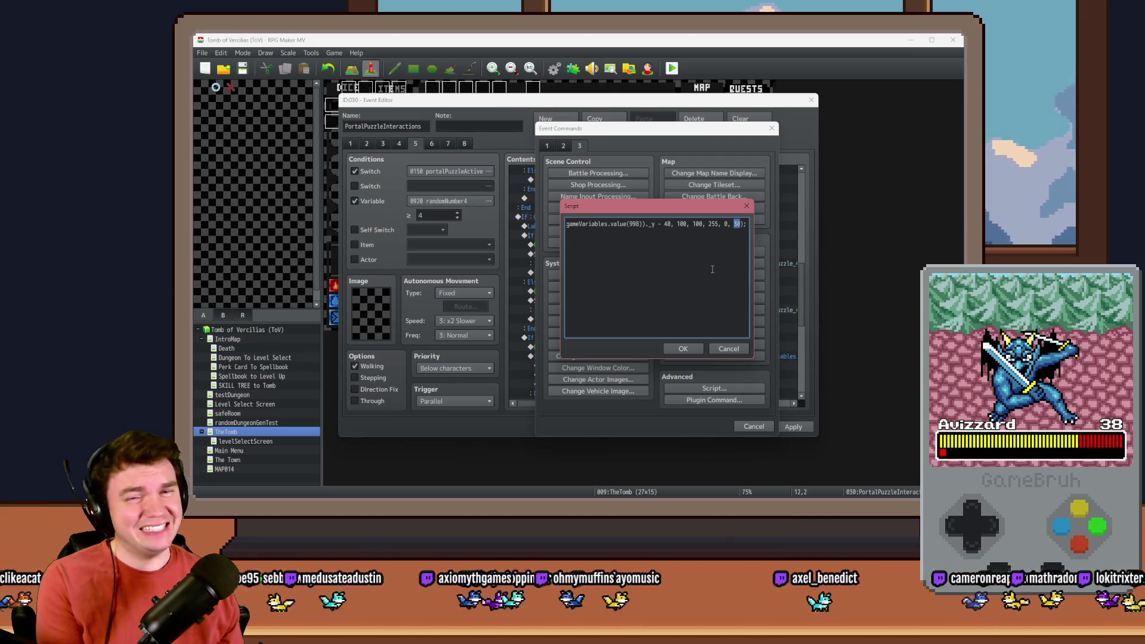
{"action": "type", "text": "5"}
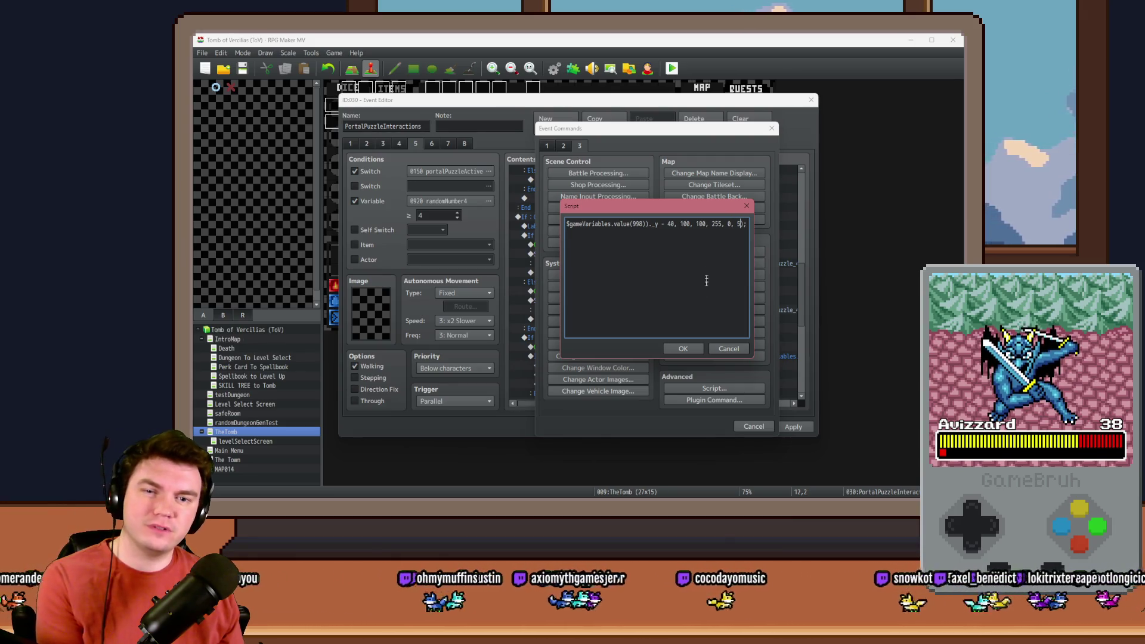
{"action": "left_click", "coordinate": [685, 350]}
{"action": "double_click", "coordinate": [631, 261]}
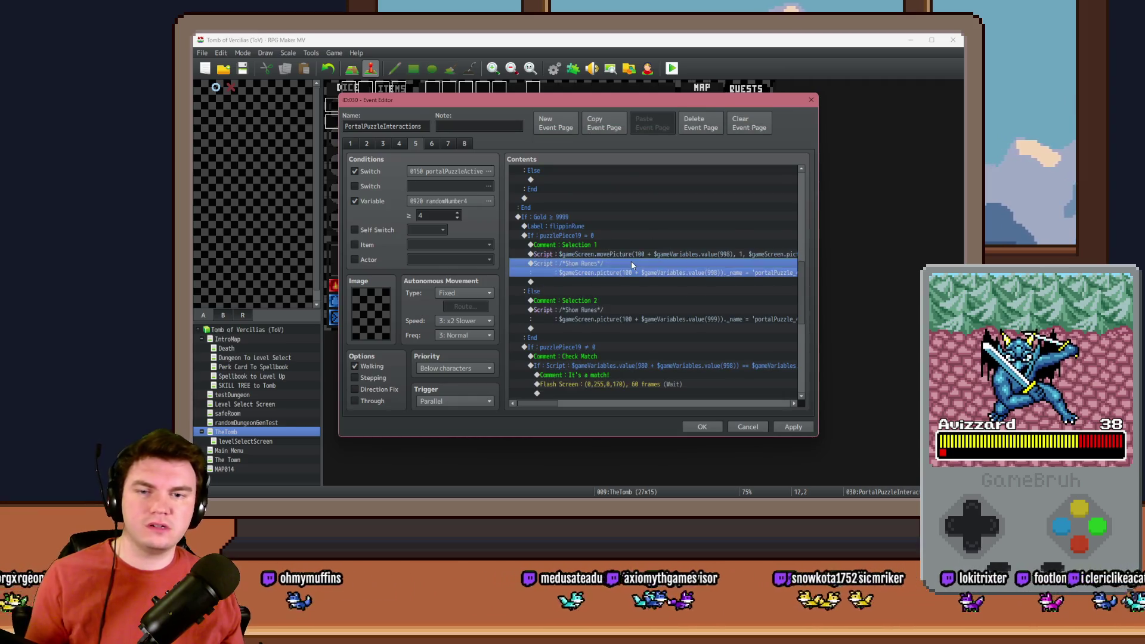
Add a 5-frame Wait after the rune move.
{"action": "left_click", "coordinate": [563, 146]}
{"action": "left_click", "coordinate": [717, 169]}
{"action": "type", "text": "5"}
{"action": "left_click", "coordinate": [650, 304]}
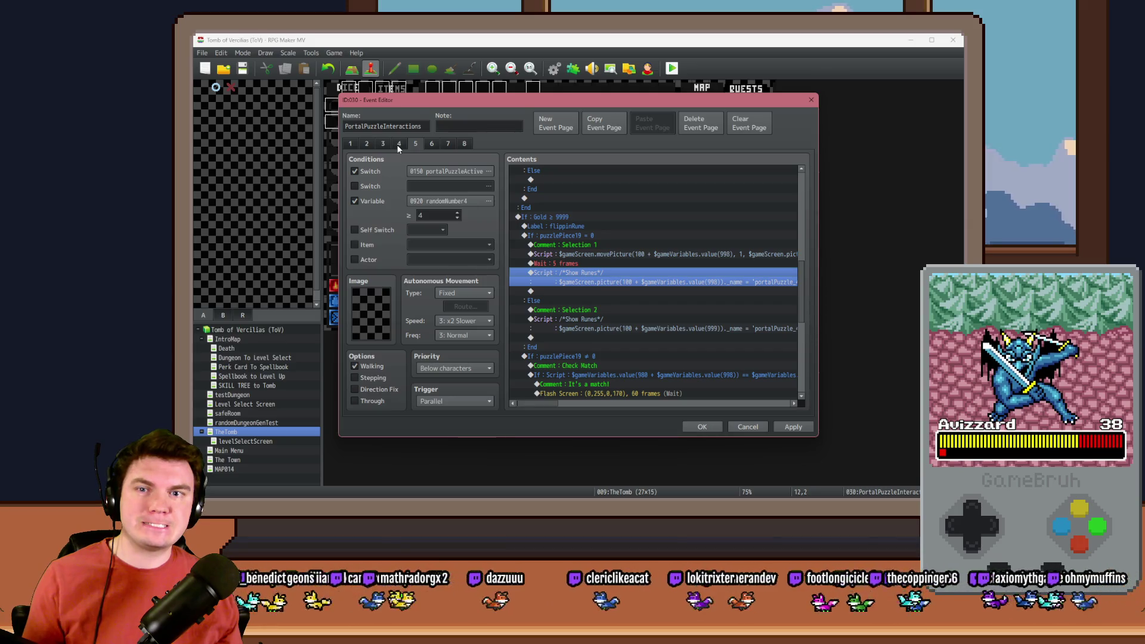
Copy the twelve PictureEasing commands for pictures 101–112 from event page 1.
{"action": "left_click", "coordinate": [351, 144]}
{"action": "mouse_move", "coordinate": [798, 204]}
{"action": "left_mouse_down"}
{"action": "mouse_move", "coordinate": [808, 234]}
{"action": "mouse_move", "coordinate": [801, 320]}
{"action": "left_mouse_up"}
{"action": "left_click", "coordinate": [662, 270]}
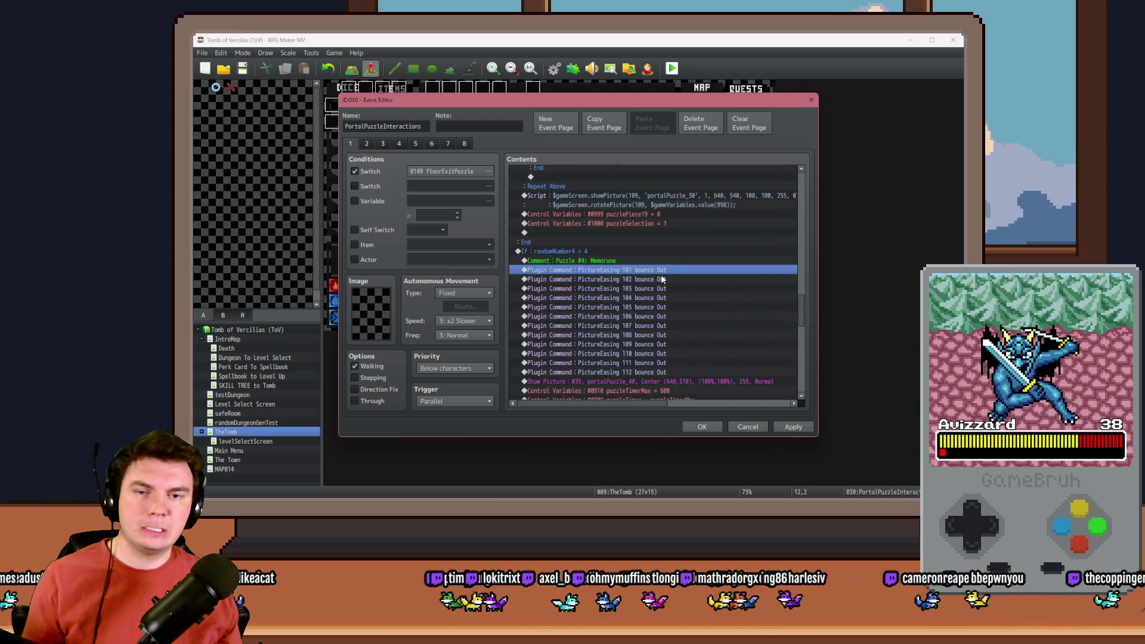
{"action": "left_click", "coordinate": [671, 371], "text": "shift"}
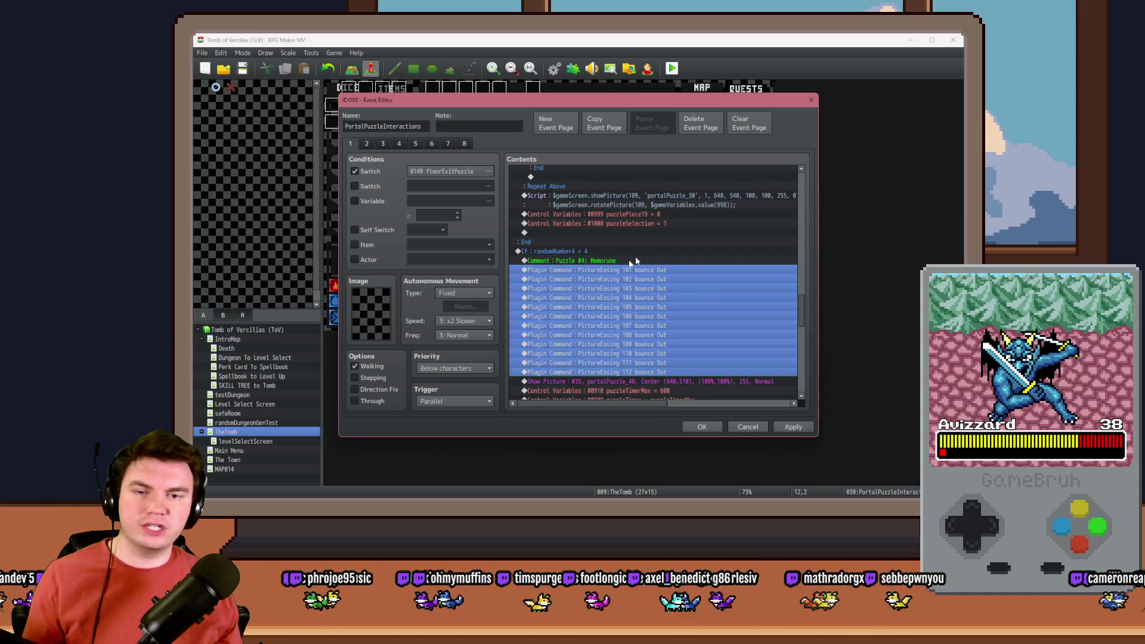
On page 5, paste the PictureEasing 101–112 commands just before the movePicture script.
{"action": "left_click", "coordinate": [416, 144]}
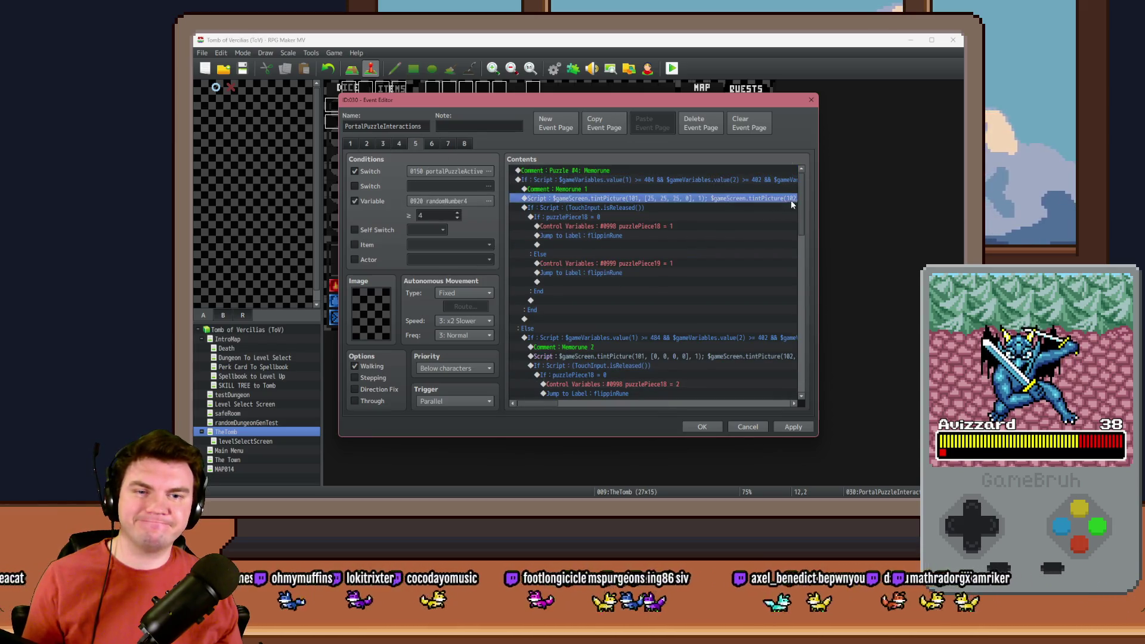
{"action": "left_click_drag", "start_coordinate": [813, 263], "coordinate": [811, 295]}
{"action": "left_click", "coordinate": [600, 220]}
{"action": "left_click", "coordinate": [599, 214]}
{"action": "left_click", "coordinate": [599, 216]}
{"action": "left_click", "coordinate": [603, 205]}
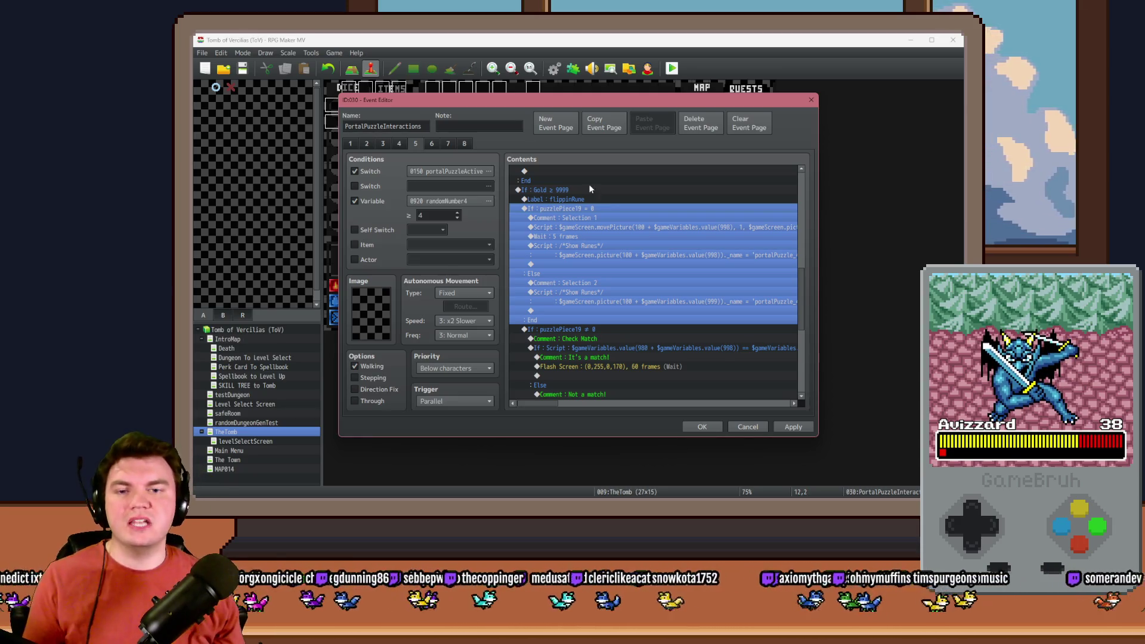
{"action": "left_click", "coordinate": [602, 218]}
{"action": "left_click", "coordinate": [609, 227]}
{"action": "left_click", "coordinate": [610, 210]}
{"action": "left_click", "coordinate": [611, 228]}
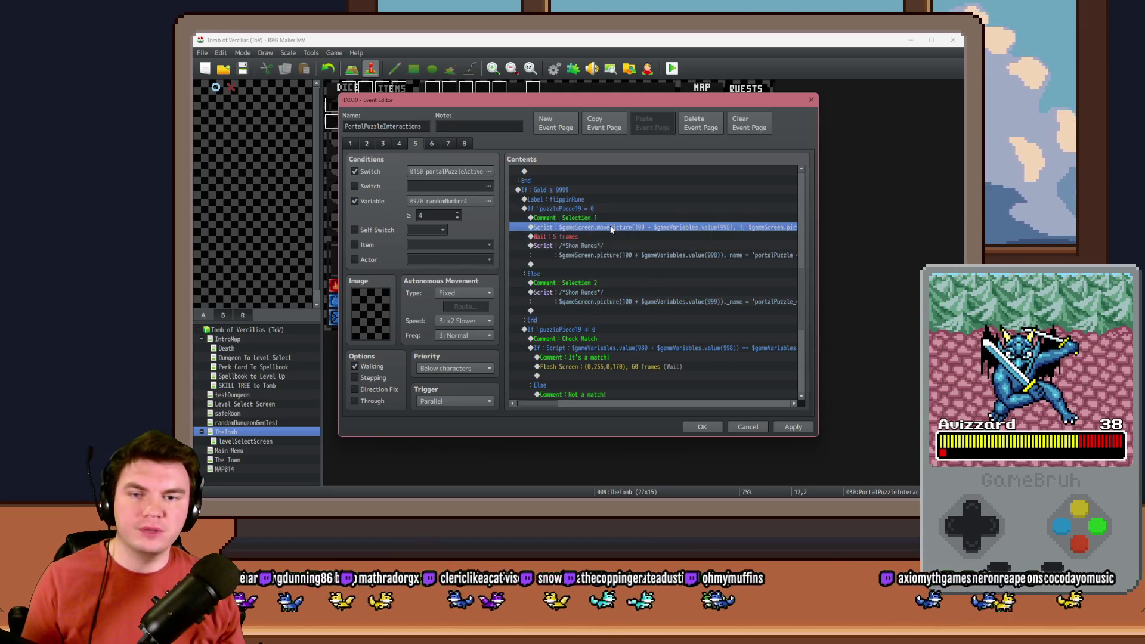
{"action": "key", "text": "ctrl+v"}
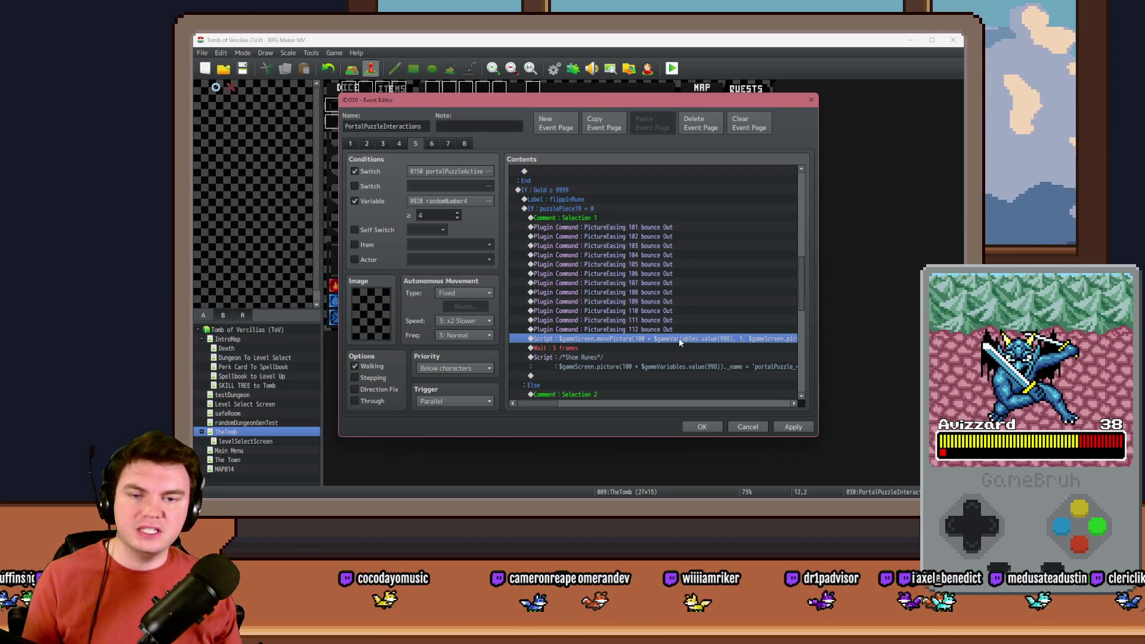
{"action": "key", "text": "Insert"}
{"action": "left_click", "coordinate": [584, 146]}
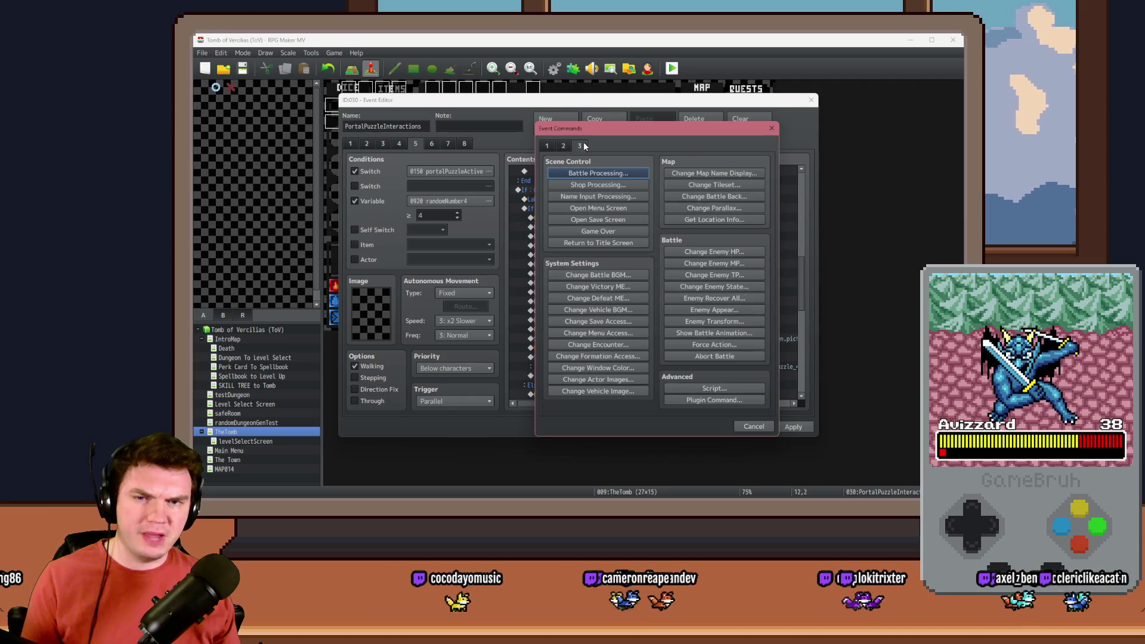
{"action": "left_click", "coordinate": [714, 401]}
{"action": "left_click", "coordinate": [724, 294]}
{"action": "left_click", "coordinate": [718, 389]}
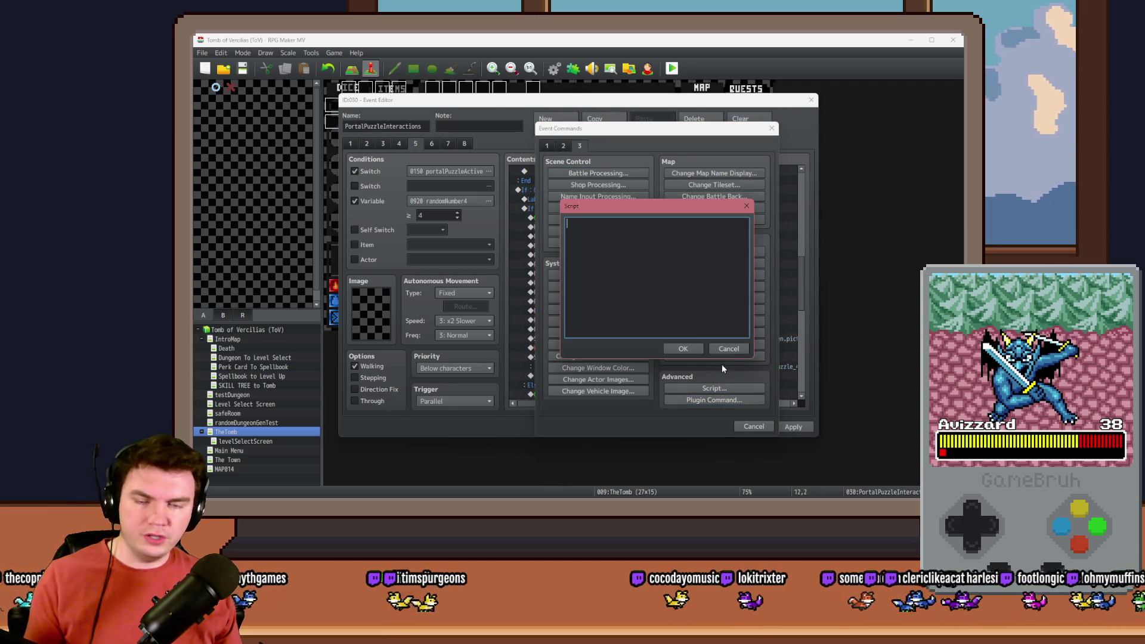
{"action": "left_click", "coordinate": [729, 349]}
{"action": "left_click", "coordinate": [714, 401]}
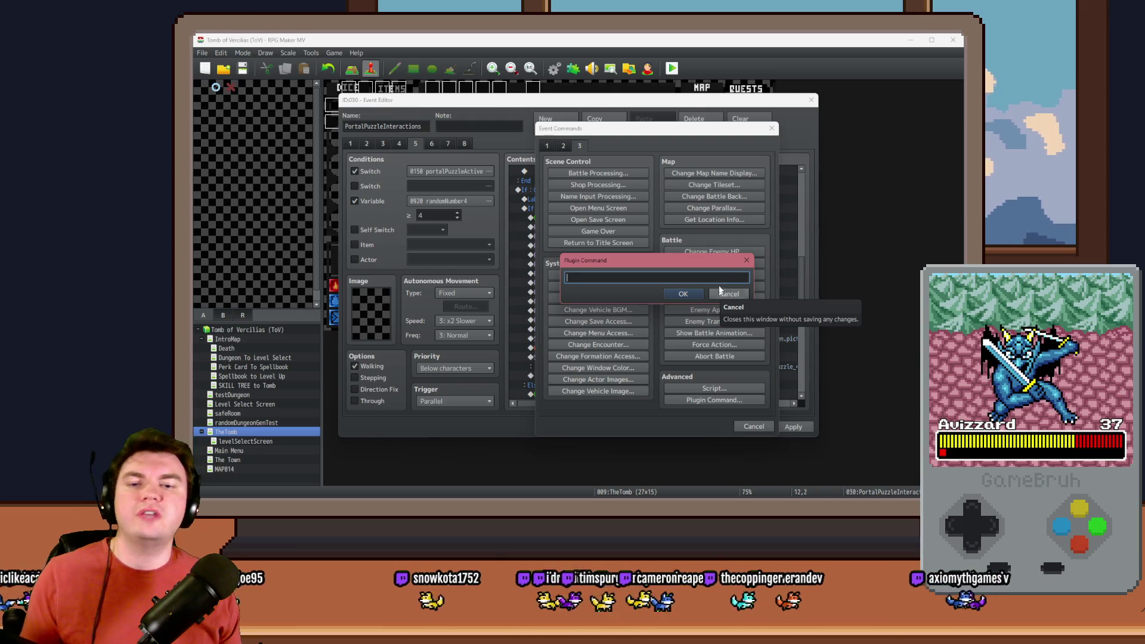
{"action": "type", "text": "$ga"}
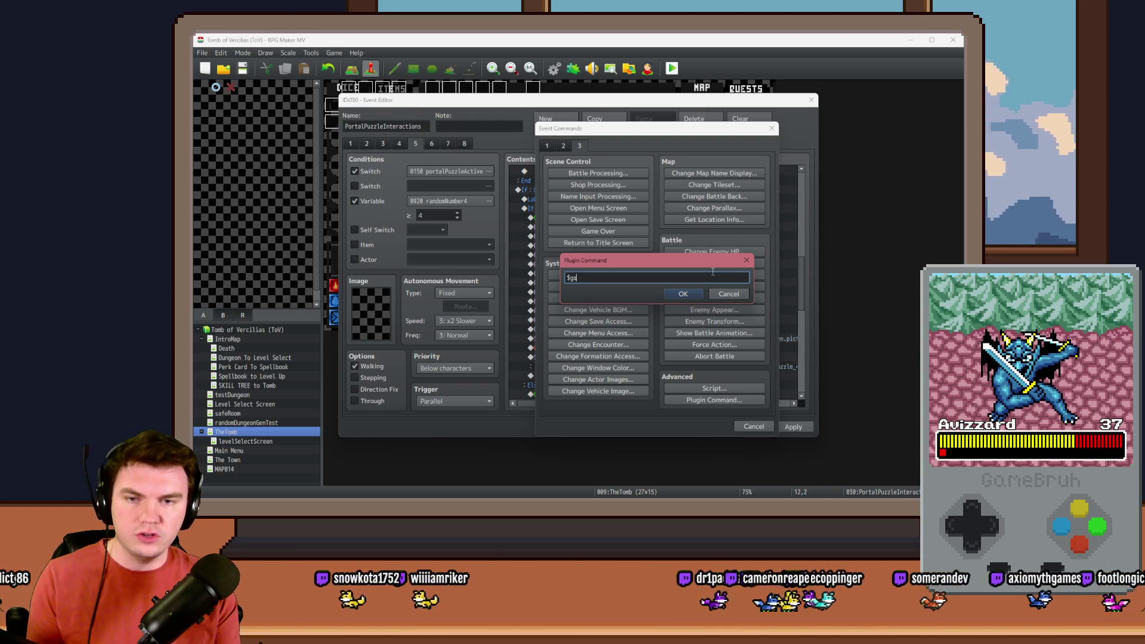
{"action": "type", "text": "meVarialbes"}
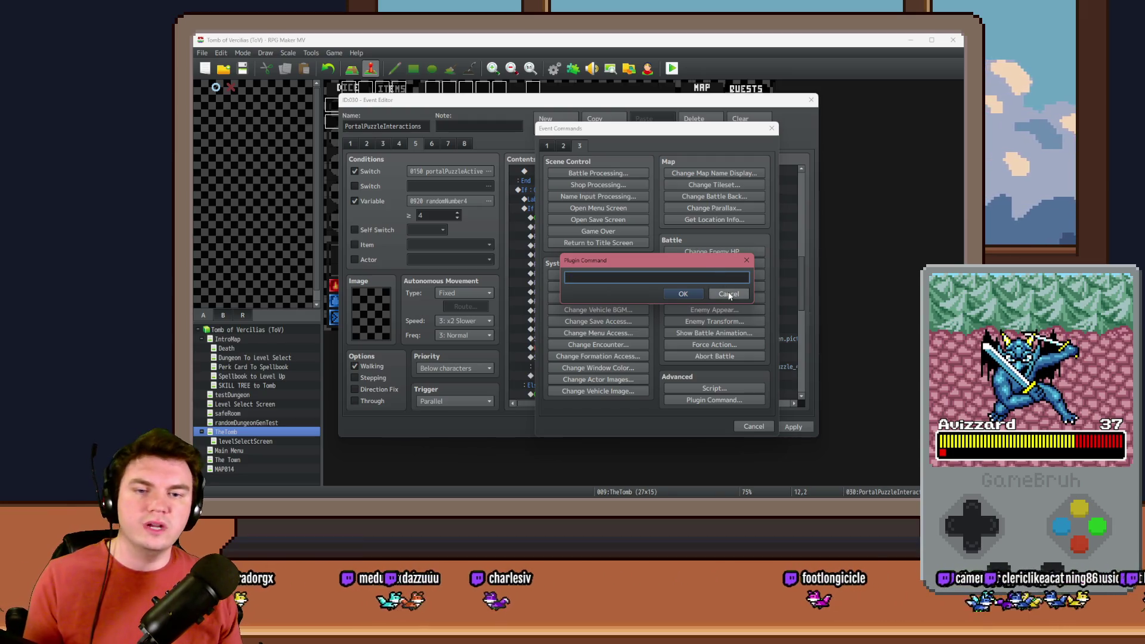
{"action": "left_click", "coordinate": [729, 293]}
{"action": "left_click", "coordinate": [753, 428]}
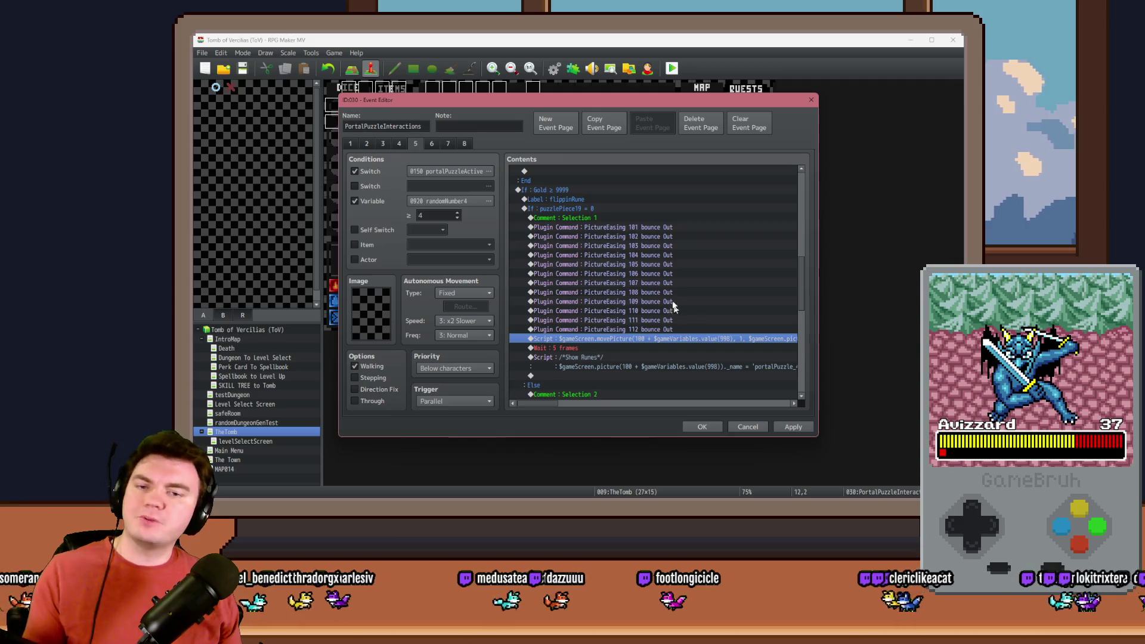
{"action": "left_click", "coordinate": [665, 228]}
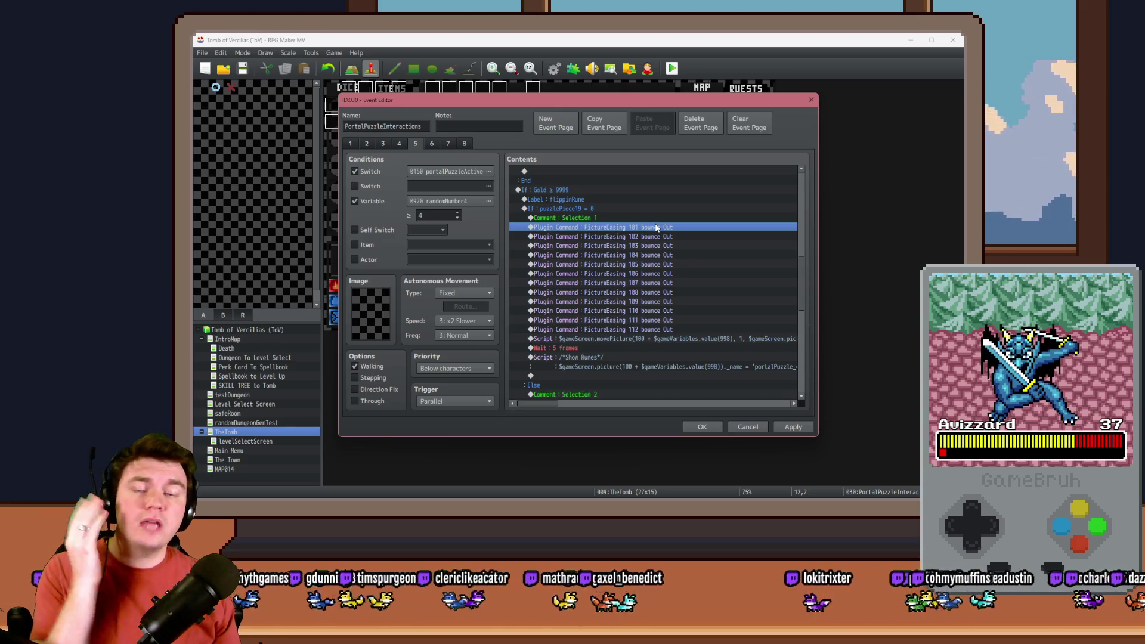
{"action": "double_click", "coordinate": [656, 227]}
{"action": "double_click", "coordinate": [635, 279]}
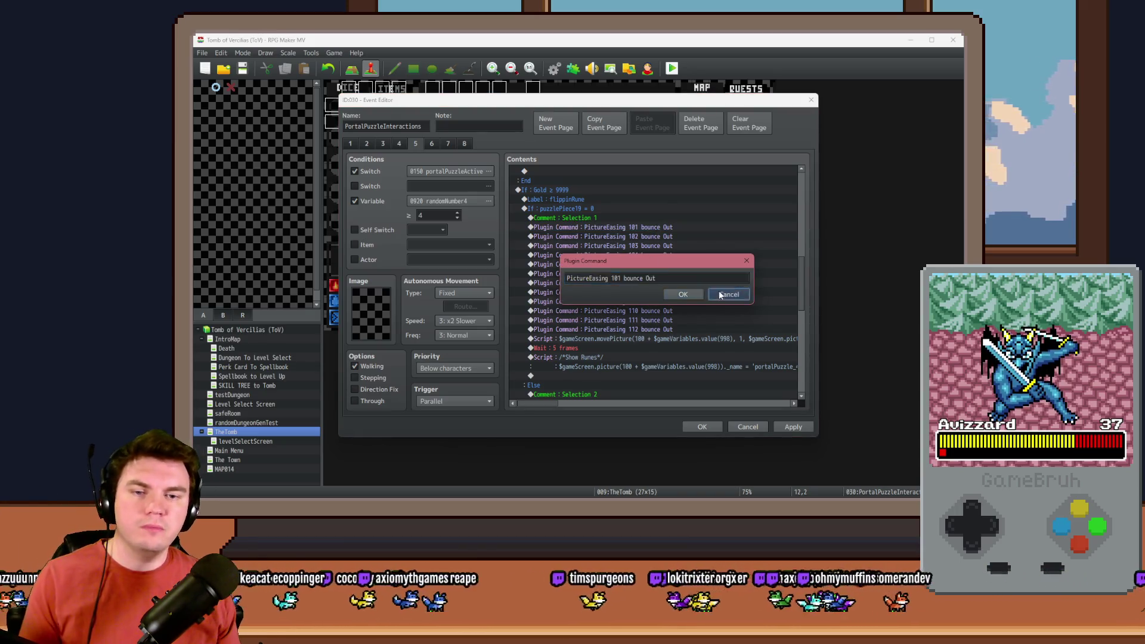
{"action": "left_click", "coordinate": [683, 294]}
{"action": "left_click", "coordinate": [653, 330], "text": "shift"}
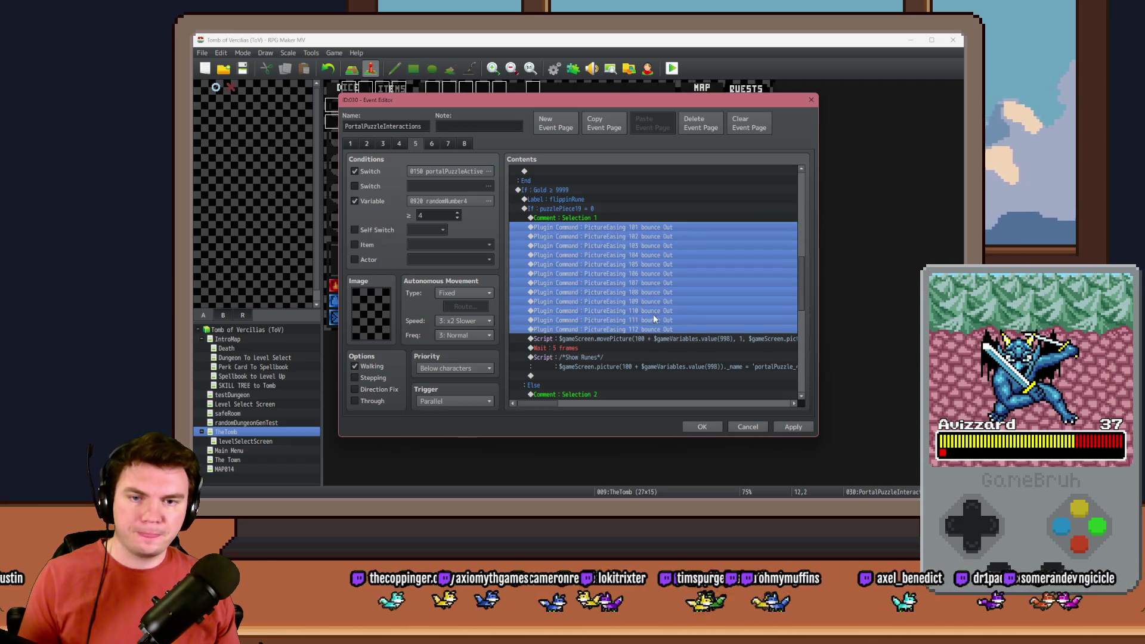
{"action": "scroll", "coordinate": [654, 319], "scroll_direction": "down", "scroll_amount": 3}
{"action": "left_click", "coordinate": [593, 268]}
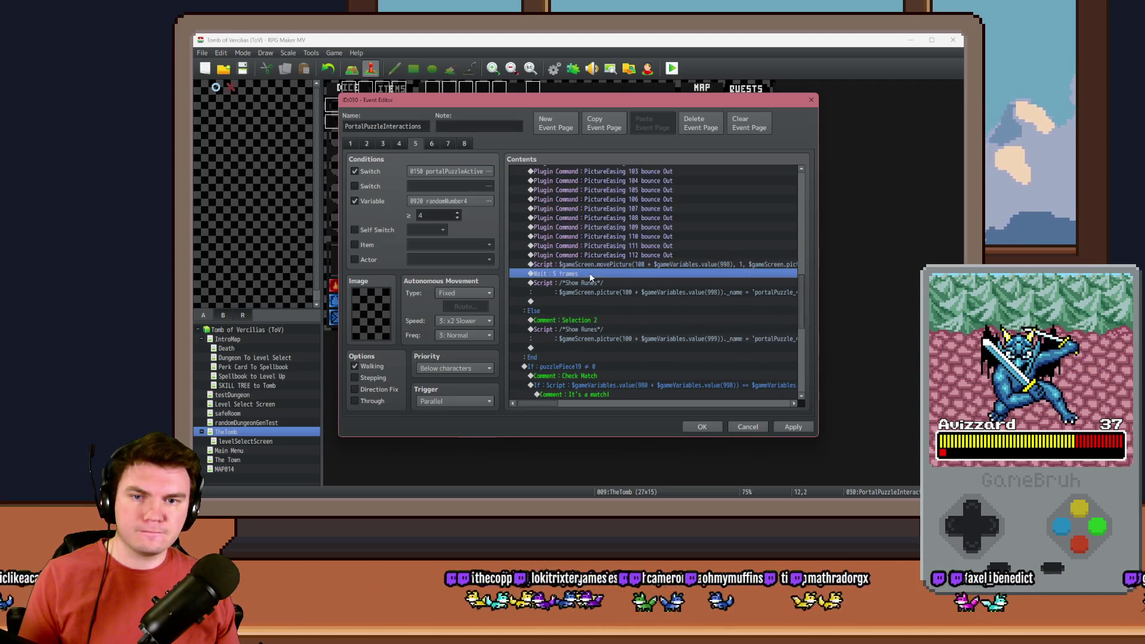
{"action": "left_click", "coordinate": [590, 275]}
{"action": "left_click", "coordinate": [591, 287]}
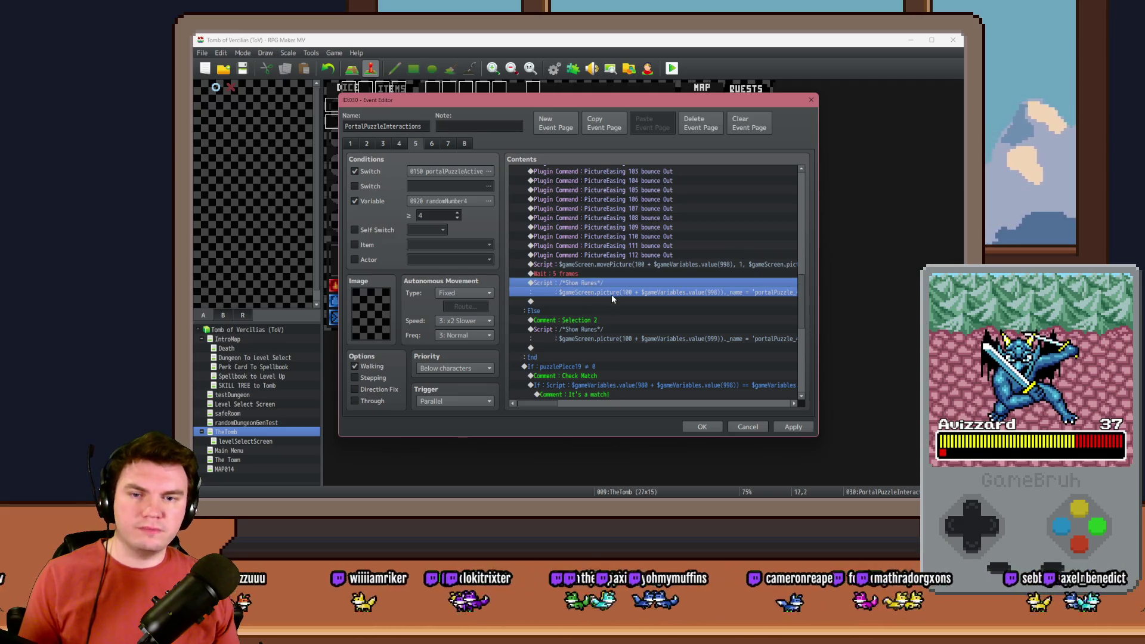
{"action": "key", "text": "ctrl+v"}
{"action": "scroll", "coordinate": [614, 298], "scroll_direction": "up", "scroll_amount": 3}
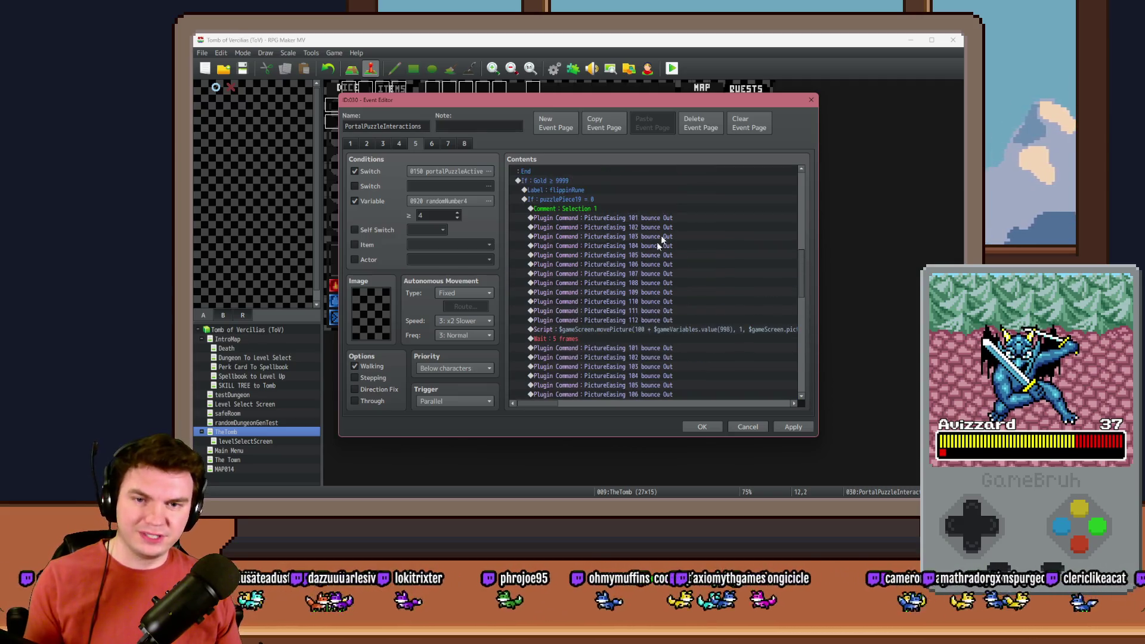
{"action": "left_click", "coordinate": [667, 218]}
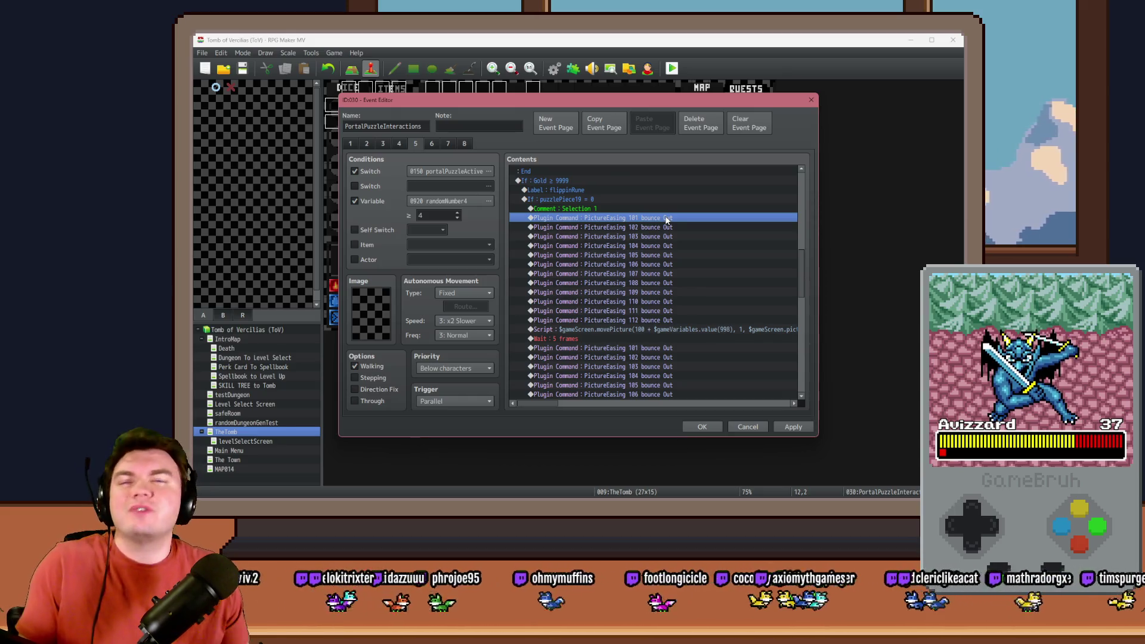
Switch PictureEasing 101 through 106 from bounce Out to quad Out.
{"action": "double_click", "coordinate": [667, 219]}
{"action": "double_click", "coordinate": [633, 278]}
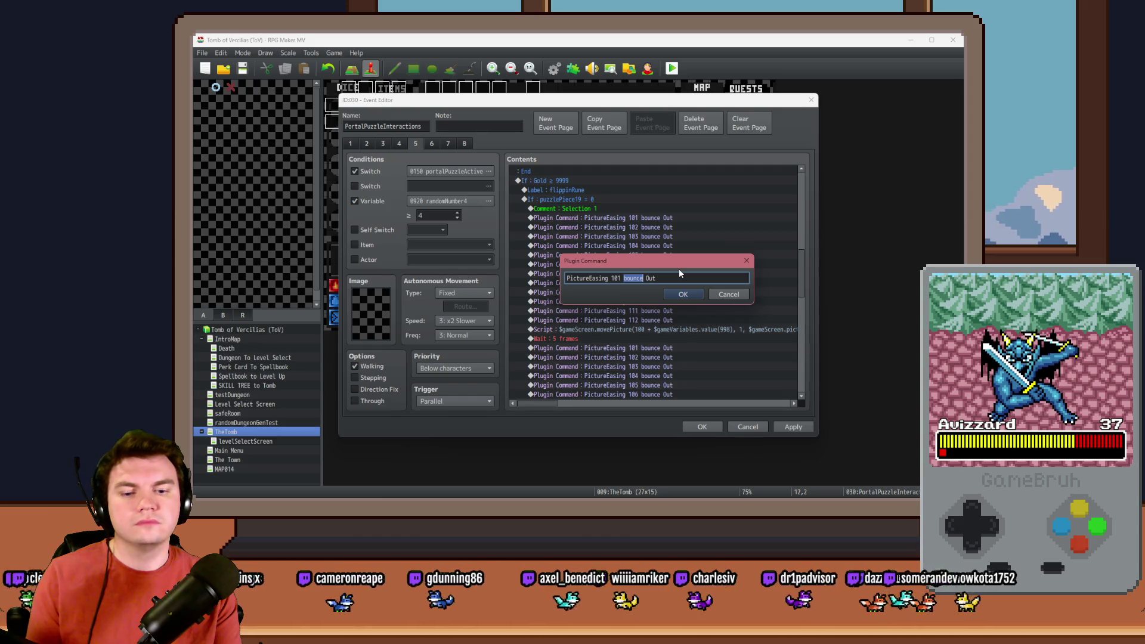
{"action": "type", "text": "quad"}
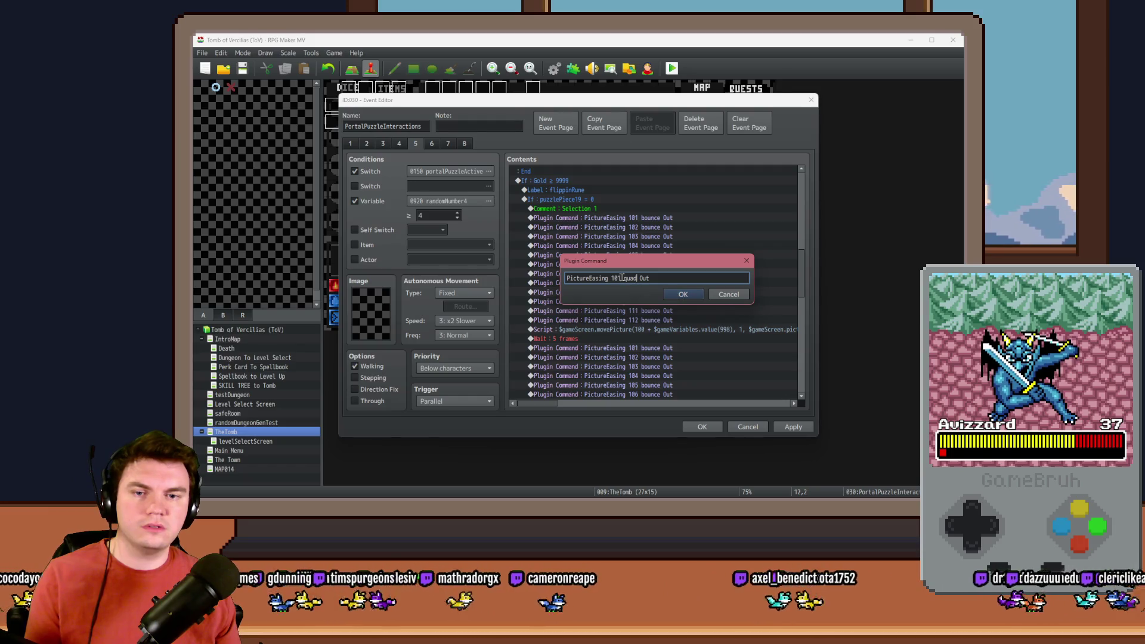
{"action": "left_click", "coordinate": [681, 295]}
{"action": "double_click", "coordinate": [646, 228]}
{"action": "double_click", "coordinate": [634, 278]}
{"action": "type", "text": "quad"}
{"action": "left_click", "coordinate": [683, 294]}
{"action": "double_click", "coordinate": [636, 236]}
{"action": "double_click", "coordinate": [634, 279]}
{"action": "type", "text": "quad"}
{"action": "left_click", "coordinate": [683, 294]}
{"action": "double_click", "coordinate": [636, 245]}
{"action": "double_click", "coordinate": [635, 279]}
{"action": "type", "text": "quad"}
{"action": "left_click", "coordinate": [670, 296]}
{"action": "double_click", "coordinate": [657, 255]}
{"action": "double_click", "coordinate": [634, 279]}
{"action": "type", "text": "quad"}
{"action": "left_click", "coordinate": [684, 295]}
{"action": "double_click", "coordinate": [673, 264]}
{"action": "double_click", "coordinate": [634, 278]}
{"action": "type", "text": "quad"}
{"action": "left_click", "coordinate": [683, 295]}
Switch PictureEasing 107 through 112 from bounce Out to quad Out.
{"action": "double_click", "coordinate": [667, 274]}
{"action": "double_click", "coordinate": [634, 278]}
{"action": "type", "text": "quad"}
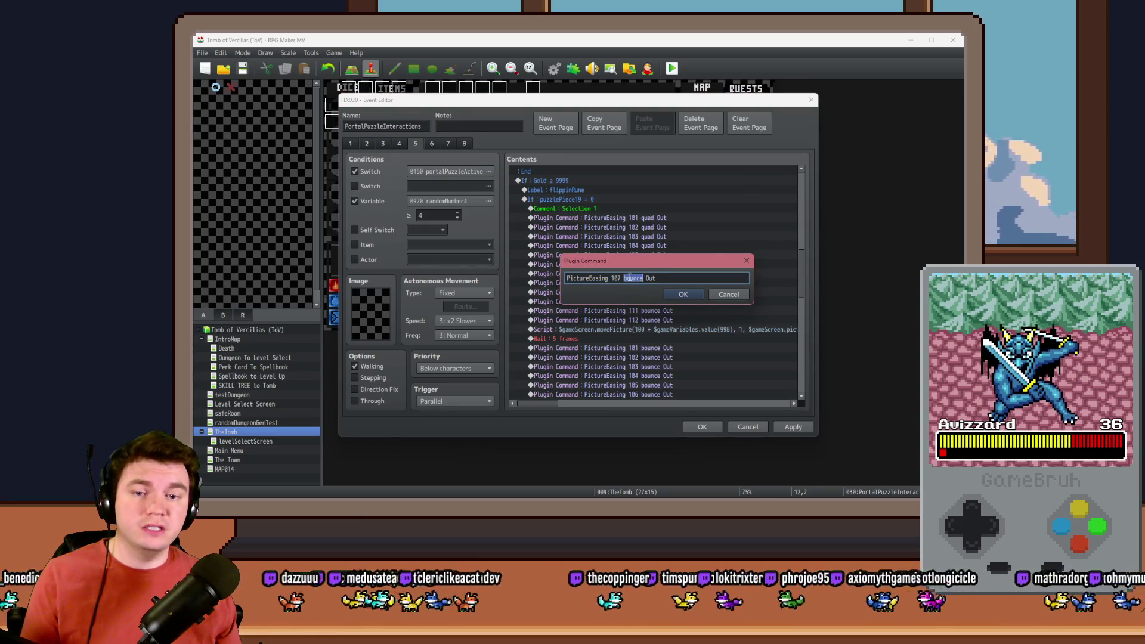
{"action": "left_click", "coordinate": [683, 295]}
{"action": "double_click", "coordinate": [662, 283]}
{"action": "double_click", "coordinate": [634, 279]}
{"action": "type", "text": "quad"}
{"action": "left_click", "coordinate": [683, 294]}
{"action": "double_click", "coordinate": [663, 283]}
{"action": "left_click", "coordinate": [650, 279]}
{"action": "left_click", "coordinate": [683, 294]}
{"action": "double_click", "coordinate": [663, 292]}
{"action": "double_click", "coordinate": [634, 279]}
{"action": "type", "text": "quad"}
{"action": "left_click", "coordinate": [674, 292]}
{"action": "double_click", "coordinate": [671, 301]}
{"action": "double_click", "coordinate": [634, 279]}
{"action": "type", "text": "quad"}
{"action": "left_click", "coordinate": [680, 295]}
{"action": "double_click", "coordinate": [669, 311]}
{"action": "double_click", "coordinate": [634, 278]}
{"action": "type", "text": "quad"}
{"action": "left_click", "coordinate": [676, 295]}
{"action": "double_click", "coordinate": [670, 320]}
{"action": "double_click", "coordinate": [637, 281]}
{"action": "type", "text": "quad"}
{"action": "left_click", "coordinate": [689, 292]}
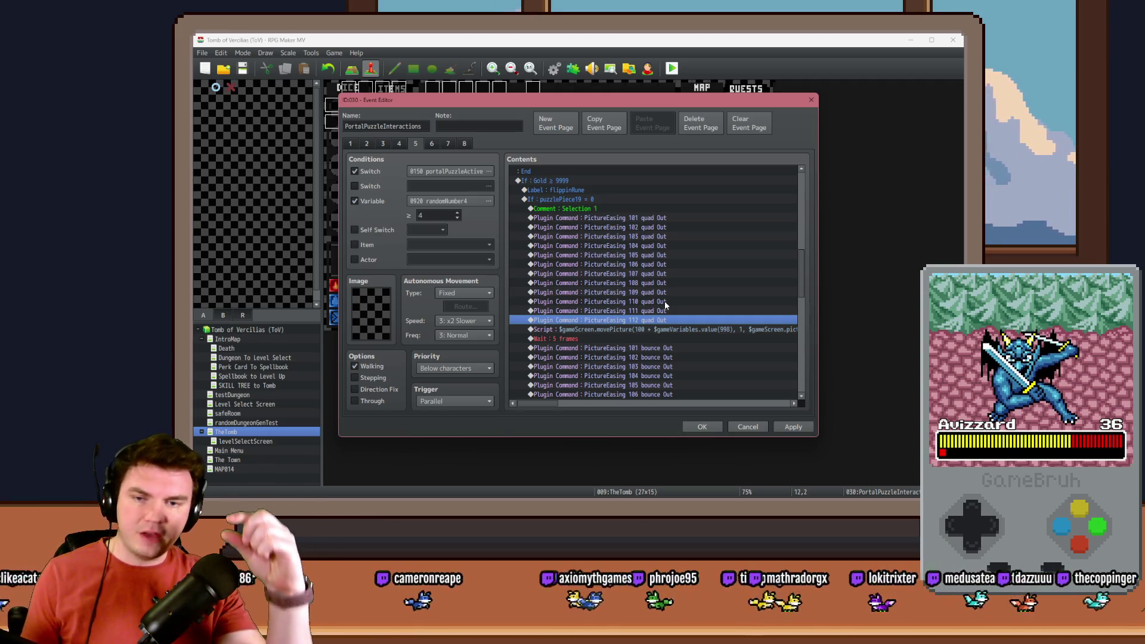
{"action": "scroll", "coordinate": [667, 306], "scroll_direction": "down", "scroll_amount": 3}
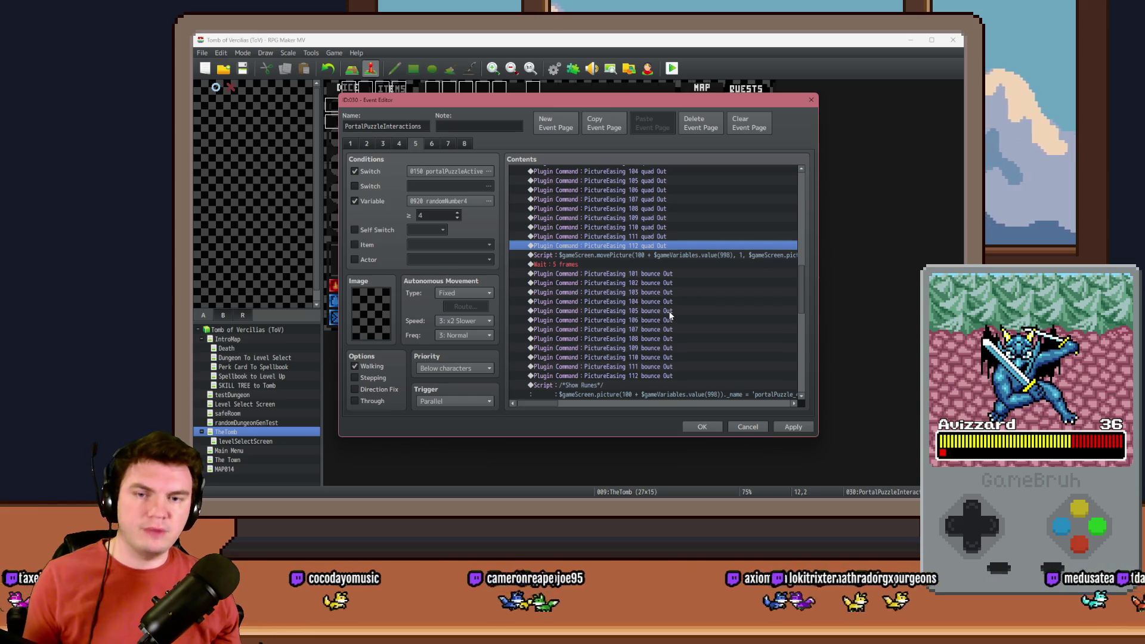
In the Show Runes script, change the rune's y offset from _y - 40 to _y + 40.
{"action": "scroll", "coordinate": [669, 315], "scroll_direction": "down", "scroll_amount": 3}
{"action": "left_click", "coordinate": [670, 310]}
{"action": "left_click", "coordinate": [671, 181]}
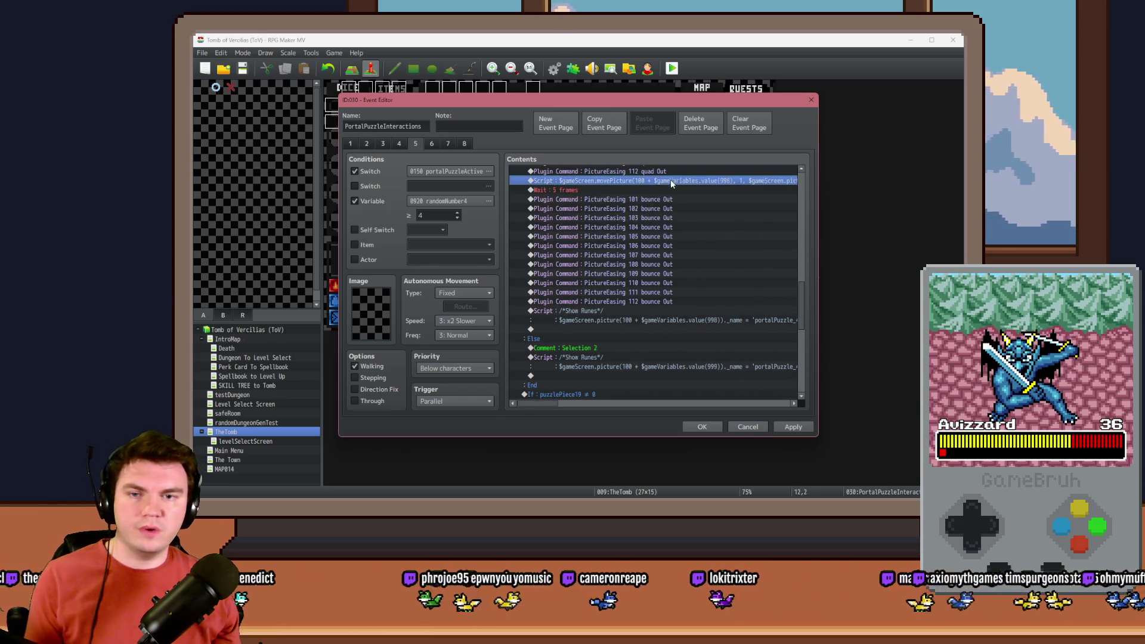
{"action": "double_click", "coordinate": [671, 181]}
{"action": "left_click", "coordinate": [722, 353]}
{"action": "left_click", "coordinate": [632, 310]}
{"action": "double_click", "coordinate": [632, 310]}
{"action": "key", "text": "Down"}
{"action": "key", "text": "End"}
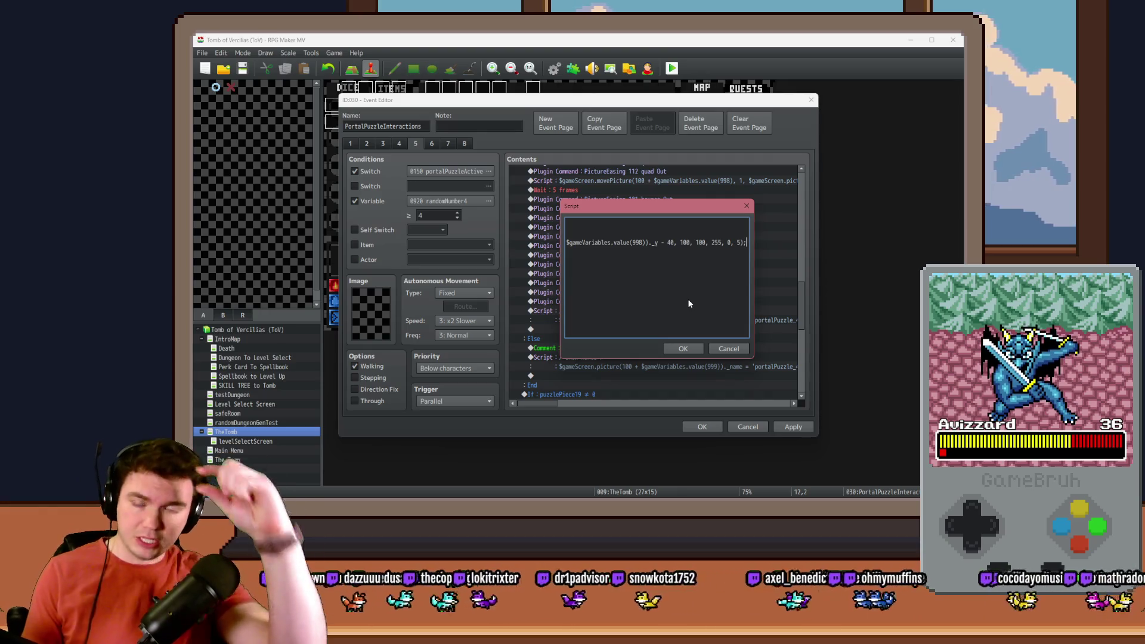
{"action": "key", "text": "Home"}
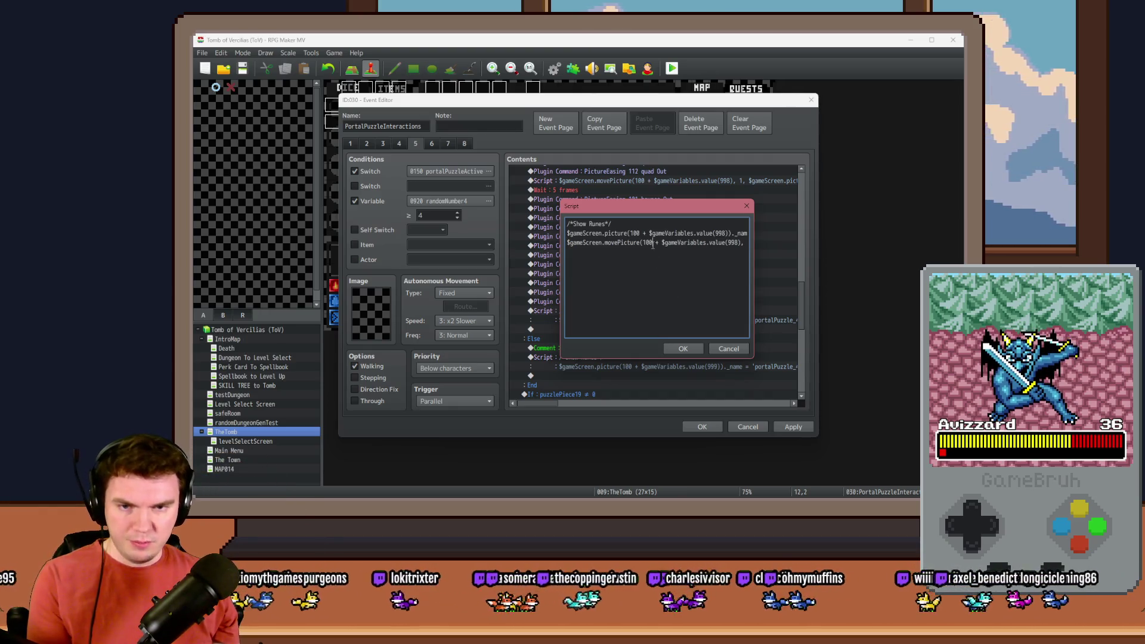
{"action": "key", "text": "Right"}
{"action": "key", "text": "Right"}
{"action": "key", "text": "Right"}
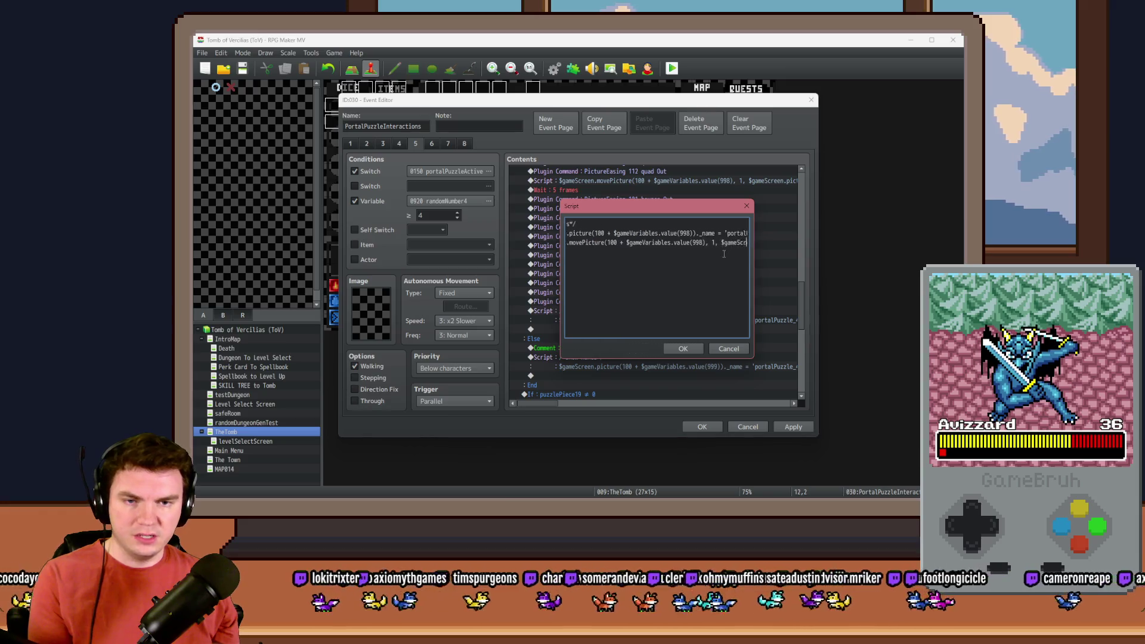
{"action": "key", "text": "Right"}
{"action": "key", "text": "Right"}
{"action": "key", "text": "Right"}
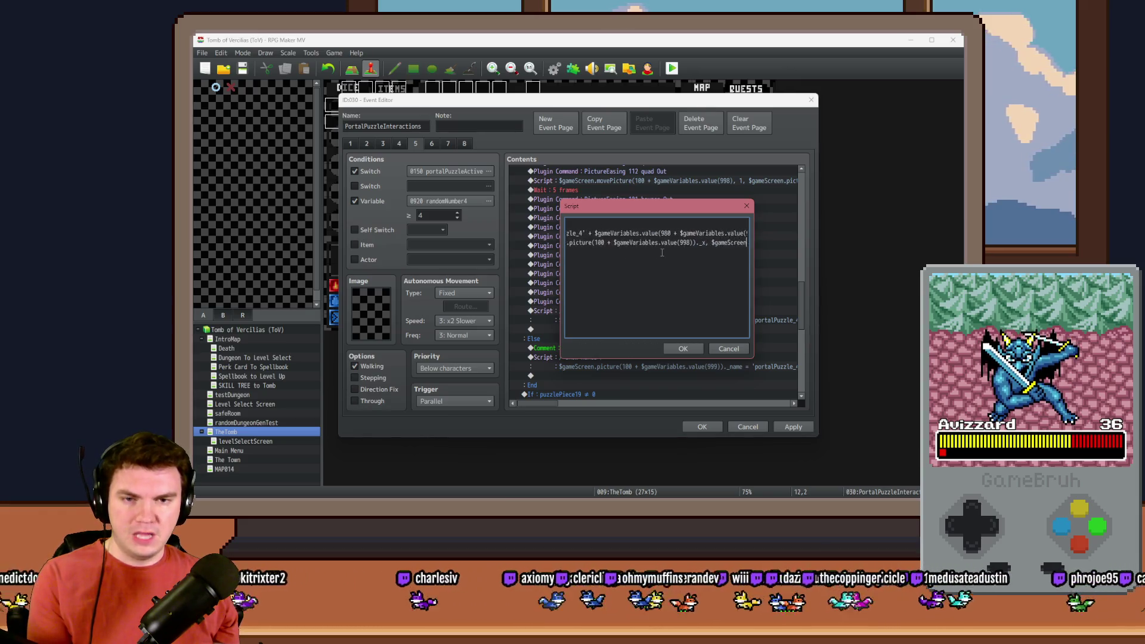
{"action": "key", "text": "Right"}
{"action": "key", "text": "Right"}
{"action": "key", "text": "Right"}
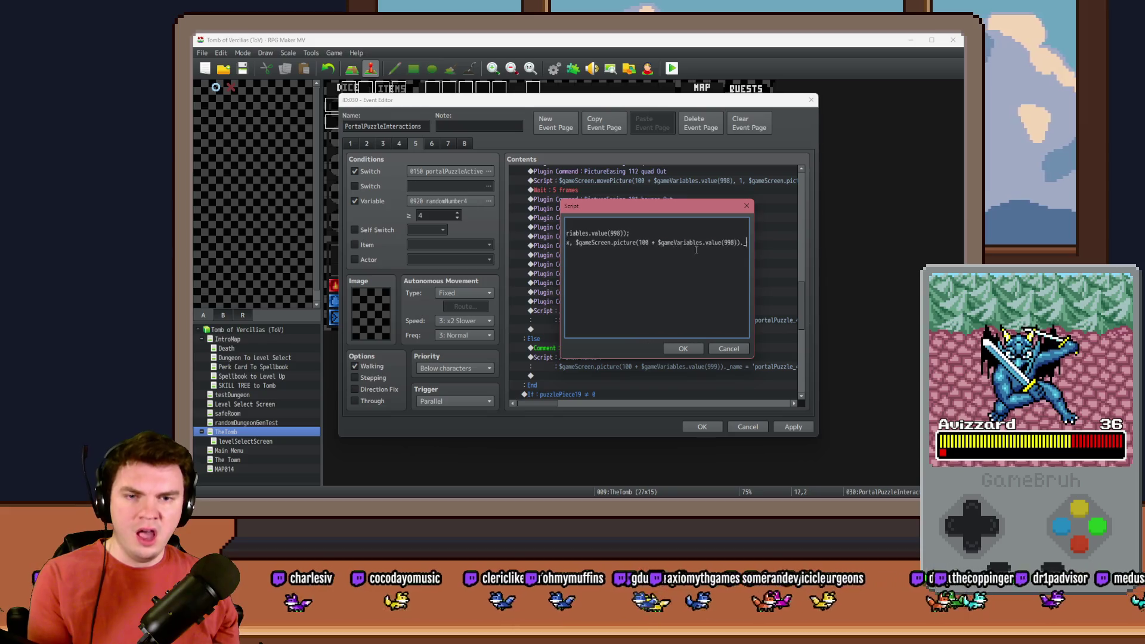
{"action": "key", "text": "BackSpace"}
{"action": "type", "text": "+ 40, 100,"}
Change the movePicture duration from 5 to 20 frames and commit the script.
{"action": "key", "text": "End"}
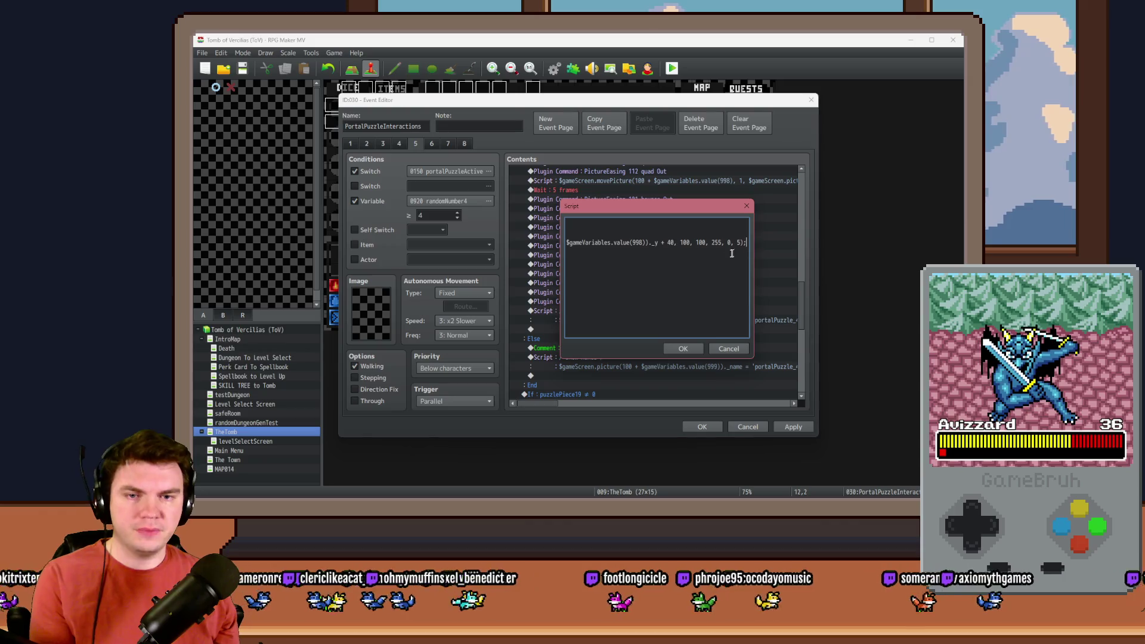
{"action": "left_click", "coordinate": [736, 243]}
{"action": "key", "text": "Delete"}
{"action": "type", "text": "20"}
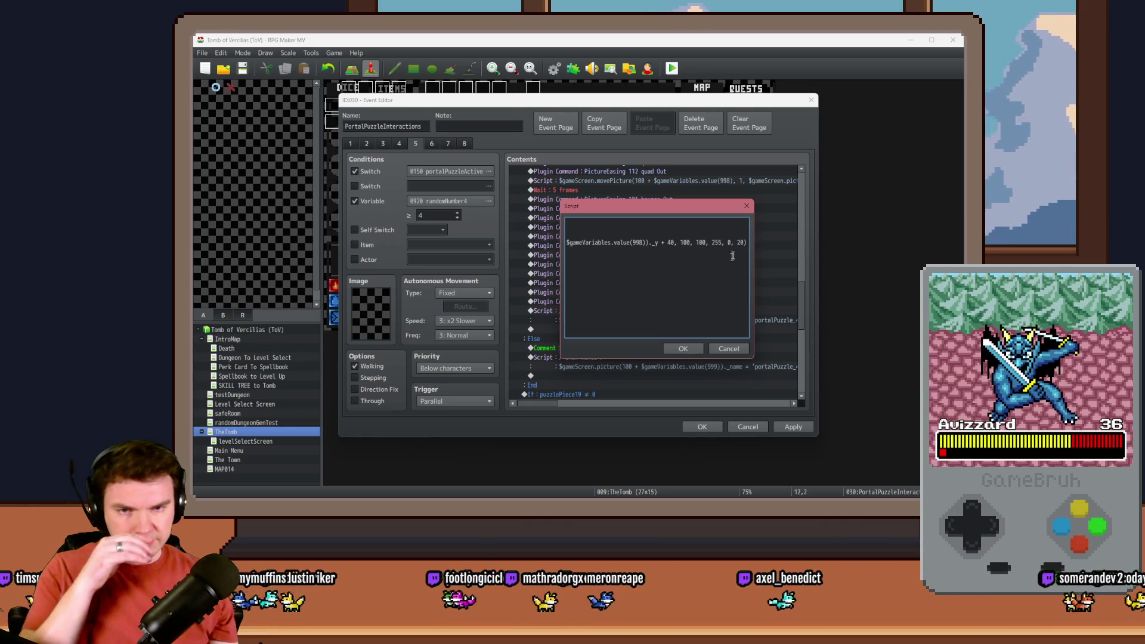
{"action": "left_click", "coordinate": [683, 347]}
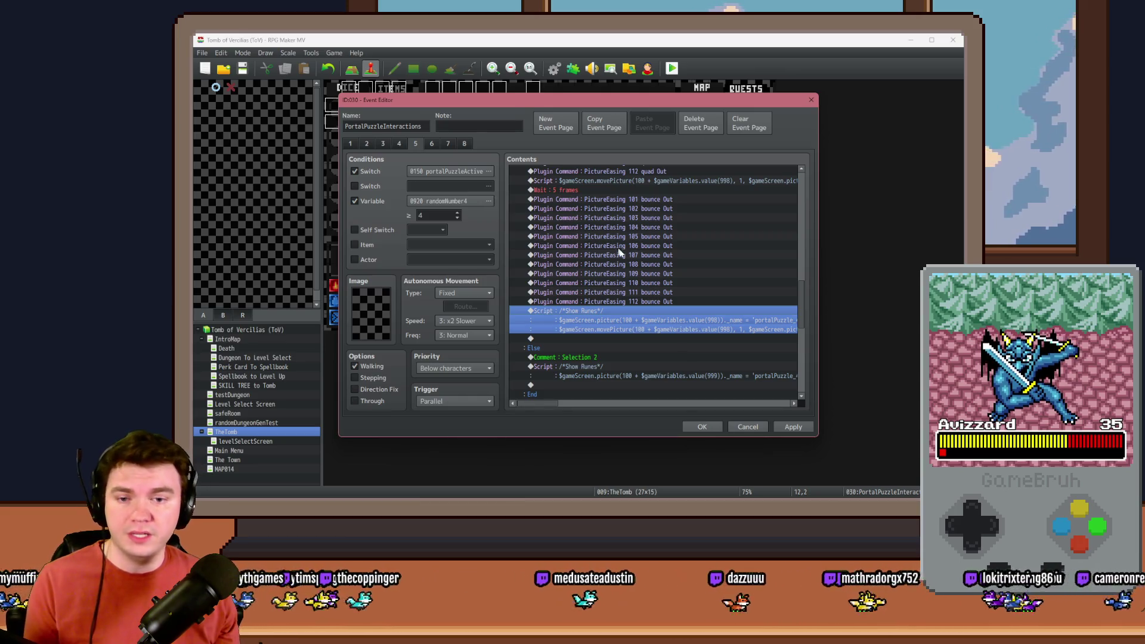
Review the Selection commands from PictureEasing 101 down to the Else-branch Show Runes script.
{"action": "scroll", "coordinate": [625, 307], "scroll_direction": "down", "scroll_amount": 3}
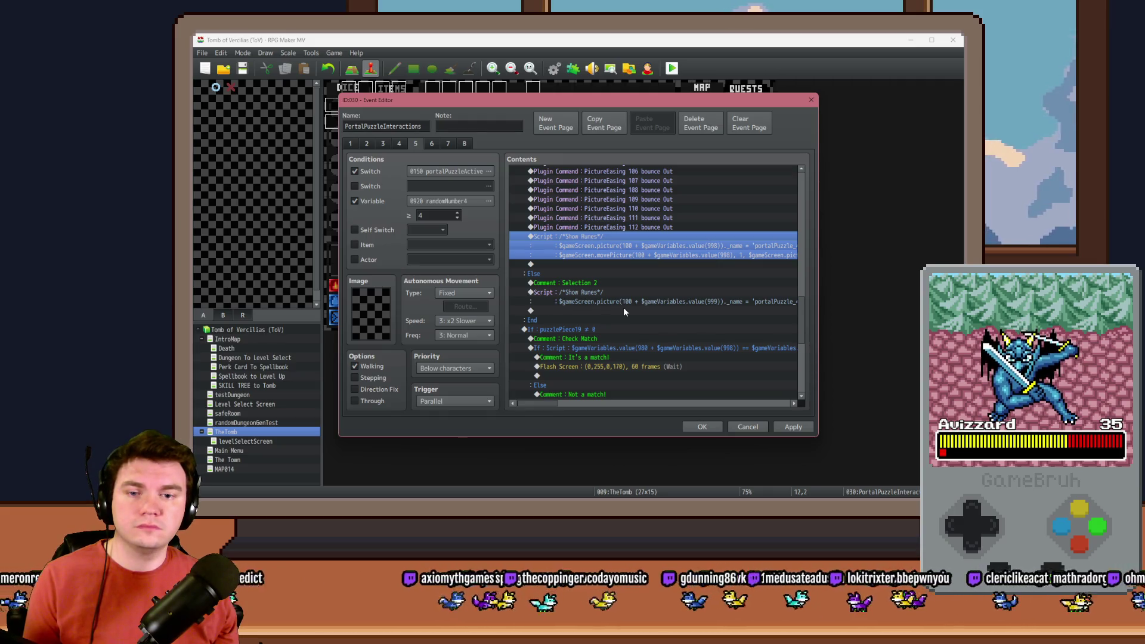
{"action": "scroll", "coordinate": [622, 327], "scroll_direction": "up", "scroll_amount": 3}
{"action": "scroll", "coordinate": [622, 327], "scroll_direction": "up", "scroll_amount": 5}
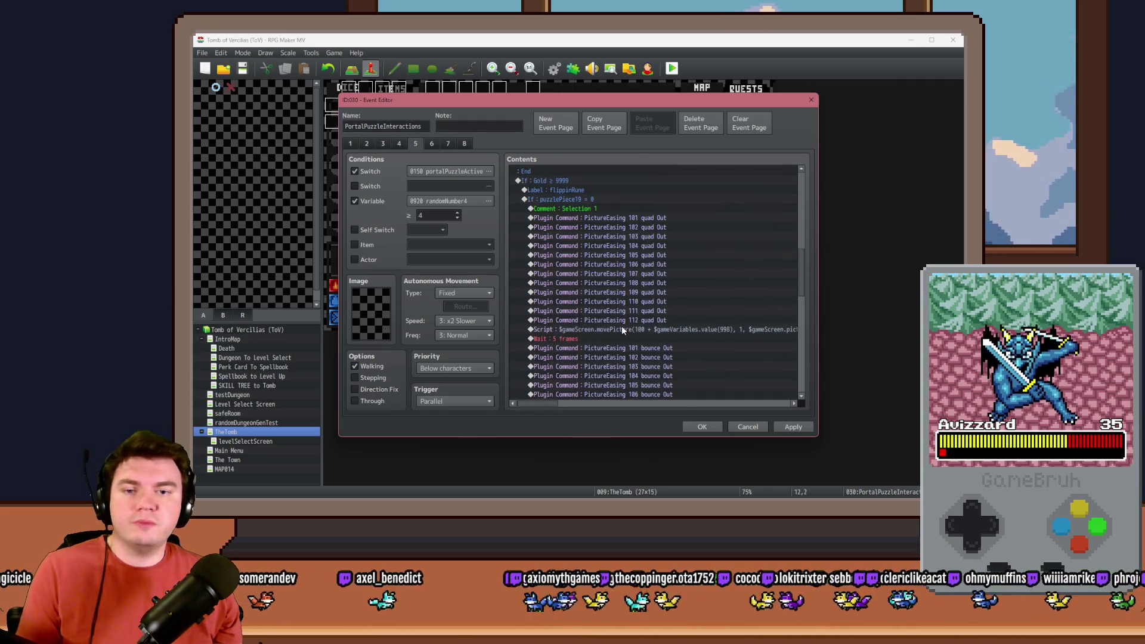
{"action": "left_click", "coordinate": [629, 218], "text": "shift"}
{"action": "scroll", "coordinate": [636, 273], "scroll_direction": "down", "scroll_amount": 8}
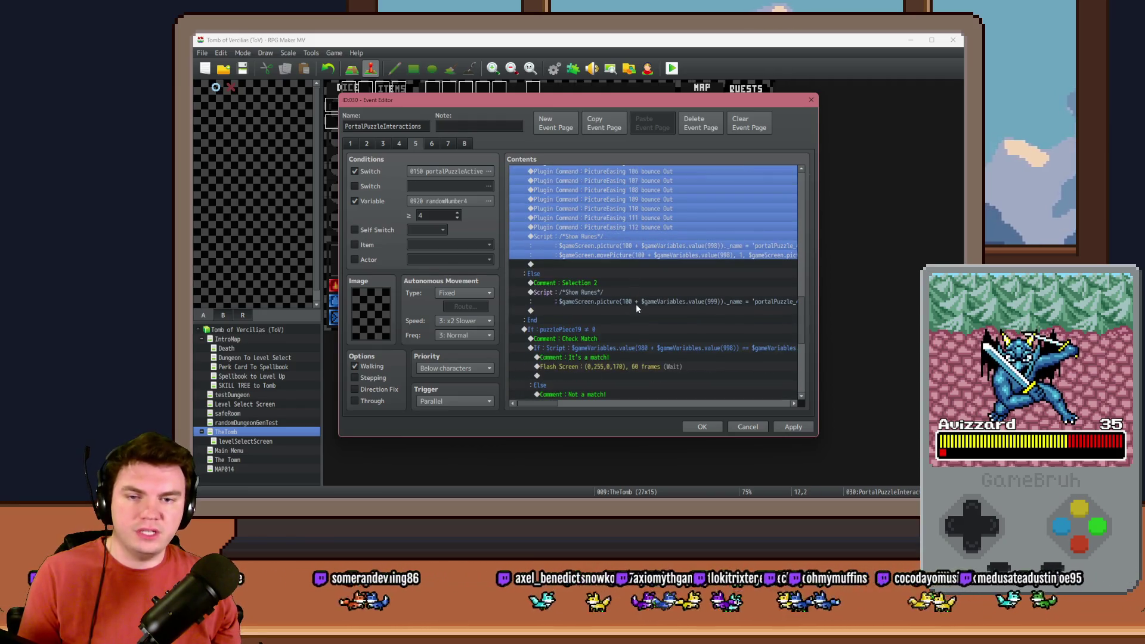
{"action": "left_click", "coordinate": [644, 298]}
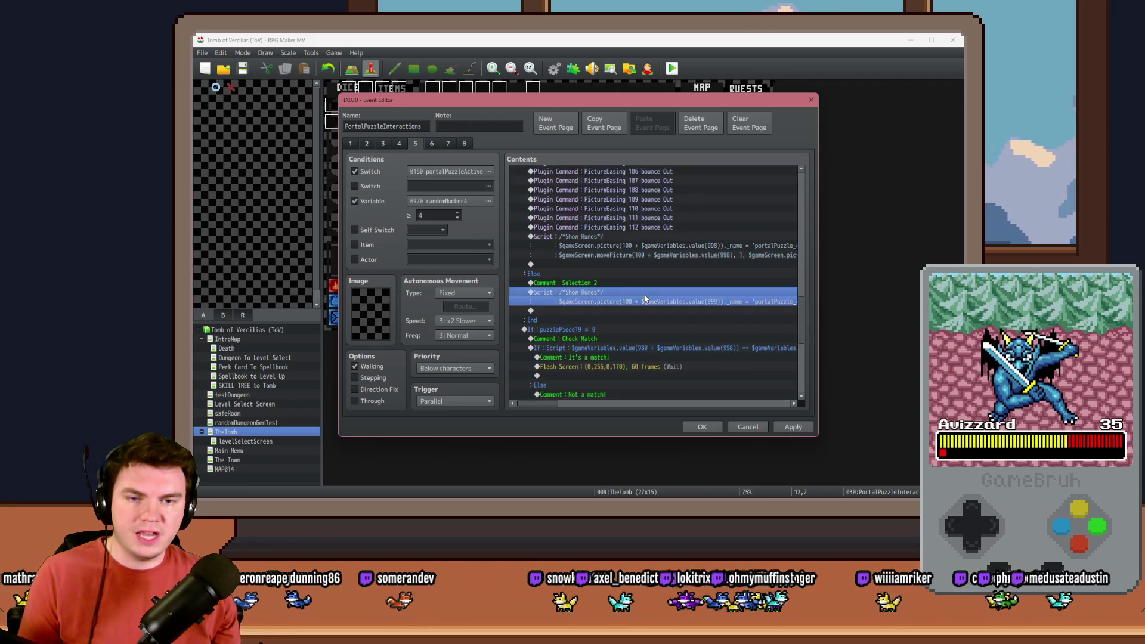
{"action": "left_click", "coordinate": [570, 404]}
{"action": "left_click_drag", "start_coordinate": [583, 403], "coordinate": [545, 401]}
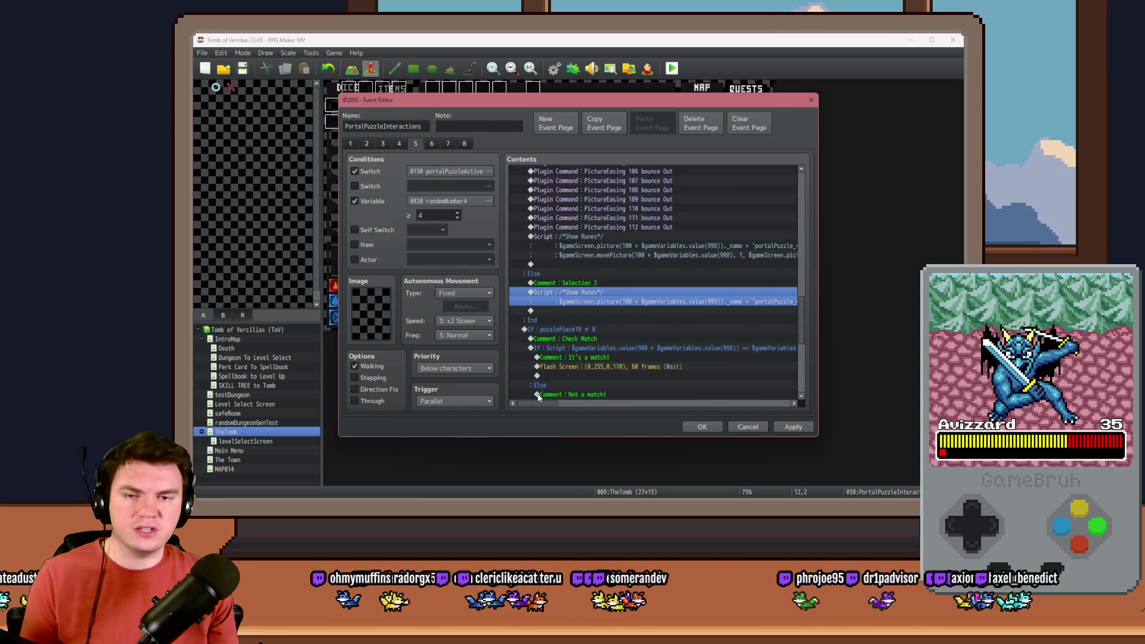
{"action": "scroll", "coordinate": [538, 397], "scroll_direction": "up", "scroll_amount": 6}
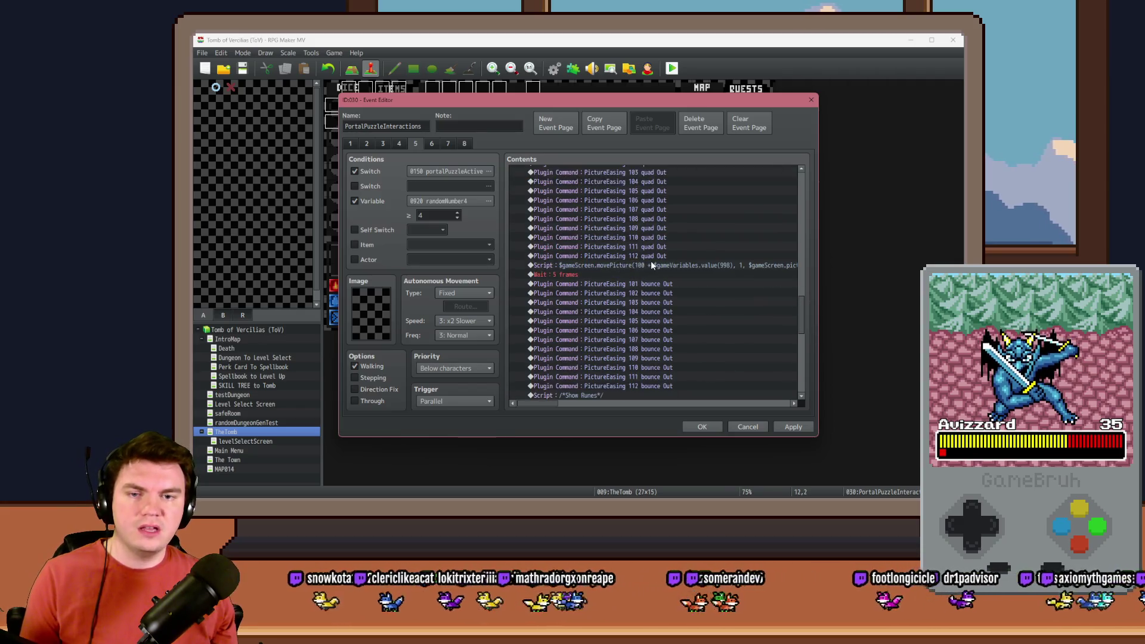
Change the movePicture script's $gameVariables.value(998) references to 999.
{"action": "double_click", "coordinate": [652, 265]}
{"action": "key", "text": "ctrl+a"}
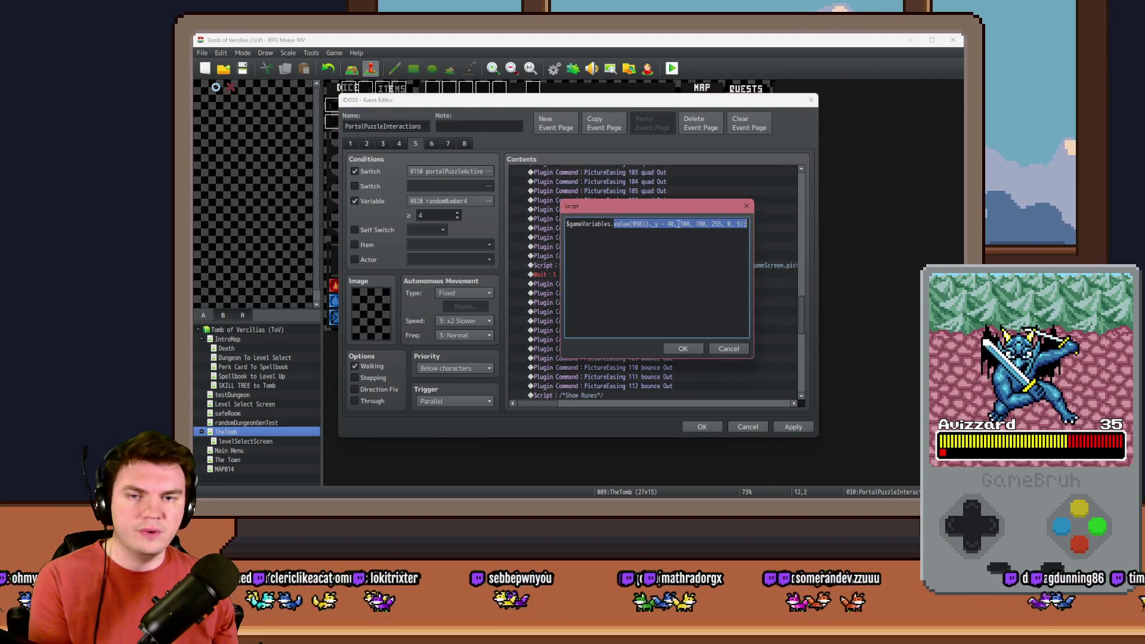
{"action": "left_click", "coordinate": [675, 224]}
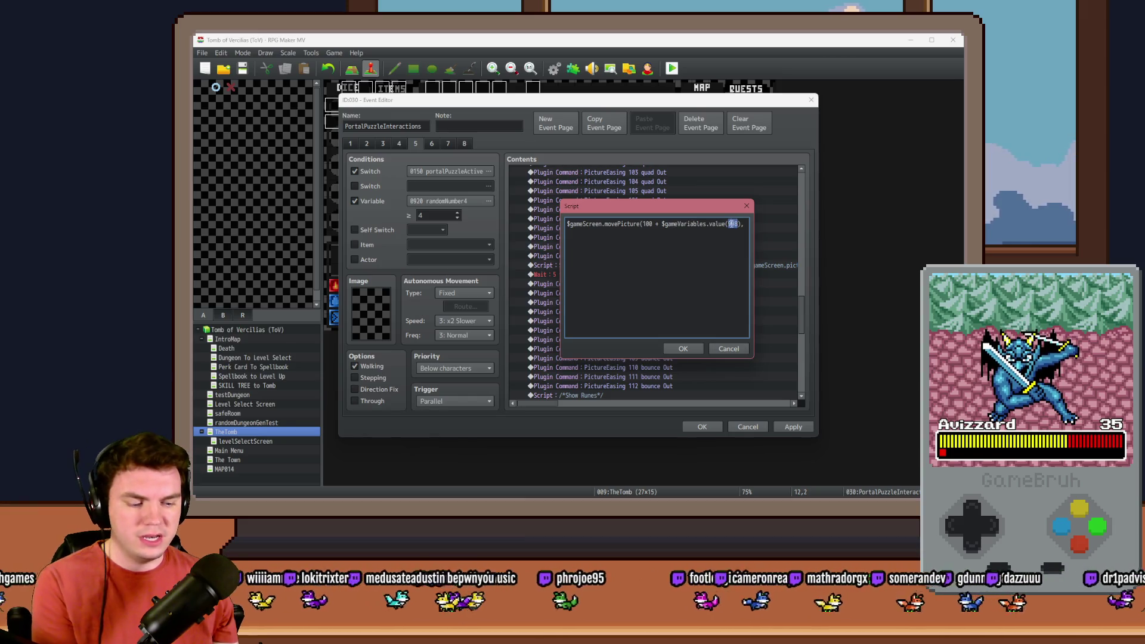
{"action": "double_click", "coordinate": [733, 224]}
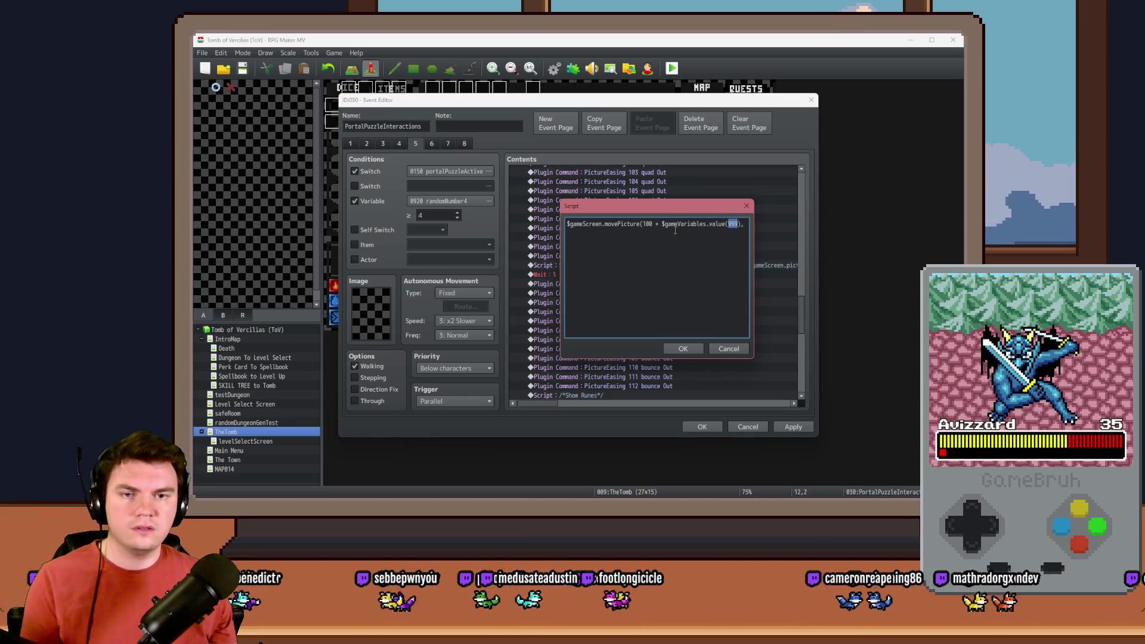
{"action": "key", "text": "Right"}
{"action": "key", "text": "Right"}
{"action": "key", "text": "Right"}
{"action": "key", "text": "Right"}
{"action": "key", "text": "Right"}
{"action": "key", "text": "Right"}
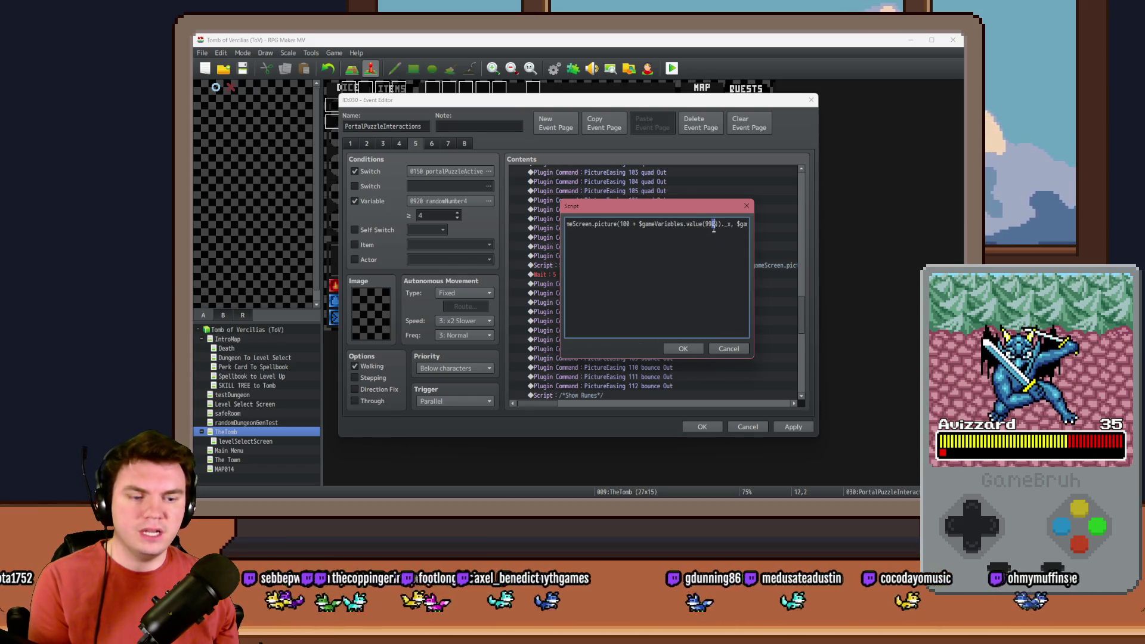
{"action": "key", "text": "Right"}
{"action": "key", "text": "Right"}
{"action": "key", "text": "Right"}
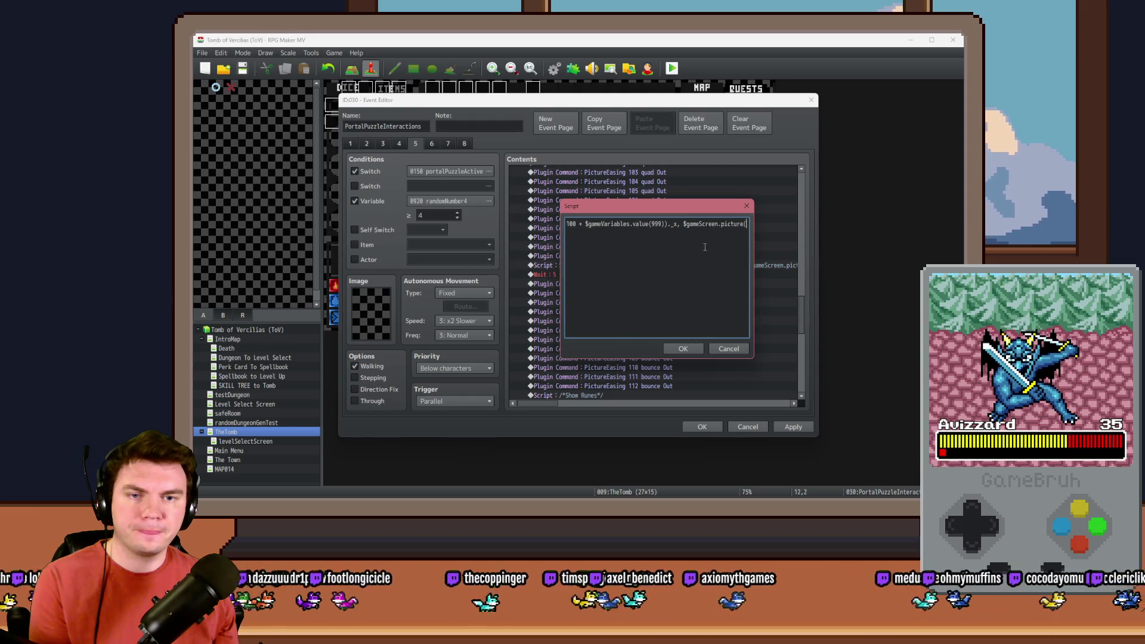
{"action": "key", "text": "Right"}
{"action": "key", "text": "Right"}
{"action": "key", "text": "Right"}
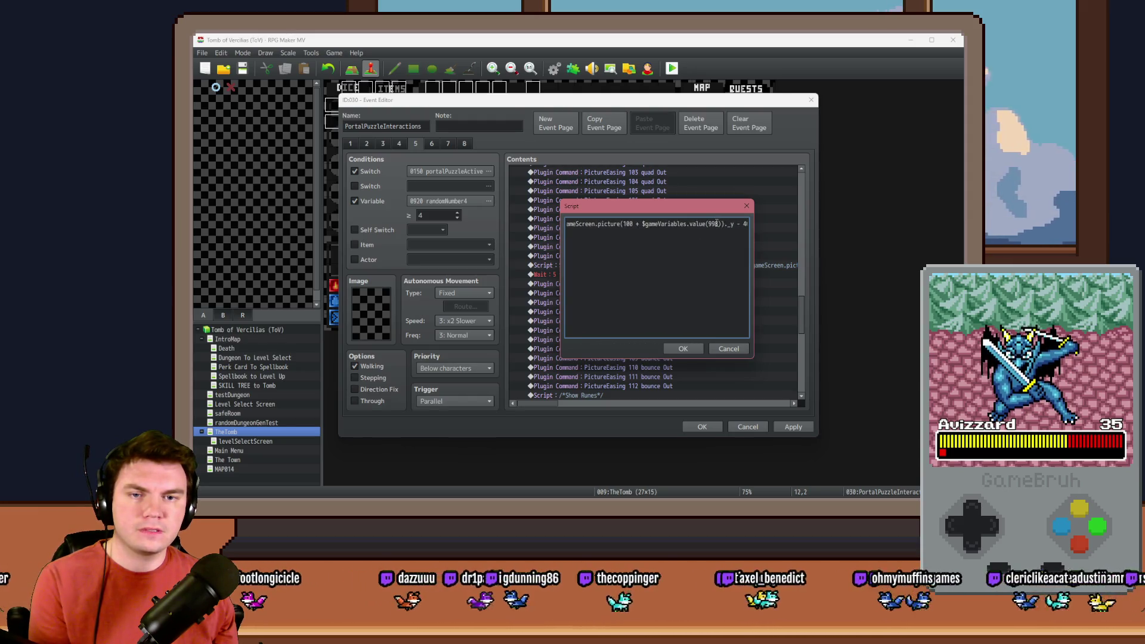
{"action": "key", "text": "Right"}
{"action": "key", "text": "Right"}
{"action": "key", "text": "Right"}
{"action": "left_click", "coordinate": [685, 349]}
{"action": "scroll", "coordinate": [680, 328], "scroll_direction": "down", "scroll_amount": 4}
{"action": "left_click", "coordinate": [662, 285]}
Change value(998) to value(999) in the Show Runes movePicture line and commit it.
{"action": "double_click", "coordinate": [662, 287]}
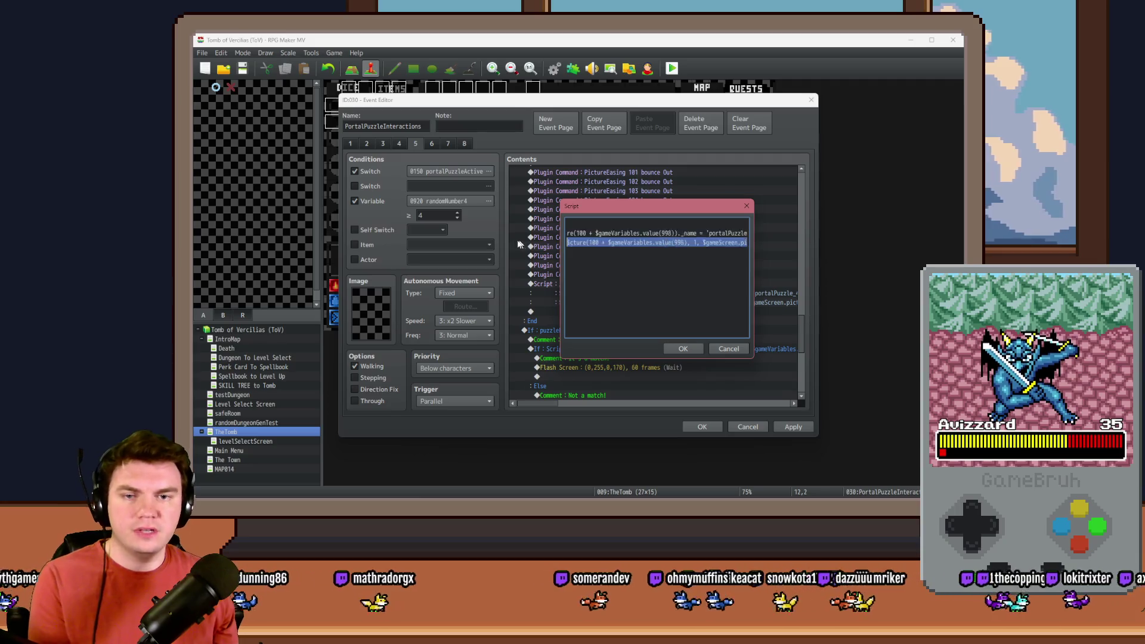
{"action": "left_click", "coordinate": [718, 232]}
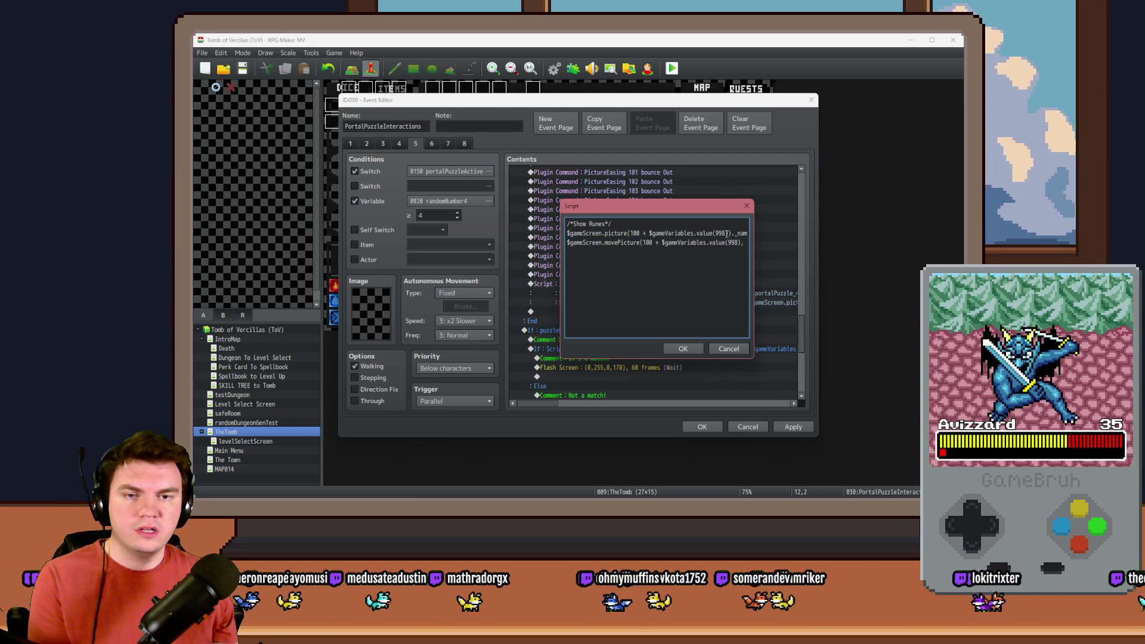
{"action": "left_click_drag", "start_coordinate": [725, 233], "coordinate": [757, 231]}
{"action": "left_click", "coordinate": [721, 233]}
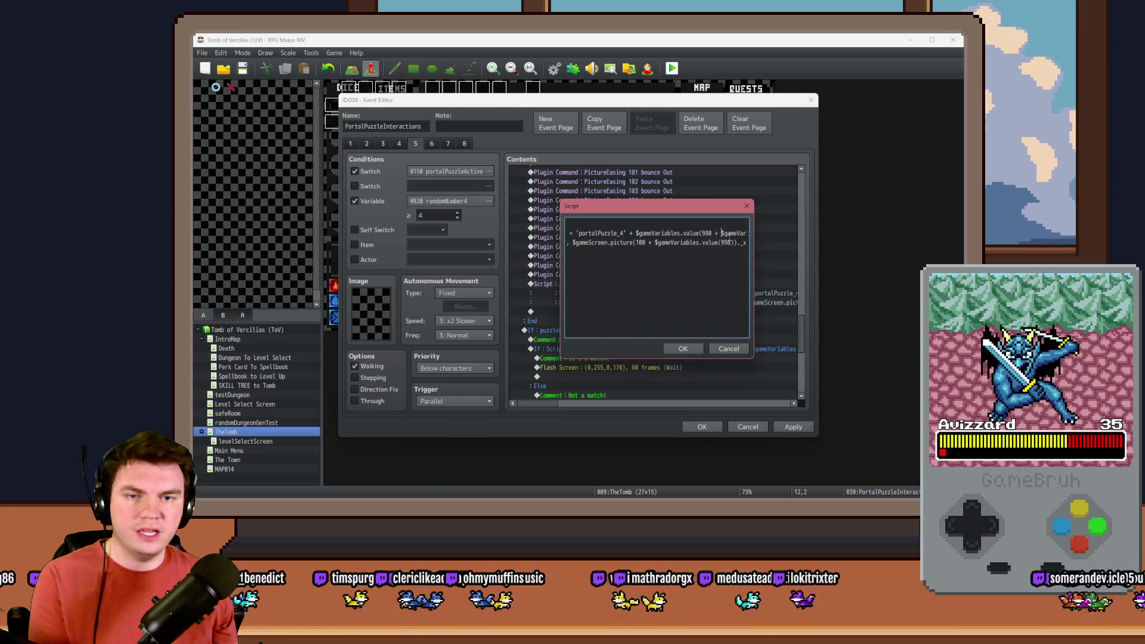
{"action": "key", "text": "Down"}
{"action": "key", "text": "Home"}
{"action": "key", "text": "Left"}
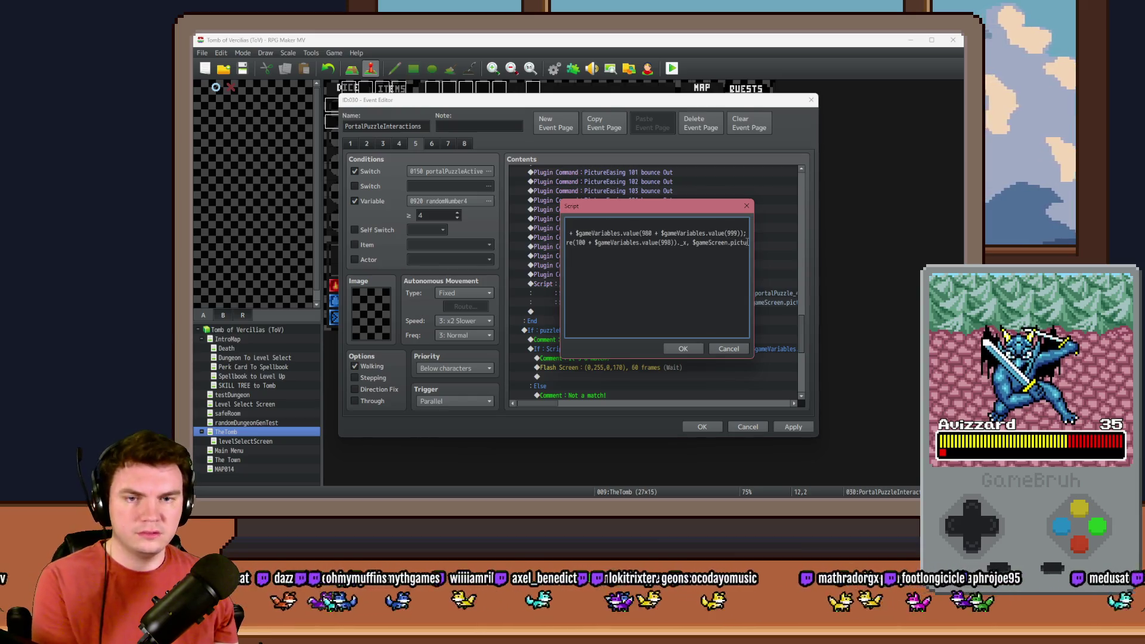
{"action": "key", "text": "Home"}
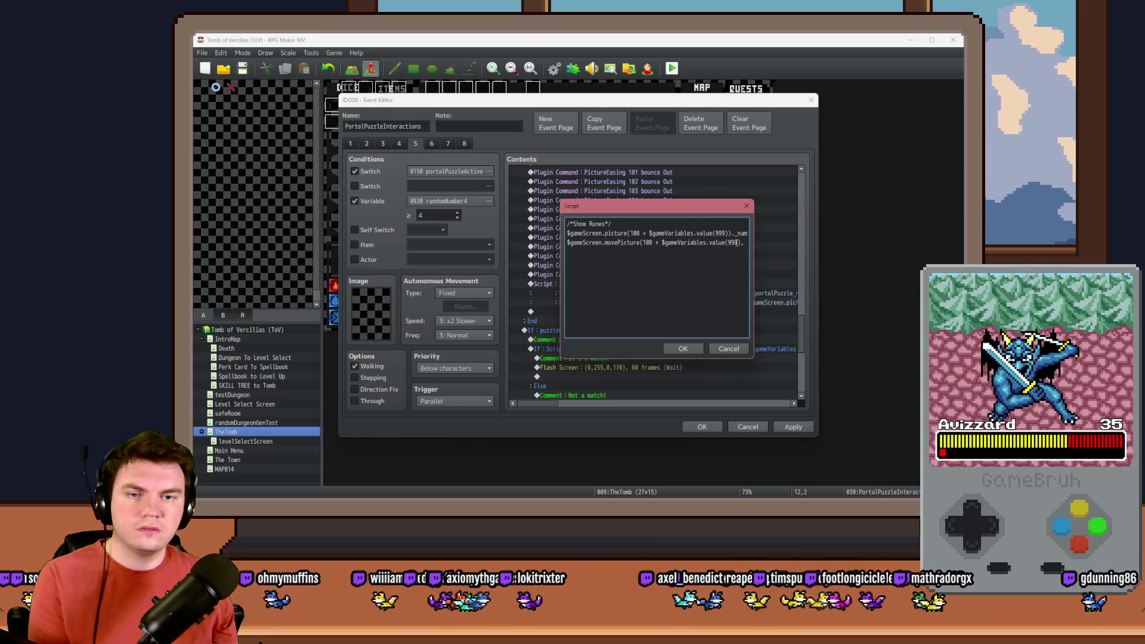
{"action": "key", "text": "Right"}
{"action": "key", "text": "Right"}
{"action": "key", "text": "Right"}
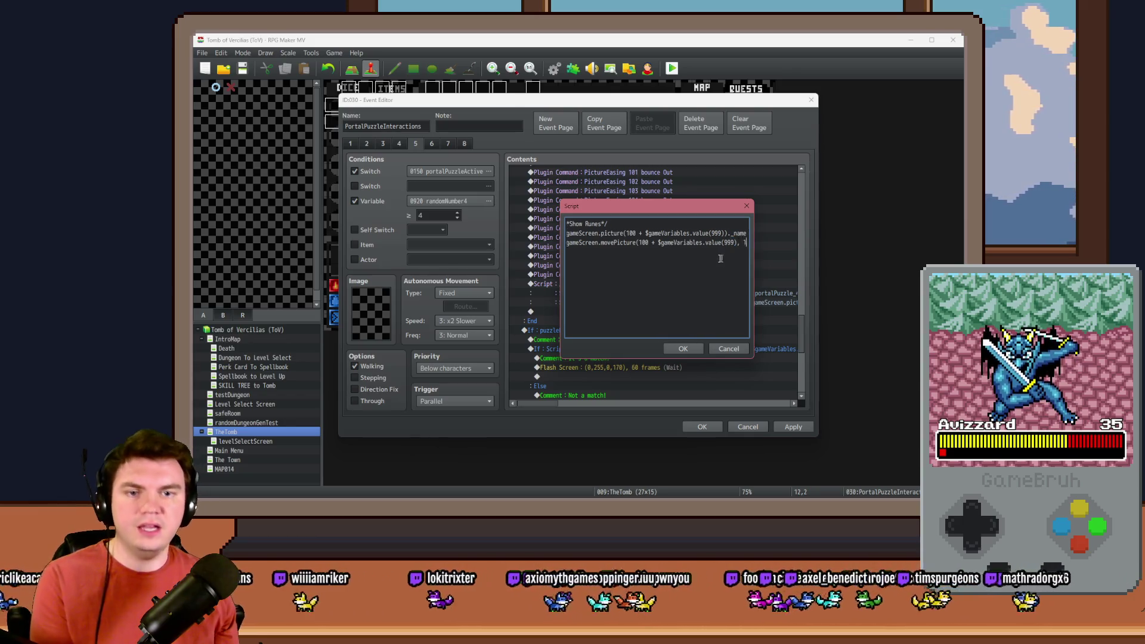
{"action": "key", "text": "Right"}
{"action": "key", "text": "Right"}
{"action": "key", "text": "Right"}
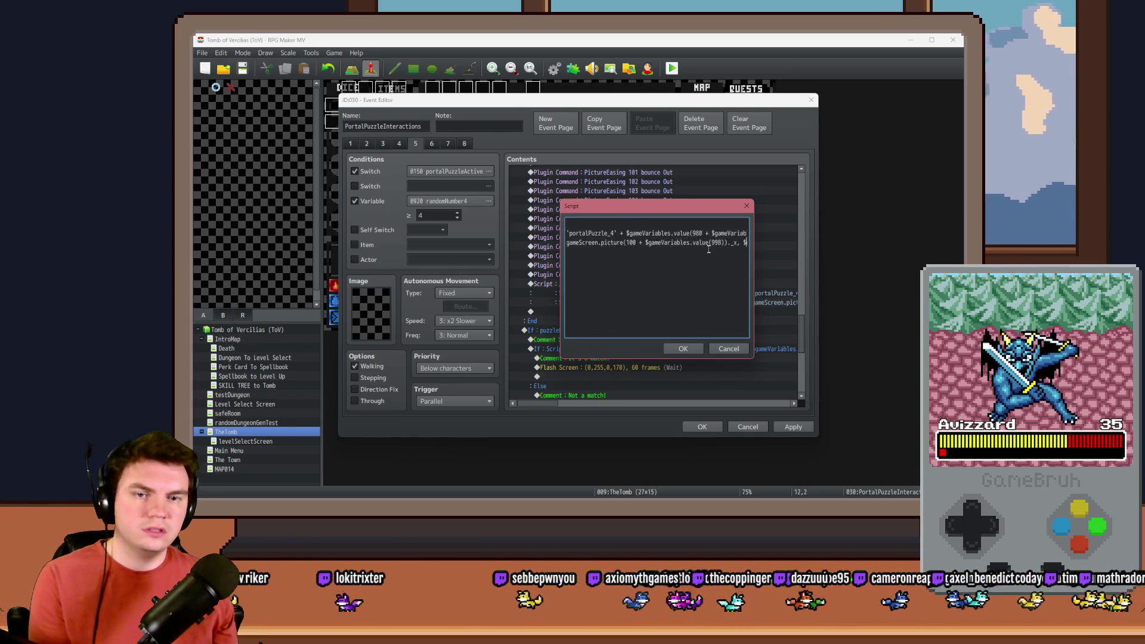
{"action": "type", "text": "9"}
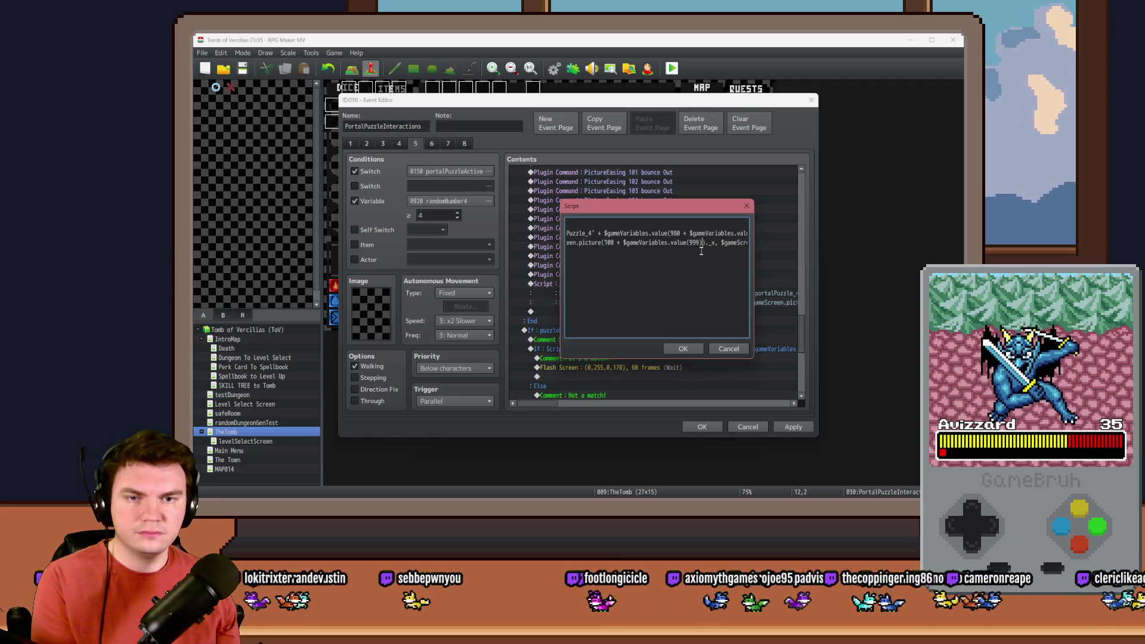
{"action": "key", "text": "Right"}
{"action": "key", "text": "Right"}
{"action": "key", "text": "Right"}
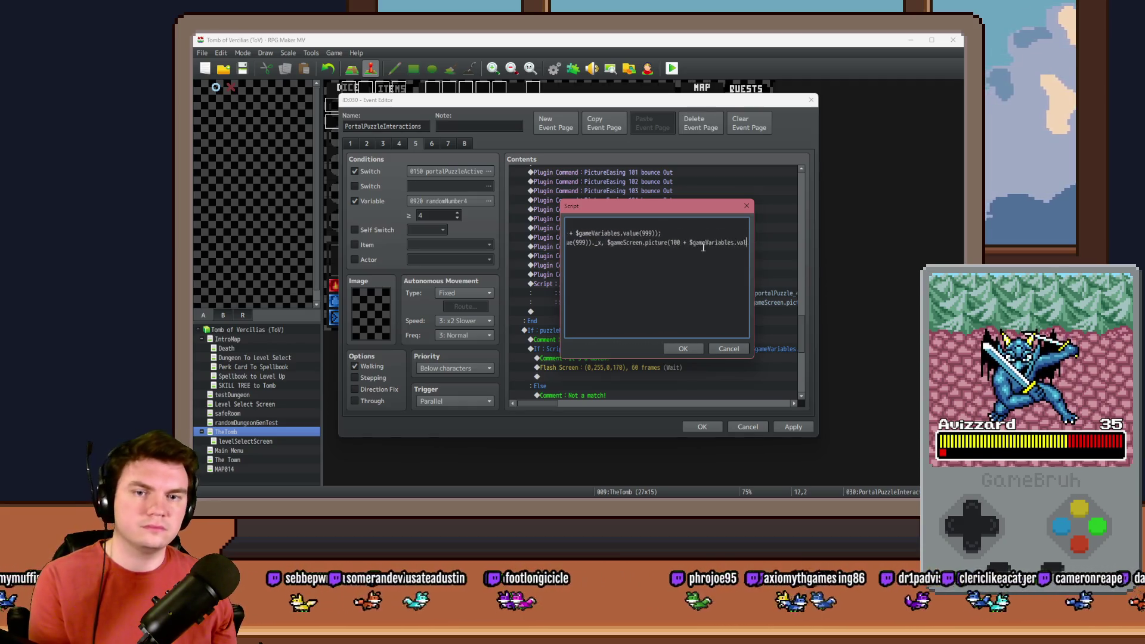
{"action": "key", "text": "Right"}
{"action": "key", "text": "Right"}
{"action": "key", "text": "Right"}
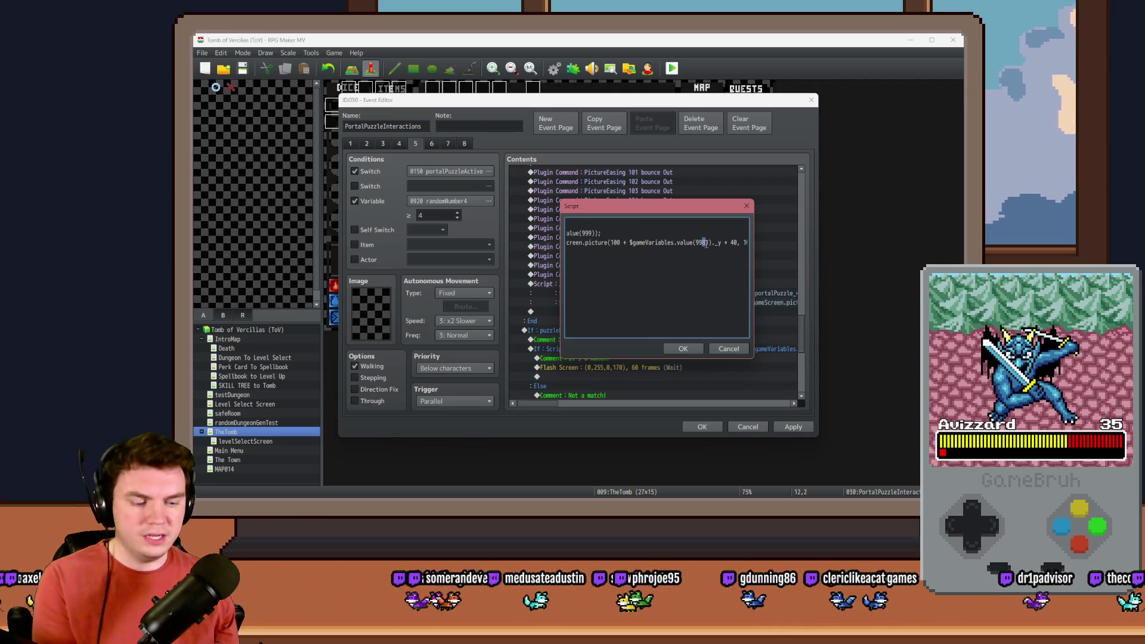
{"action": "key", "text": "Right"}
{"action": "key", "text": "Right"}
{"action": "key", "text": "Right"}
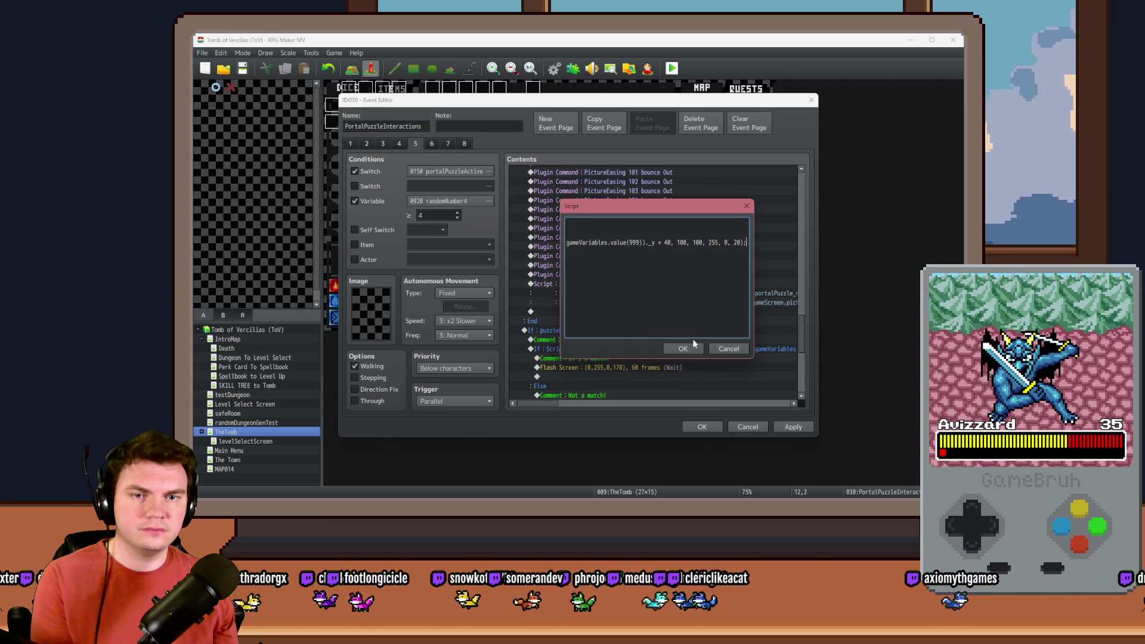
{"action": "left_click", "coordinate": [692, 348]}
{"action": "scroll", "coordinate": [671, 366], "scroll_direction": "down", "scroll_amount": 2}
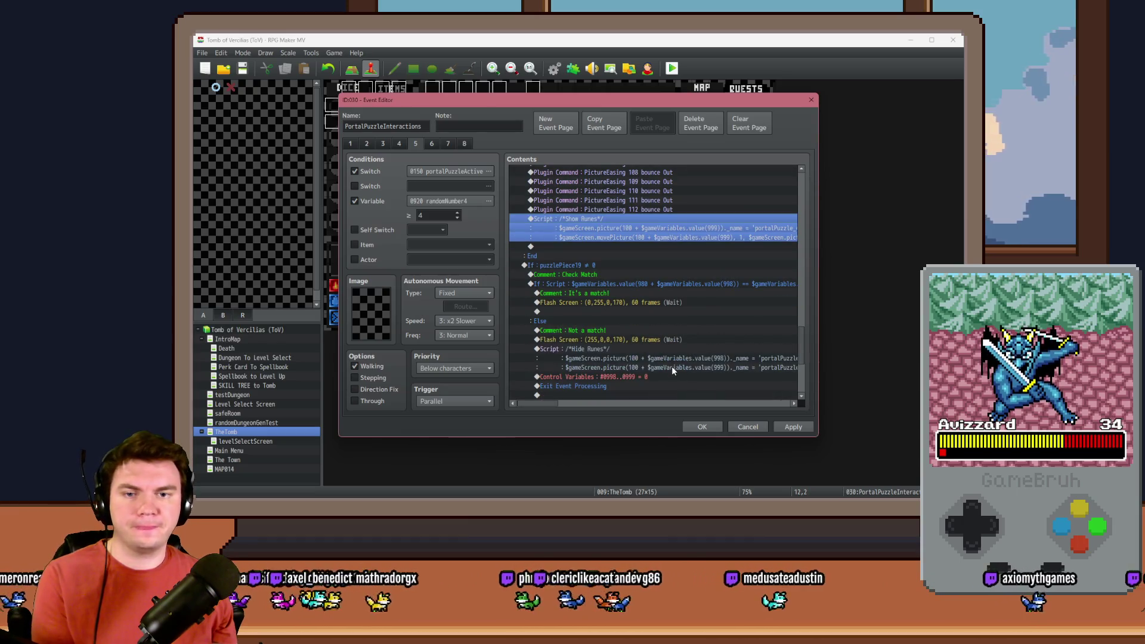
Look over the Check Match, It's a match! and Not a match! branch rows.
{"action": "scroll", "coordinate": [630, 356], "scroll_direction": "down", "scroll_amount": 2}
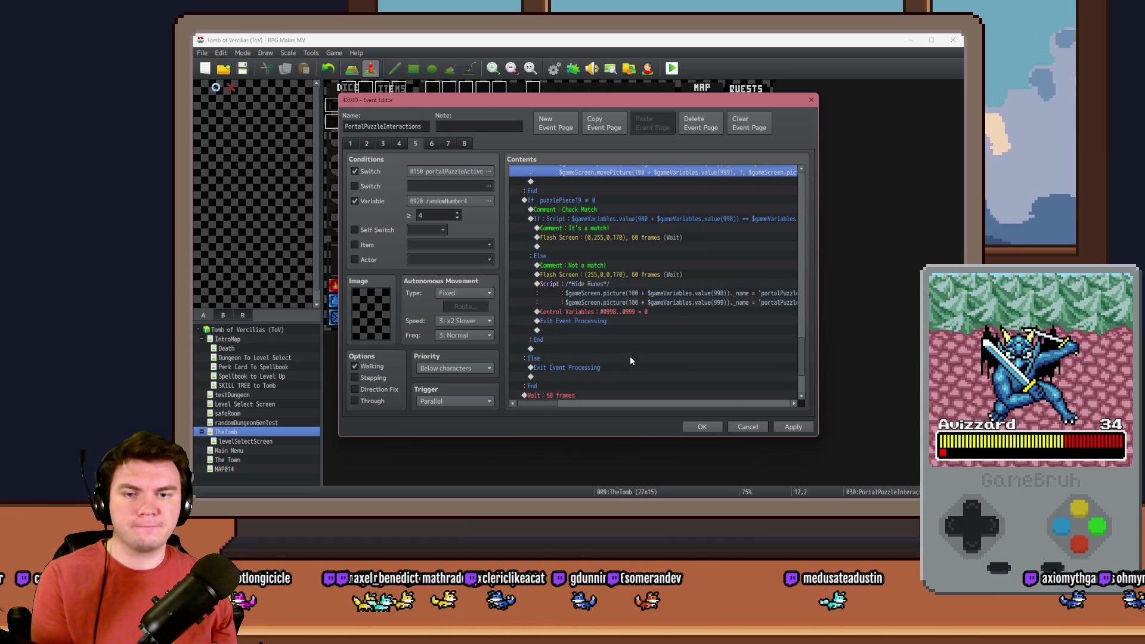
{"action": "left_click", "coordinate": [611, 266]}
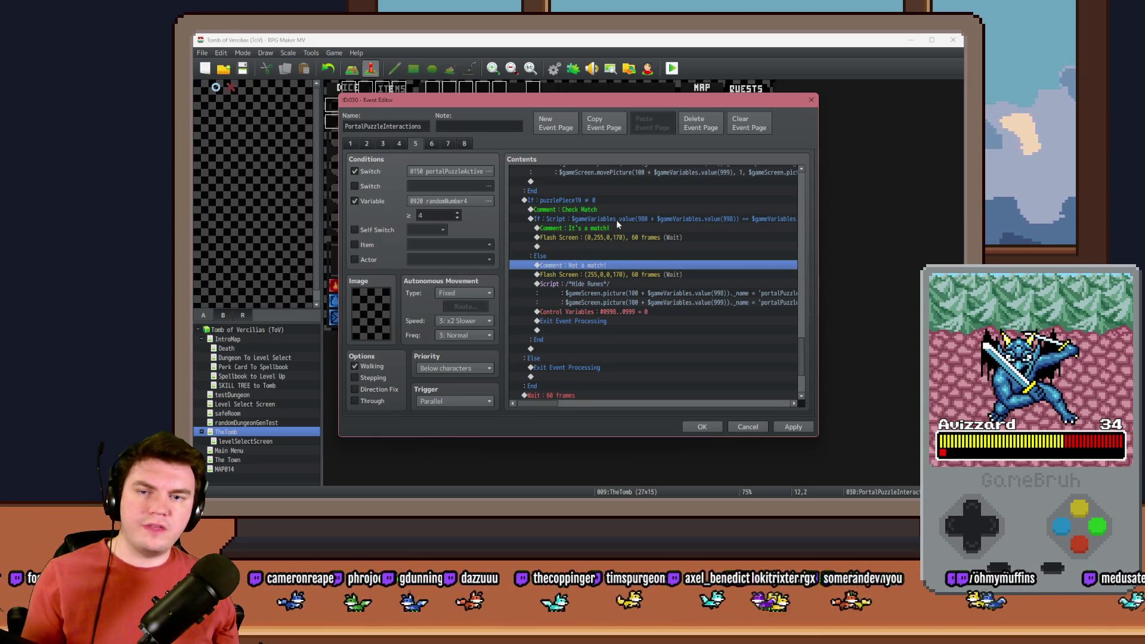
{"action": "left_click_drag", "start_coordinate": [615, 224], "coordinate": [611, 247]}
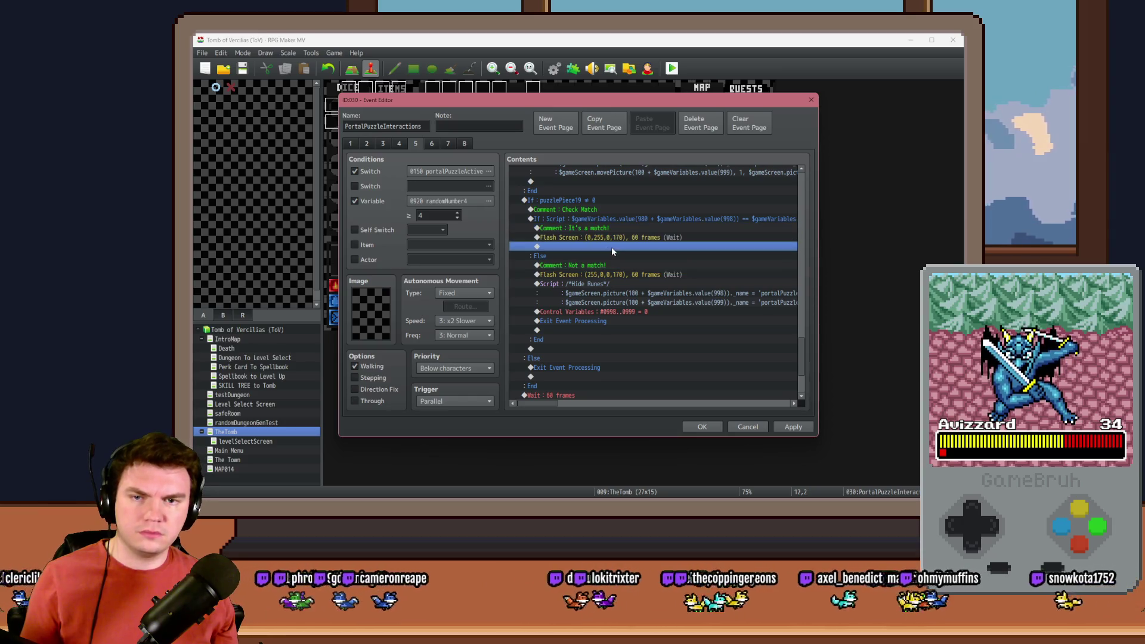
{"action": "left_click", "coordinate": [614, 219]}
{"action": "left_click", "coordinate": [613, 210]}
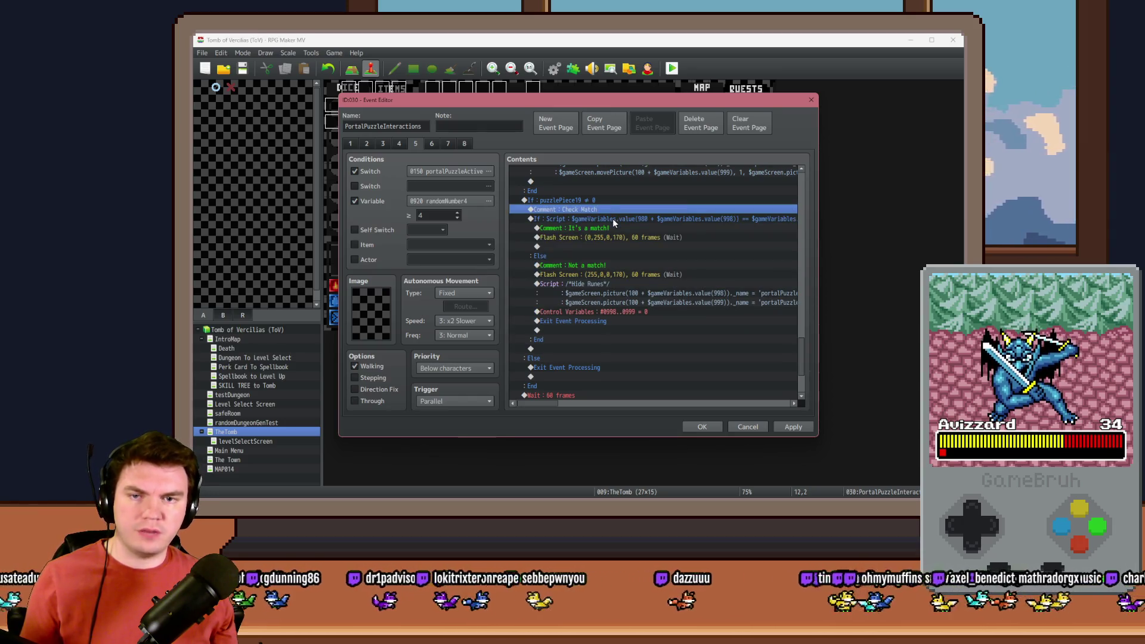
{"action": "left_click", "coordinate": [613, 219]}
{"action": "left_click_drag", "start_coordinate": [613, 228], "coordinate": [612, 235]}
Close the event editor, save the project, and start a playtest.
{"action": "left_click", "coordinate": [611, 236]}
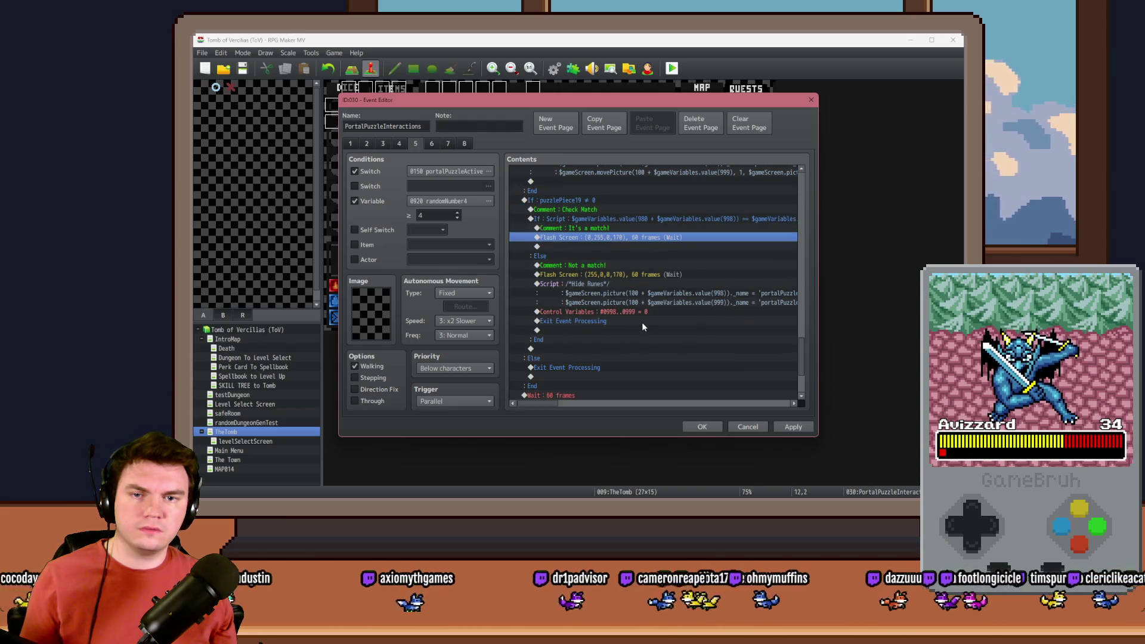
{"action": "left_click", "coordinate": [704, 426]}
{"action": "key", "text": "ctrl+r"}
{"action": "left_click", "coordinate": [540, 287]}
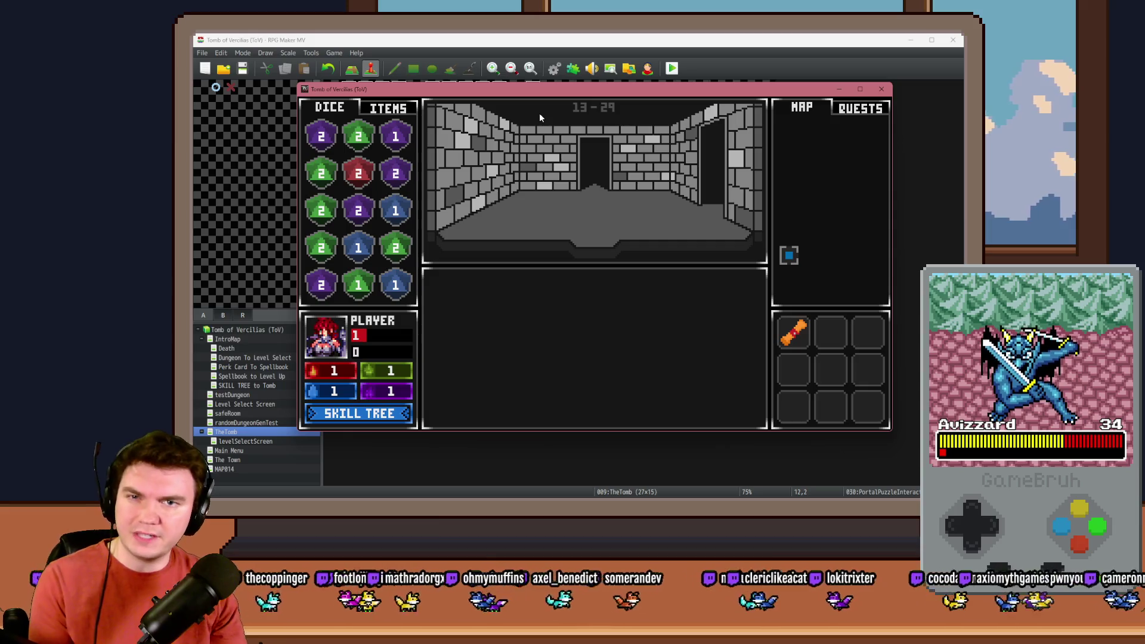
Walk through the tomb corridors and past the door into the glyph frame room.
{"action": "key", "text": "Up"}
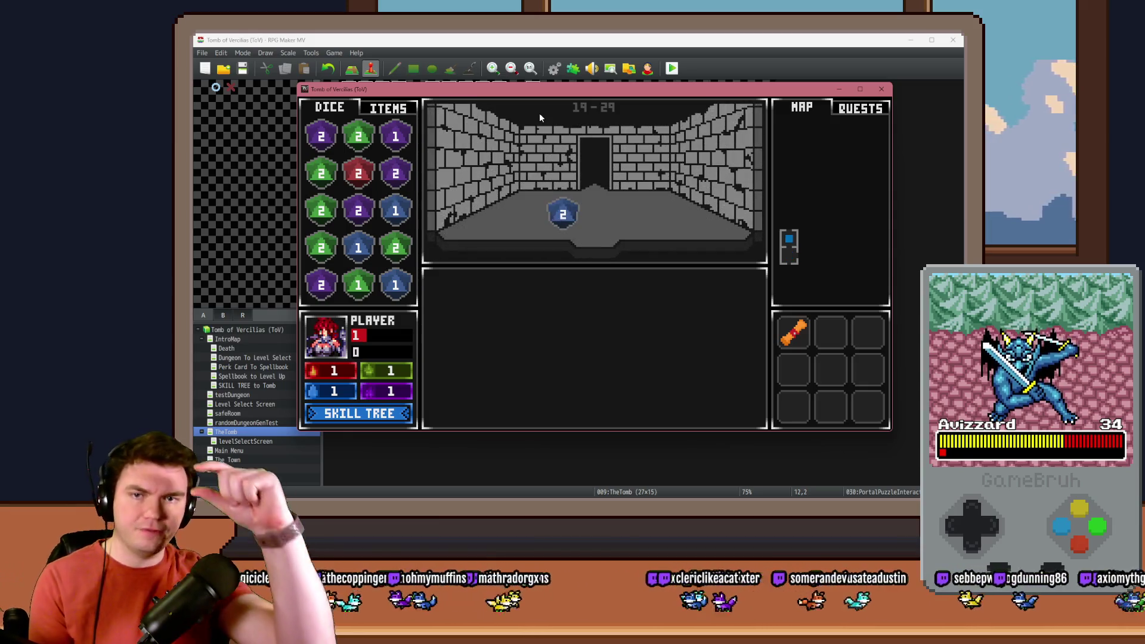
{"action": "key", "text": "Up"}
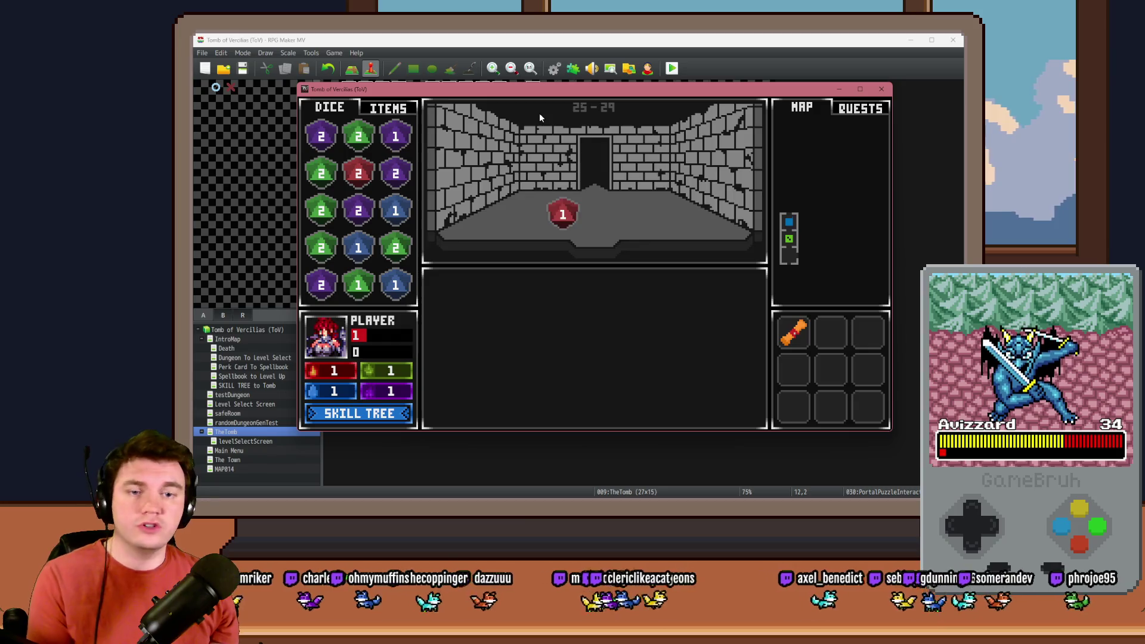
{"action": "key", "text": "Up"}
{"action": "key", "text": "Up"}
{"action": "key", "text": "Up"}
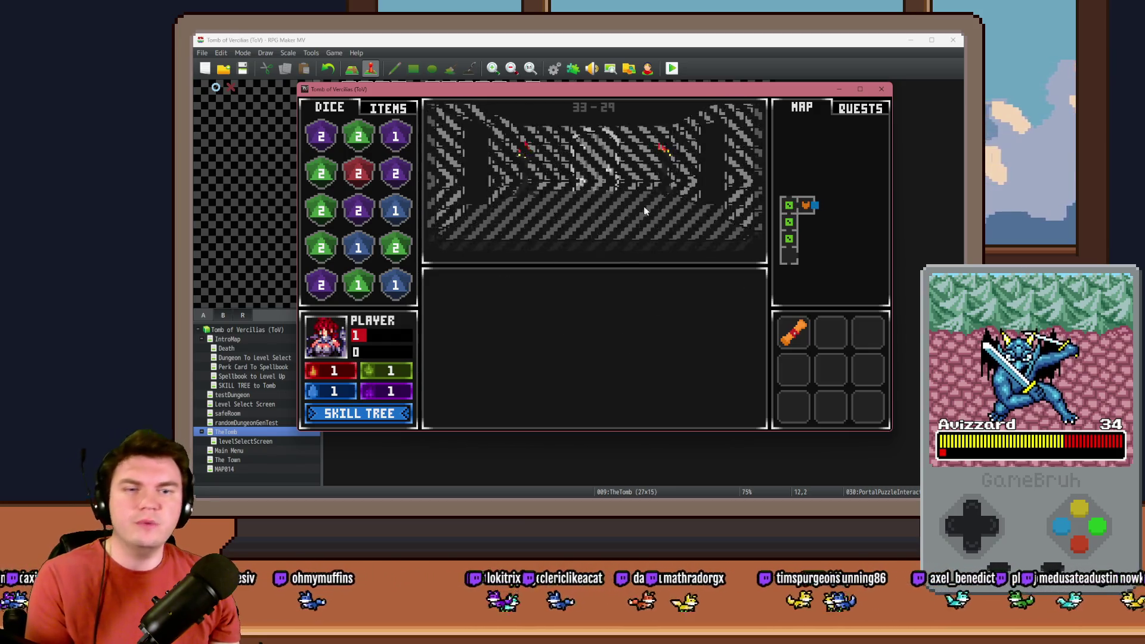
{"action": "key", "text": "Up"}
{"action": "key", "text": "Down"}
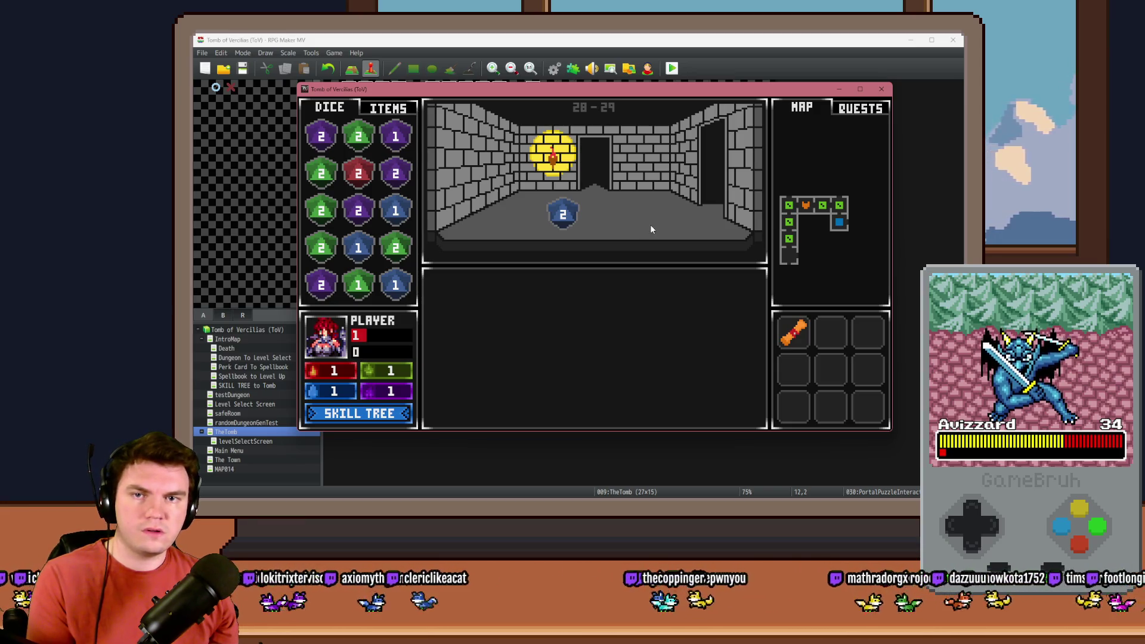
{"action": "key", "text": "Up"}
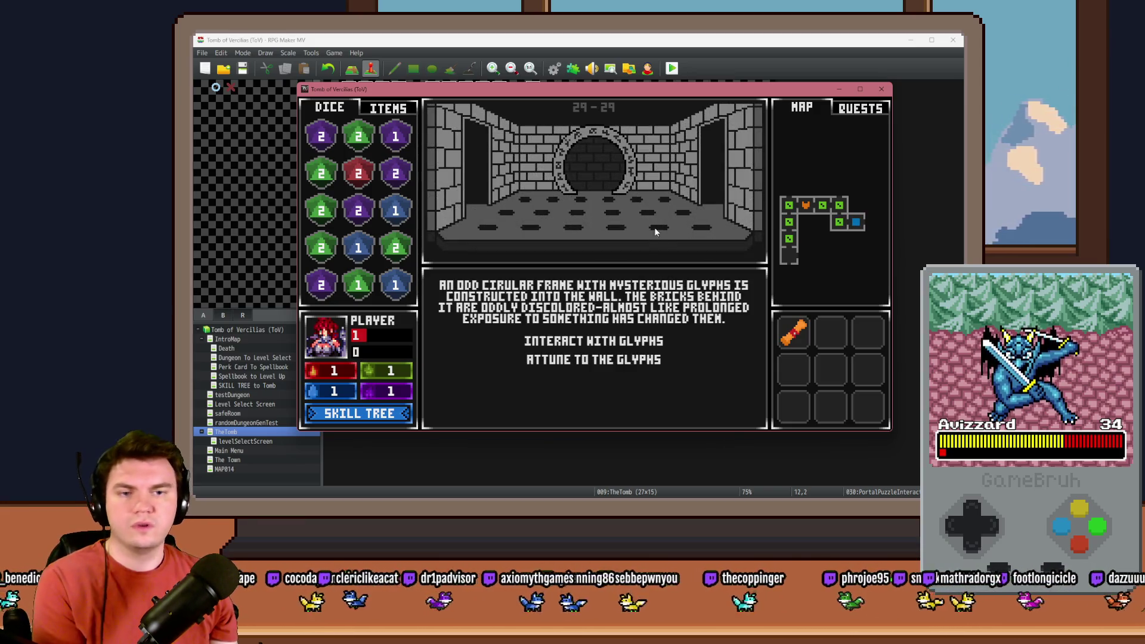
Interact with the glyphs and flip the first two rune slots, revealing matching purple X runes.
{"action": "left_click", "coordinate": [632, 342]}
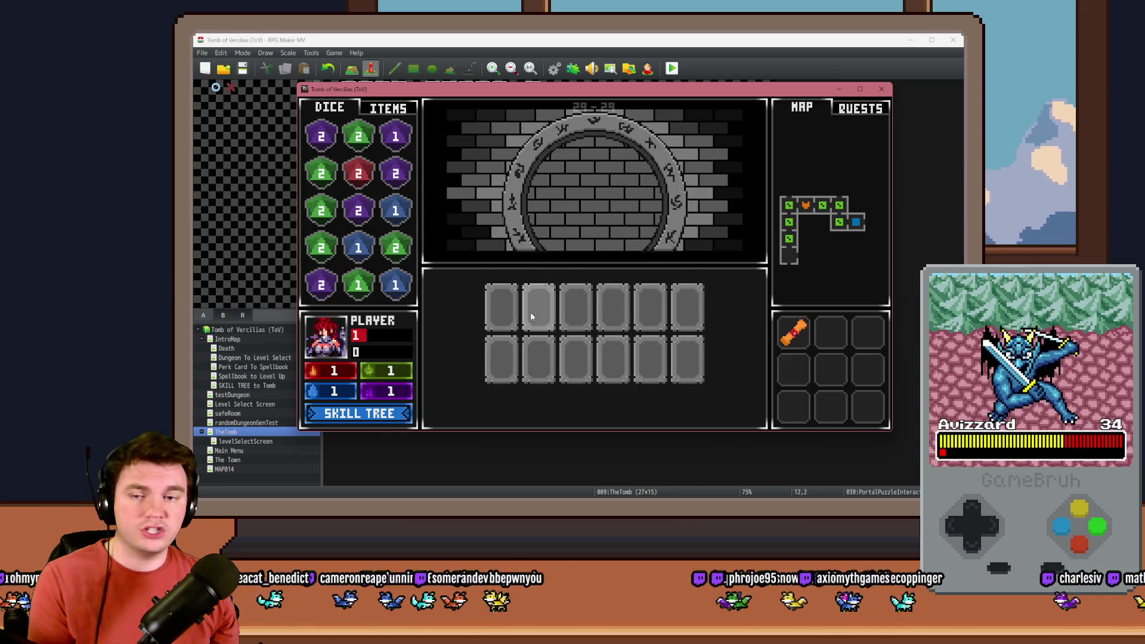
{"action": "left_click", "coordinate": [508, 315]}
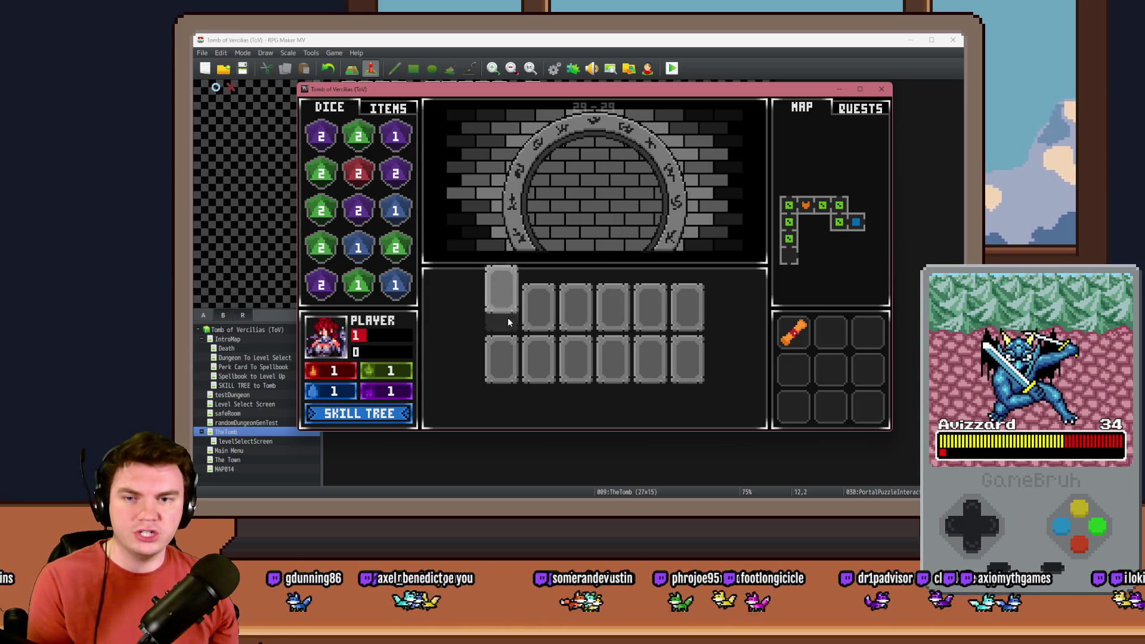
{"action": "left_click", "coordinate": [541, 326]}
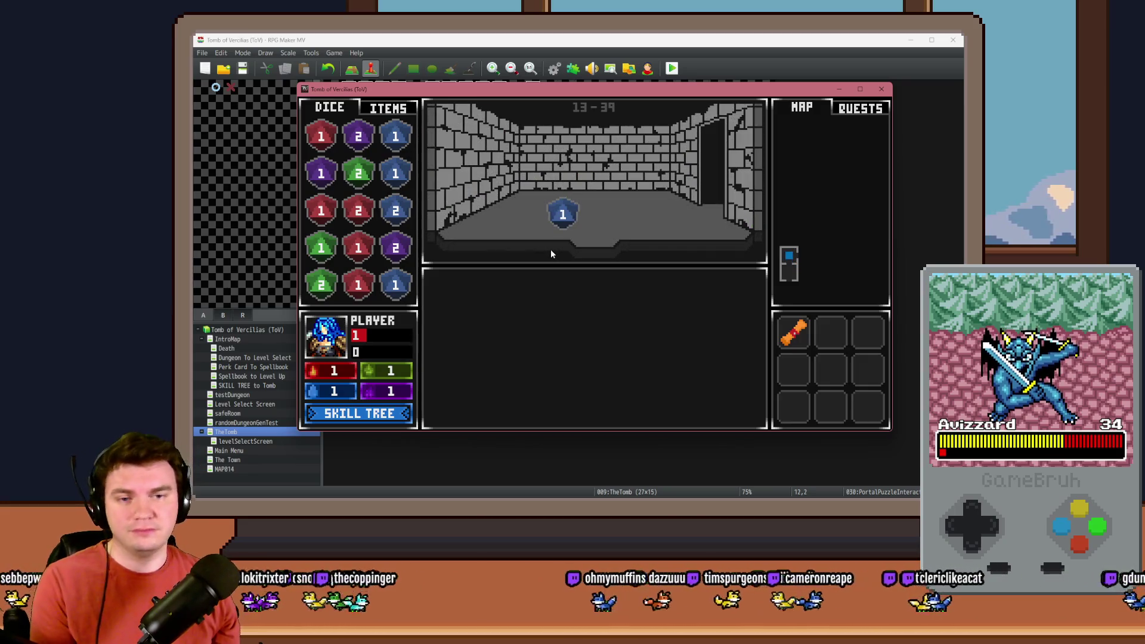
Wander through several rooms of the new dungeon, then close the playtest window with Alt+F4.
{"action": "key", "text": "Up"}
{"action": "key", "text": "Up"}
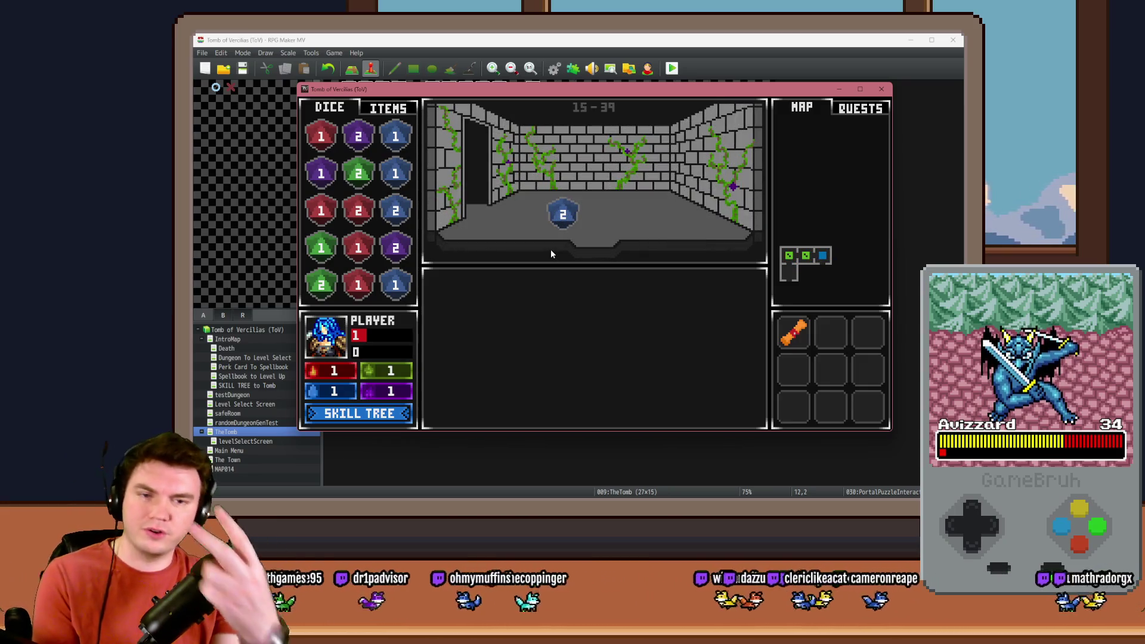
{"action": "key", "text": "Down"}
{"action": "key", "text": "Down"}
{"action": "key", "text": "Right"}
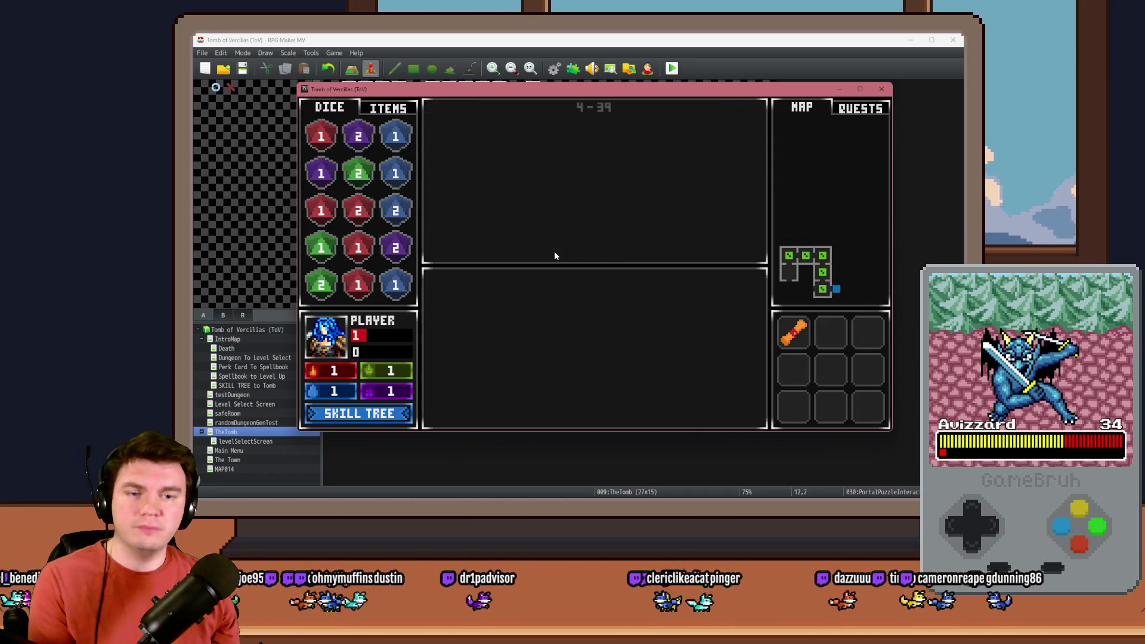
{"action": "key", "text": "Right"}
{"action": "key", "text": "Right"}
{"action": "key", "text": "Up"}
{"action": "key", "text": "Up"}
{"action": "key", "text": "Up"}
{"action": "key", "text": "Up"}
{"action": "key", "text": "Up"}
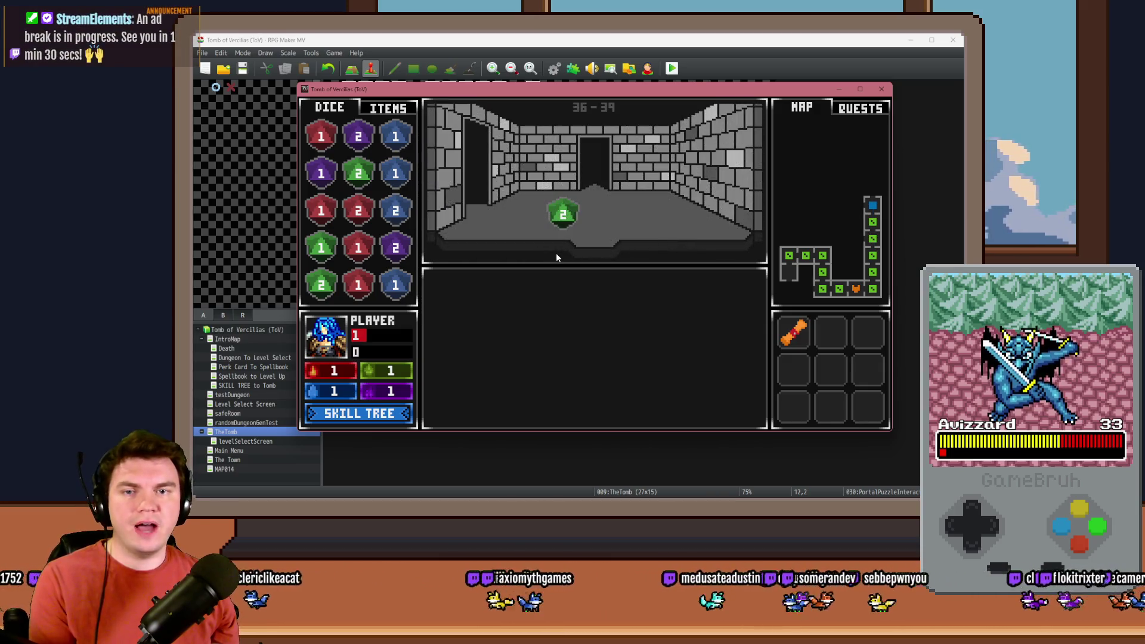
{"action": "key", "text": "Left"}
{"action": "key", "text": "Left"}
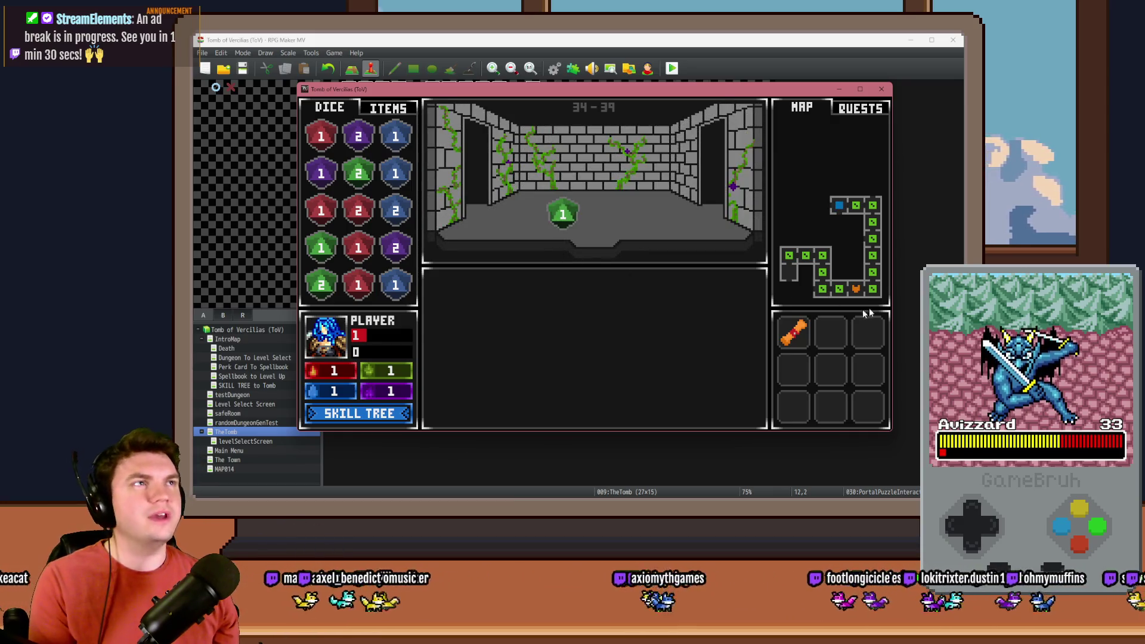
{"action": "key", "text": "alt+F4"}
{"action": "key", "text": "Return"}
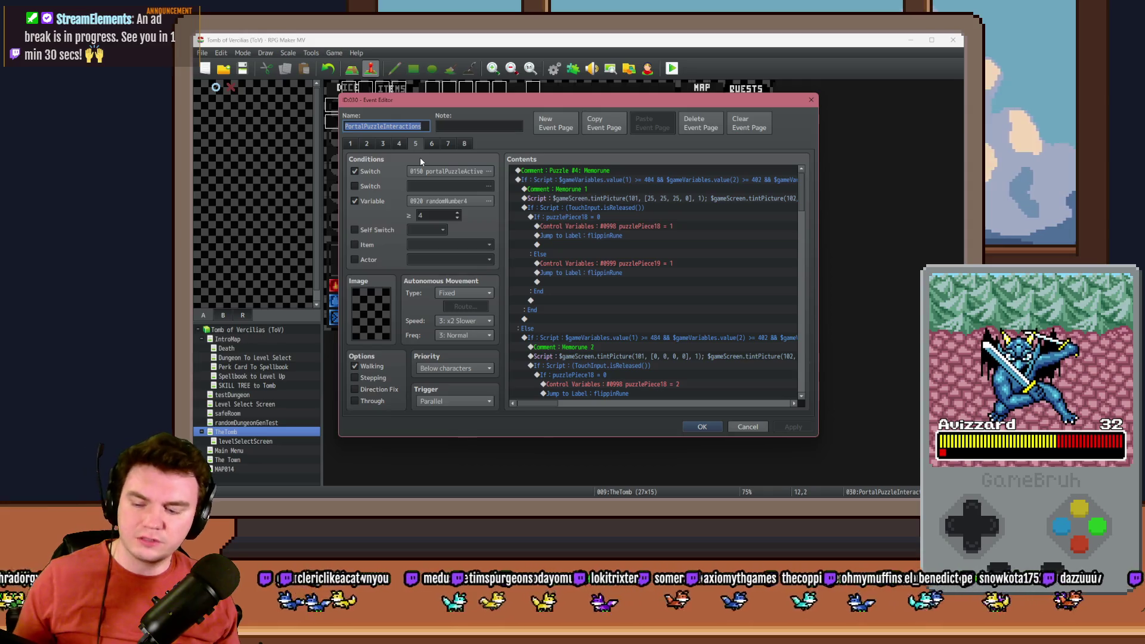
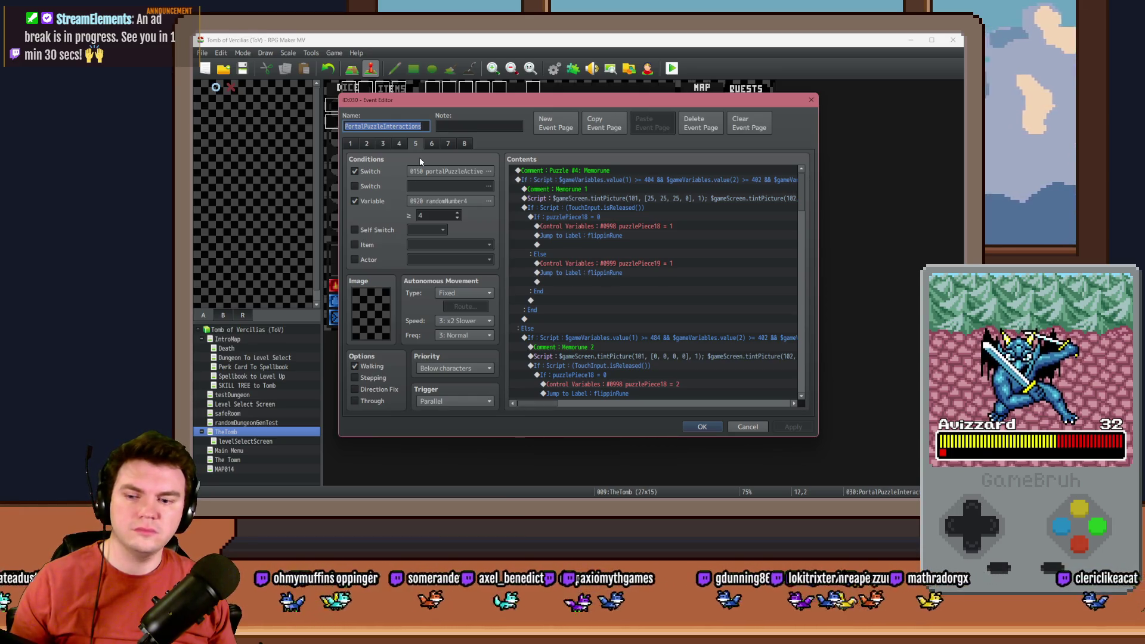
Add a Conditional Branch under the first Else testing Variable puzzlePiece18 ≠ Variable puzzlePiece19.
{"action": "left_click", "coordinate": [570, 257]}
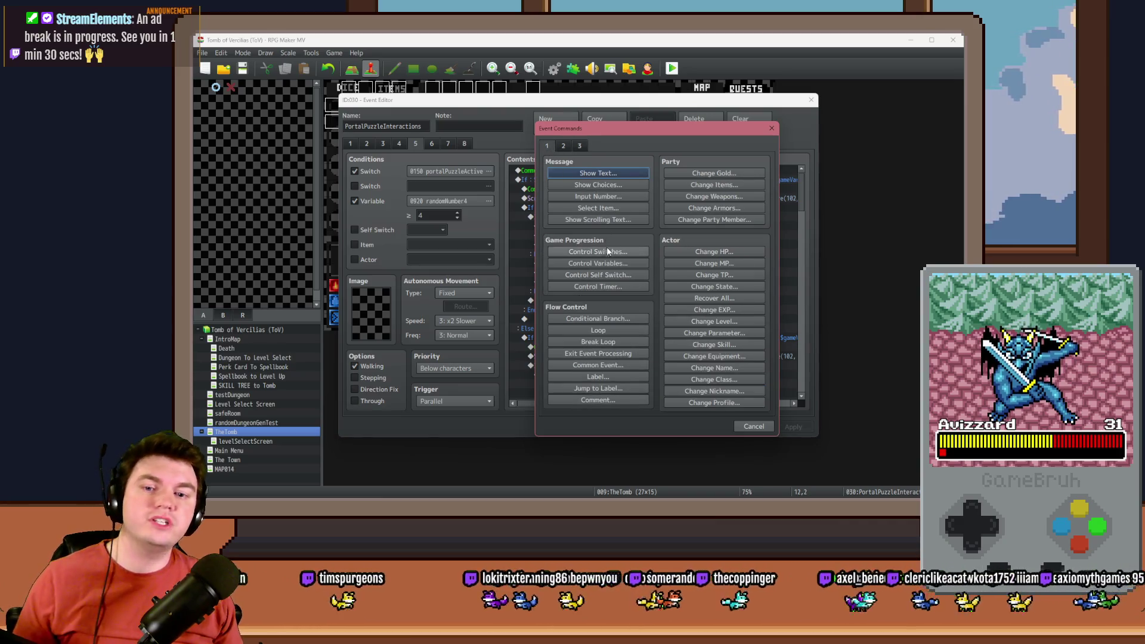
{"action": "left_click", "coordinate": [615, 320]}
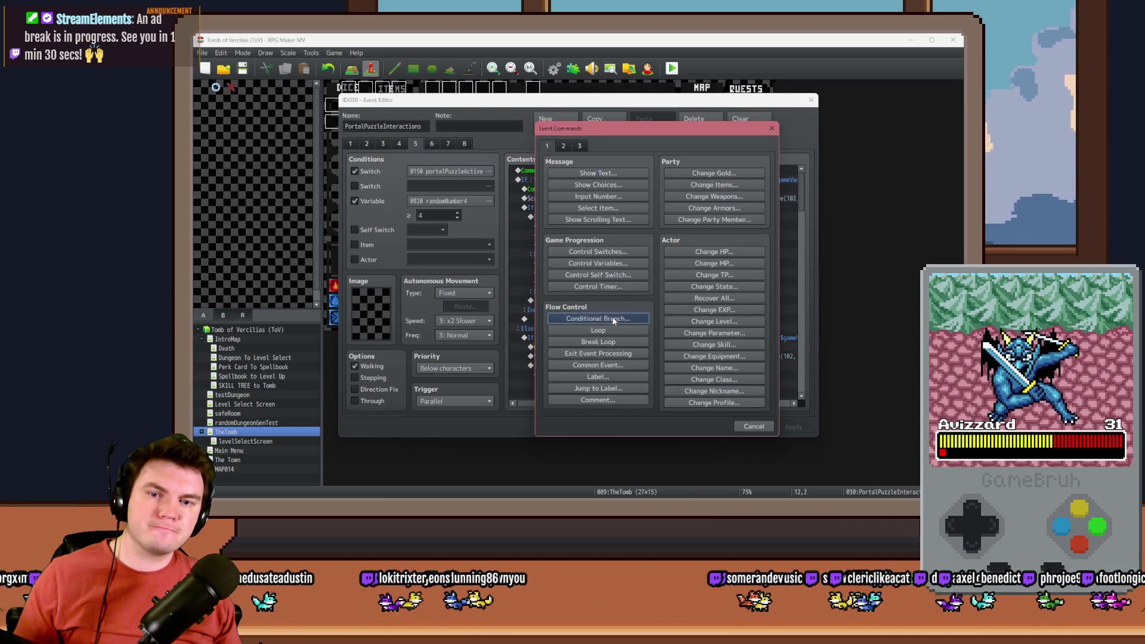
{"action": "left_click", "coordinate": [575, 240]}
{"action": "left_click", "coordinate": [632, 241]}
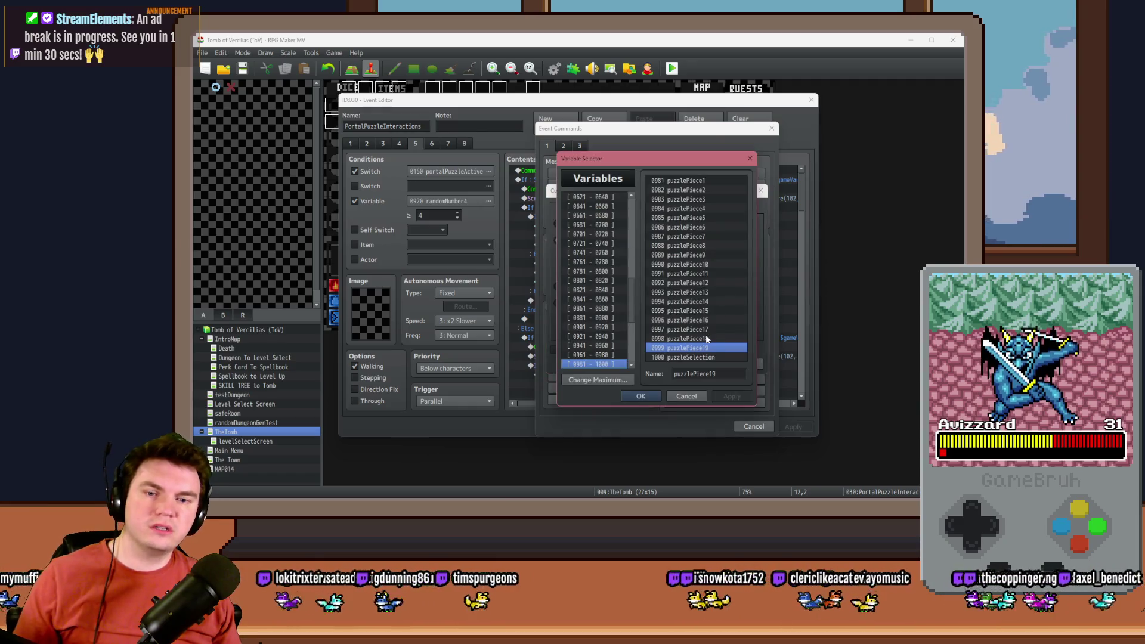
{"action": "double_click", "coordinate": [708, 338]}
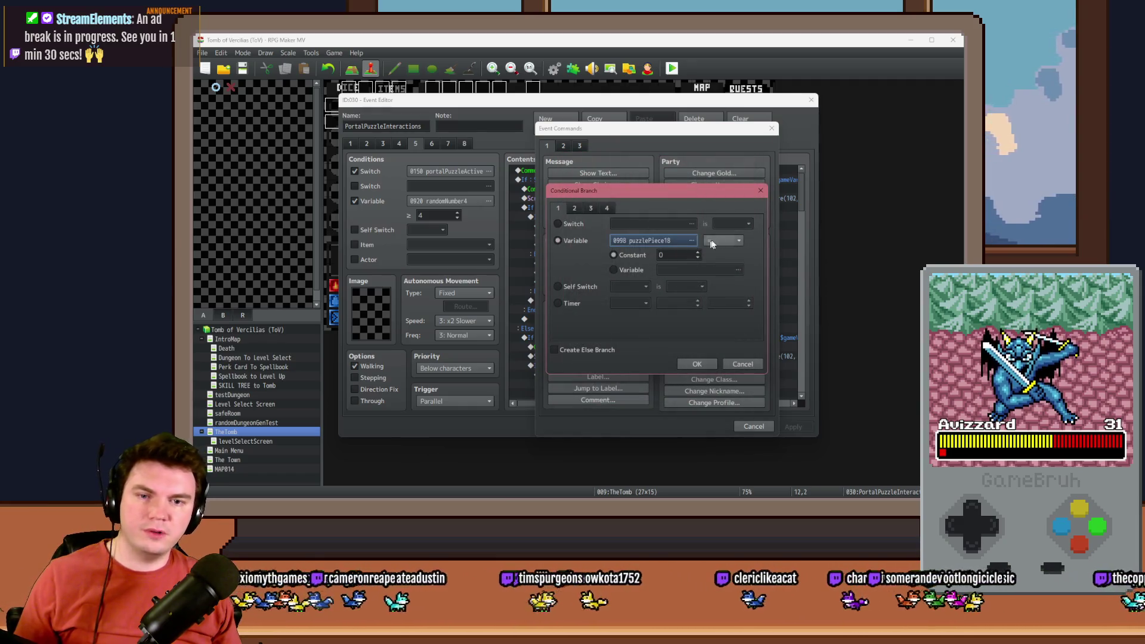
{"action": "left_click", "coordinate": [707, 244]}
{"action": "left_click", "coordinate": [715, 306]}
{"action": "left_click", "coordinate": [631, 269]}
{"action": "left_click", "coordinate": [698, 269]}
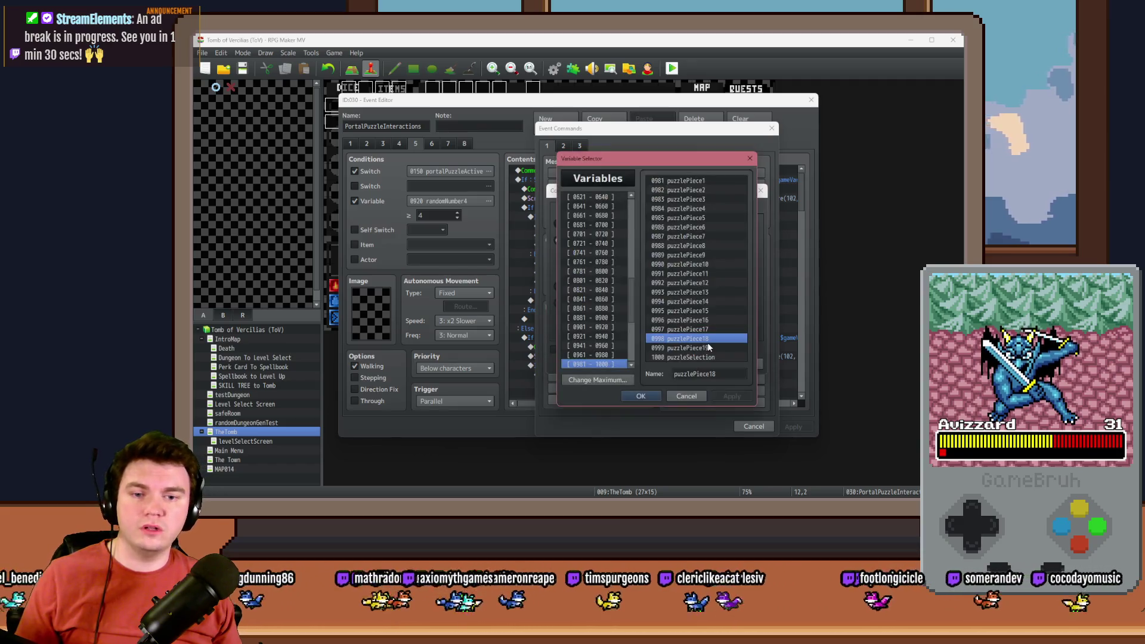
{"action": "double_click", "coordinate": [706, 347]}
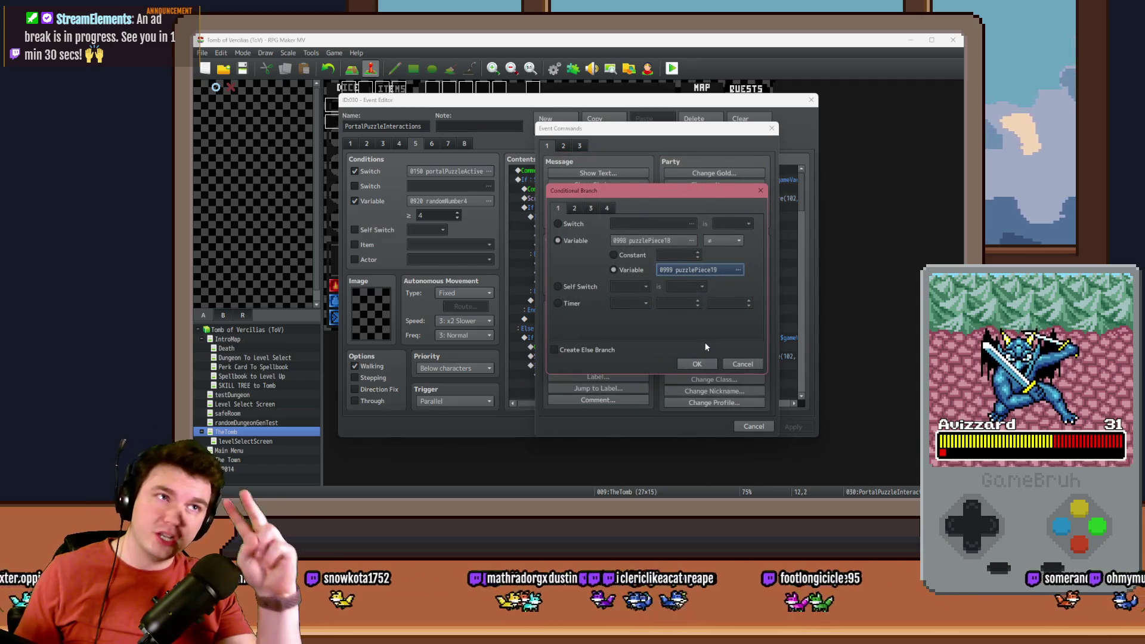
{"action": "left_click", "coordinate": [699, 363]}
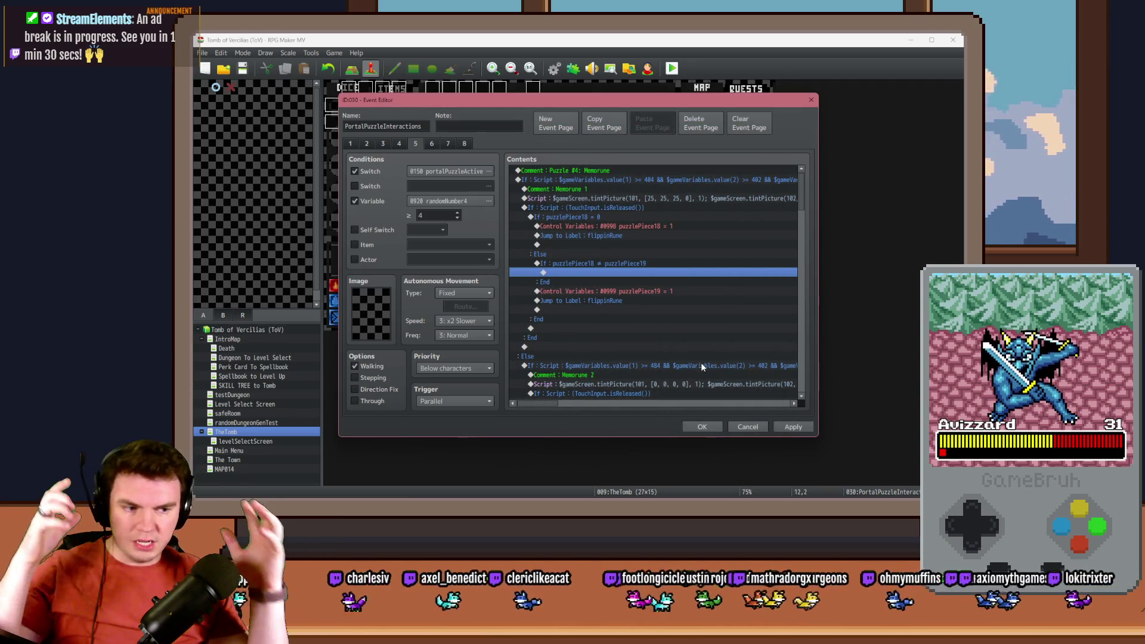
{"action": "left_click", "coordinate": [624, 293]}
Move the puzzlePiece19 Control Variables and Jump to Label rows inside the new mismatch branch.
{"action": "left_click", "coordinate": [621, 301], "text": "shift"}
{"action": "key", "text": "Delete"}
{"action": "left_click", "coordinate": [603, 273]}
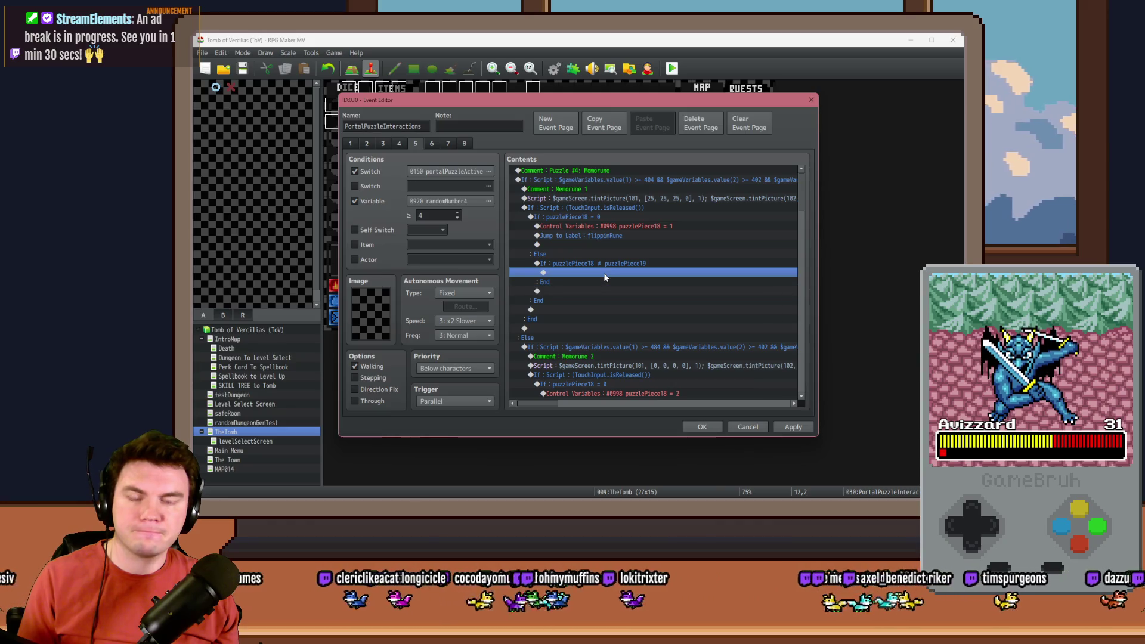
{"action": "key", "text": "ctrl+v"}
{"action": "left_click", "coordinate": [613, 282]}
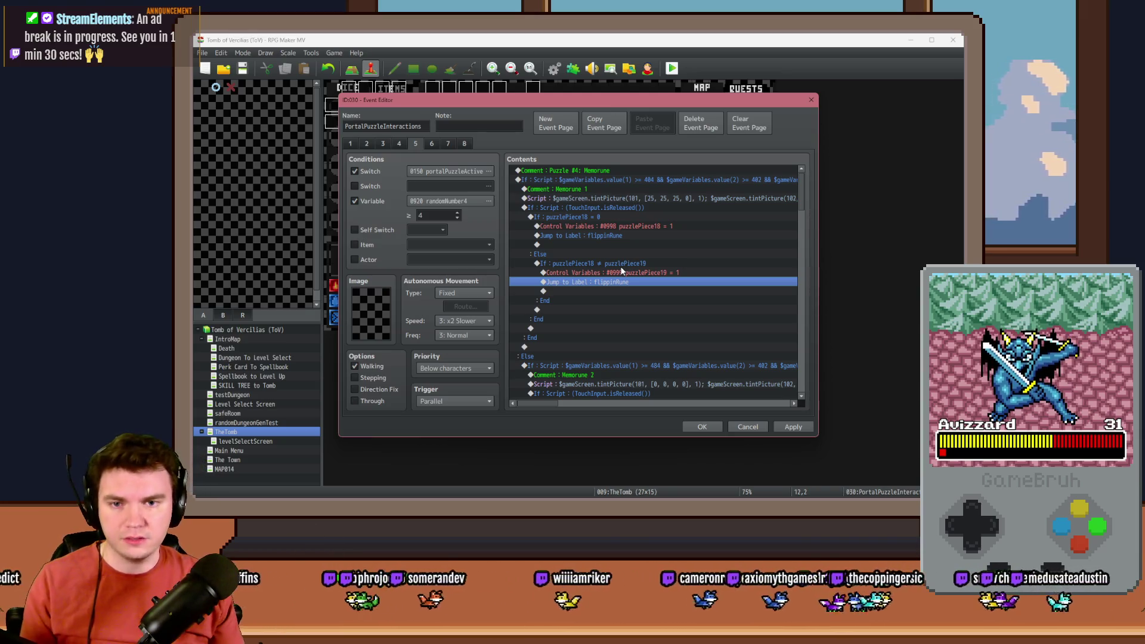
Paste a copy of the whole mismatch check into the Memorune 2 Else branch.
{"action": "left_click", "coordinate": [603, 263]}
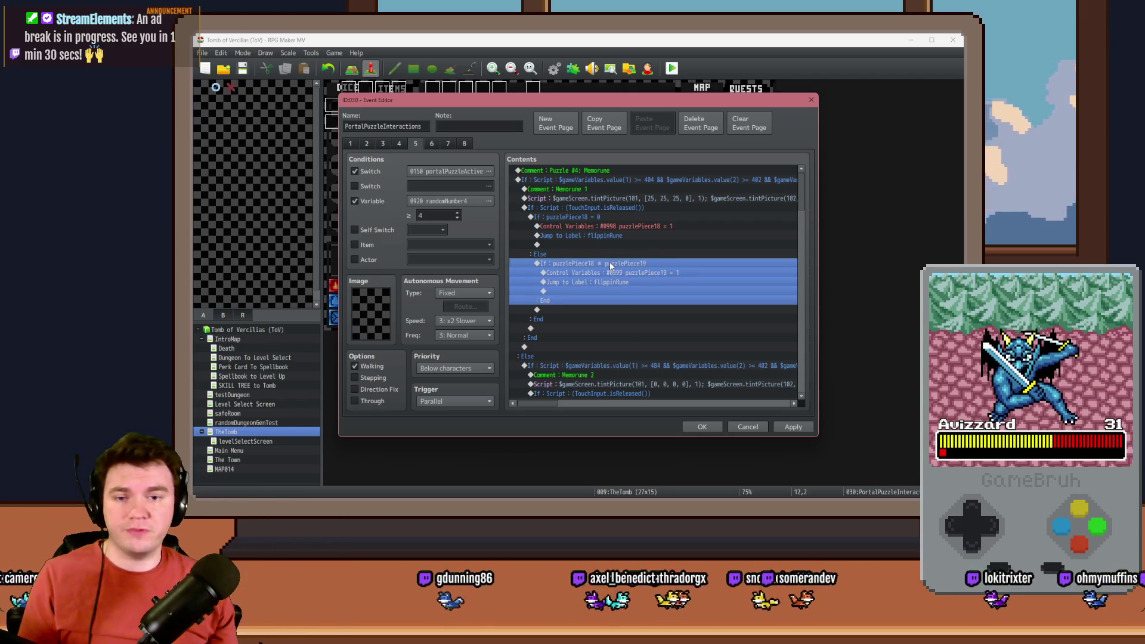
{"action": "scroll", "coordinate": [618, 269], "scroll_direction": "down", "scroll_amount": 3}
{"action": "scroll", "coordinate": [618, 270], "scroll_direction": "down", "scroll_amount": 3}
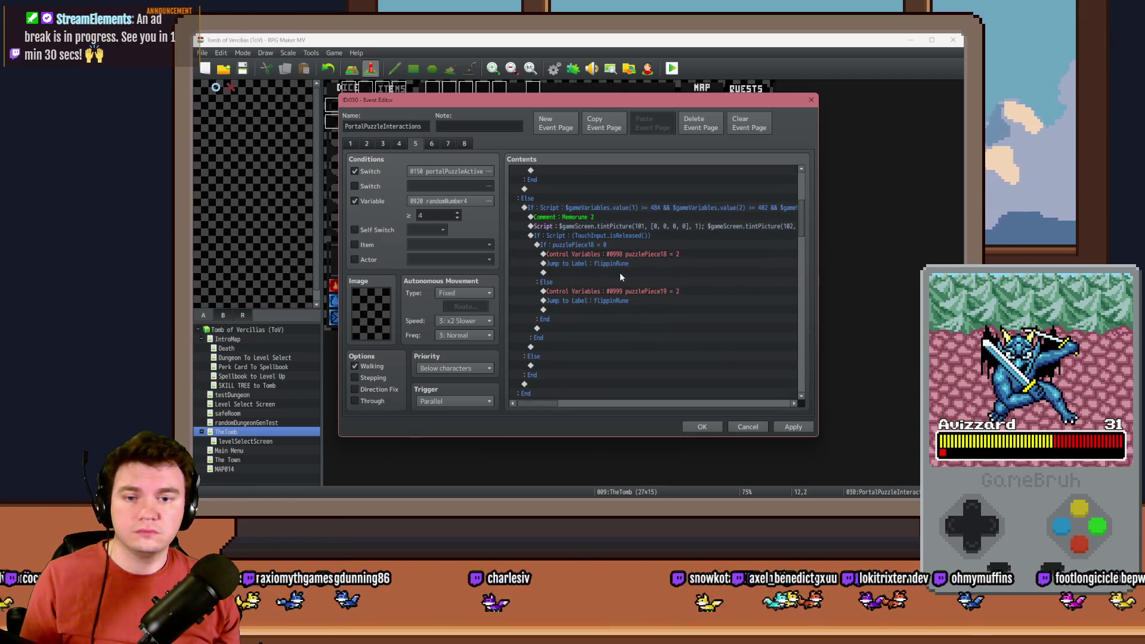
{"action": "scroll", "coordinate": [620, 277], "scroll_direction": "up", "scroll_amount": 3}
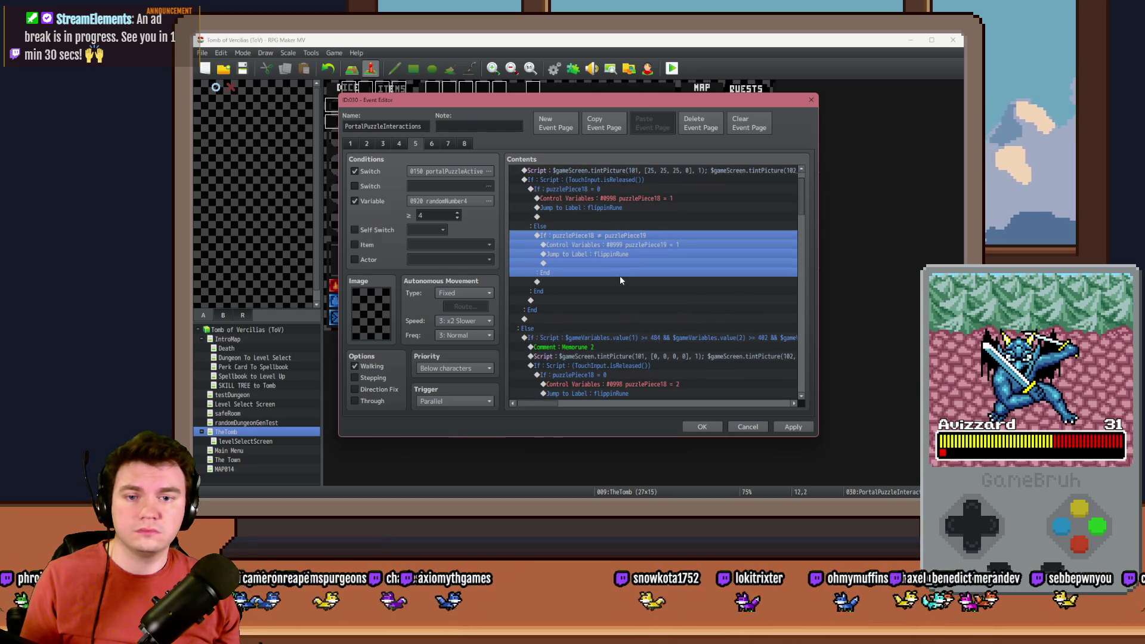
{"action": "scroll", "coordinate": [621, 277], "scroll_direction": "down", "scroll_amount": 2}
{"action": "scroll", "coordinate": [602, 309], "scroll_direction": "up", "scroll_amount": 2}
{"action": "scroll", "coordinate": [603, 309], "scroll_direction": "down", "scroll_amount": 3}
{"action": "left_click", "coordinate": [608, 302]}
{"action": "key", "text": "ctrl+v"}
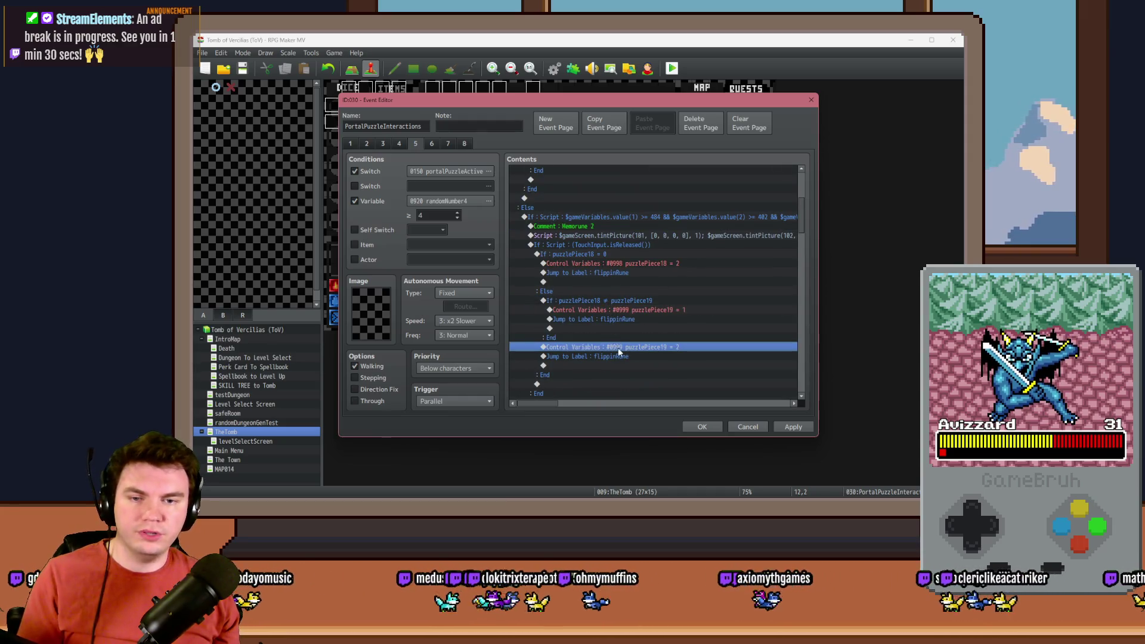
Set the copied puzzlePiece19 update to 2, close the event and start a playtest.
{"action": "double_click", "coordinate": [650, 310]}
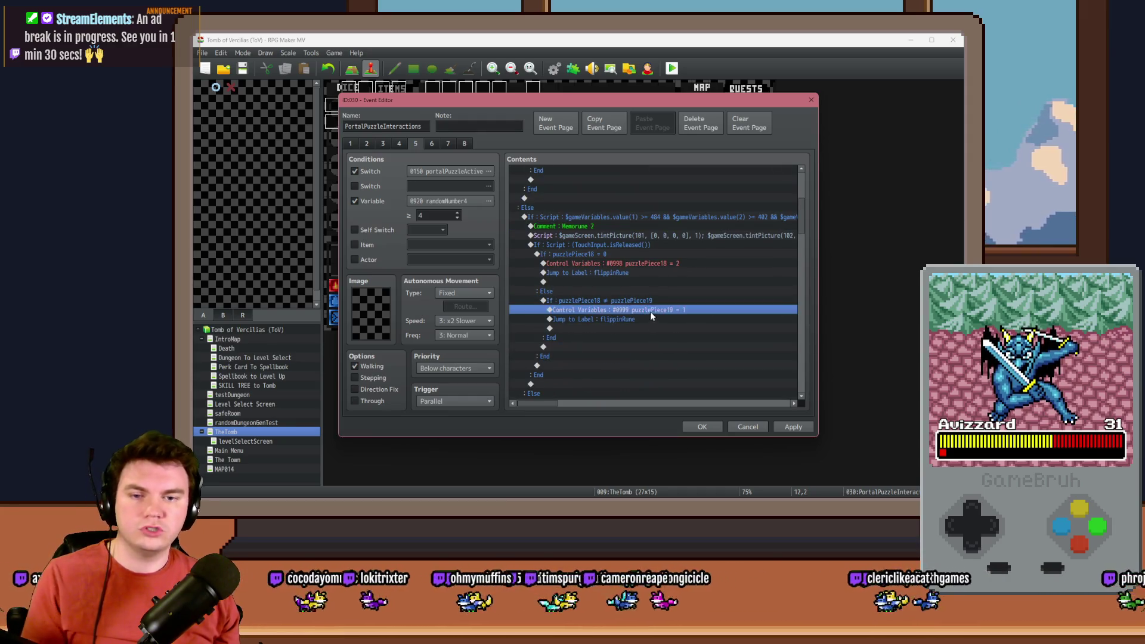
{"action": "type", "text": "2"}
{"action": "left_click", "coordinate": [690, 370]}
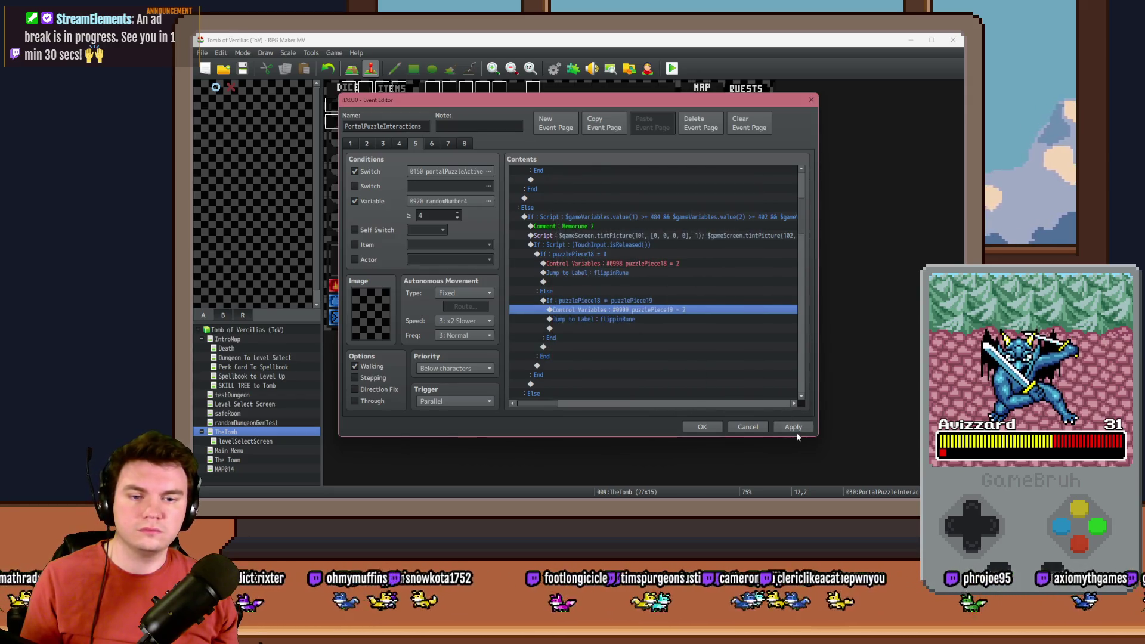
{"action": "left_click", "coordinate": [702, 427]}
{"action": "key", "text": "ctrl+r"}
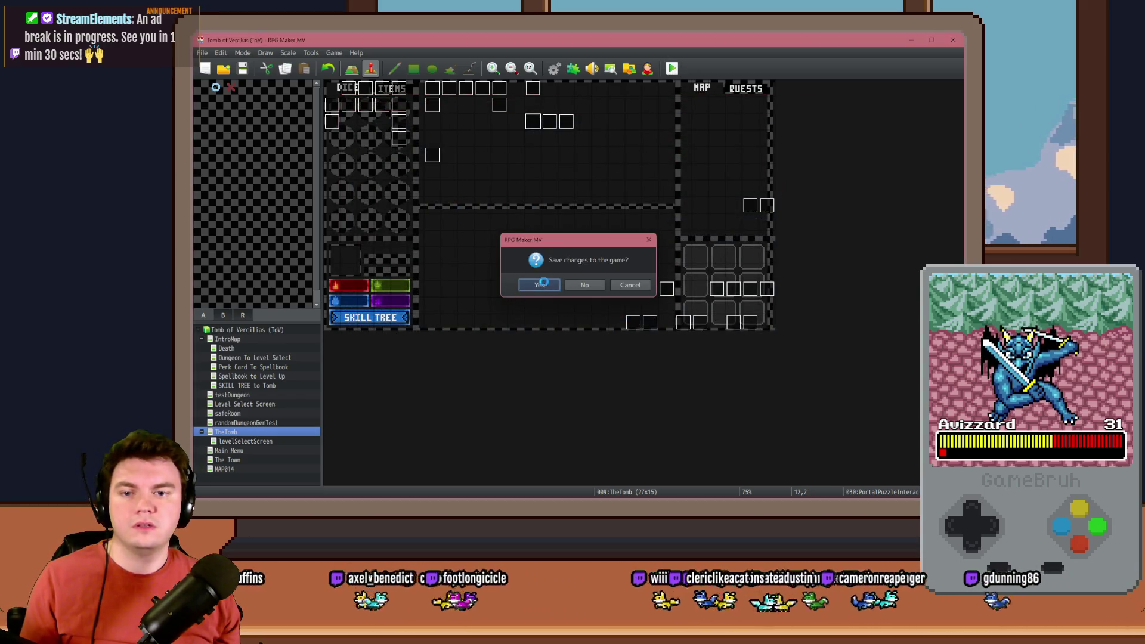
Save, go fullscreen, walk to the glyph room and choose to interact with the glyphs.
{"action": "key", "text": "Return"}
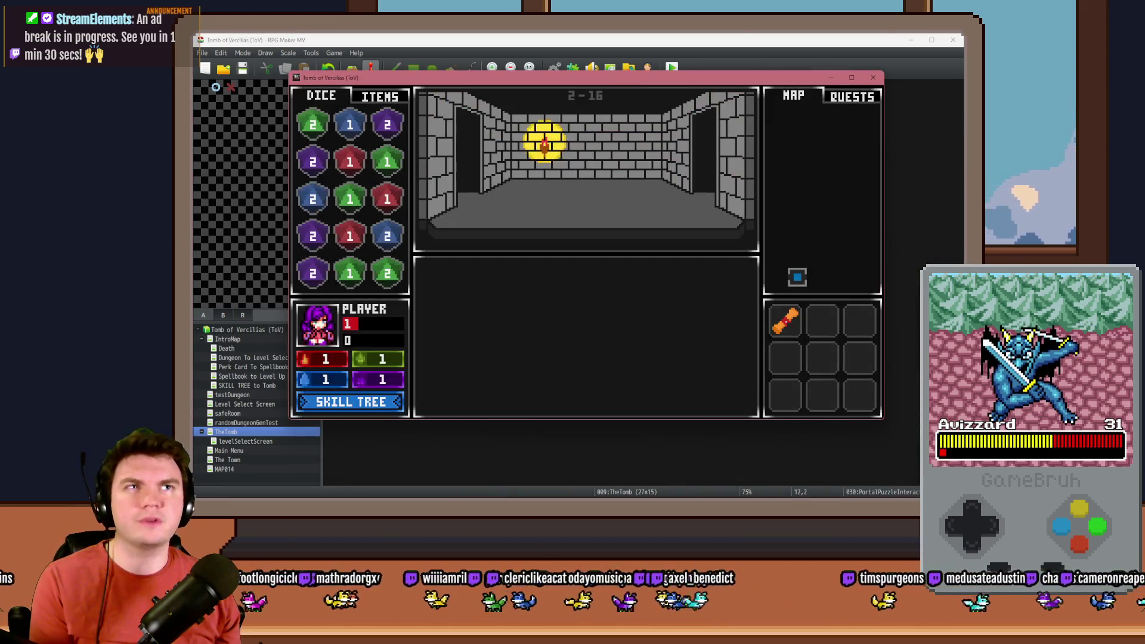
{"action": "key", "text": "F4"}
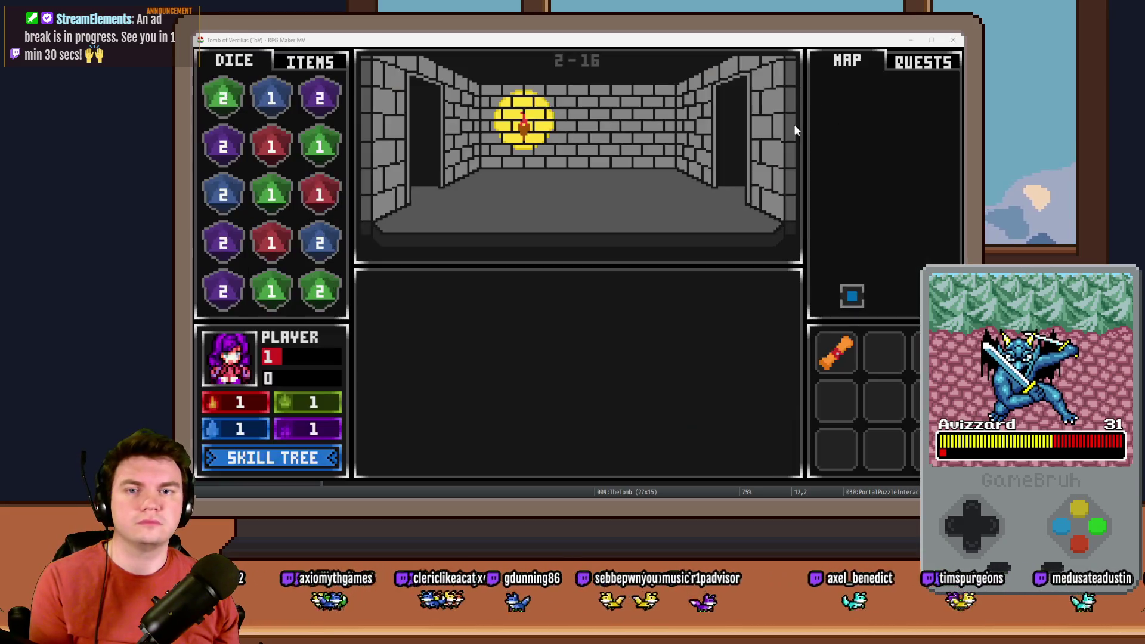
{"action": "key", "text": "Up"}
{"action": "key", "text": "Up"}
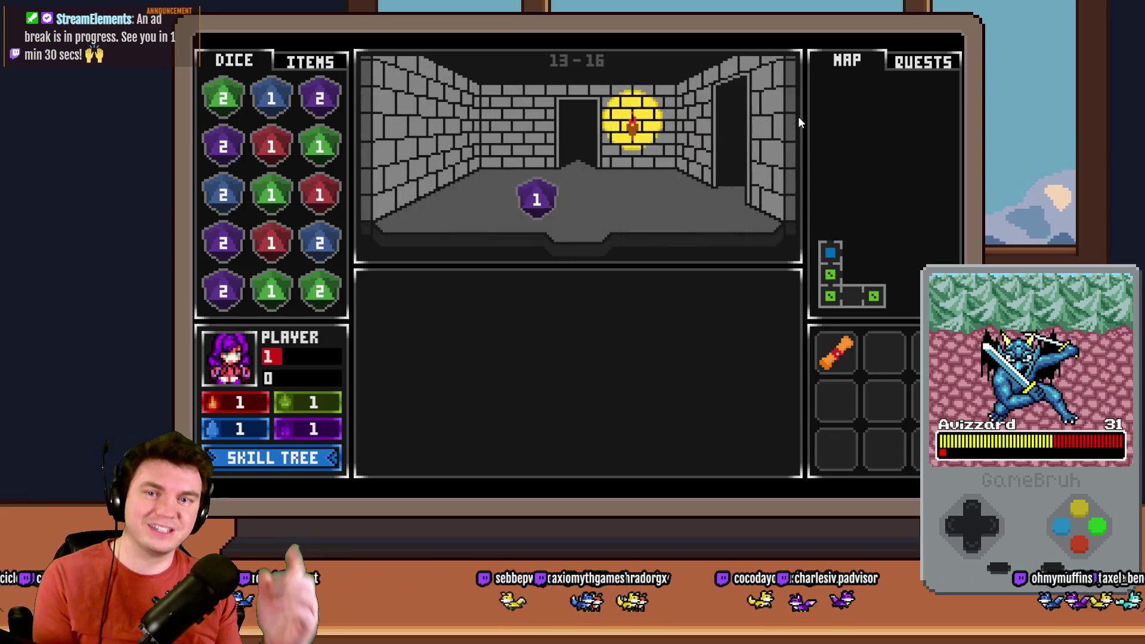
{"action": "key", "text": "Up"}
{"action": "key", "text": "Up"}
{"action": "left_click", "coordinate": [622, 366]}
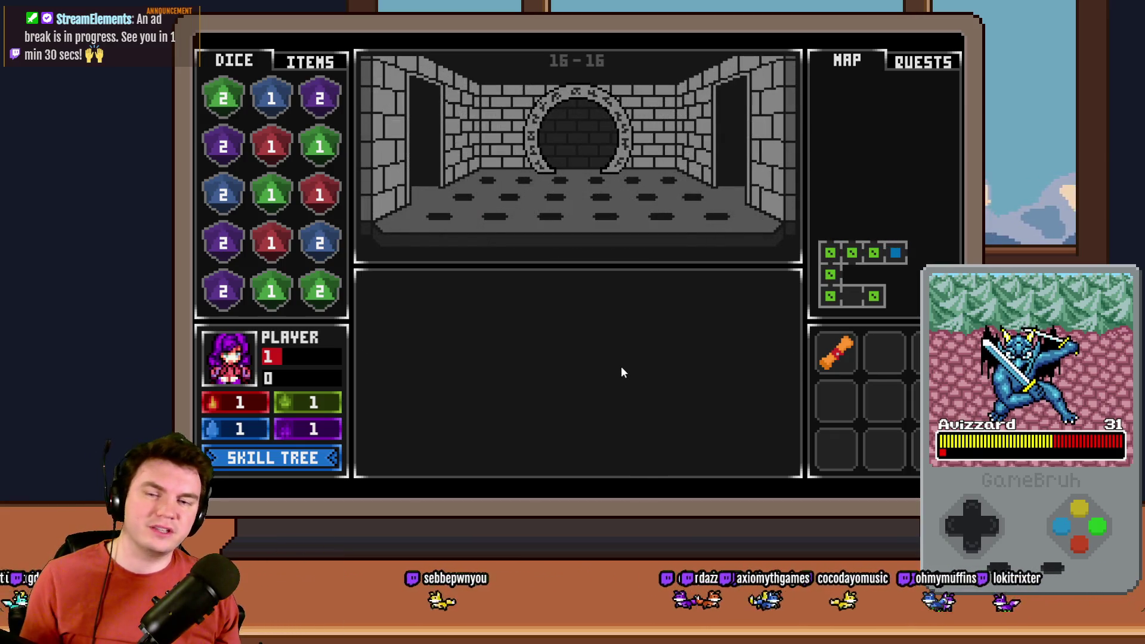
Flip the second top glyph tile, take the potion of power perk, and close the playtest.
{"action": "left_click", "coordinate": [513, 327]}
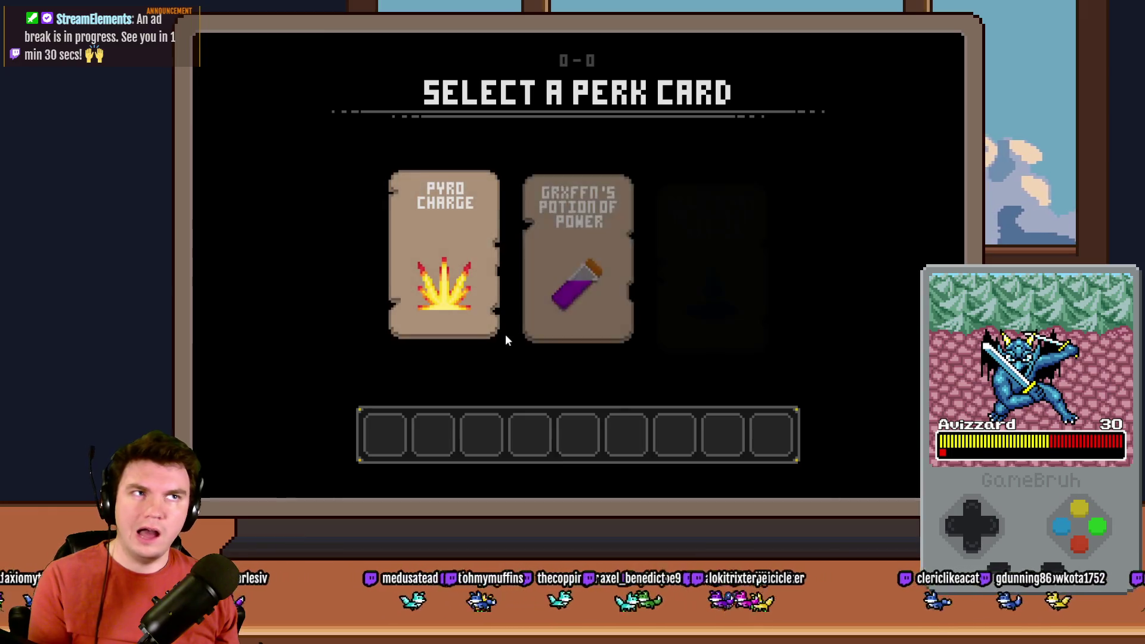
{"action": "left_click", "coordinate": [534, 277]}
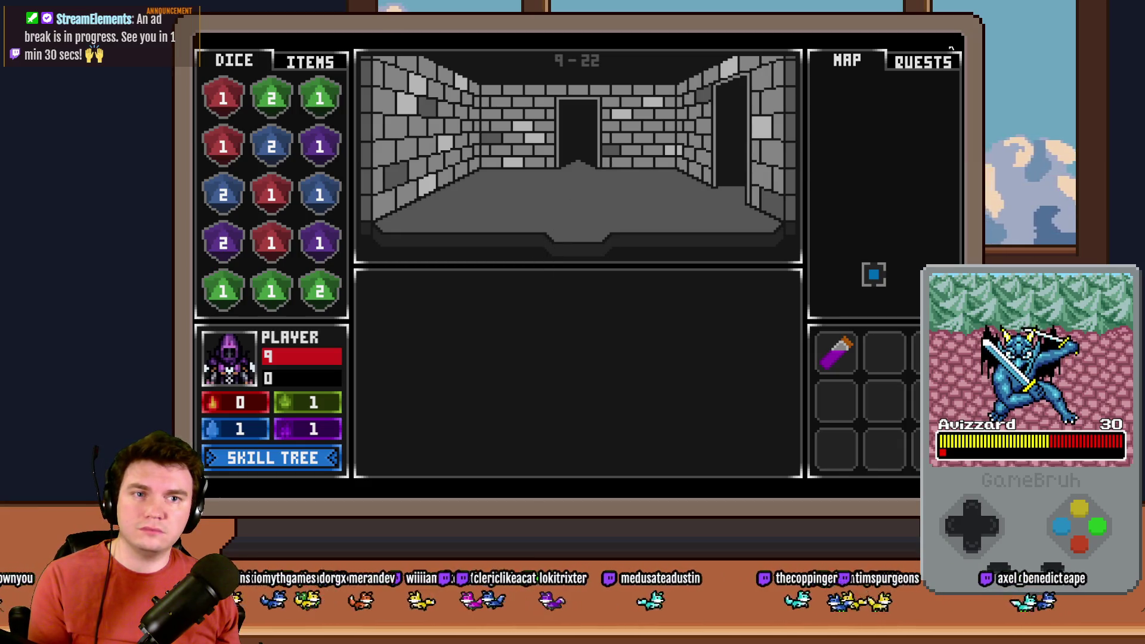
{"action": "left_click", "coordinate": [951, 49]}
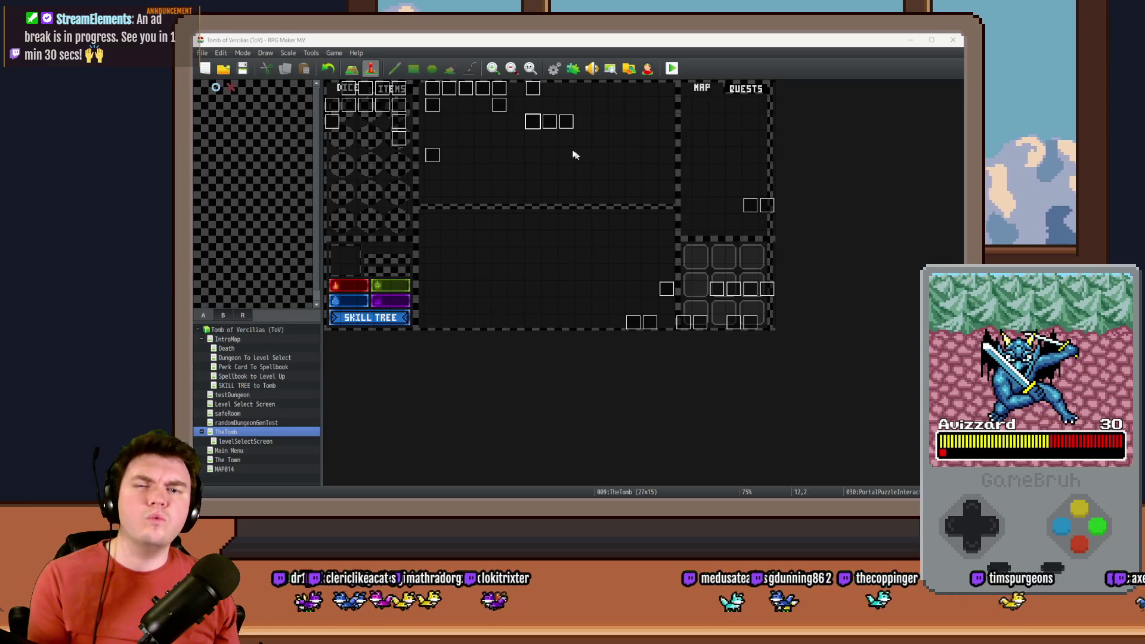
Reopen PortalPuzzleInteractions on page 5 and edit the puzzlePiece18 ≠ puzzlePiece19 conditional branch.
{"action": "double_click", "coordinate": [583, 138]}
{"action": "left_click", "coordinate": [415, 144]}
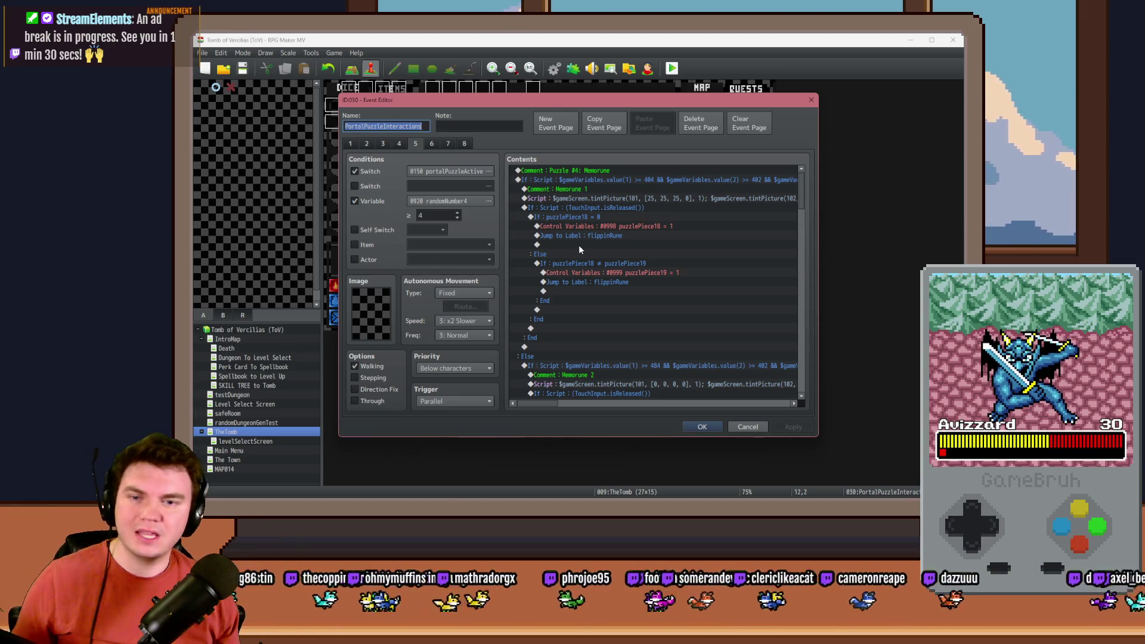
{"action": "left_click", "coordinate": [591, 264]}
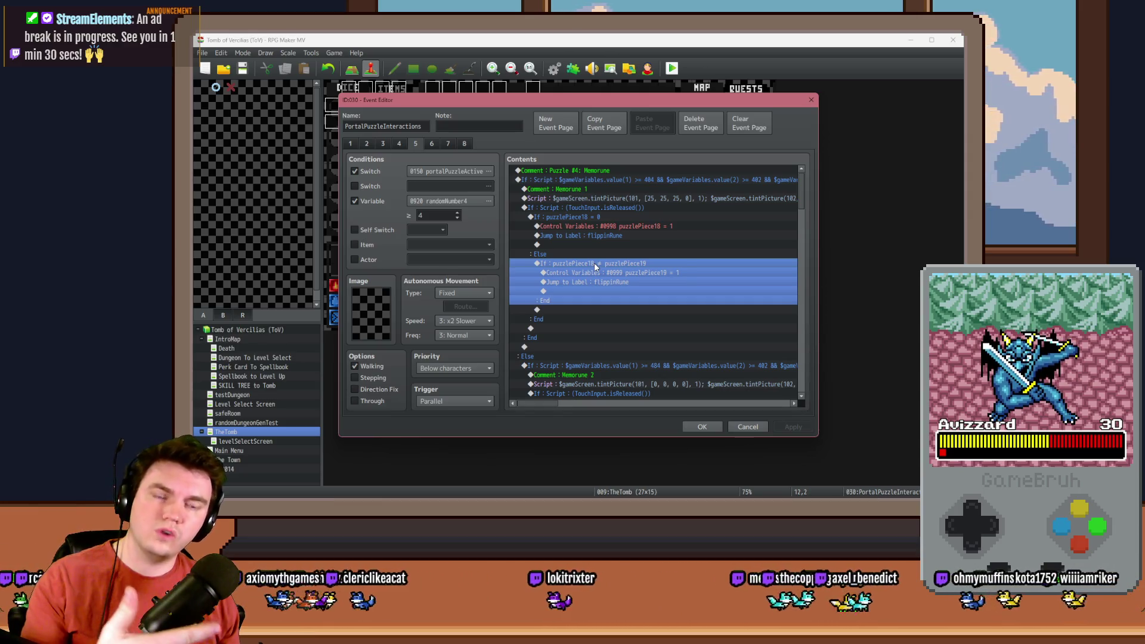
{"action": "double_click", "coordinate": [599, 267]}
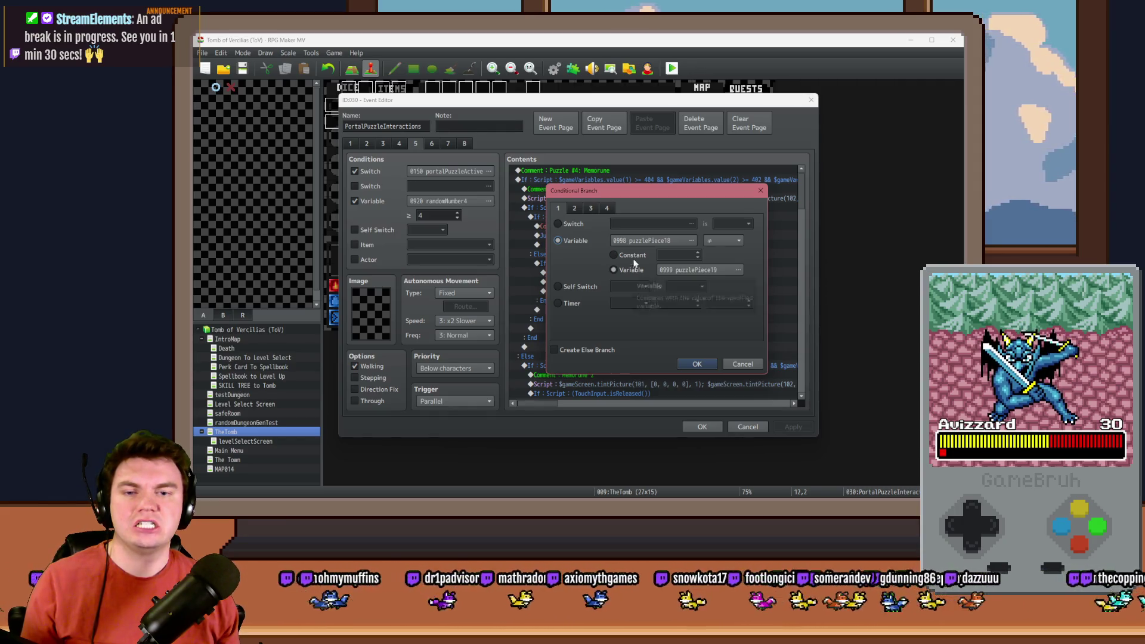
Make the first glyph branch compare puzzlePiece18 against constant 1.
{"action": "left_click", "coordinate": [615, 255]}
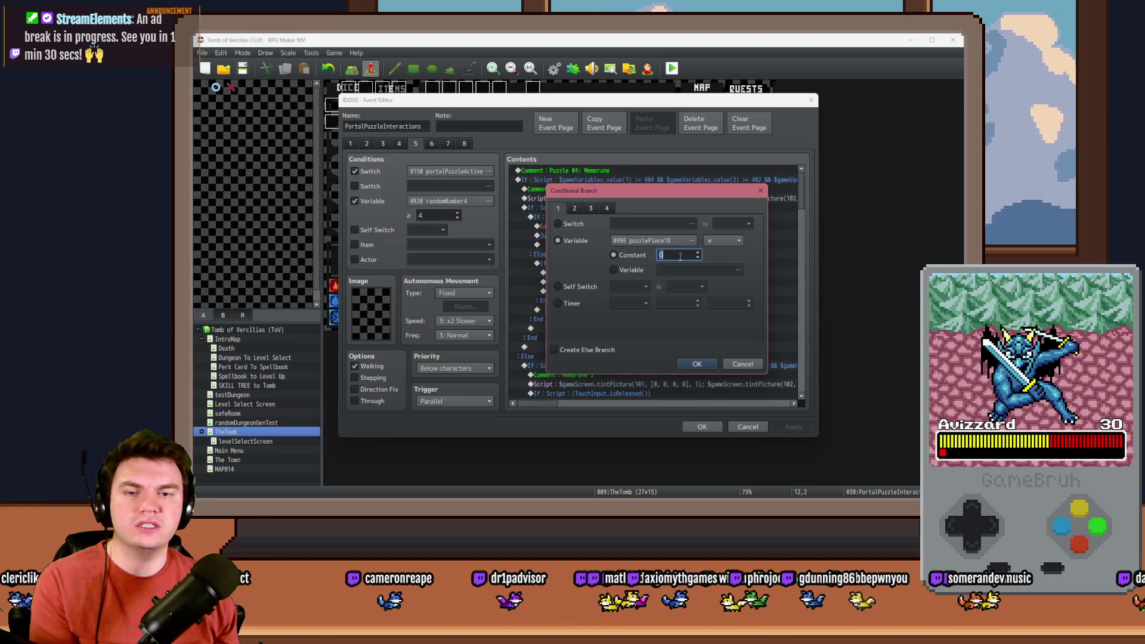
{"action": "type", "text": "1"}
{"action": "left_click", "coordinate": [695, 364]}
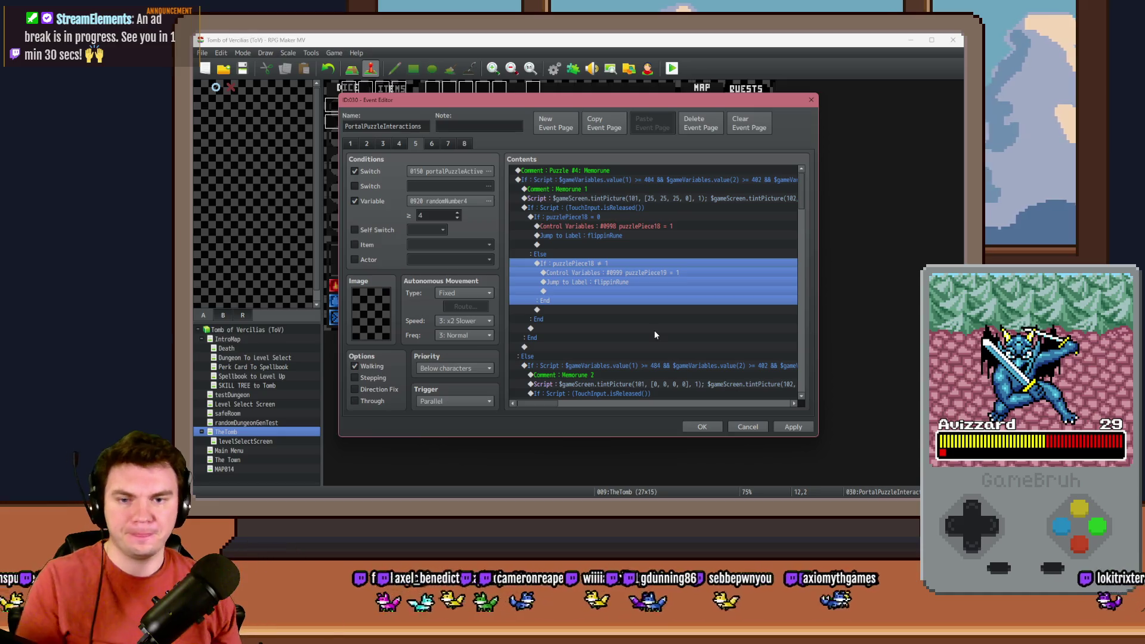
Change the Memorune 2 branch to compare against constant 2, then save and playtest.
{"action": "scroll", "coordinate": [654, 331], "scroll_direction": "down", "scroll_amount": 3}
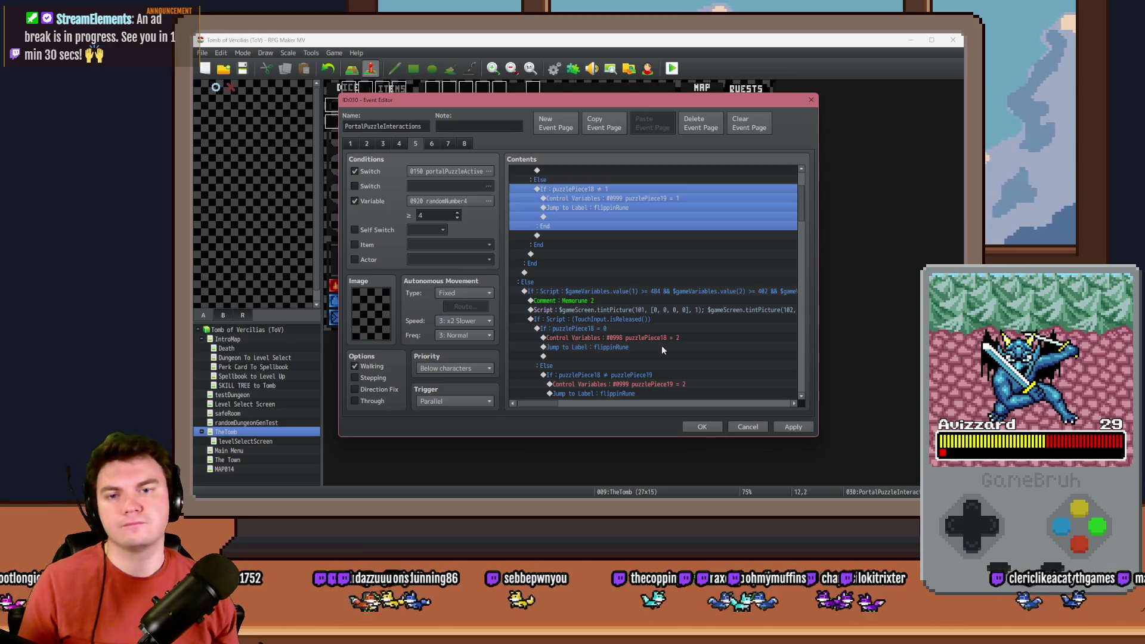
{"action": "scroll", "coordinate": [662, 349], "scroll_direction": "down", "scroll_amount": 2}
{"action": "double_click", "coordinate": [646, 321]}
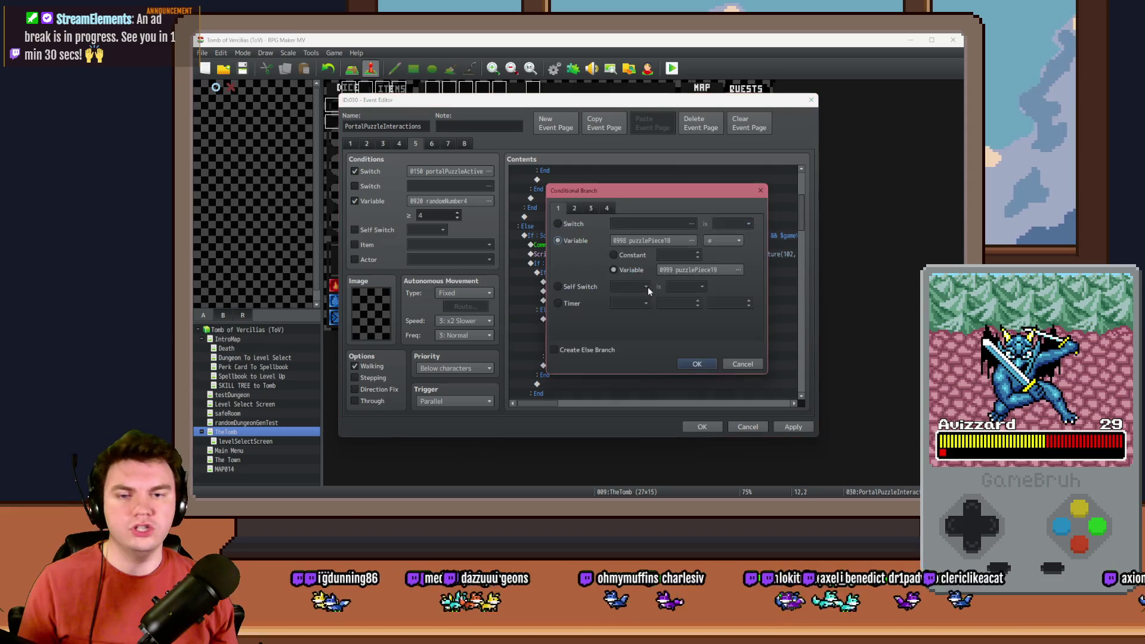
{"action": "left_click", "coordinate": [632, 254]}
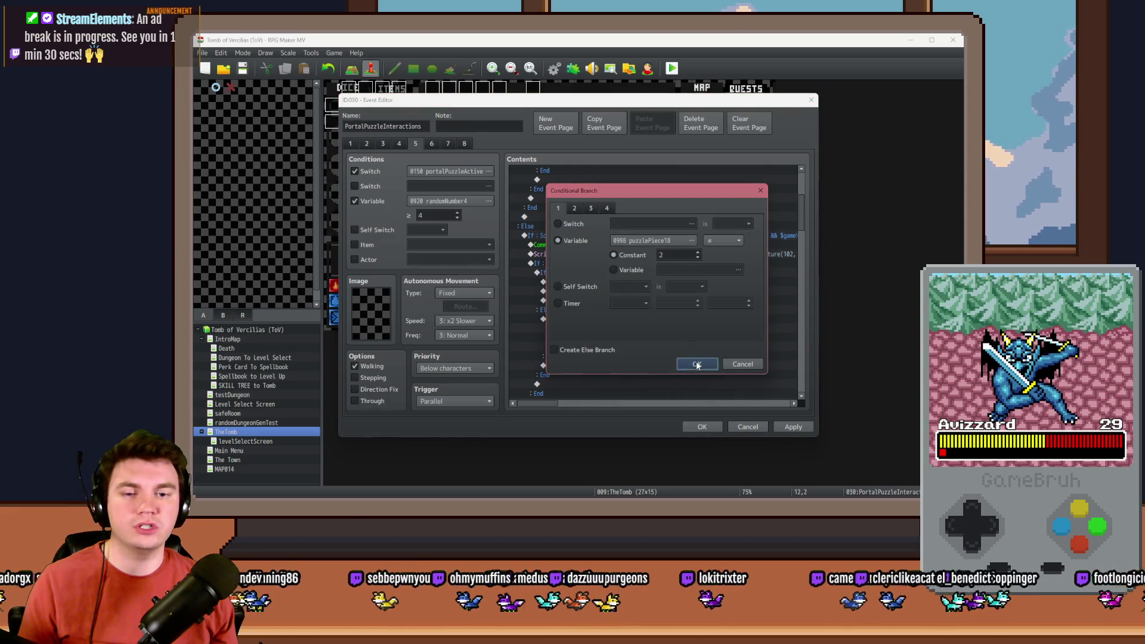
{"action": "left_click", "coordinate": [696, 364]}
{"action": "left_click", "coordinate": [703, 426]}
{"action": "left_click", "coordinate": [672, 68]}
{"action": "left_click", "coordinate": [544, 285]}
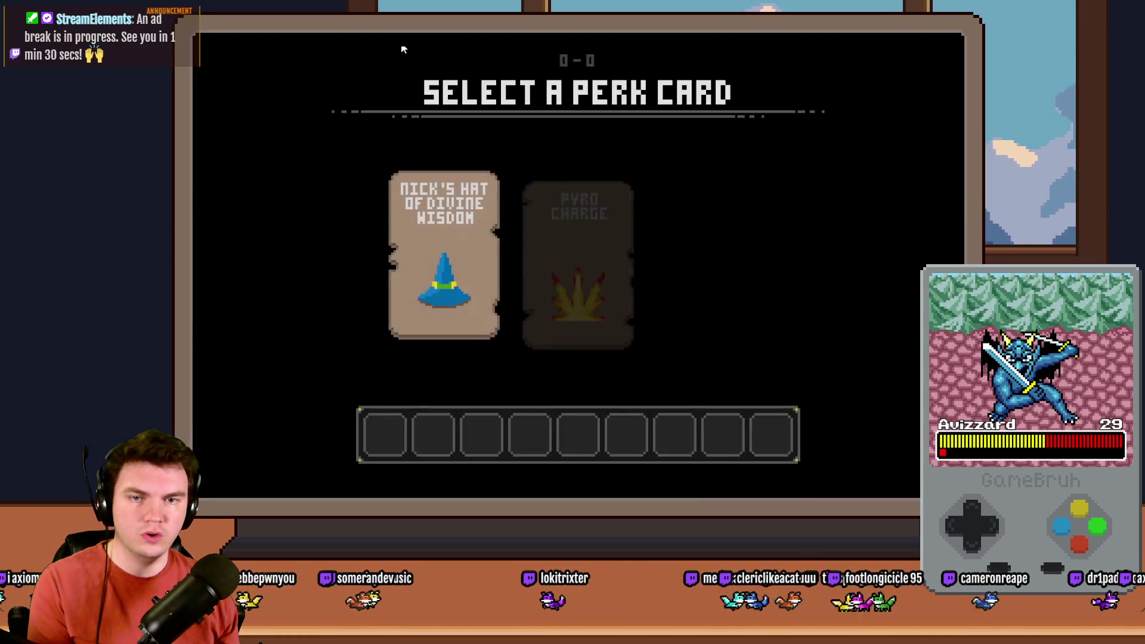
Pick the hat perk card, walk to the glyph frame and interact with the glyphs.
{"action": "left_click", "coordinate": [467, 234]}
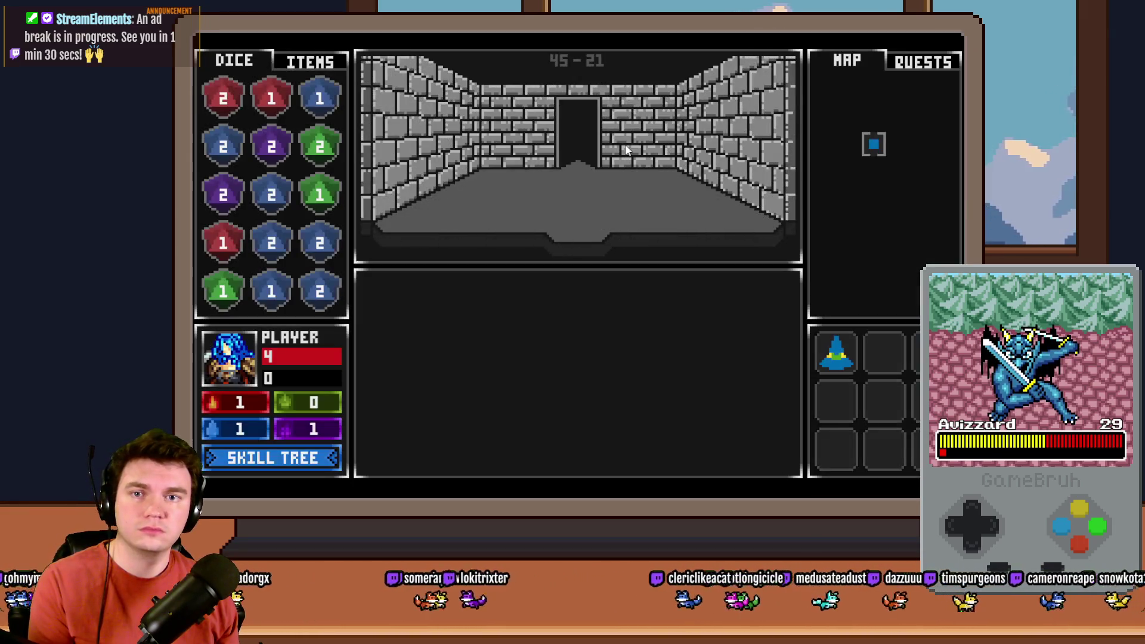
{"action": "key", "text": "Up"}
{"action": "key", "text": "Up"}
{"action": "key", "text": "Up"}
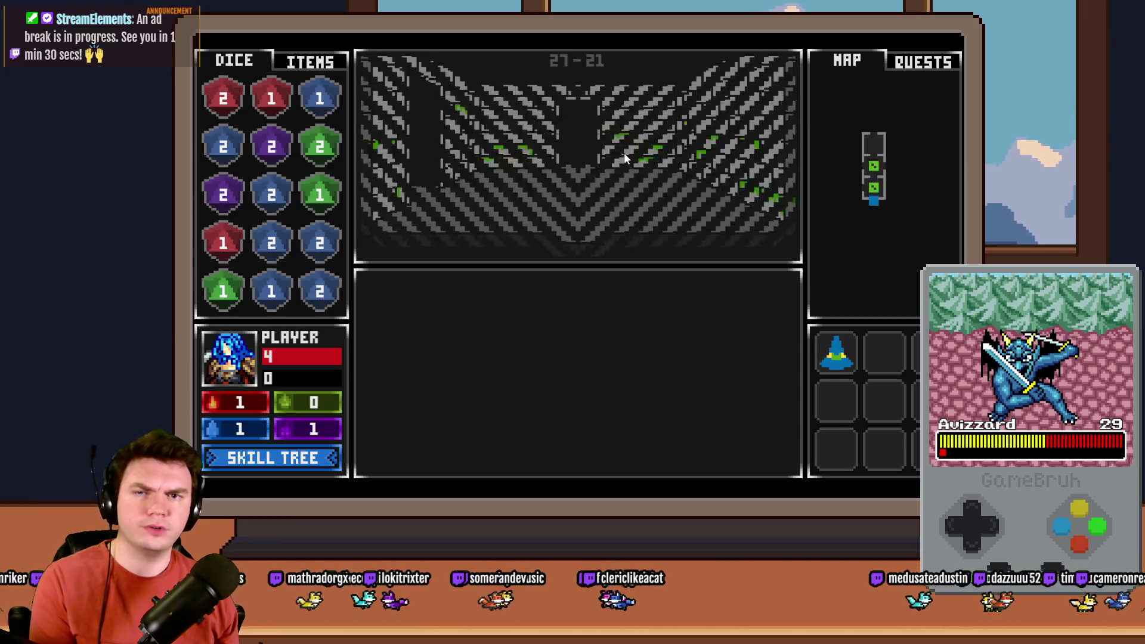
{"action": "key", "text": "Up"}
{"action": "key", "text": "Up"}
{"action": "key", "text": "Up"}
{"action": "key", "text": "Up"}
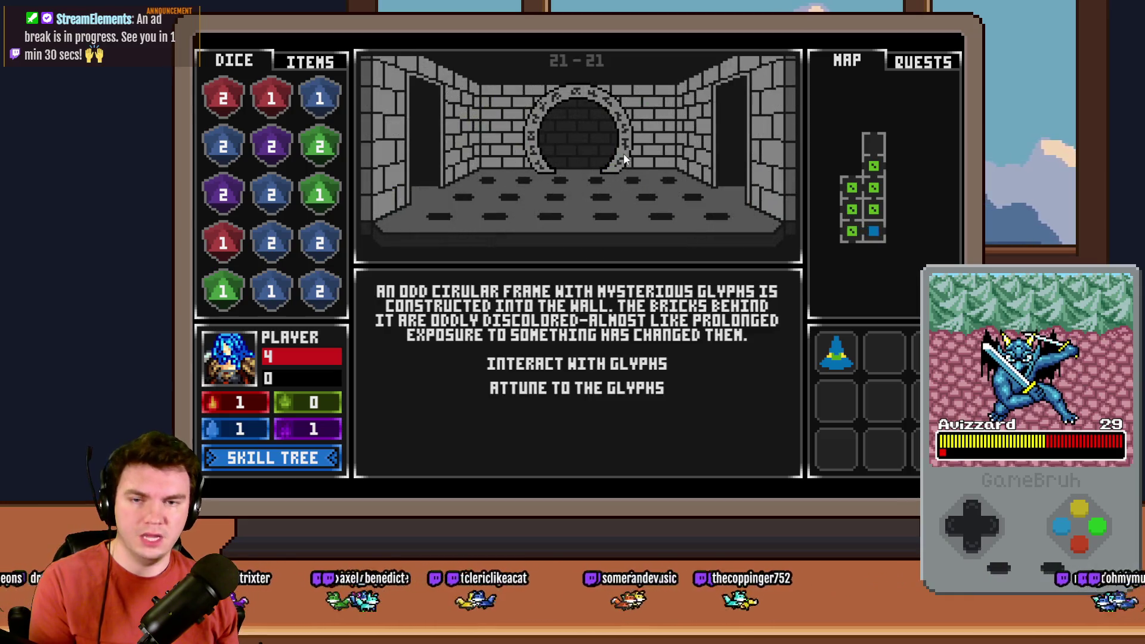
{"action": "left_click", "coordinate": [646, 366]}
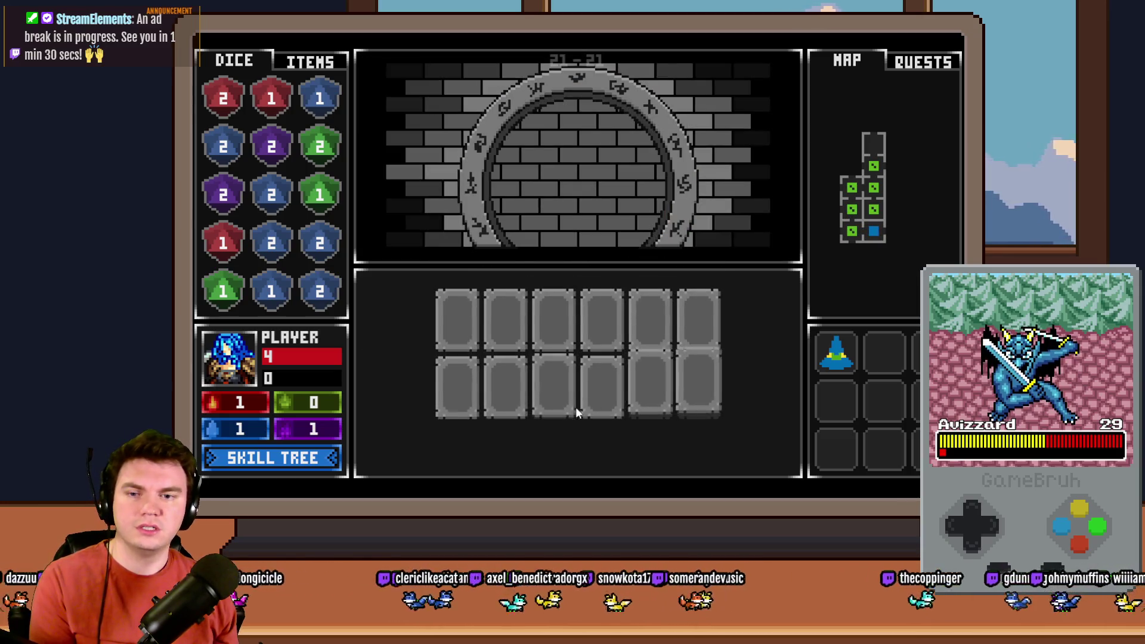
Flip the first two top glyph tiles in pairs to test the mismatch behaviour.
{"action": "left_click", "coordinate": [507, 340]}
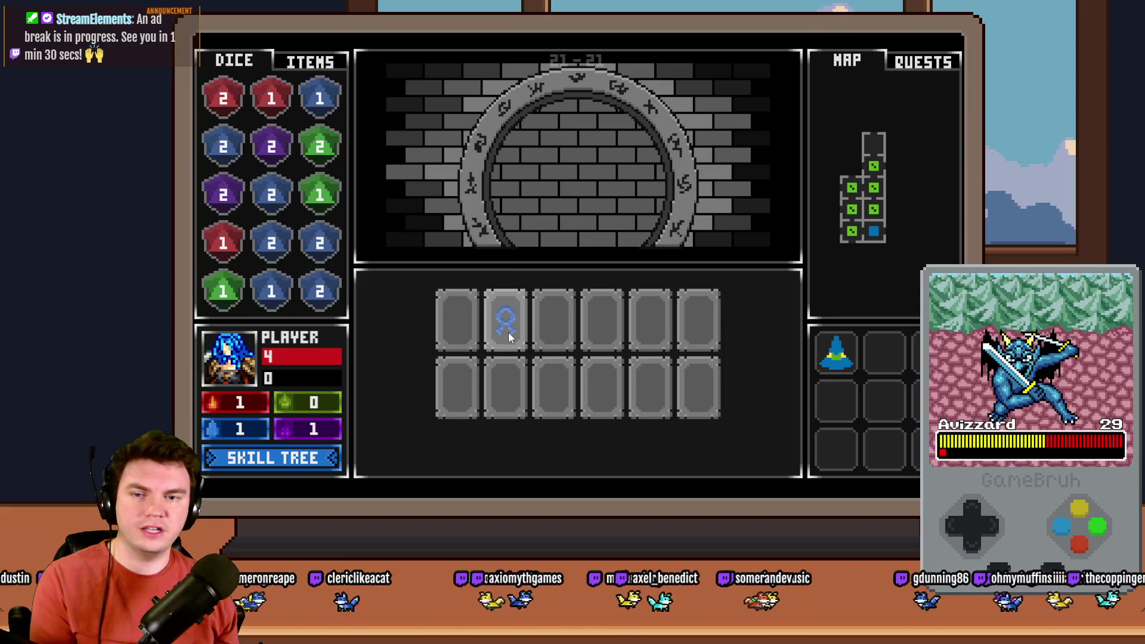
{"action": "left_click", "coordinate": [460, 331]}
{"action": "left_click", "coordinate": [461, 325]}
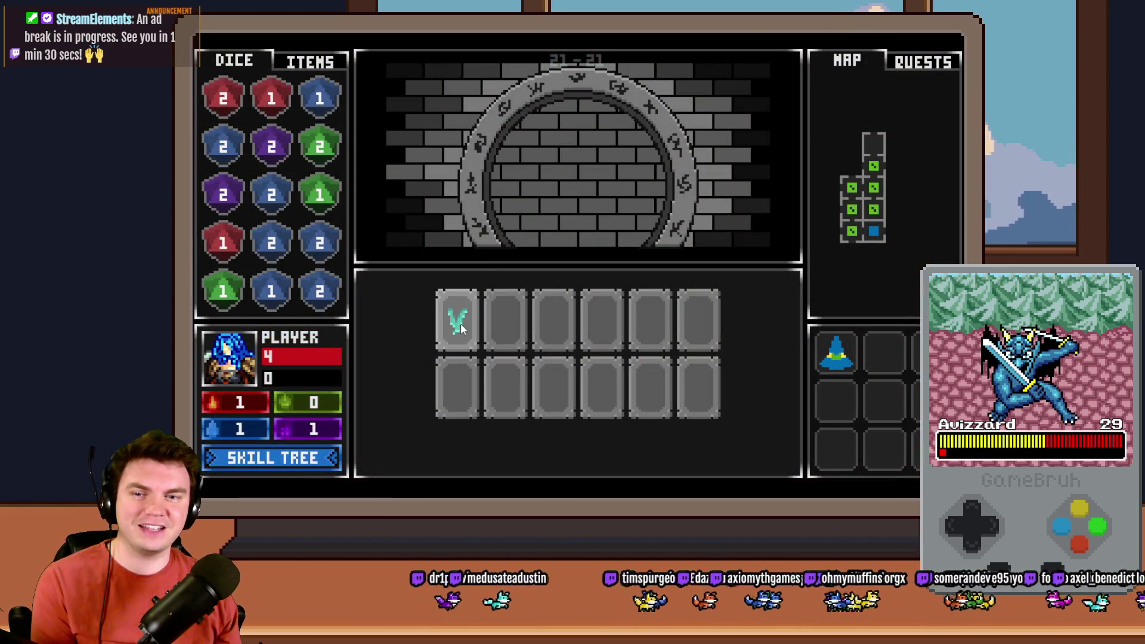
{"action": "left_click", "coordinate": [490, 327]}
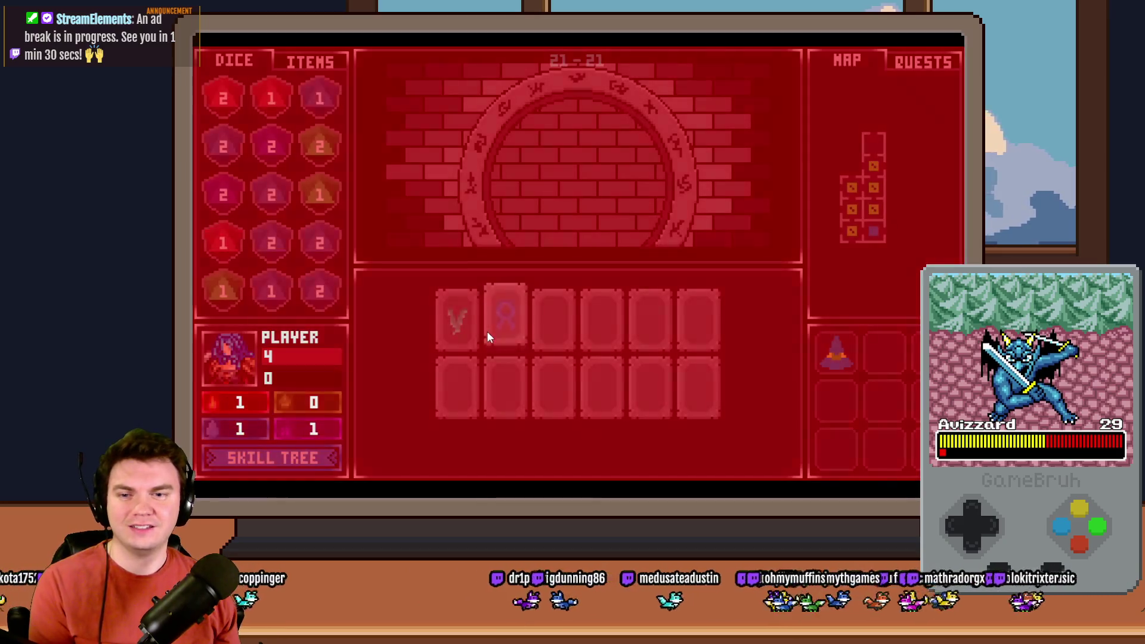
Close the playtest and reopen PortalPuzzleInteractions on page 5.
{"action": "left_click", "coordinate": [950, 49]}
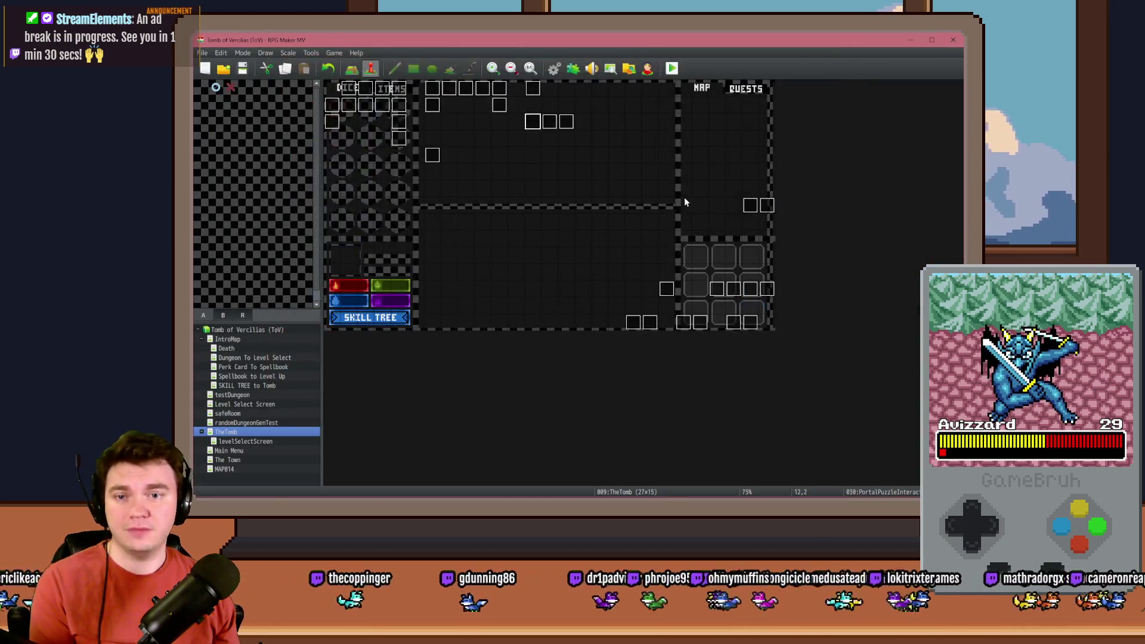
{"action": "double_click", "coordinate": [539, 132]}
{"action": "left_click", "coordinate": [416, 144]}
Delete the green match Flash Screen and the red mismatch Flash Screen commands.
{"action": "scroll", "coordinate": [685, 273], "scroll_direction": "down", "scroll_amount": 10}
{"action": "scroll", "coordinate": [683, 268], "scroll_direction": "down", "scroll_amount": 15}
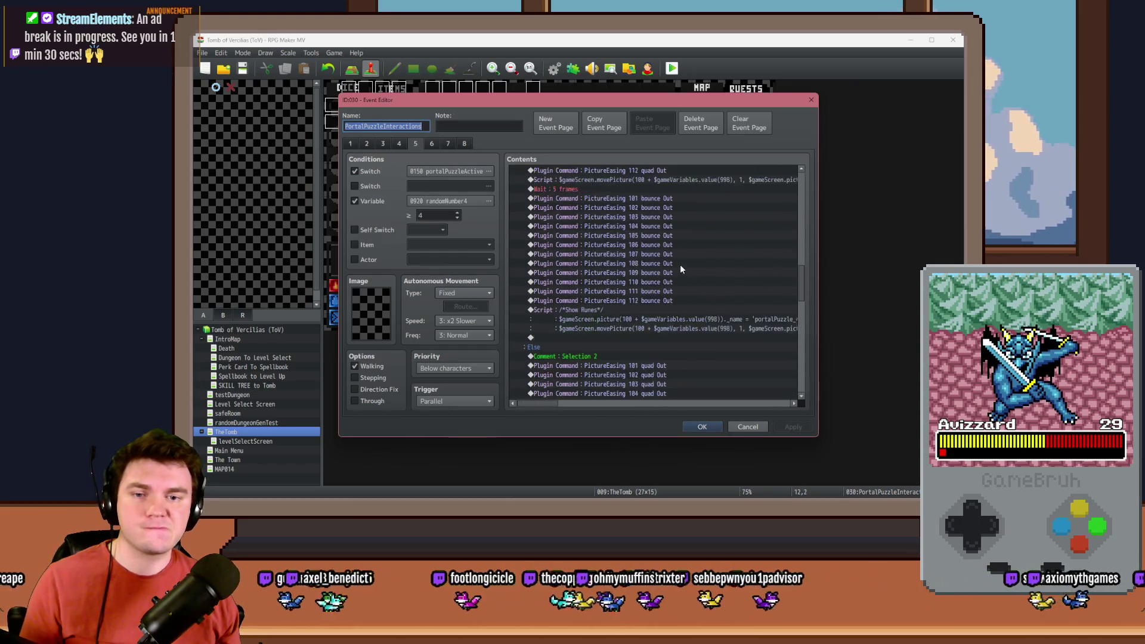
{"action": "scroll", "coordinate": [684, 266], "scroll_direction": "down", "scroll_amount": 5}
{"action": "left_click", "coordinate": [680, 273]}
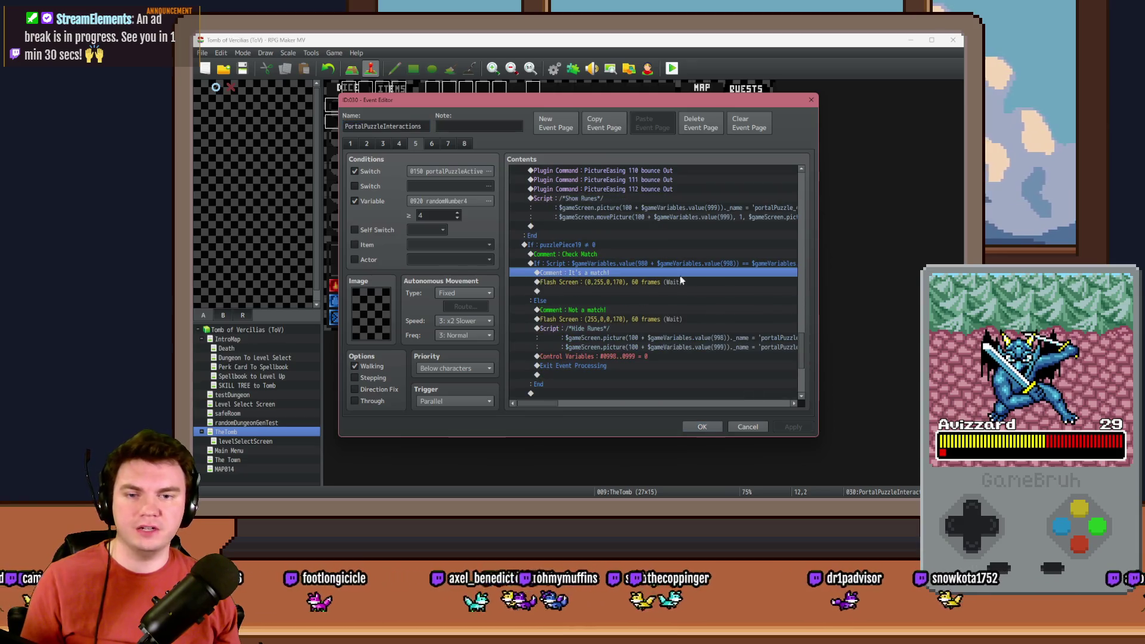
{"action": "double_click", "coordinate": [680, 282]}
{"action": "left_click", "coordinate": [619, 286]}
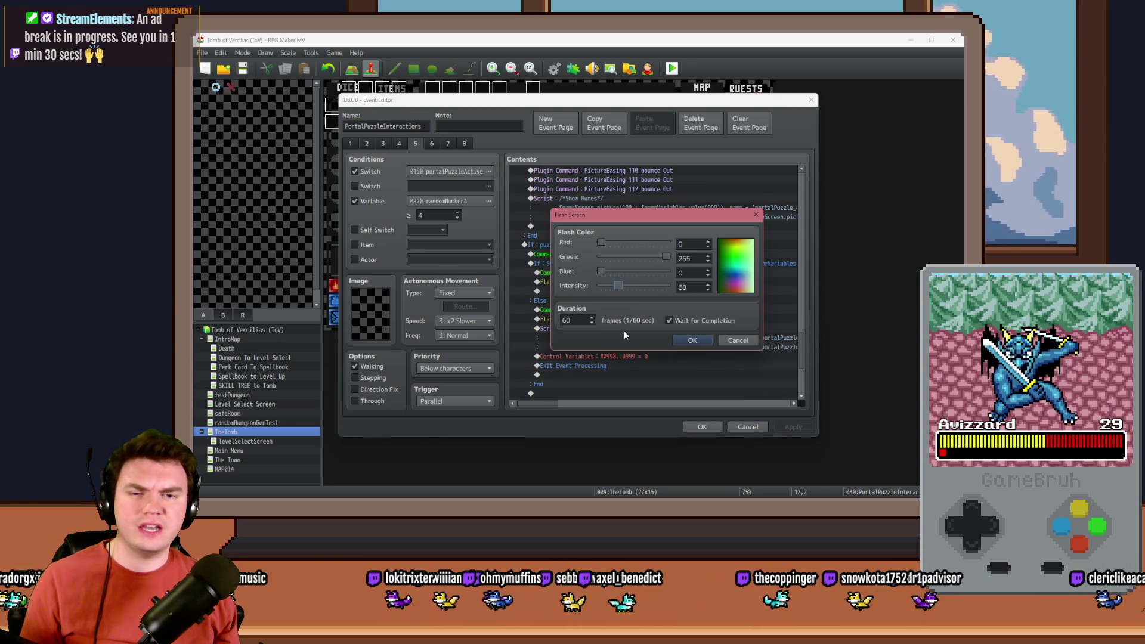
{"action": "double_click", "coordinate": [584, 324]}
{"action": "type", "text": "30"}
{"action": "left_click", "coordinate": [692, 340]}
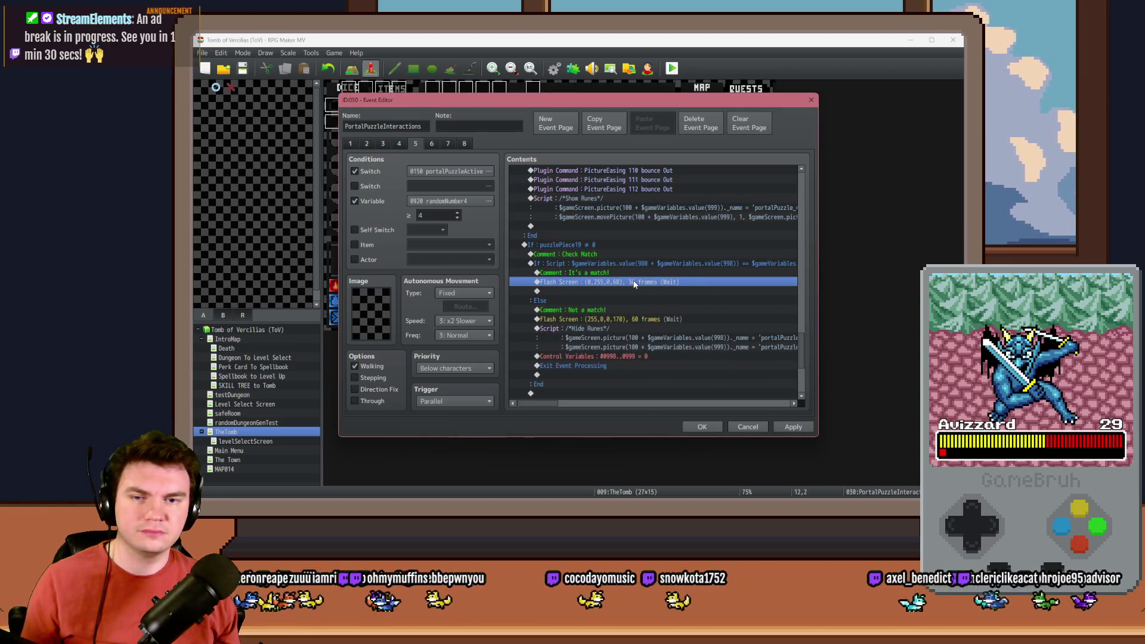
{"action": "key", "text": "Delete"}
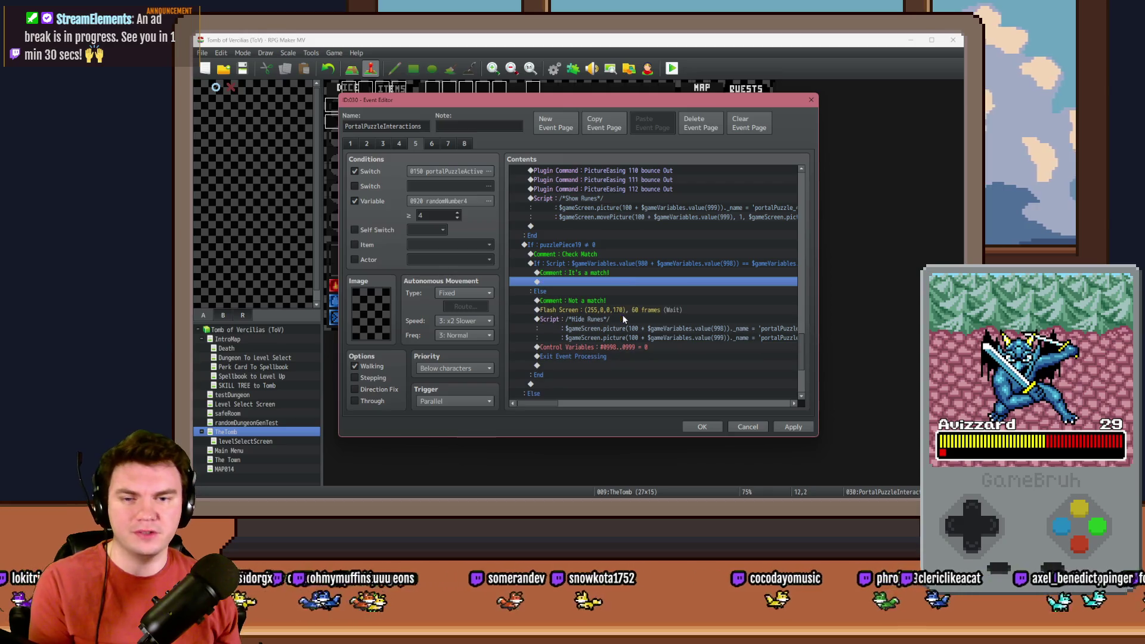
{"action": "left_click", "coordinate": [628, 311]}
{"action": "key", "text": "Delete"}
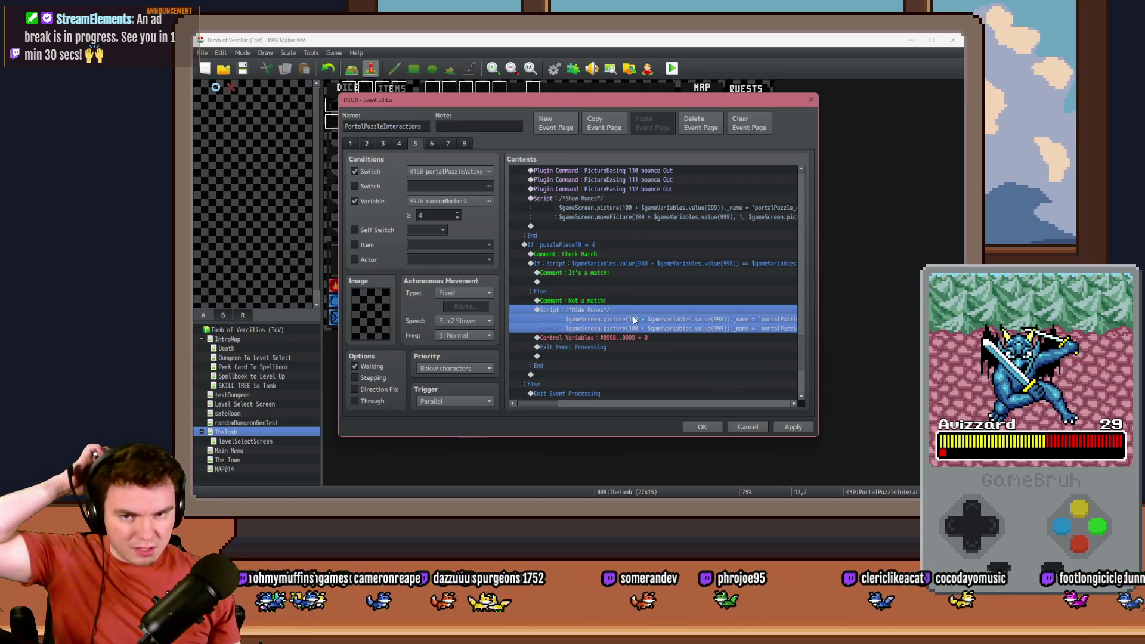
Insert a 30-frame Wait above the Hide Runes script, apply and close the event.
{"action": "left_click", "coordinate": [603, 312]}
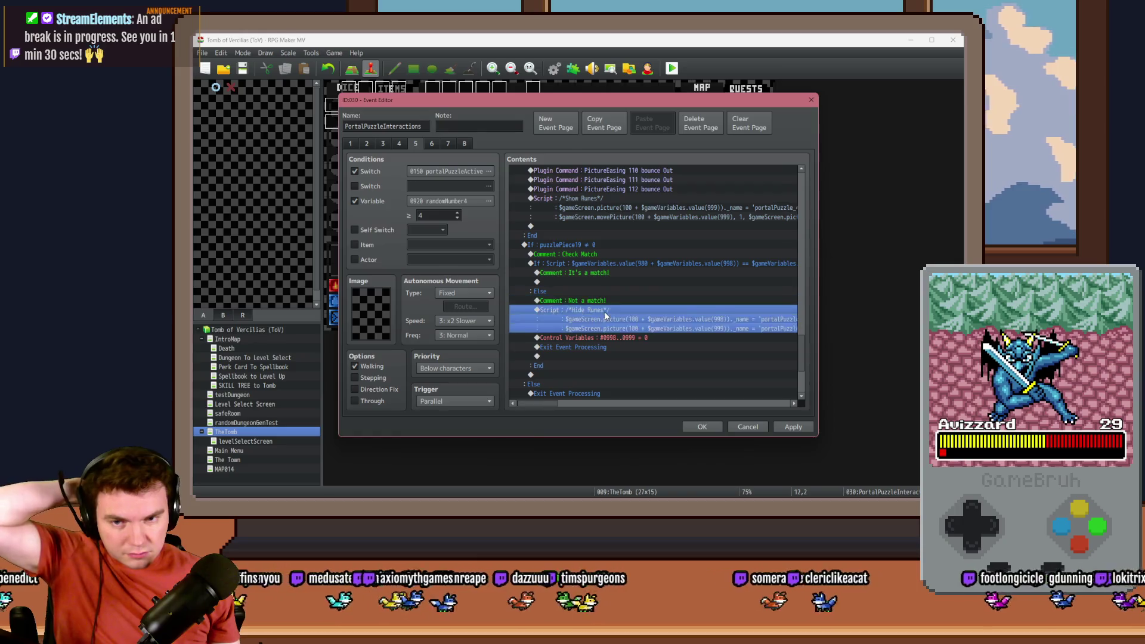
{"action": "key", "text": "Insert"}
{"action": "left_click", "coordinate": [564, 146]}
{"action": "left_click", "coordinate": [677, 172]}
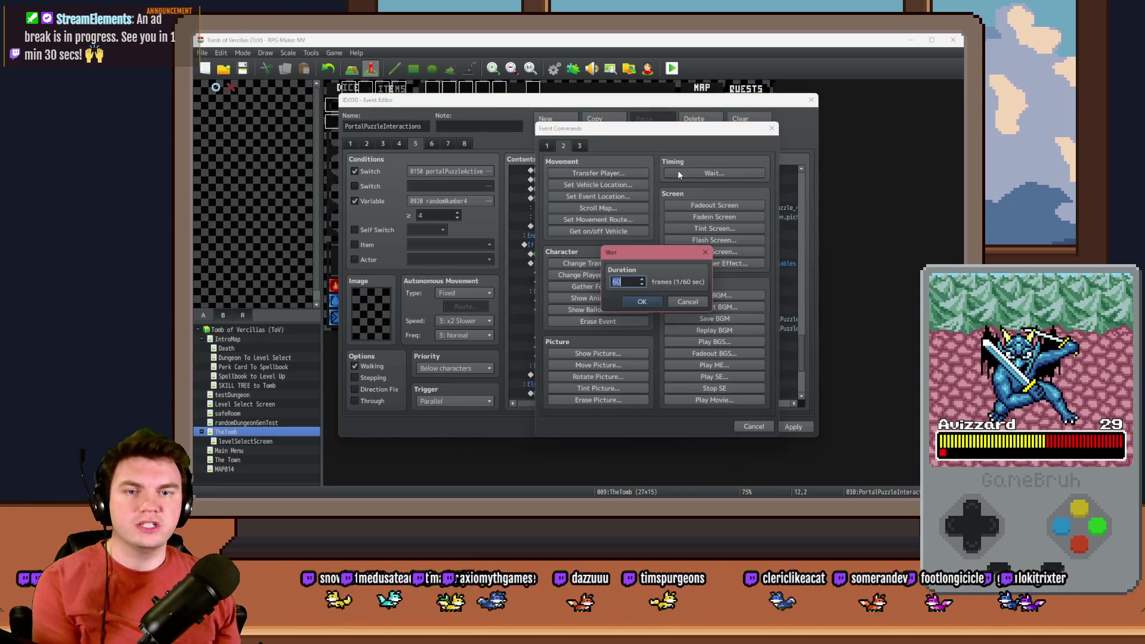
{"action": "left_click", "coordinate": [646, 301]}
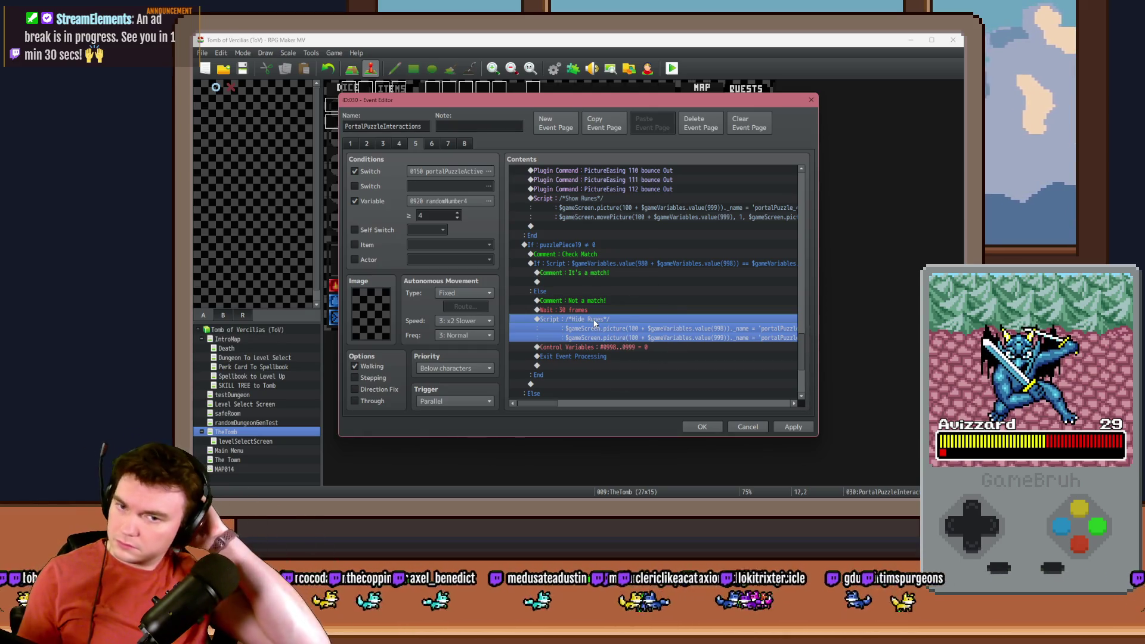
{"action": "left_click", "coordinate": [793, 427]}
{"action": "left_click", "coordinate": [702, 427]}
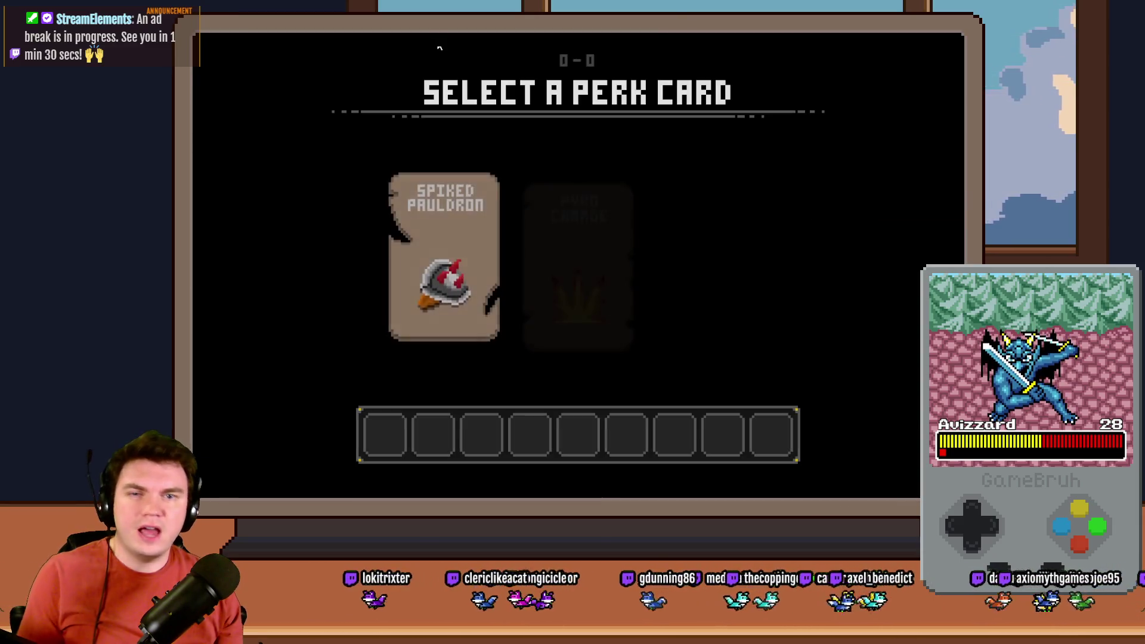
Pick the Spiked Pauldron perk, step forward and interact with the glyphs.
{"action": "left_click", "coordinate": [487, 208]}
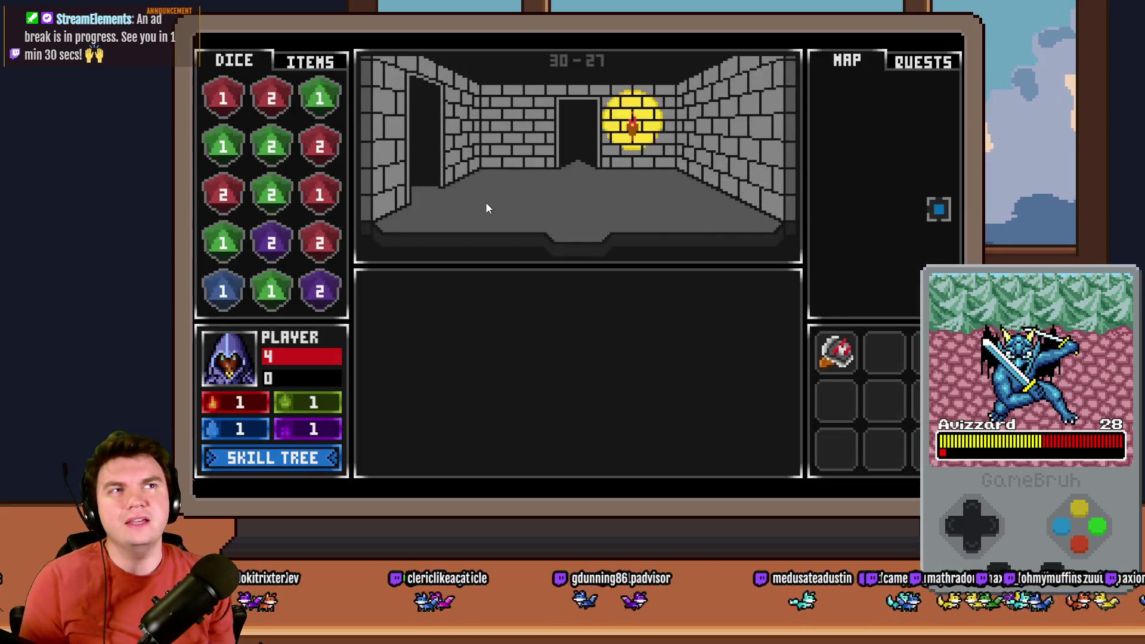
{"action": "key", "text": "Up"}
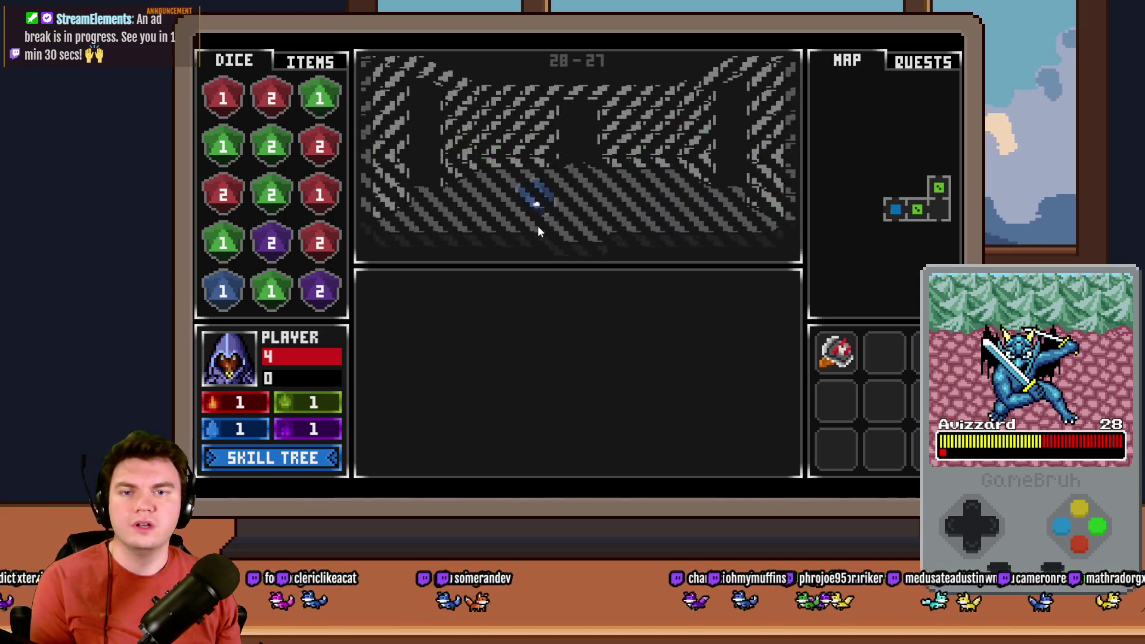
{"action": "left_click", "coordinate": [571, 367]}
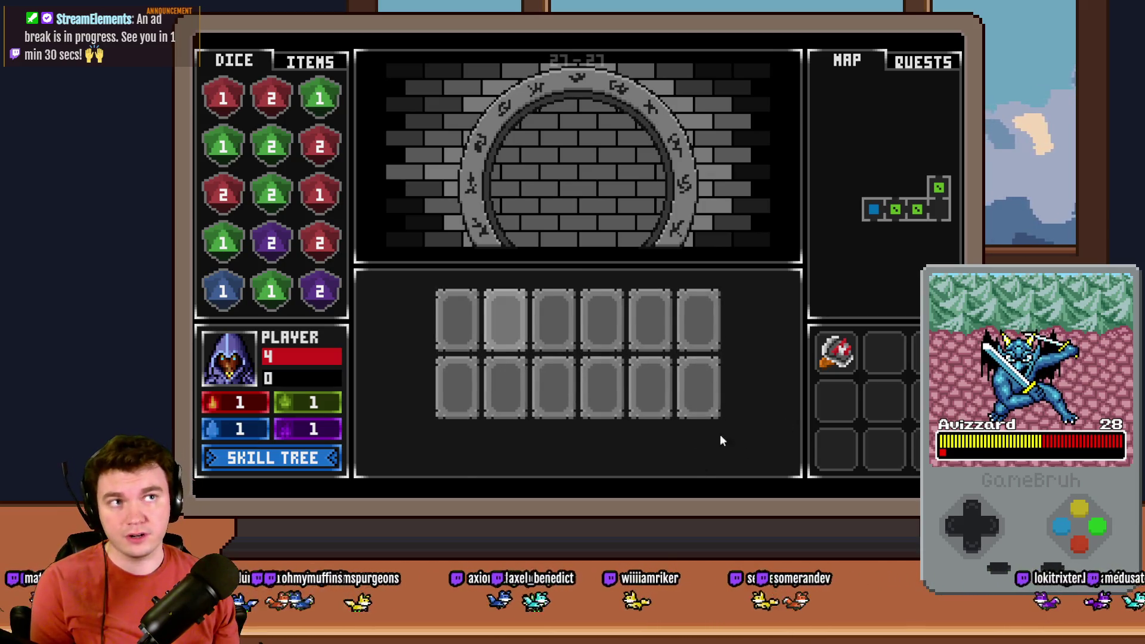
Flip the first and second glyph cards repeatedly to confirm mismatches turn face-down.
{"action": "left_click", "coordinate": [461, 321]}
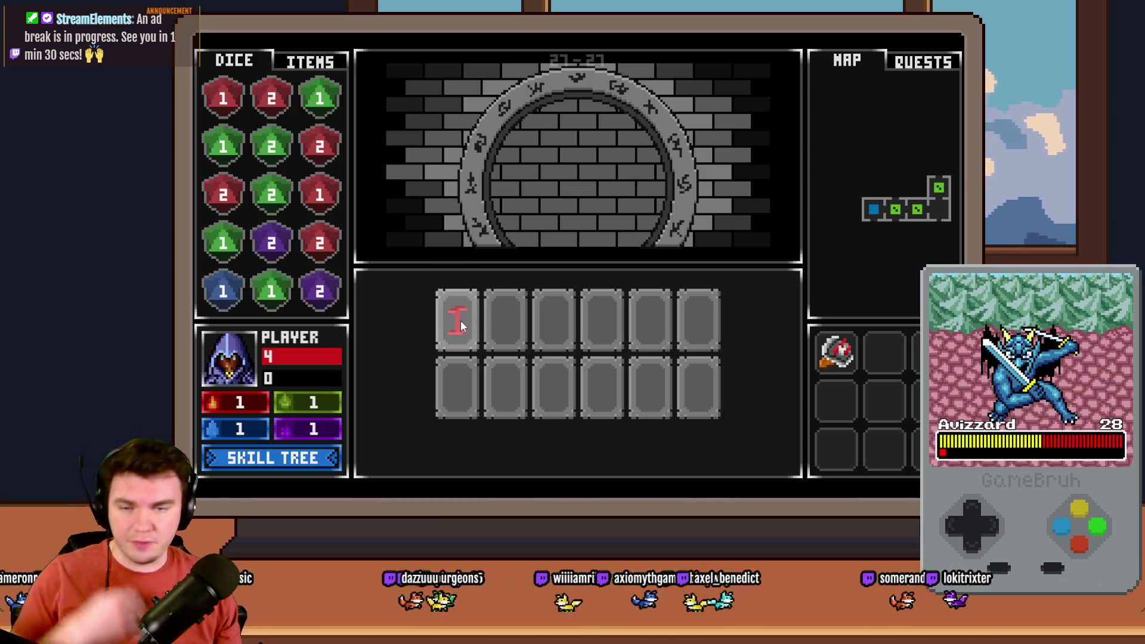
{"action": "left_click", "coordinate": [500, 328]}
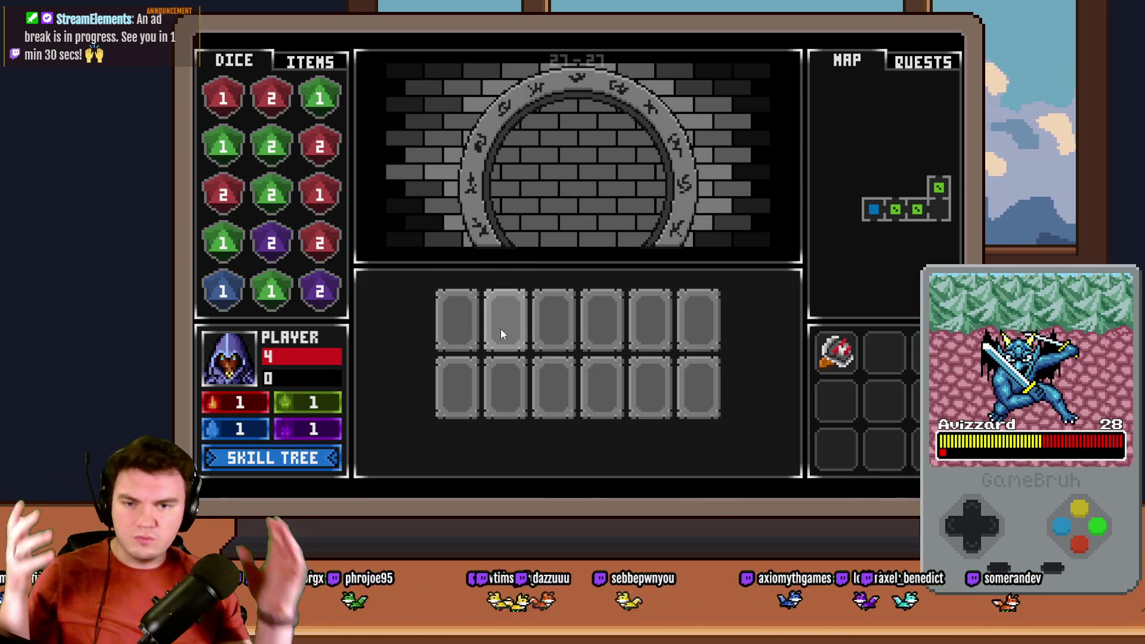
{"action": "left_click", "coordinate": [499, 329]}
{"action": "left_click", "coordinate": [453, 327]}
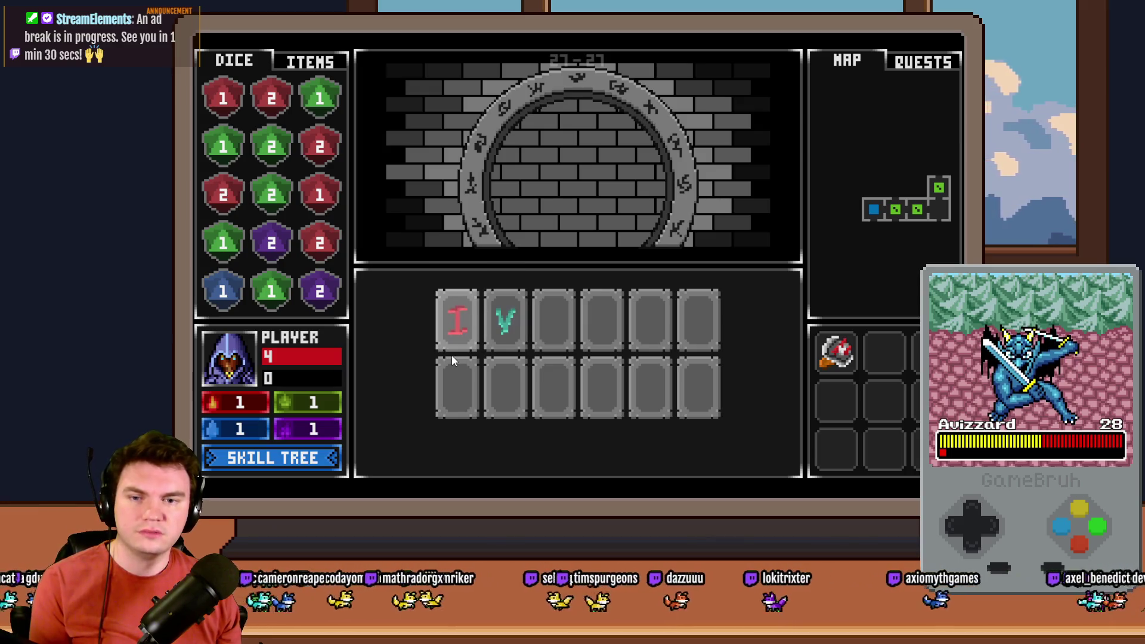
{"action": "left_click", "coordinate": [463, 346]}
{"action": "left_click", "coordinate": [502, 328]}
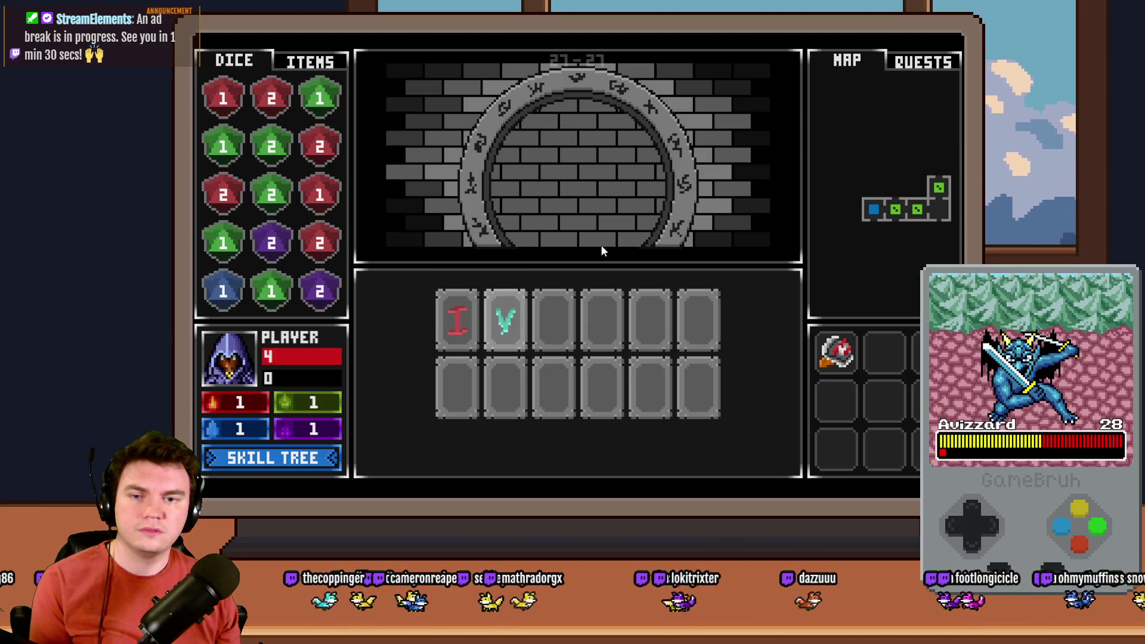
{"action": "left_click", "coordinate": [504, 327]}
{"action": "left_click", "coordinate": [467, 331]}
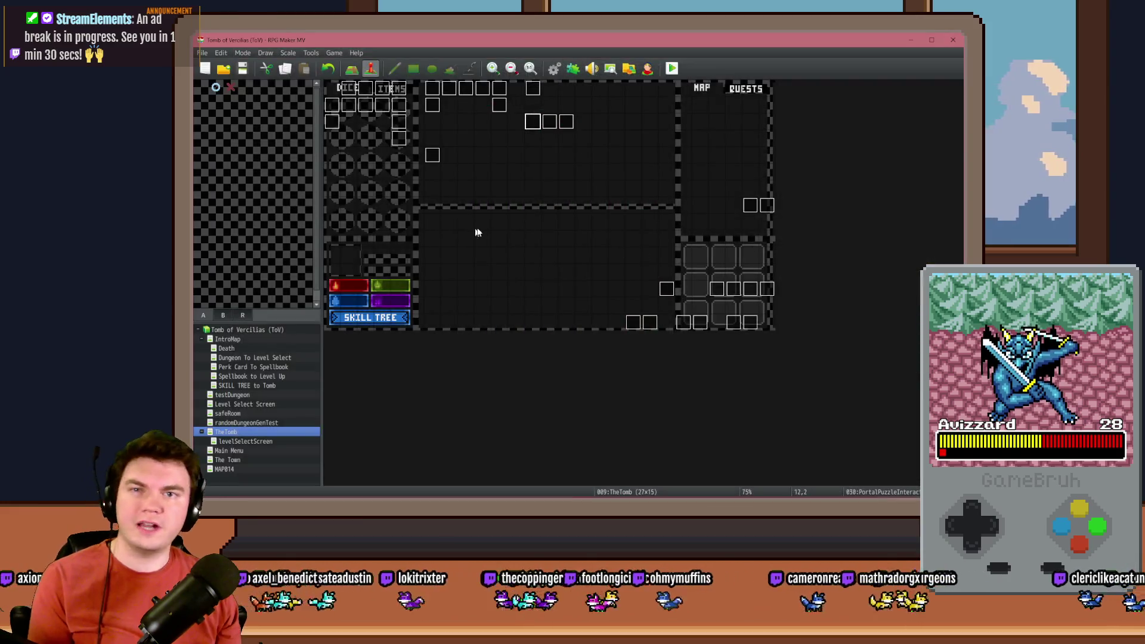
Open PortalPuzzleInteractions page 5 and edit the Memorune 2 If: Script condition.
{"action": "double_click", "coordinate": [547, 122]}
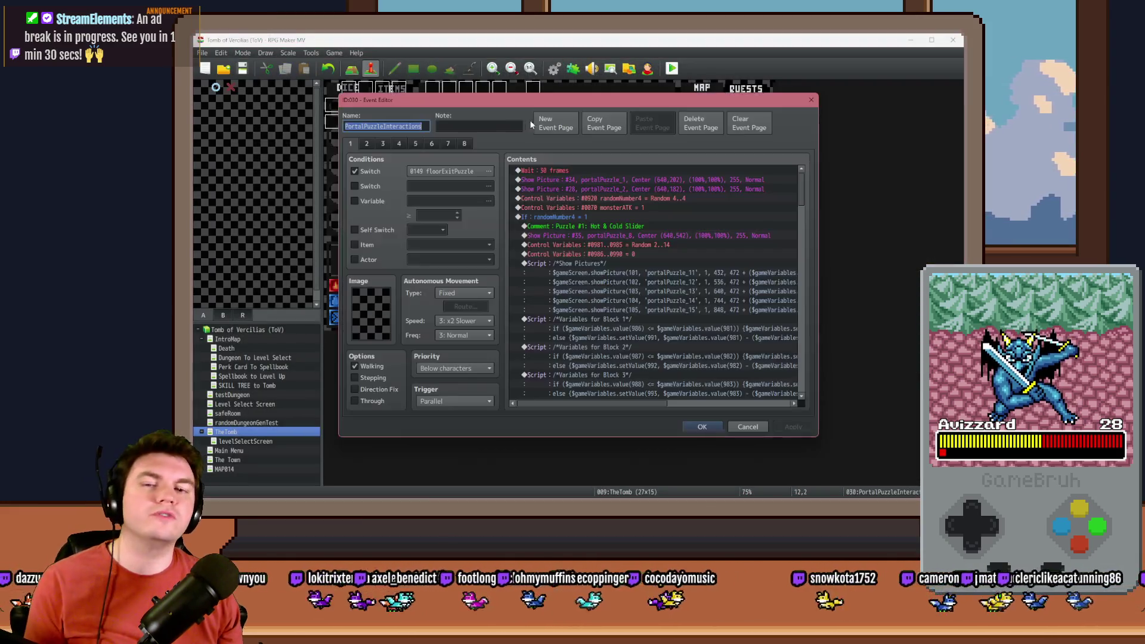
{"action": "left_click", "coordinate": [414, 145]}
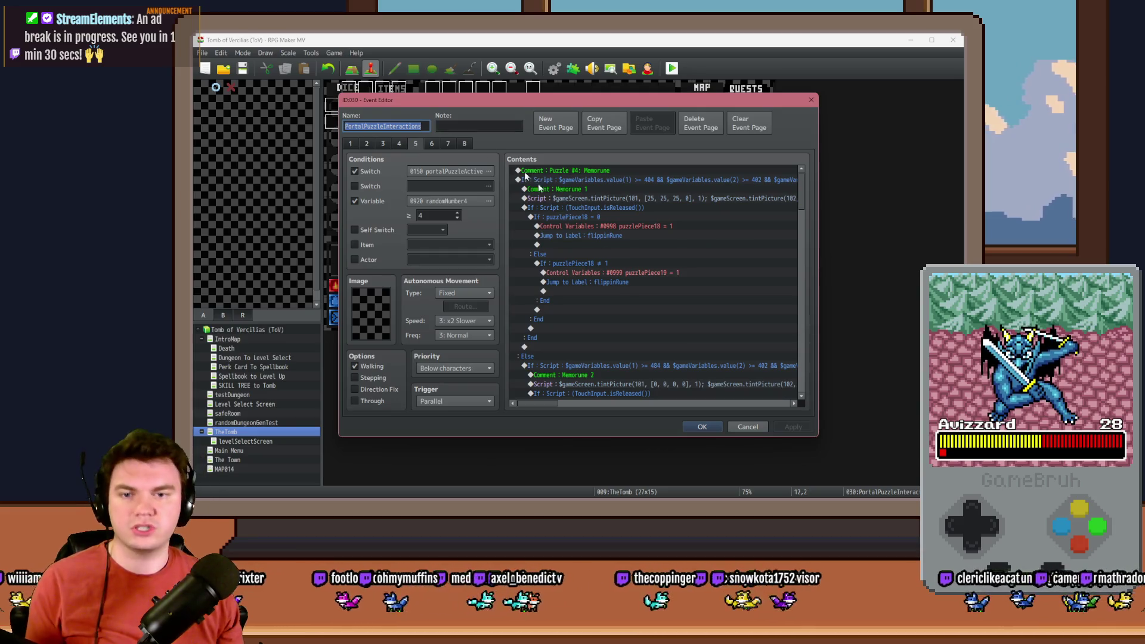
{"action": "scroll", "coordinate": [645, 282], "scroll_direction": "up", "scroll_amount": 2}
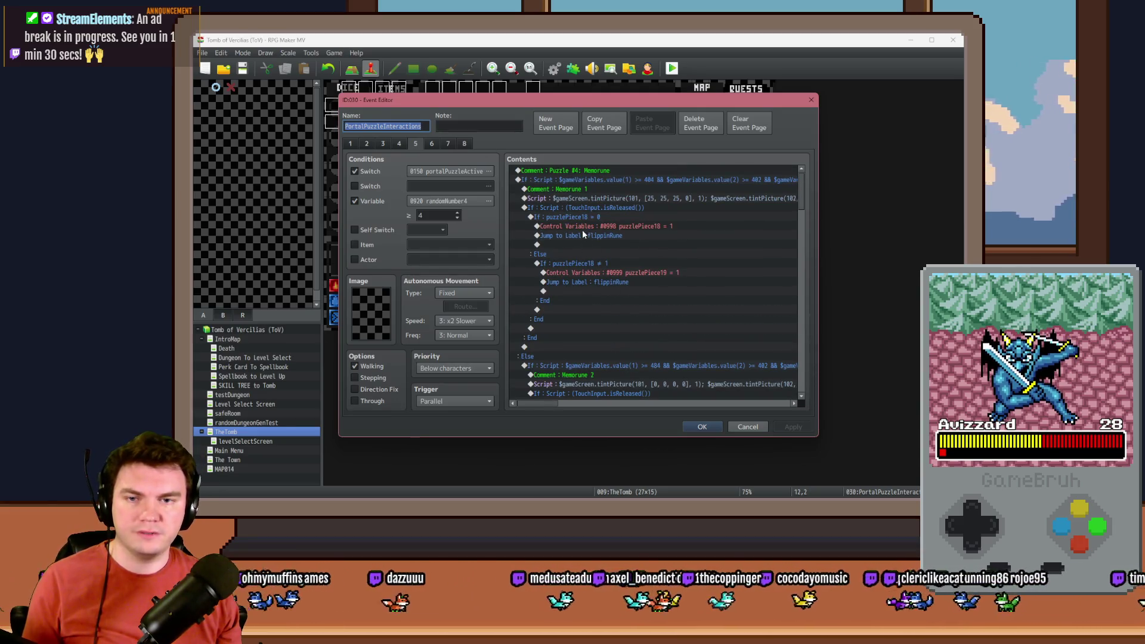
{"action": "left_click", "coordinate": [582, 209]}
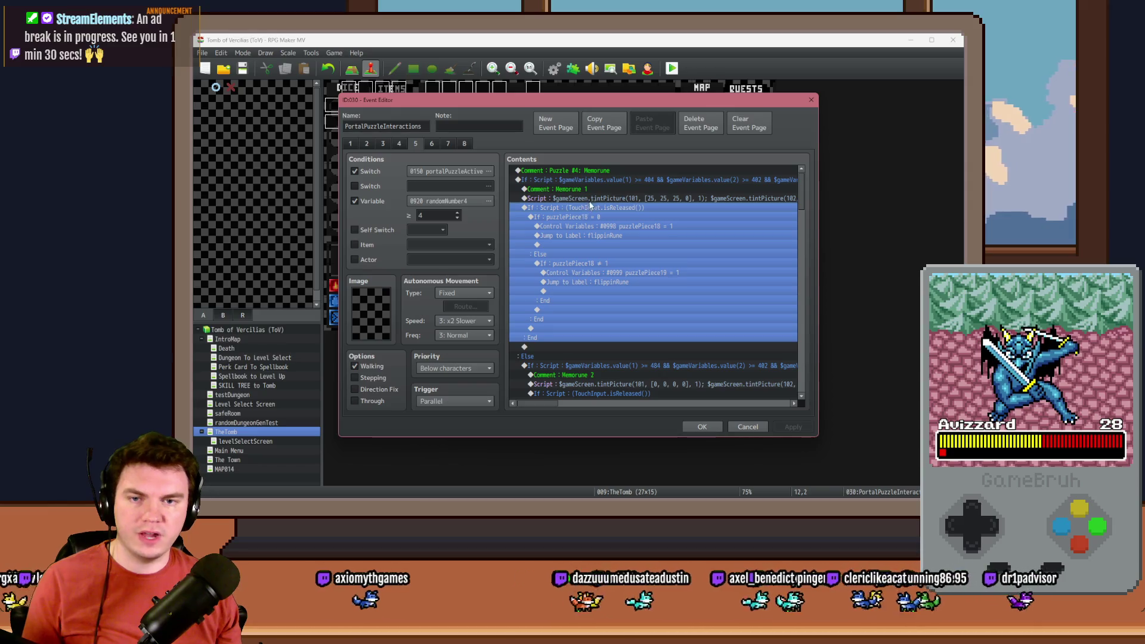
{"action": "left_click", "coordinate": [595, 179]}
{"action": "scroll", "coordinate": [567, 313], "scroll_direction": "down", "scroll_amount": 4}
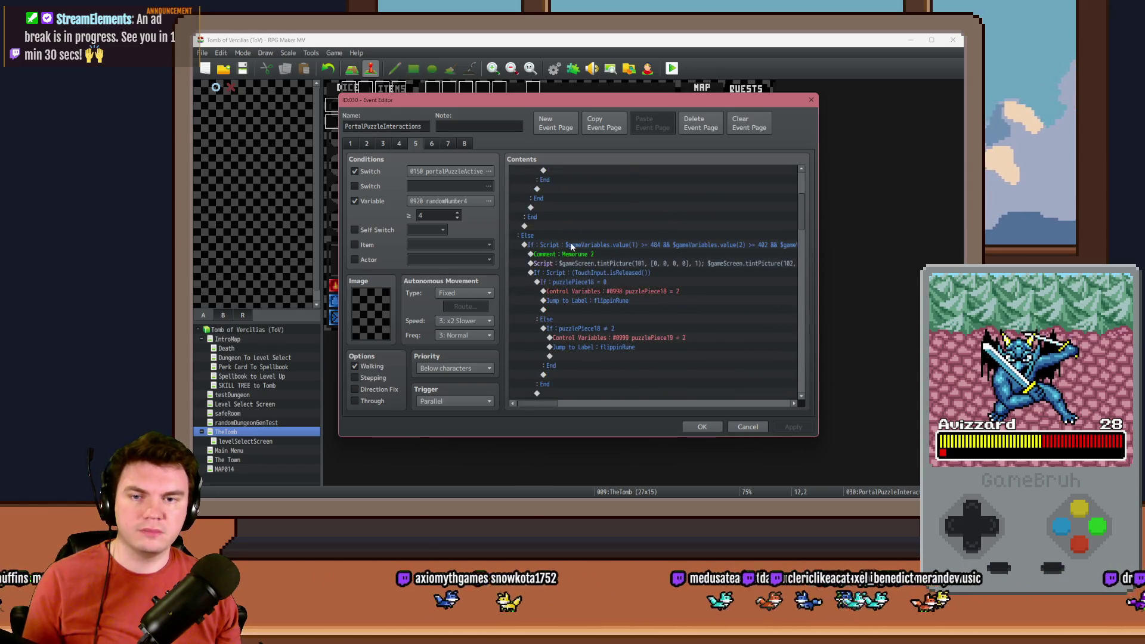
{"action": "left_click", "coordinate": [570, 244]}
{"action": "scroll", "coordinate": [574, 299], "scroll_direction": "down", "scroll_amount": 5}
{"action": "left_click", "coordinate": [555, 291]}
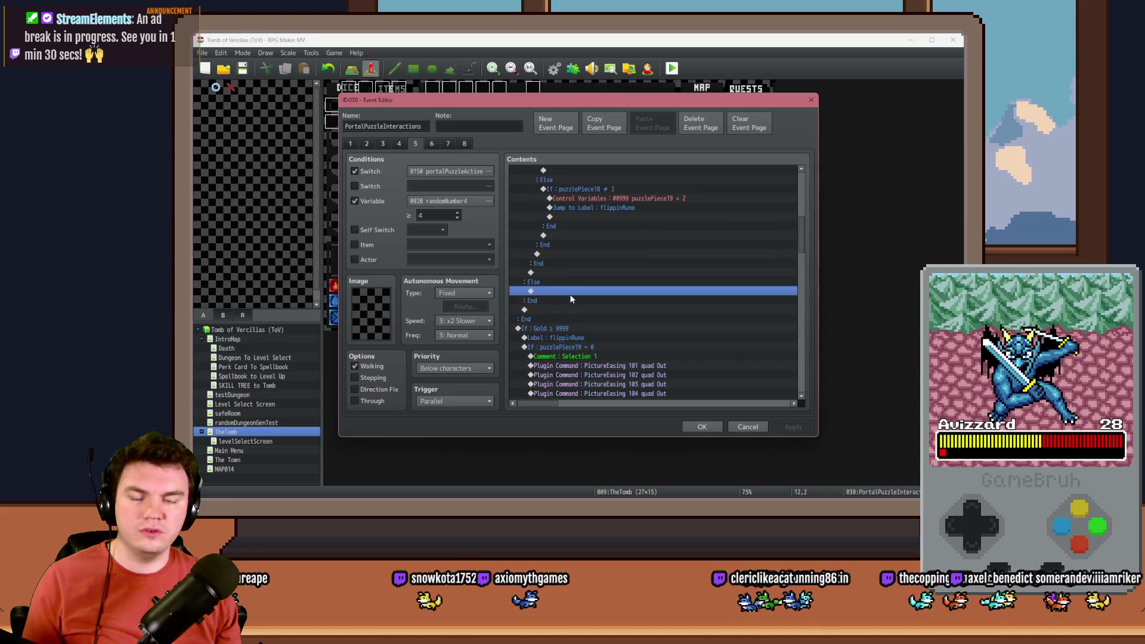
{"action": "scroll", "coordinate": [571, 295], "scroll_direction": "up", "scroll_amount": 4}
{"action": "left_click", "coordinate": [614, 227]}
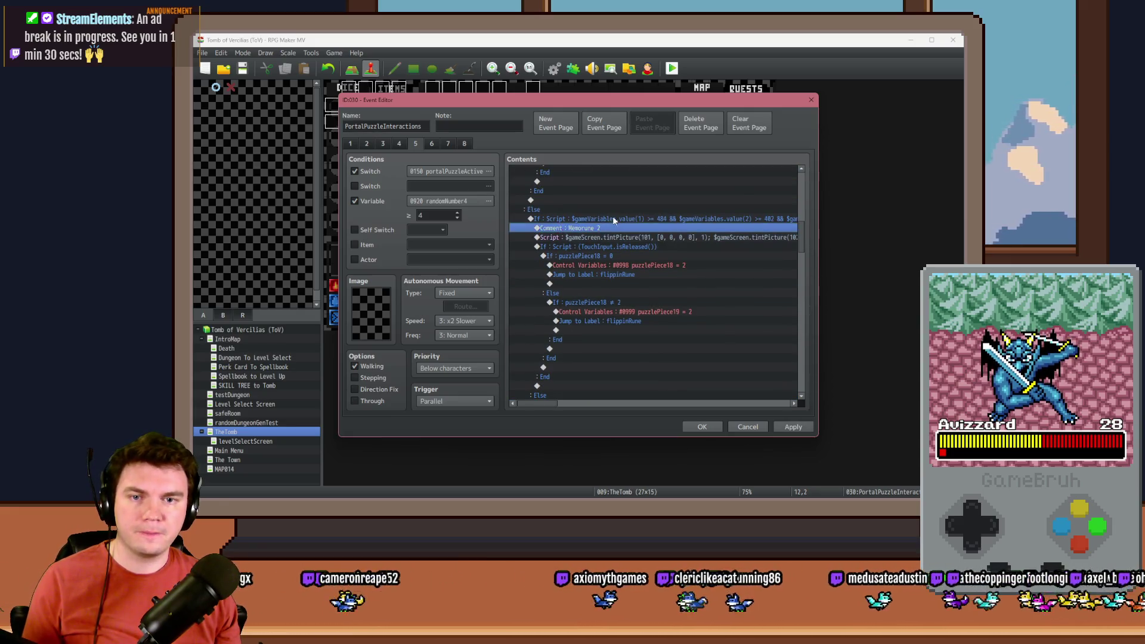
{"action": "double_click", "coordinate": [613, 219]}
Measure the rune's position on the artwork in Photoshop, then return to RPG Maker.
{"action": "key", "text": "alt+Tab"}
{"action": "key", "text": "Tab"}
{"action": "key", "text": "Tab"}
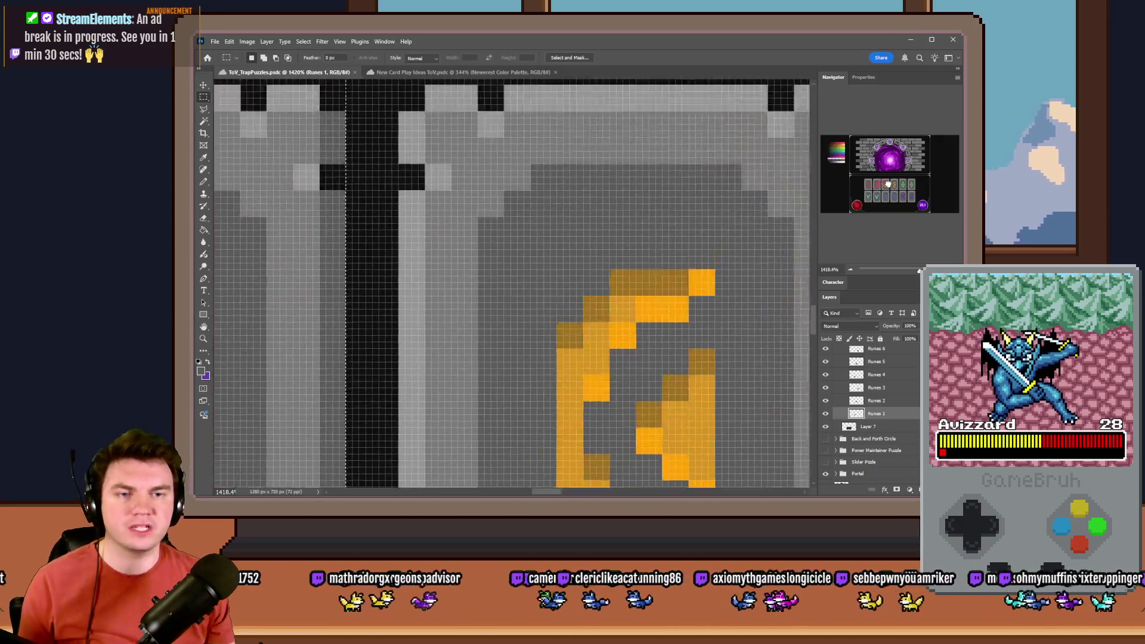
{"action": "left_click", "coordinate": [888, 184]}
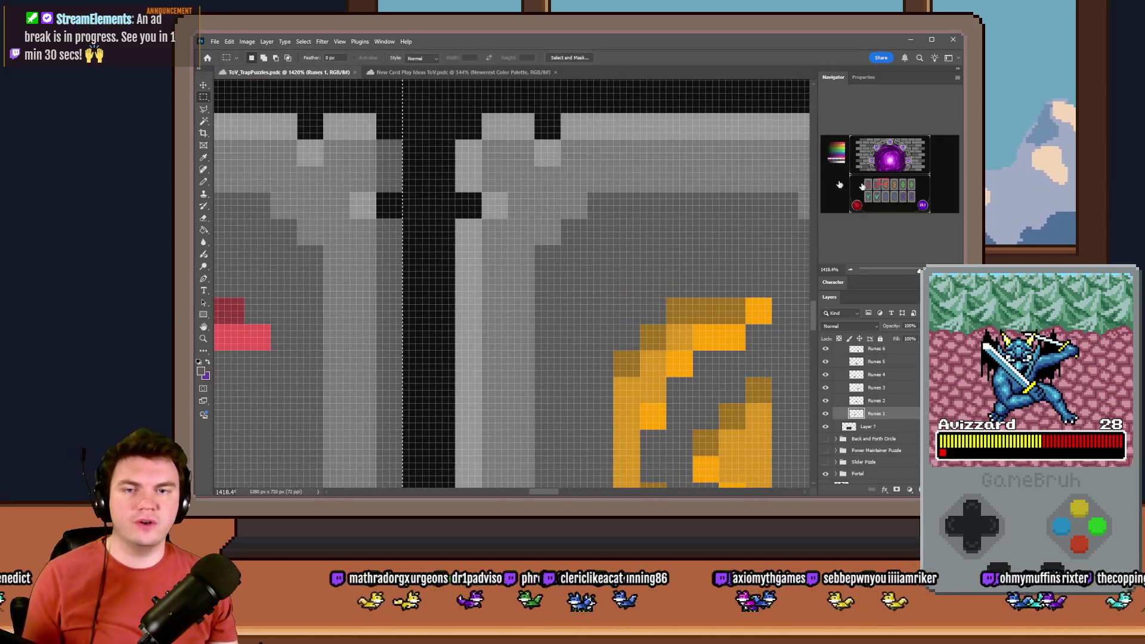
{"action": "mouse_move", "coordinate": [451, 149]}
{"action": "left_mouse_down"}
{"action": "mouse_move", "coordinate": [397, 119]}
{"action": "mouse_move", "coordinate": [411, 74]}
{"action": "mouse_move", "coordinate": [468, 140]}
{"action": "mouse_move", "coordinate": [542, 165]}
{"action": "left_mouse_up"}
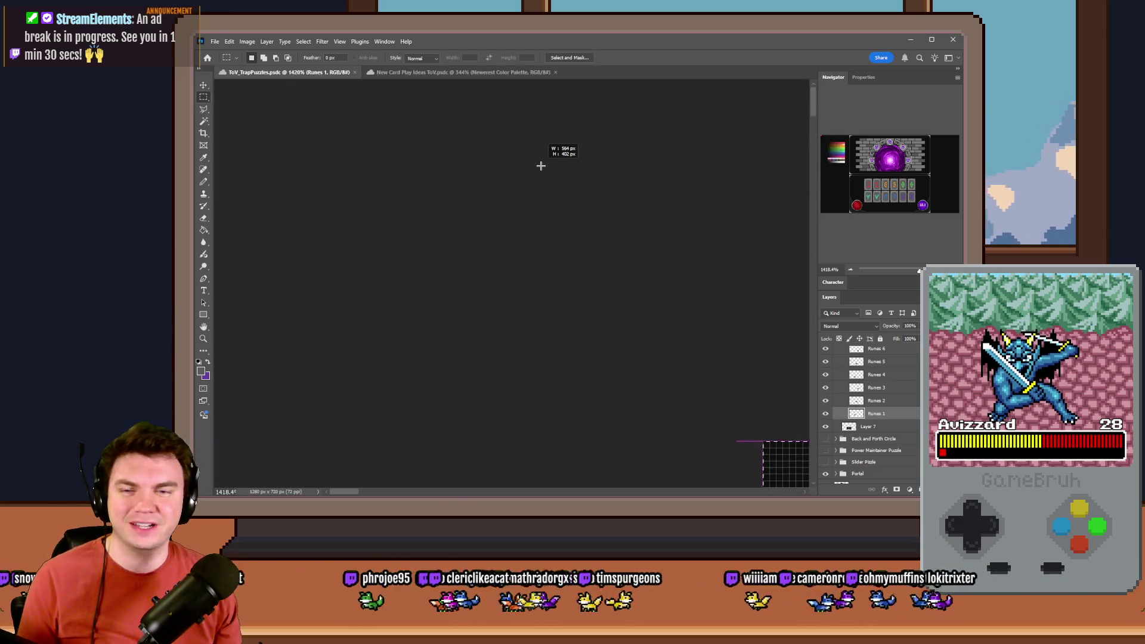
{"action": "key", "text": "alt+Tab"}
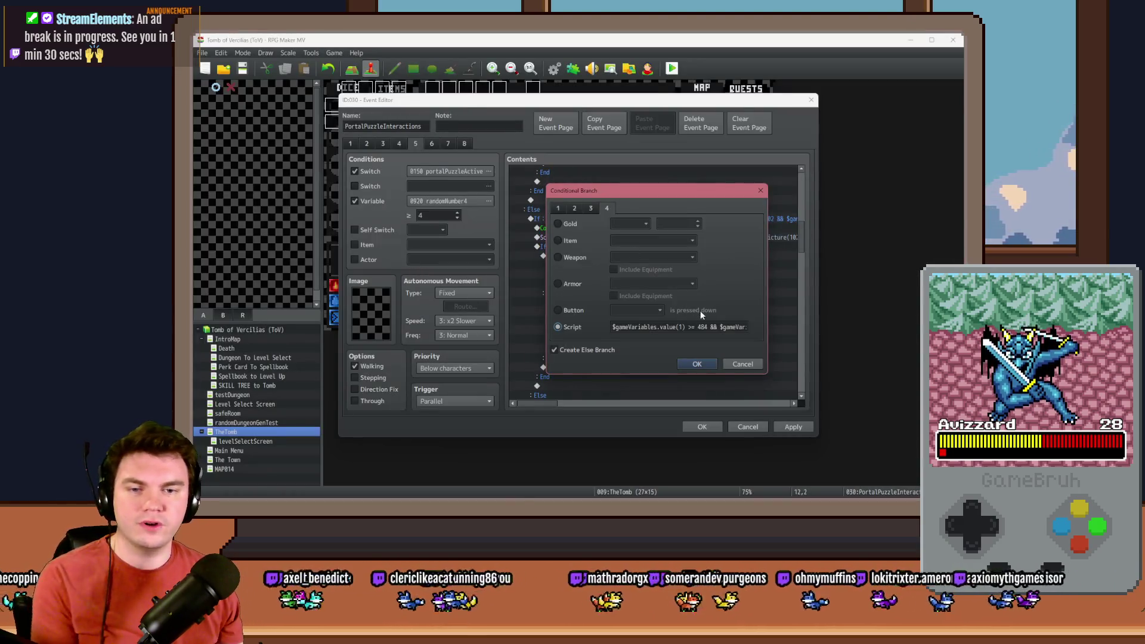
Replace the 484 lower bound with 564 in the script condition.
{"action": "double_click", "coordinate": [703, 327]}
{"action": "type", "text": "564"}
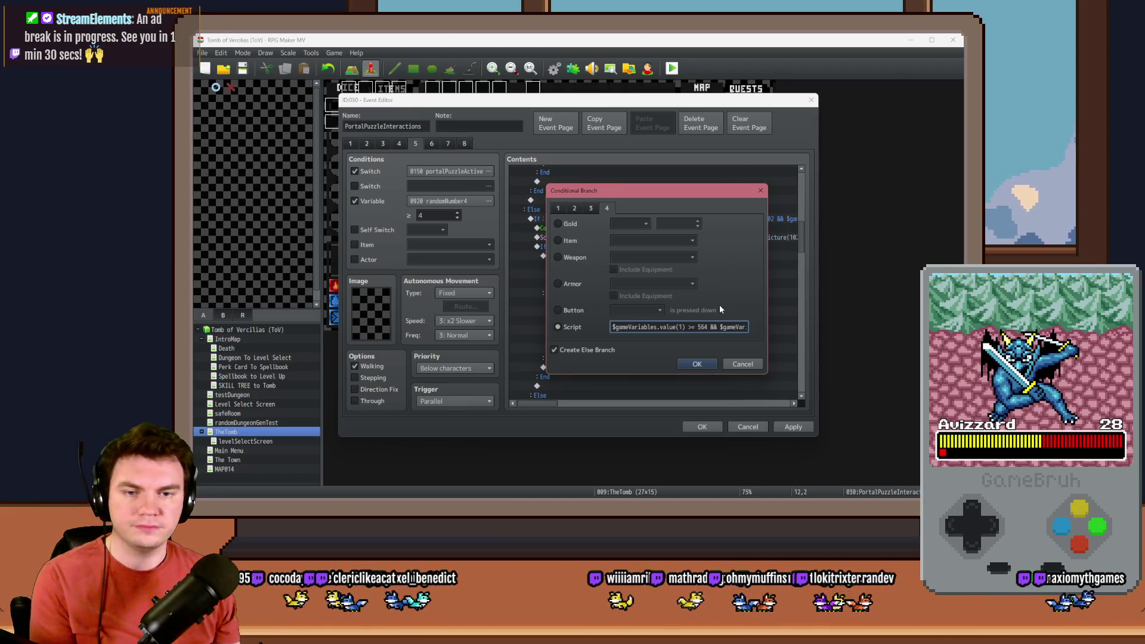
{"action": "key", "text": "Right"}
{"action": "key", "text": "Right"}
{"action": "key", "text": "Right"}
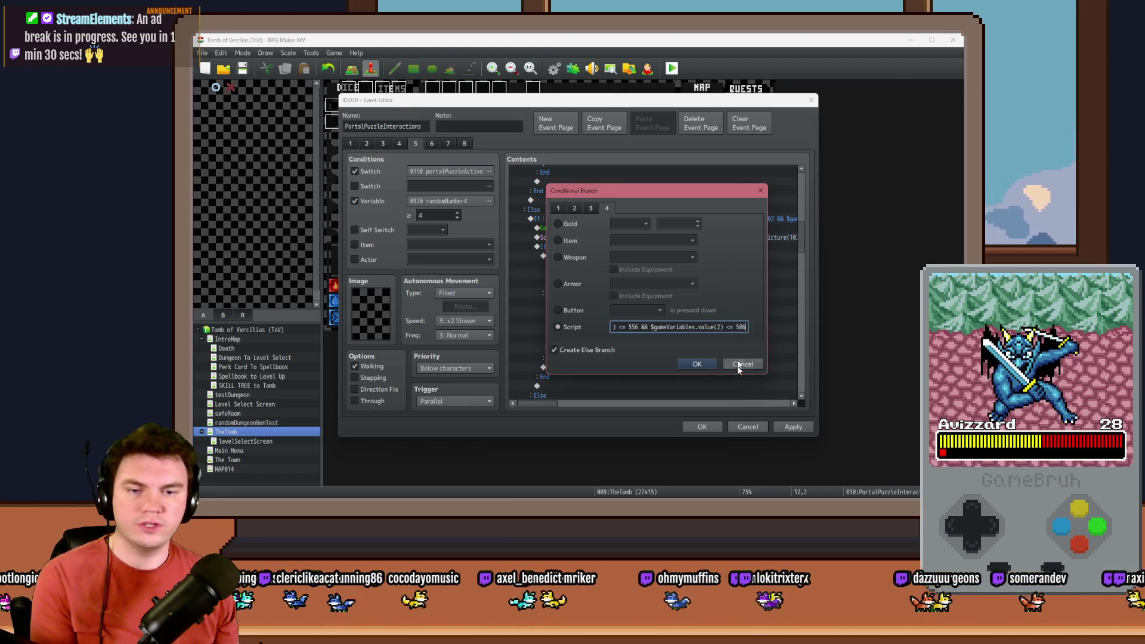
Check the remaining bounds against the Photoshop artwork and select the 556 upper bound.
{"action": "key", "text": "alt+Tab"}
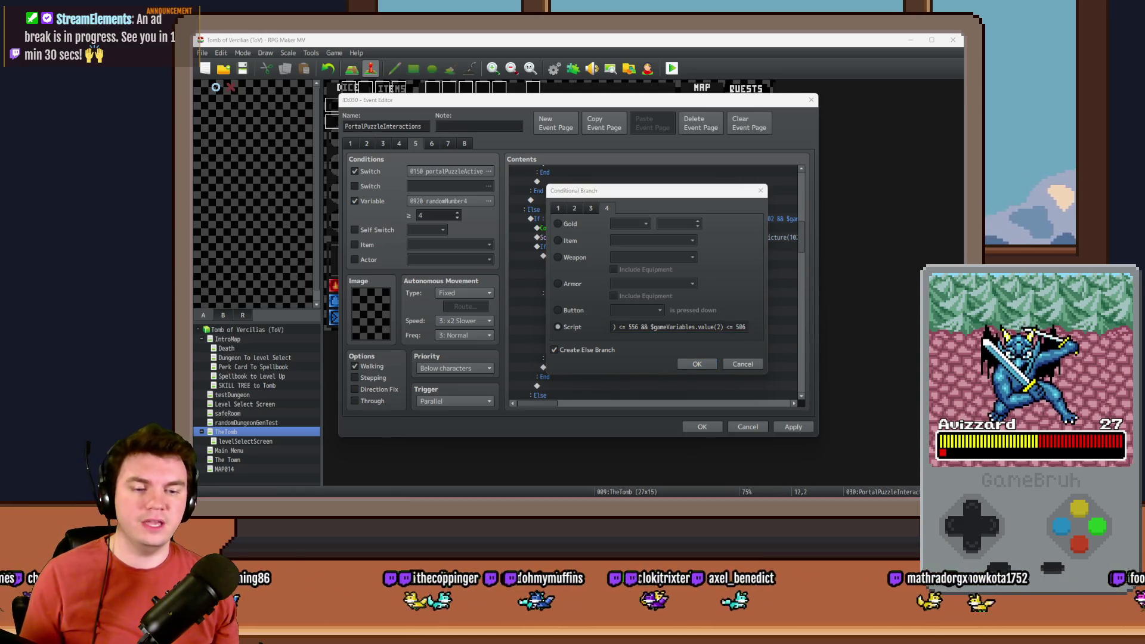
{"action": "left_click", "coordinate": [629, 354]}
{"action": "key", "text": "alt+Tab"}
{"action": "key", "text": "alt+Tab"}
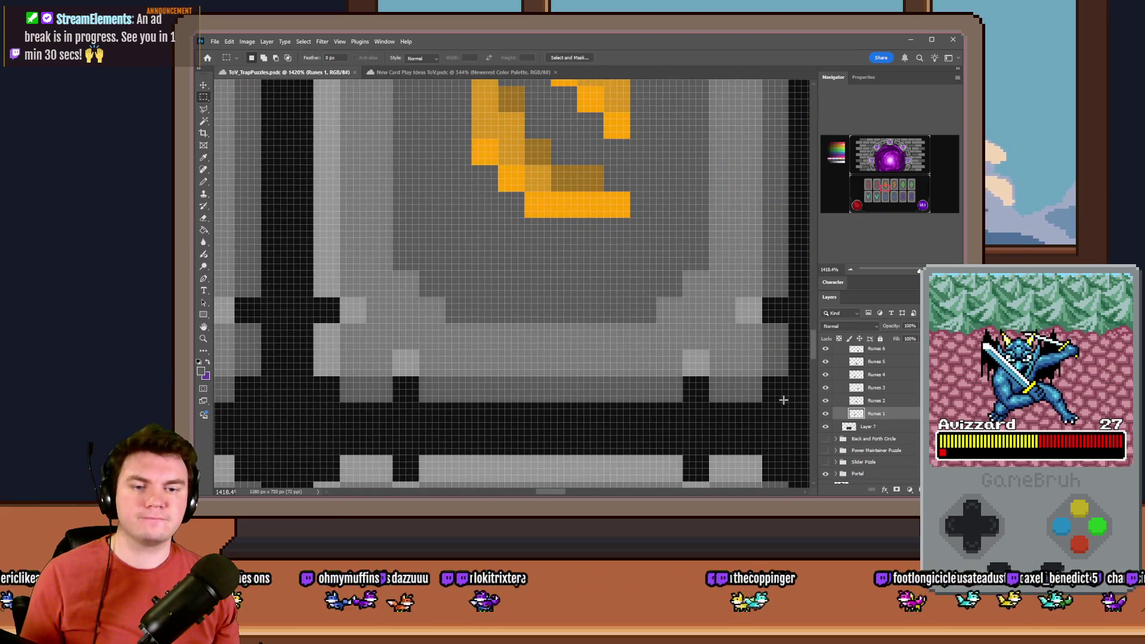
{"action": "mouse_move", "coordinate": [783, 401]}
{"action": "left_mouse_down"}
{"action": "mouse_move", "coordinate": [671, 313]}
{"action": "mouse_move", "coordinate": [218, 83]}
{"action": "mouse_move", "coordinate": [570, 234]}
{"action": "left_mouse_up"}
{"action": "key", "text": "alt+Tab"}
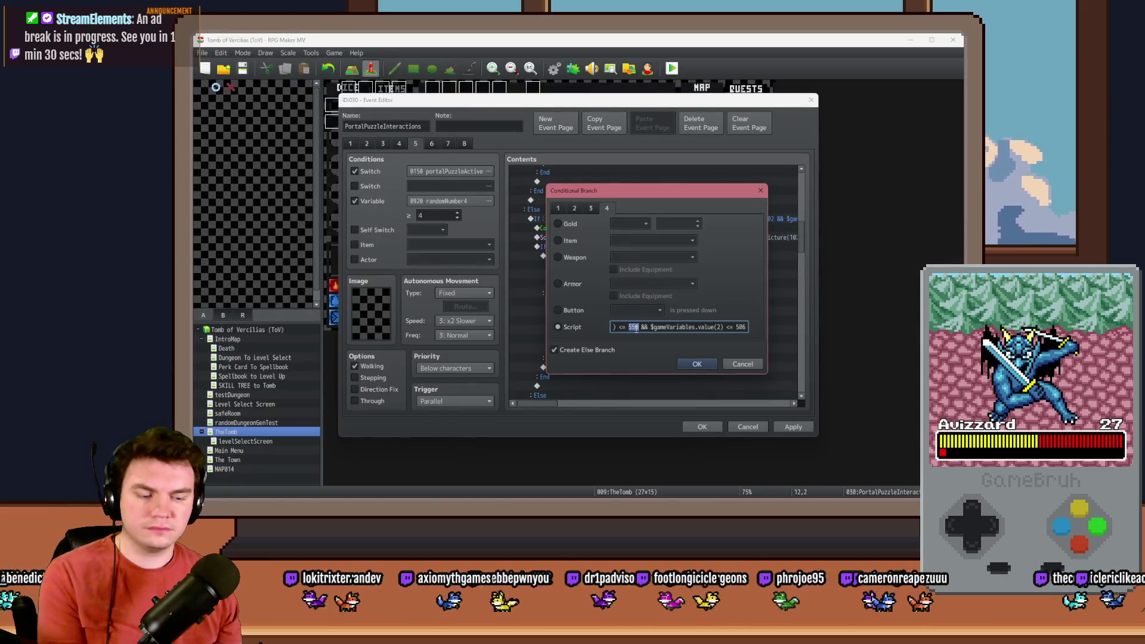
{"action": "left_click_drag", "start_coordinate": [748, 327], "coordinate": [726, 327]}
{"action": "left_click", "coordinate": [629, 327]}
Confirm the updated script condition and relabel the rune comment as Memorune 3.
{"action": "left_click", "coordinate": [680, 360]}
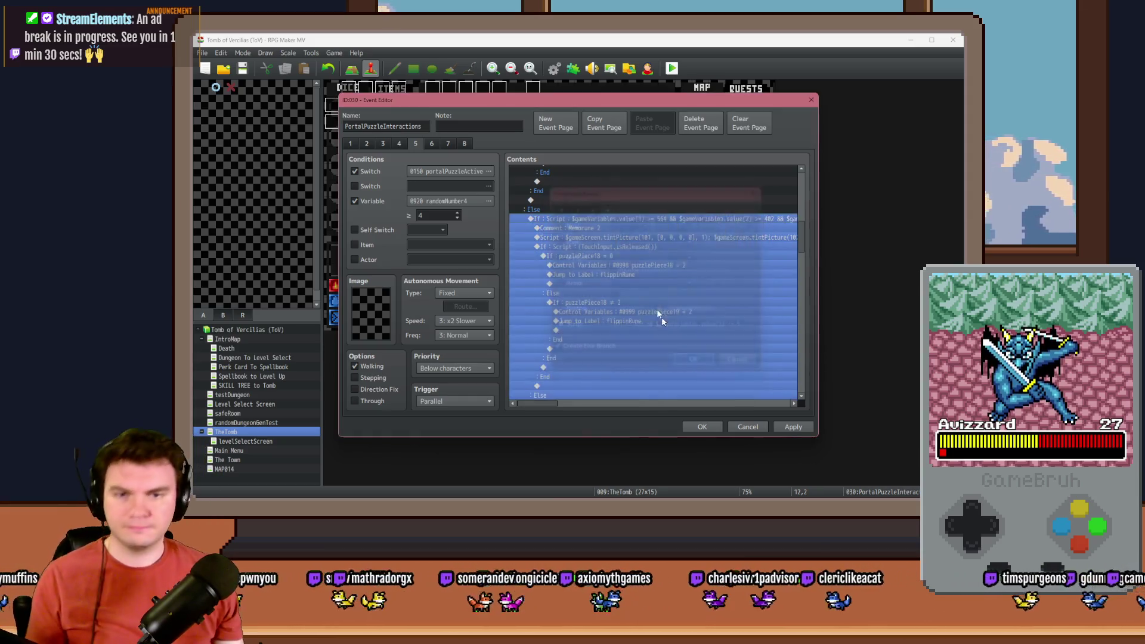
{"action": "double_click", "coordinate": [622, 228]}
{"action": "key", "text": "BackSpace"}
{"action": "left_click", "coordinate": [683, 319]}
Reset picture 102's tint to [0, 0, 0, 0] in the tint script.
{"action": "double_click", "coordinate": [550, 237]}
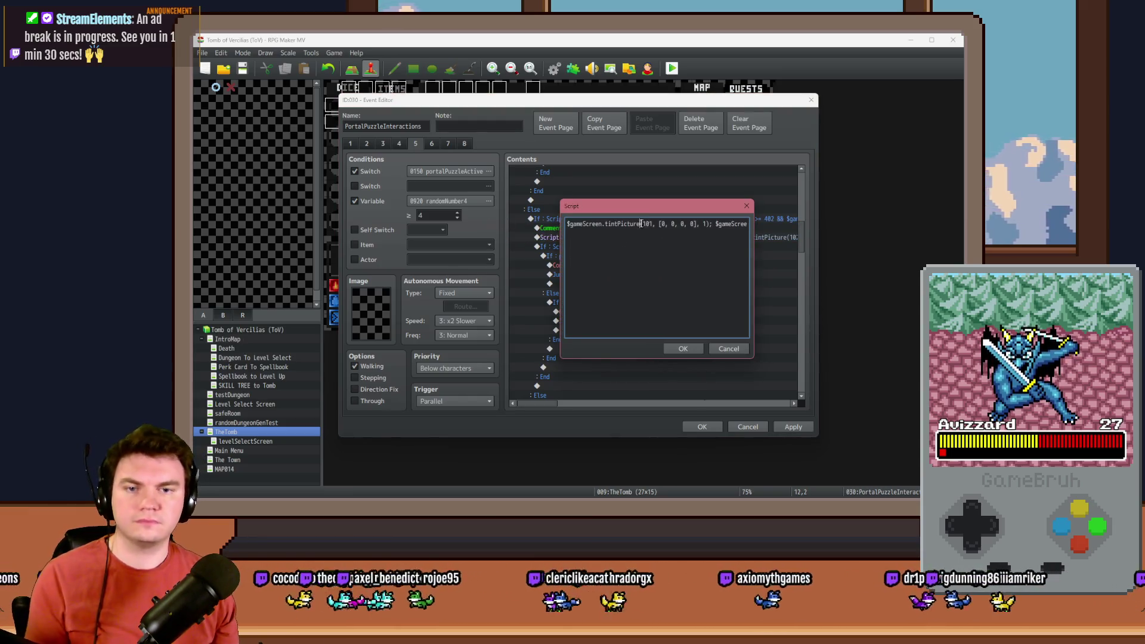
{"action": "left_click", "coordinate": [672, 224]}
{"action": "key", "text": "Right"}
{"action": "key", "text": "Right"}
{"action": "key", "text": "Right"}
{"action": "double_click", "coordinate": [647, 223]}
{"action": "type", "text": "0"}
{"action": "double_click", "coordinate": [649, 223]}
{"action": "type", "text": "0"}
{"action": "double_click", "coordinate": [658, 224]}
{"action": "type", "text": "0"}
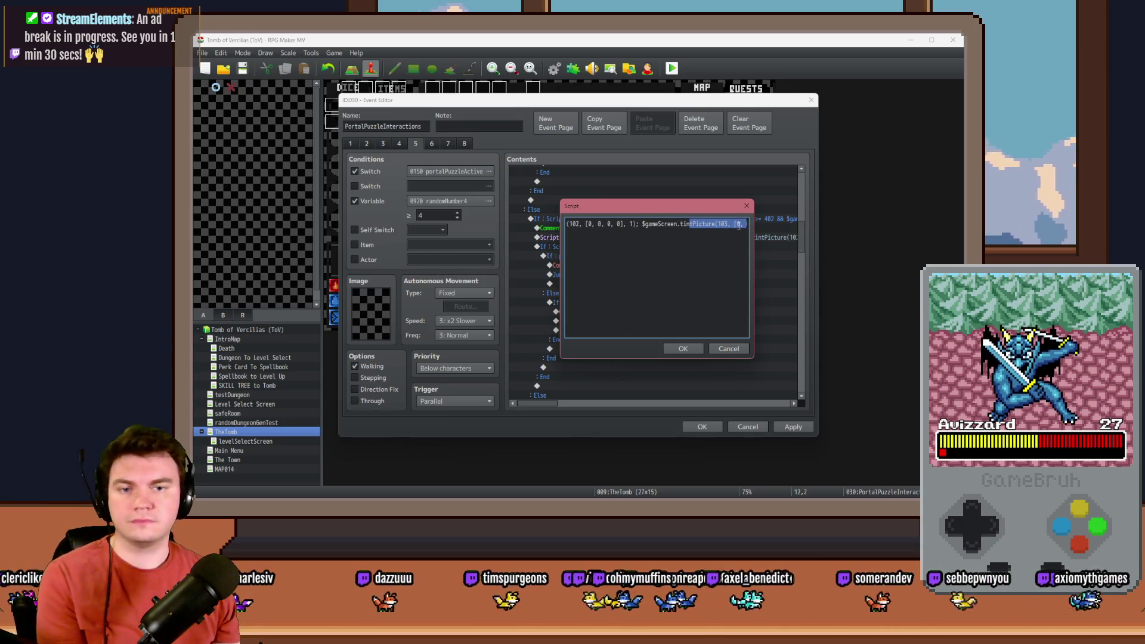
Move the tint to picture 103 with a first value of 25 and save the script.
{"action": "left_click_drag", "start_coordinate": [680, 224], "coordinate": [755, 227]}
{"action": "double_click", "coordinate": [679, 223]}
{"action": "type", "text": "25"}
{"action": "type", "text": "5,"}
{"action": "double_click", "coordinate": [704, 224]}
{"action": "type", "text": "25, 0"}
{"action": "left_click", "coordinate": [683, 348]}
Set Control Variable #0998 puzzlePiece18 to 3, then edit its branch check.
{"action": "left_click_drag", "start_coordinate": [635, 248], "coordinate": [636, 269]}
{"action": "double_click", "coordinate": [636, 269]}
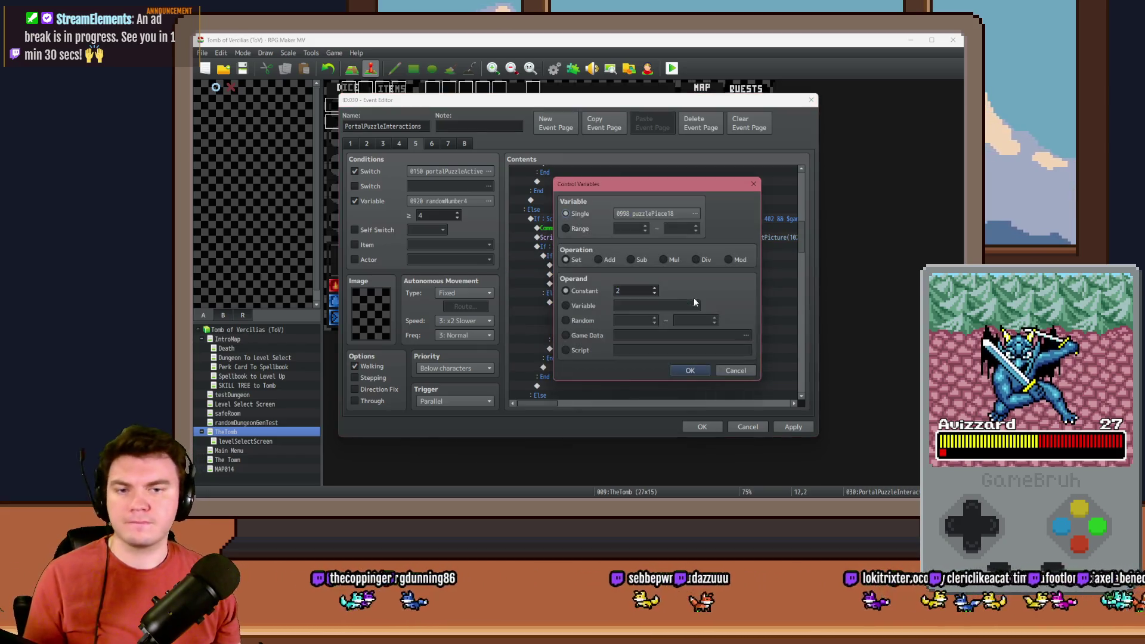
{"action": "left_click", "coordinate": [690, 369]}
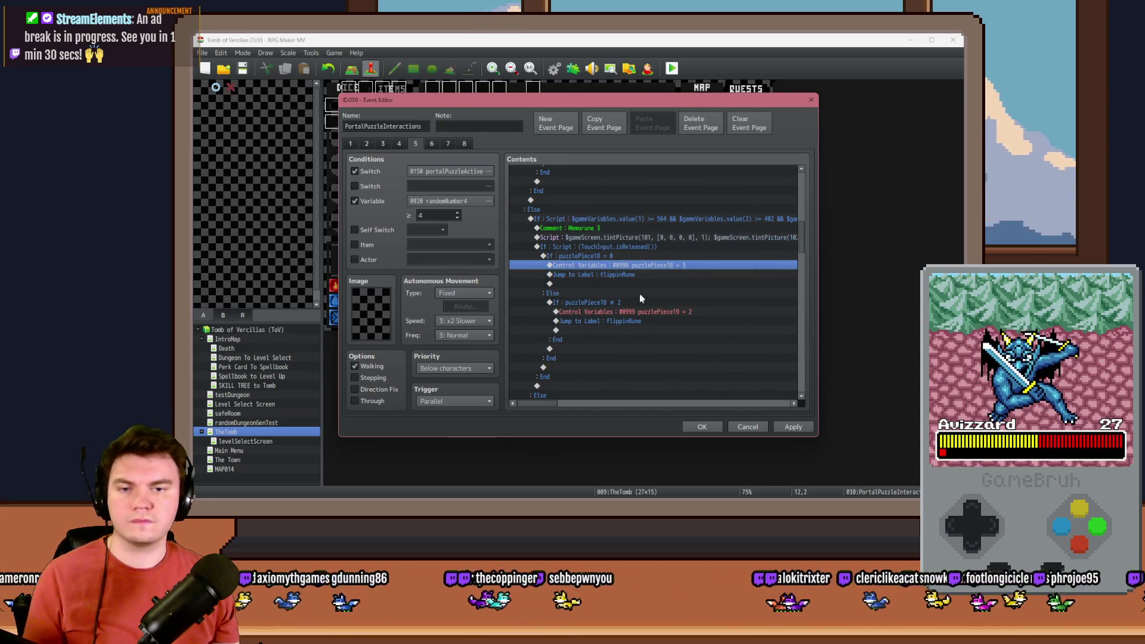
{"action": "double_click", "coordinate": [657, 301]}
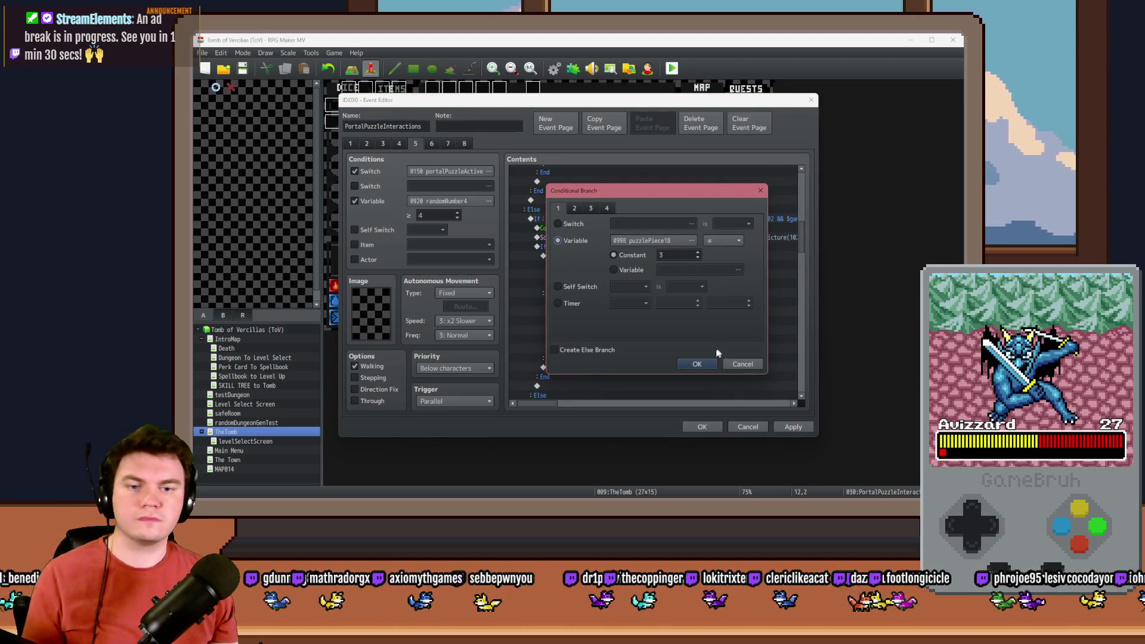